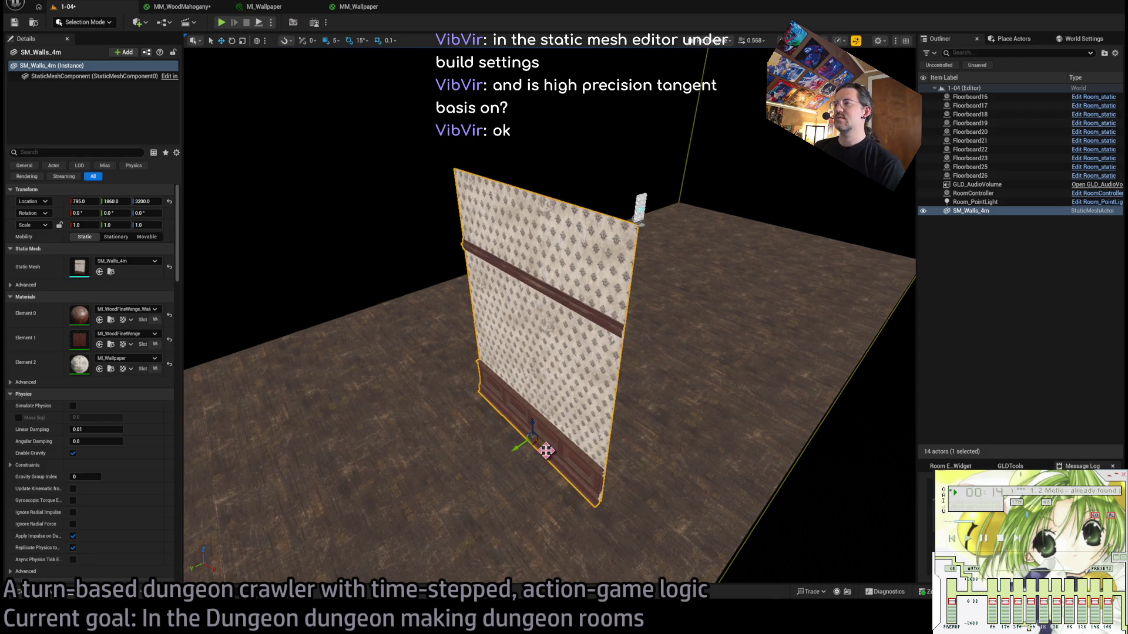
Rotate SM_Walls_4m about its vertical Z axis to -270°.
{"action": "key", "text": "e"}
{"action": "mouse_move", "coordinate": [531, 461]}
{"action": "left_mouse_down"}
{"action": "mouse_move", "coordinate": [564, 458]}
{"action": "mouse_move", "coordinate": [529, 460]}
{"action": "left_mouse_up"}
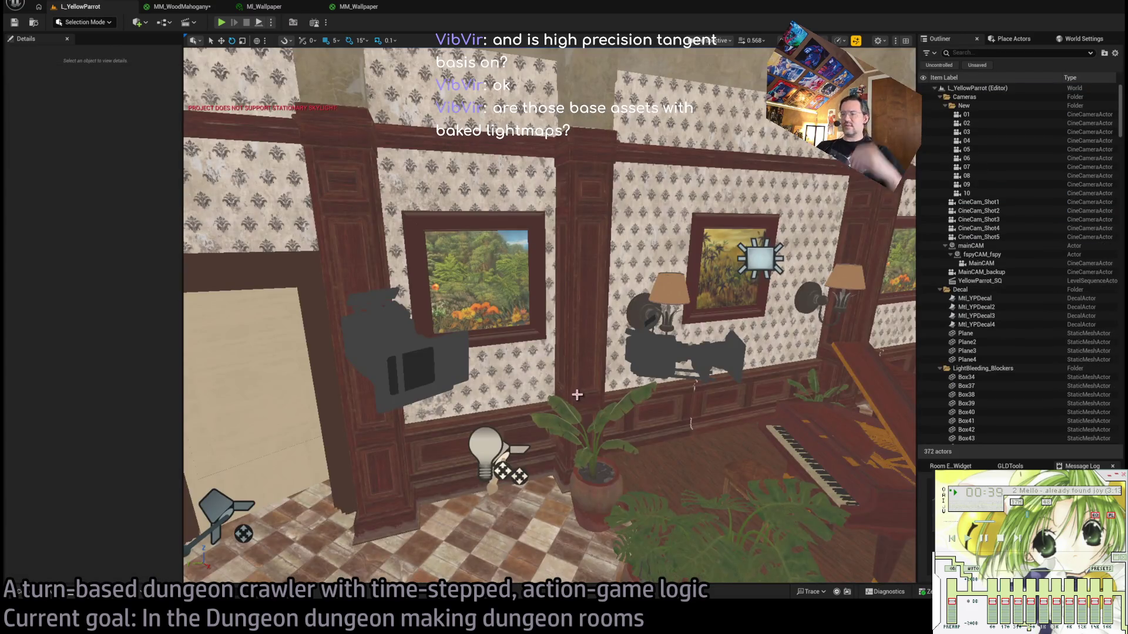
{"action": "left_click", "coordinate": [585, 390]}
{"action": "key", "text": "f"}
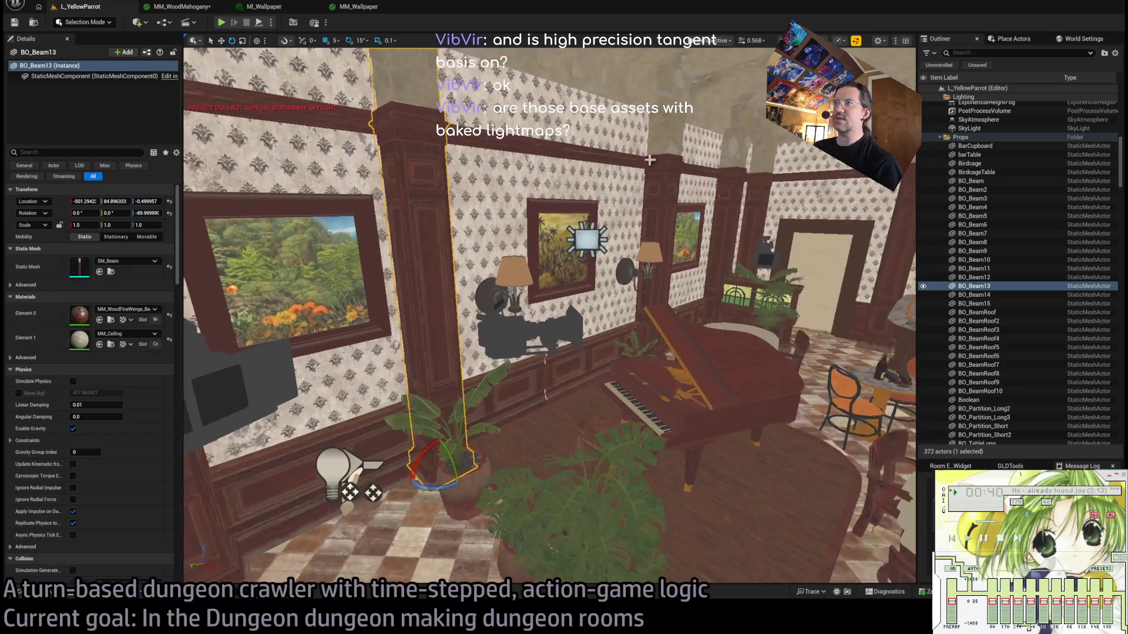
{"action": "mouse_move", "coordinate": [583, 217]}
{"action": "left_mouse_down"}
{"action": "mouse_move", "coordinate": [733, 196]}
{"action": "mouse_move", "coordinate": [656, 292]}
{"action": "left_mouse_up"}
{"action": "left_click", "coordinate": [542, 349]}
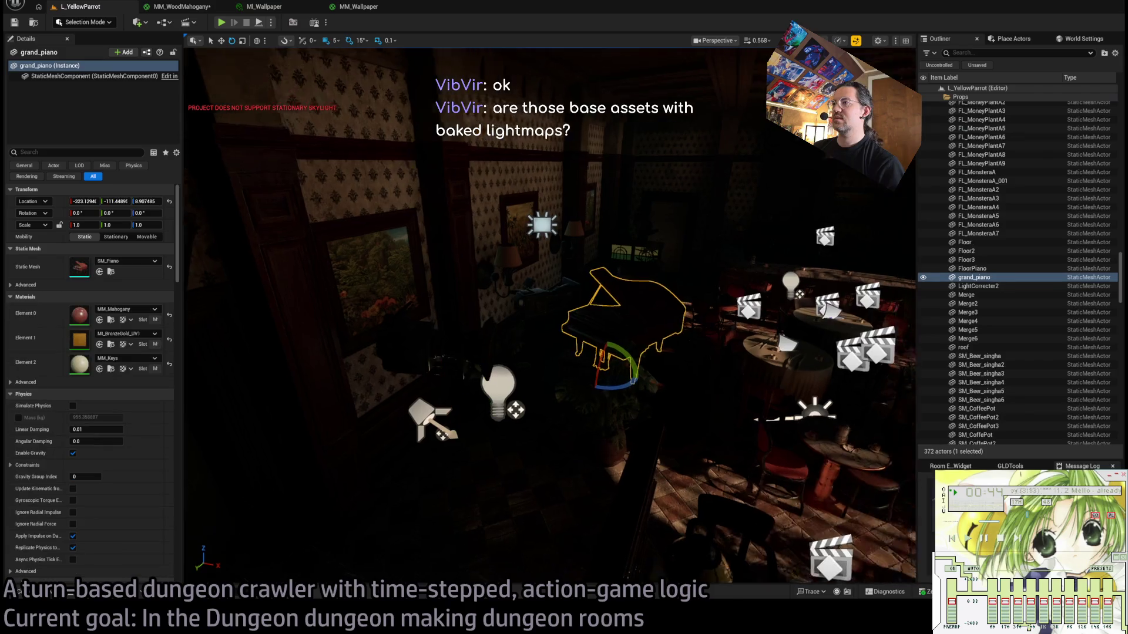
{"action": "key", "text": "f"}
{"action": "left_click_drag", "start_coordinate": [543, 349], "coordinate": [517, 401]}
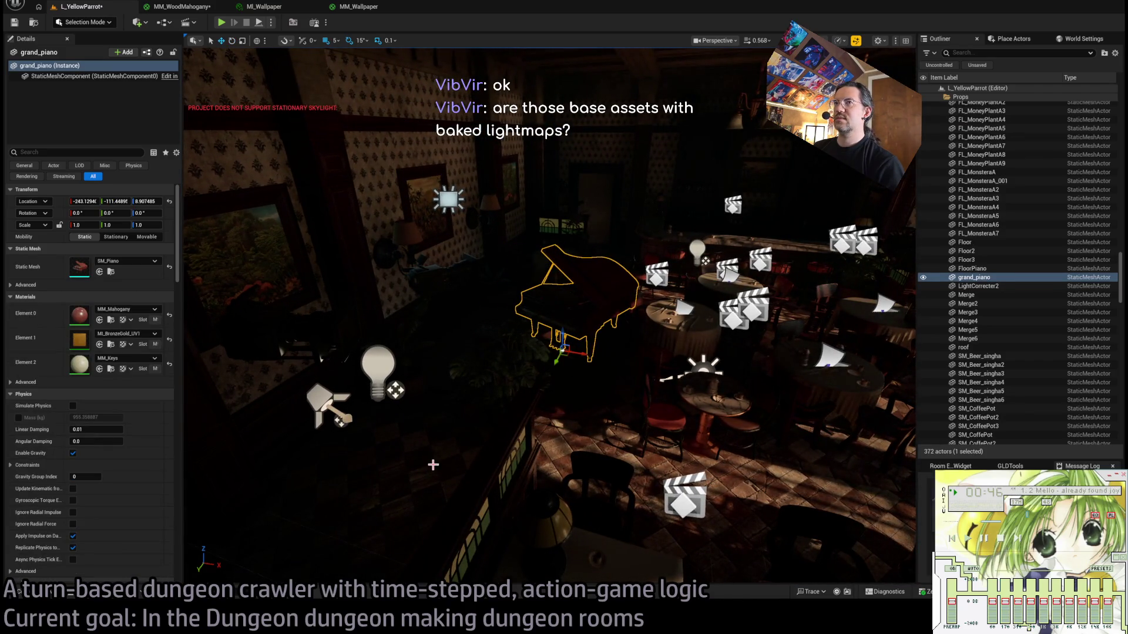
{"action": "key", "text": "ctrl+z"}
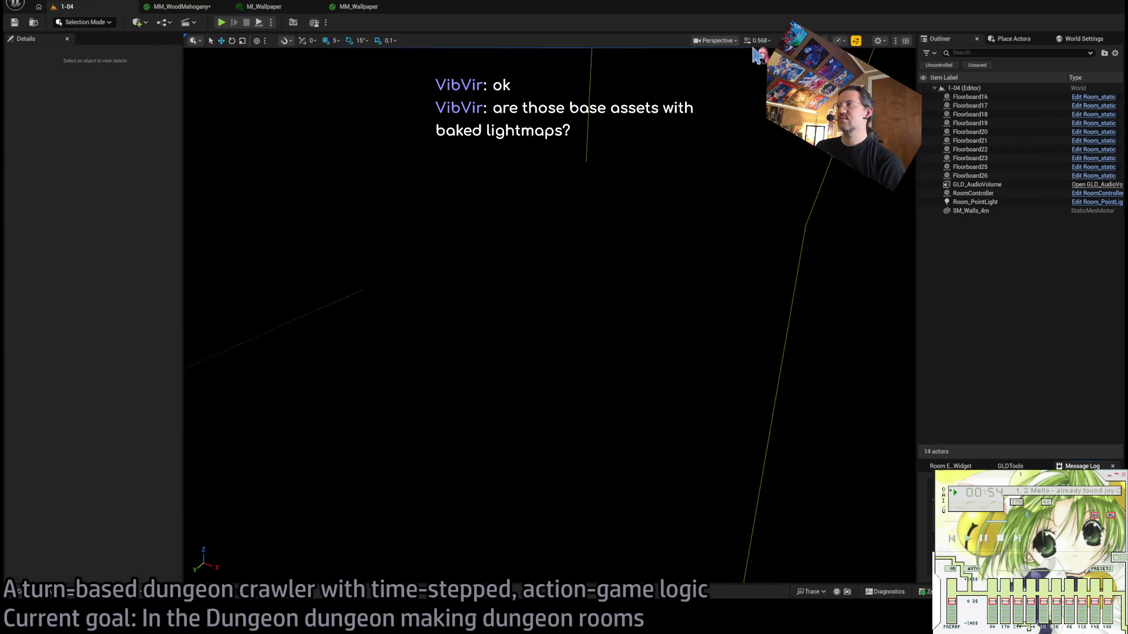
Select and frame the SM_Walls_4m wall, then rotate it 90° about Z.
{"action": "left_click_drag", "start_coordinate": [492, 297], "coordinate": [492, 298]}
{"action": "left_click", "coordinate": [491, 298]}
{"action": "key", "text": "f"}
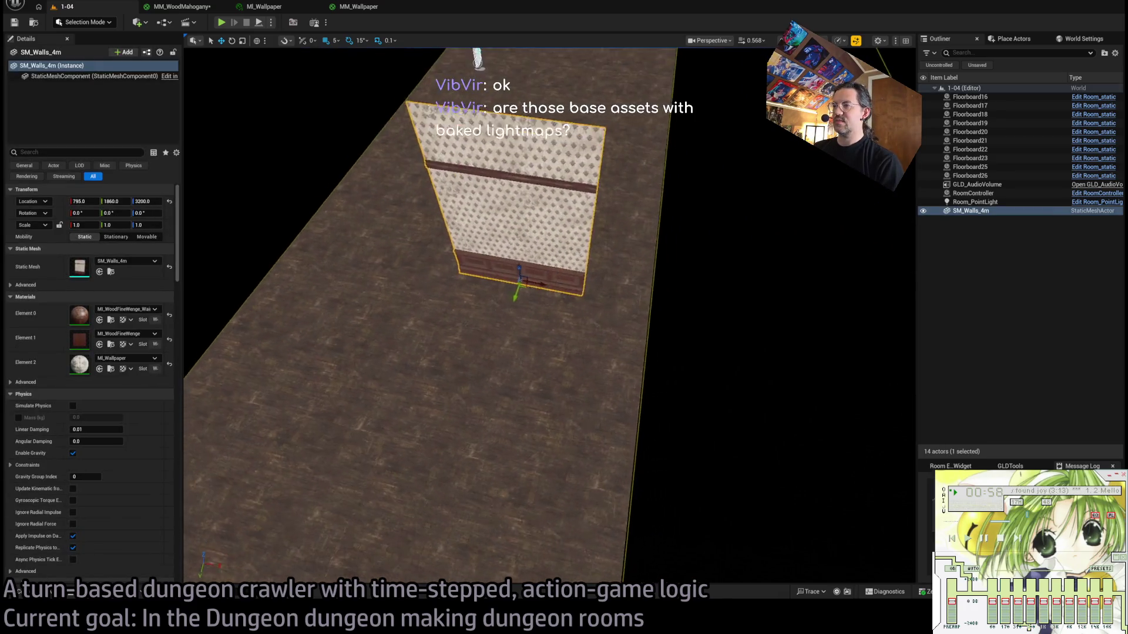
{"action": "mouse_move", "coordinate": [550, 333]}
{"action": "left_mouse_down"}
{"action": "mouse_move", "coordinate": [579, 315]}
{"action": "mouse_move", "coordinate": [682, 306]}
{"action": "left_mouse_up"}
Raise grid snap to 10, move the wall to X 1090, and show the Mesh_structural assets.
{"action": "key", "text": "w"}
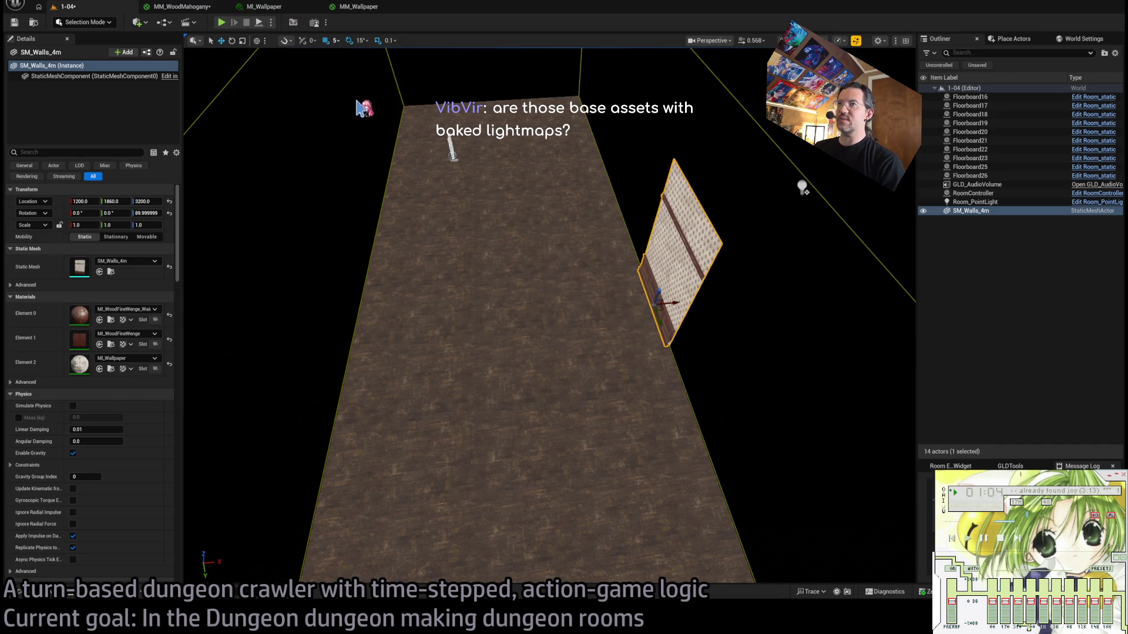
{"action": "key", "text": "bracketright"}
{"action": "mouse_move", "coordinate": [370, 97]}
{"action": "left_mouse_down"}
{"action": "mouse_move", "coordinate": [382, 94]}
{"action": "mouse_move", "coordinate": [614, 316]}
{"action": "mouse_move", "coordinate": [575, 322]}
{"action": "mouse_move", "coordinate": [609, 327]}
{"action": "mouse_move", "coordinate": [306, 329]}
{"action": "left_mouse_up"}
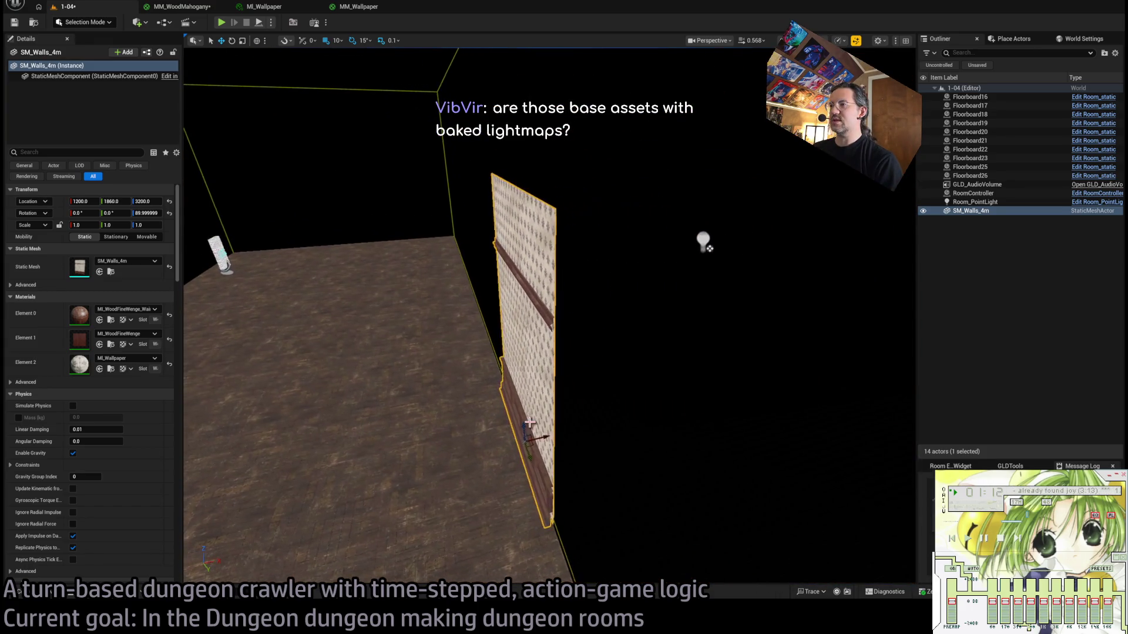
{"action": "mouse_move", "coordinate": [505, 449]}
{"action": "left_mouse_down"}
{"action": "mouse_move", "coordinate": [490, 449]}
{"action": "mouse_move", "coordinate": [529, 445]}
{"action": "mouse_move", "coordinate": [503, 445]}
{"action": "left_mouse_up"}
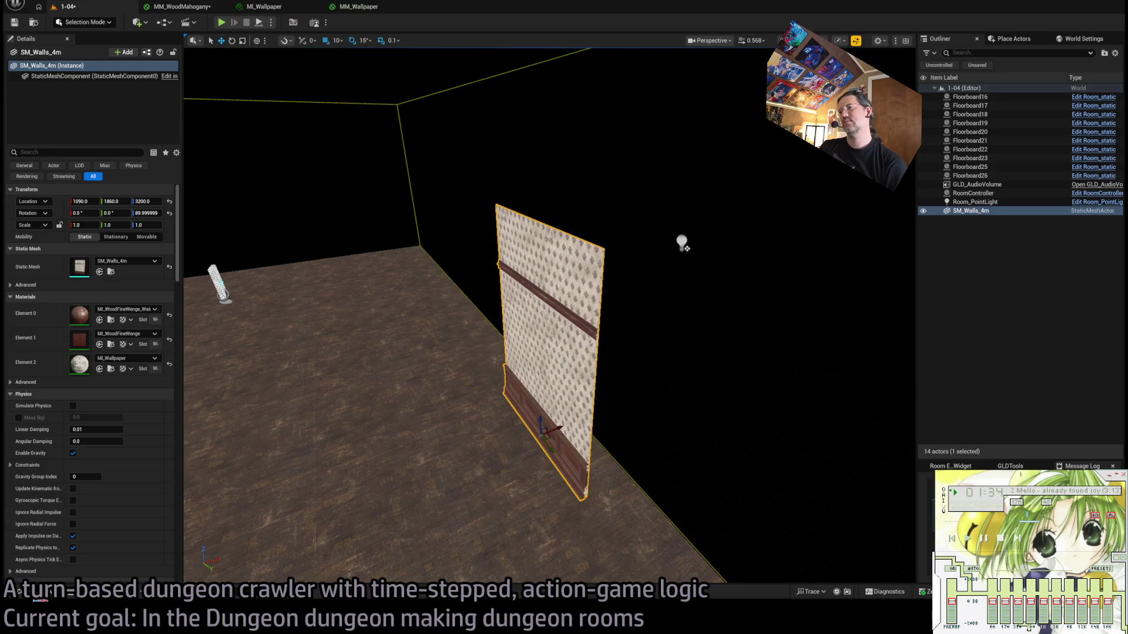
{"action": "left_click", "coordinate": [33, 599]}
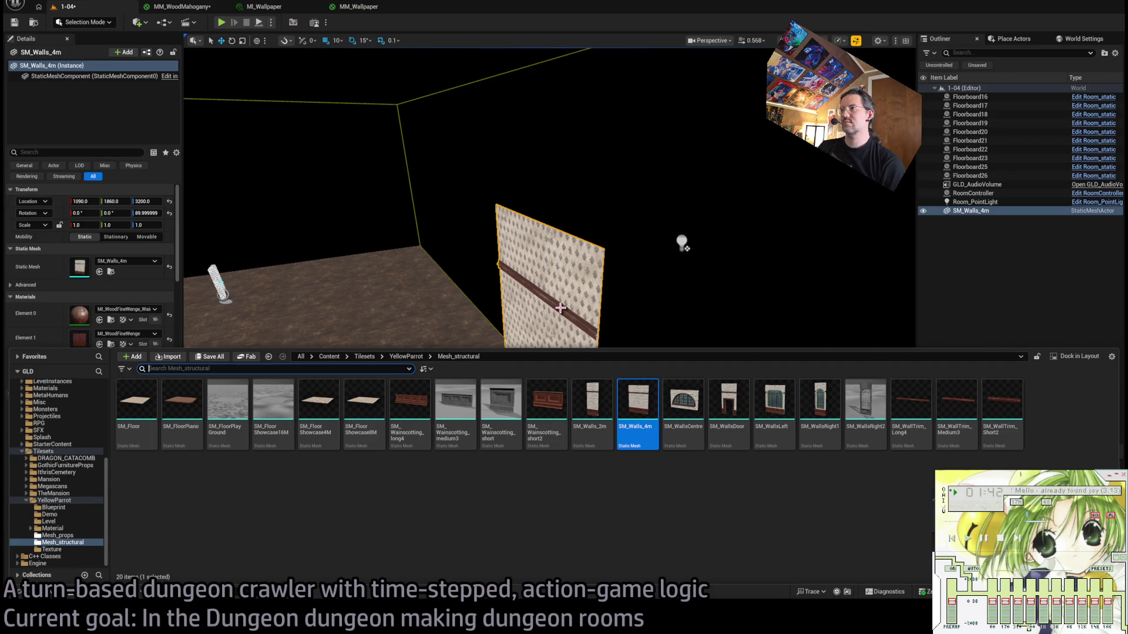
In the Content Drawer, select the seven wall meshes from SM_WallsRight2 to SM_Walls_2m.
{"action": "left_click_drag", "start_coordinate": [561, 307], "coordinate": [544, 309]}
{"action": "left_click", "coordinate": [66, 596]}
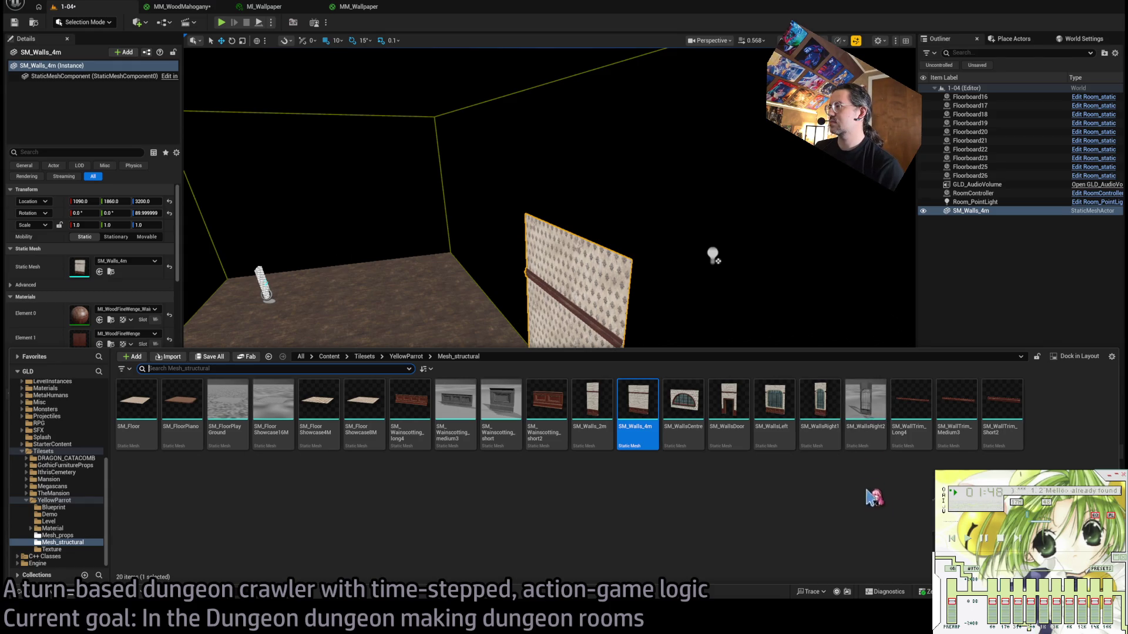
{"action": "left_click", "coordinate": [865, 423]}
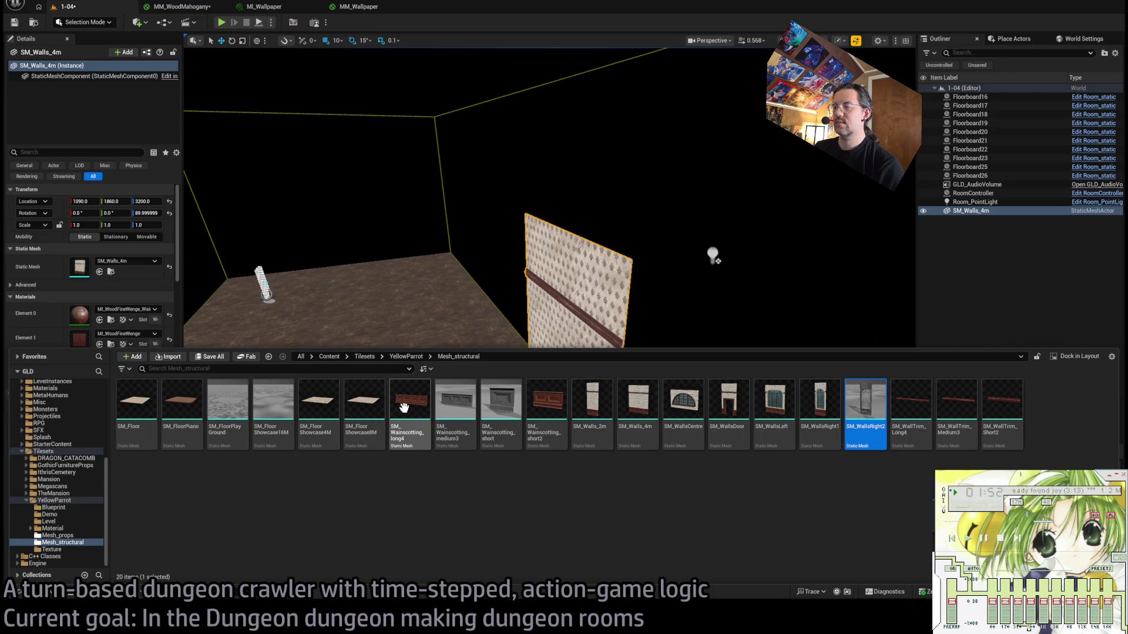
{"action": "left_click", "coordinate": [586, 431], "text": "shift"}
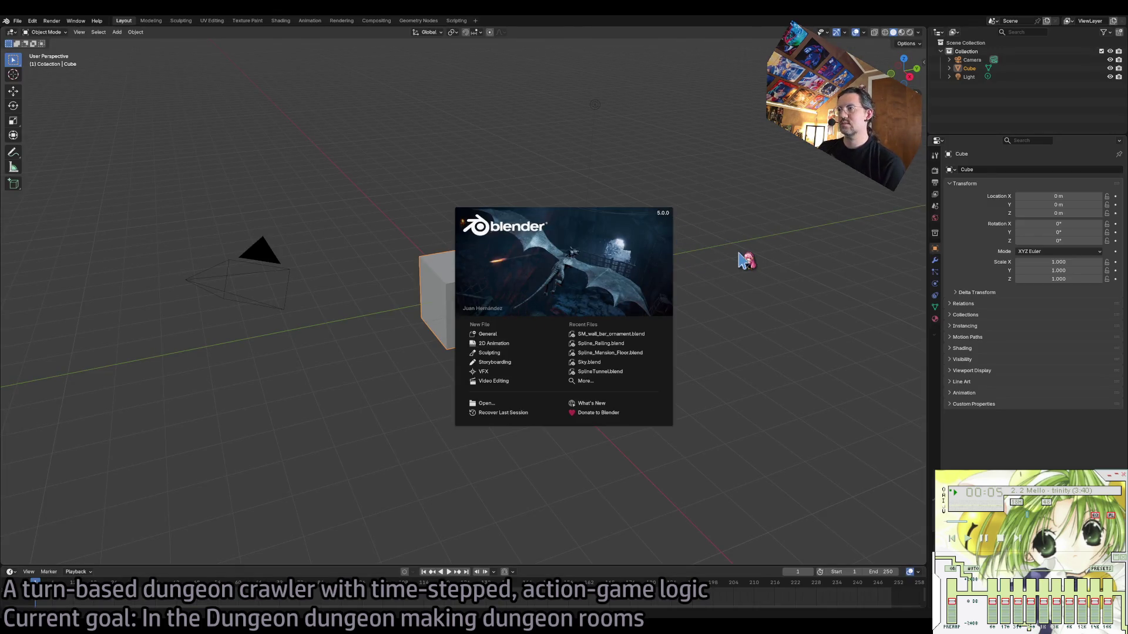
Close the splash screen and delete the default cube, camera and light.
{"action": "left_click", "coordinate": [745, 259]}
{"action": "left_click", "coordinate": [478, 294]}
{"action": "key", "text": "Delete"}
{"action": "left_click", "coordinate": [267, 257]}
{"action": "key", "text": "Delete"}
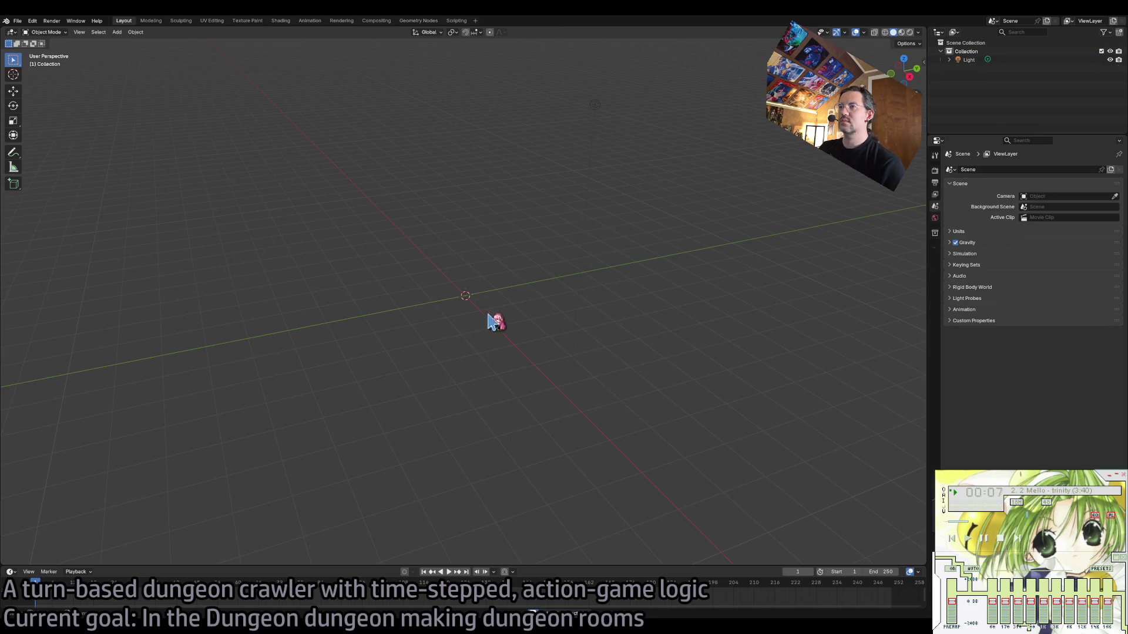
{"action": "left_click", "coordinate": [595, 105]}
{"action": "key", "text": "Delete"}
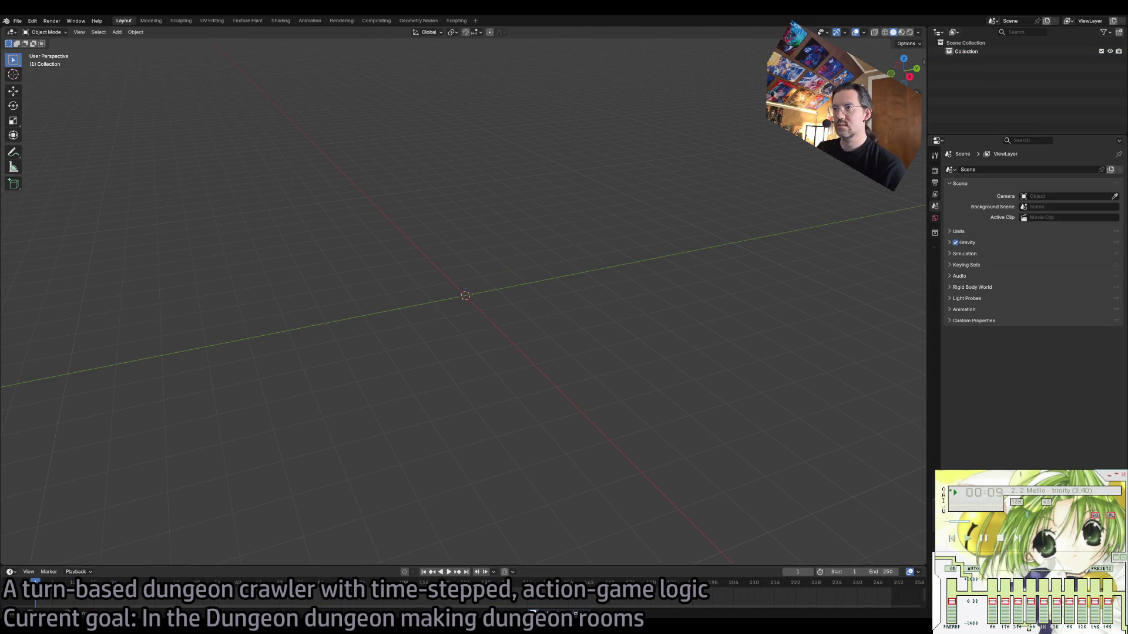
Import the seven FBX walls with Linear vertex colours and Reference Existing material collisions.
{"action": "left_click_drag", "start_coordinate": [1127, 176], "coordinate": [488, 176]}
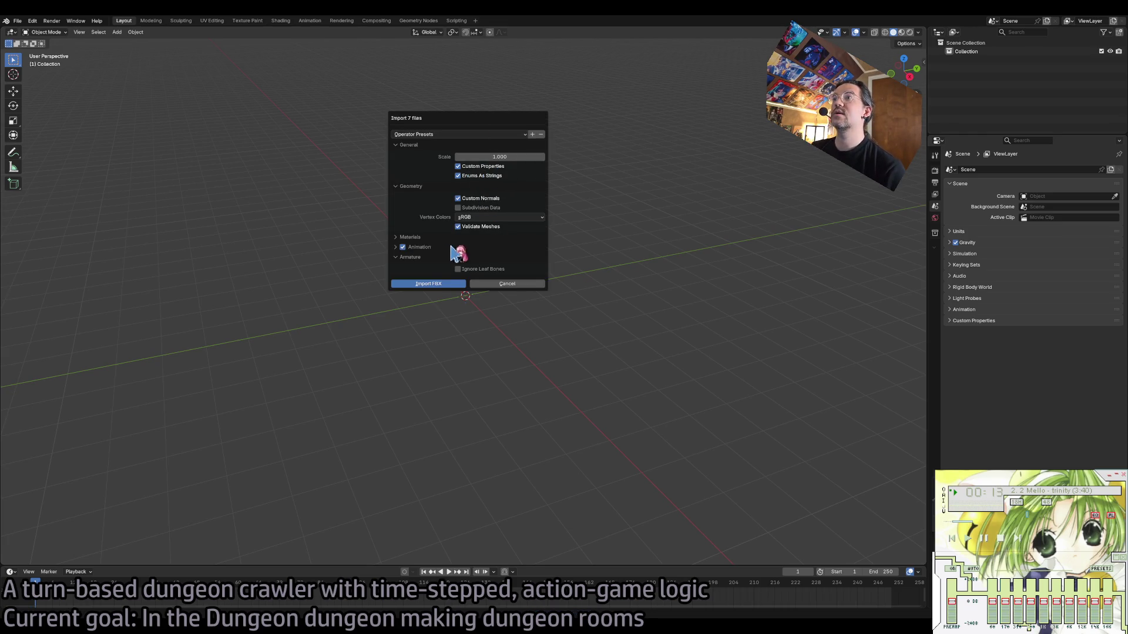
{"action": "left_click", "coordinate": [469, 217]}
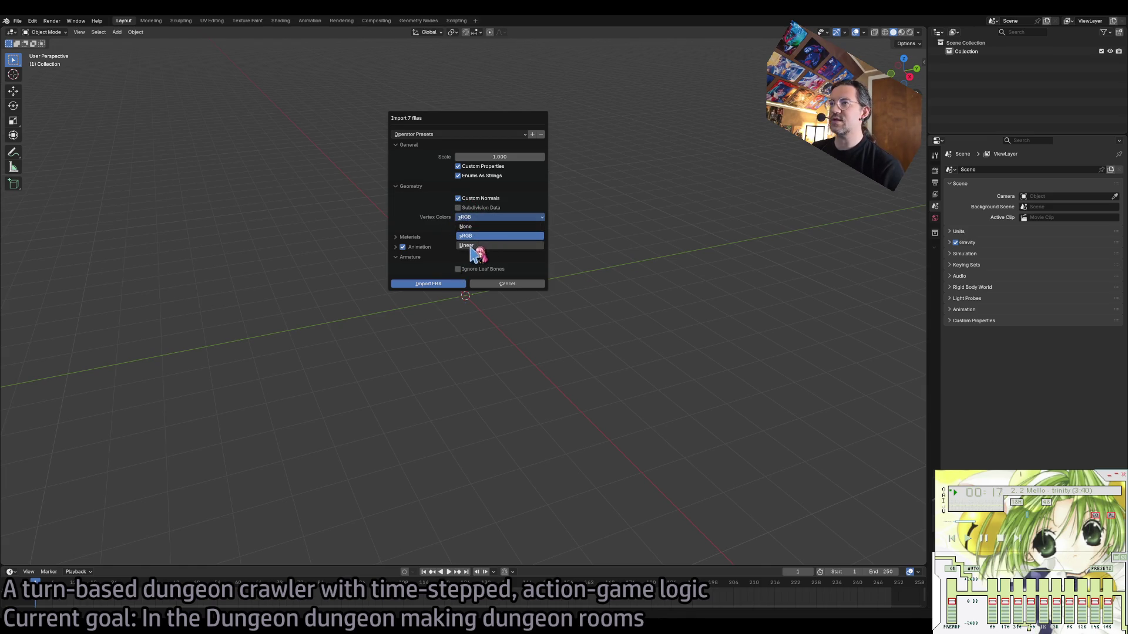
{"action": "left_click", "coordinate": [474, 251]}
{"action": "left_click", "coordinate": [395, 257]}
{"action": "left_click_drag", "start_coordinate": [395, 257], "coordinate": [402, 238]}
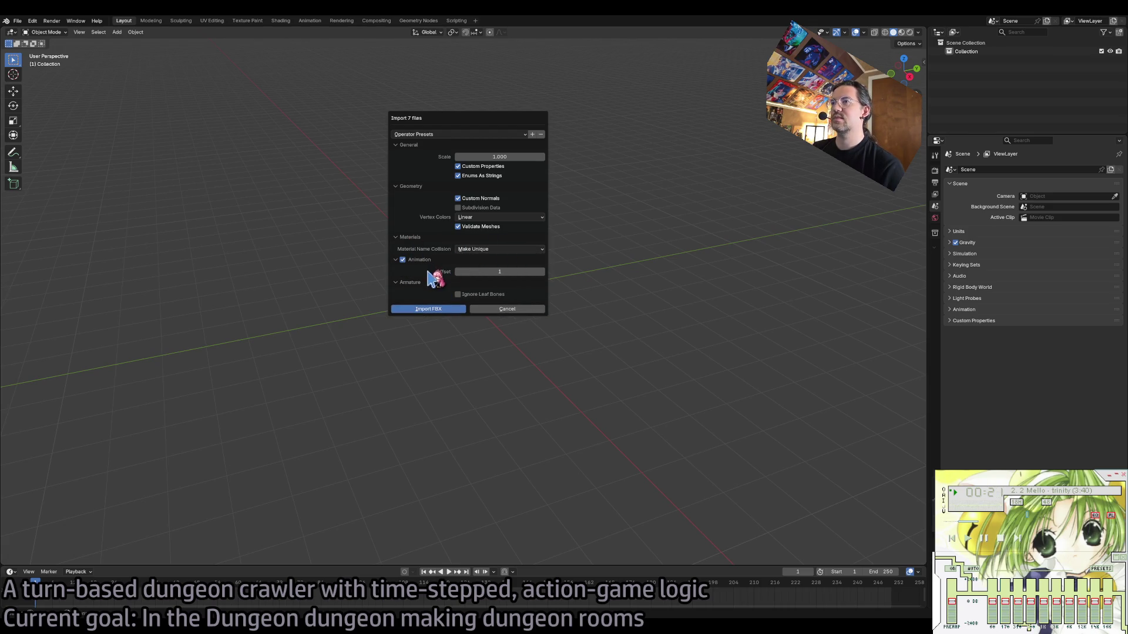
{"action": "left_click", "coordinate": [482, 250]}
{"action": "left_click", "coordinate": [472, 251]}
{"action": "left_click", "coordinate": [483, 268]}
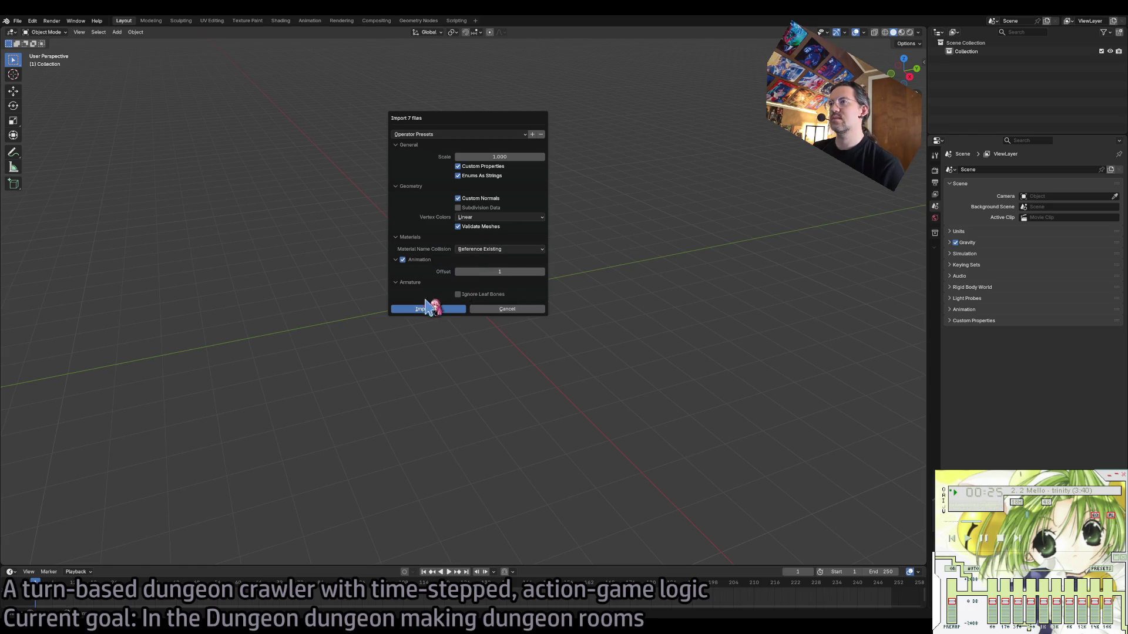
{"action": "left_click", "coordinate": [410, 261]}
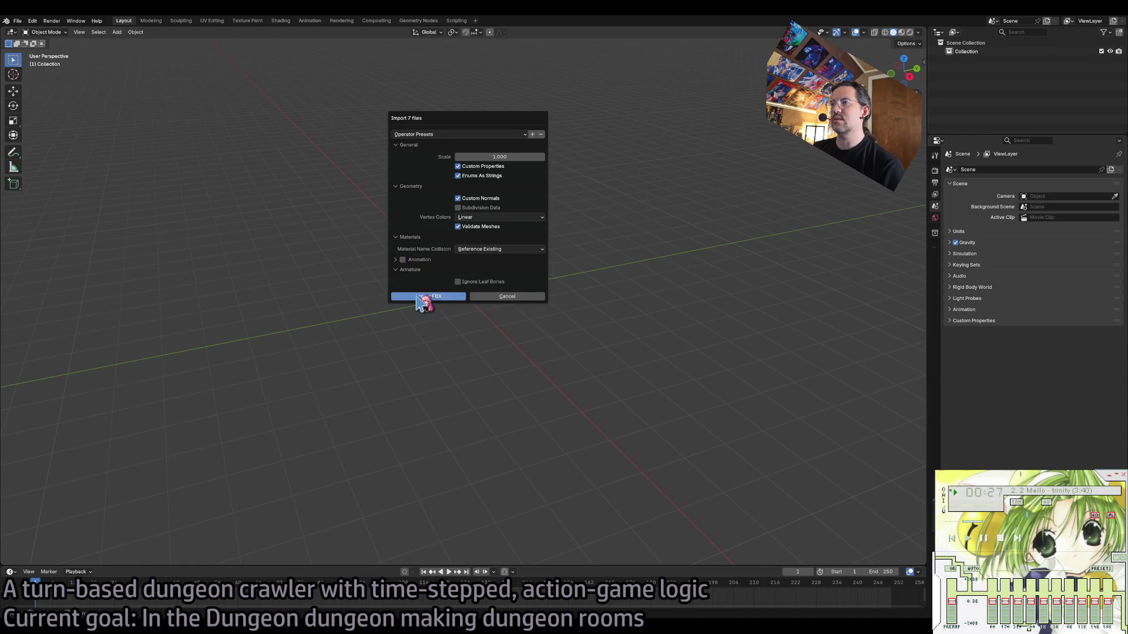
{"action": "left_click", "coordinate": [439, 297]}
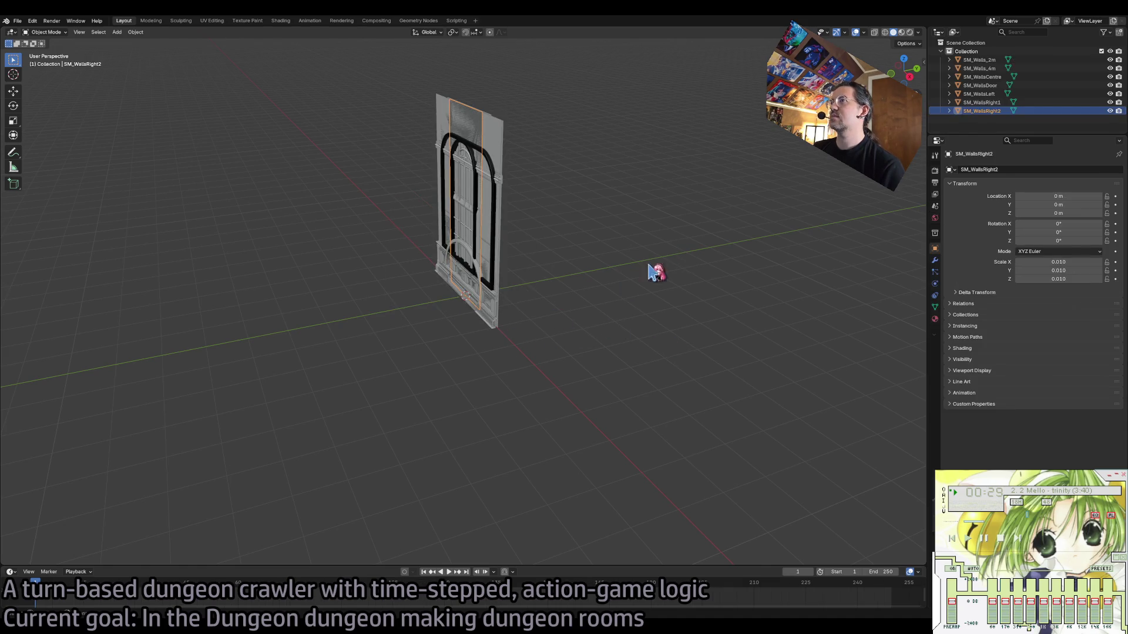
Hide the other six imported walls, select SM_Walls_2m, zoom in, and enter Edit Mode.
{"action": "left_click", "coordinate": [559, 222]}
{"action": "scroll", "coordinate": [581, 248], "scroll_direction": "up", "scroll_amount": 5}
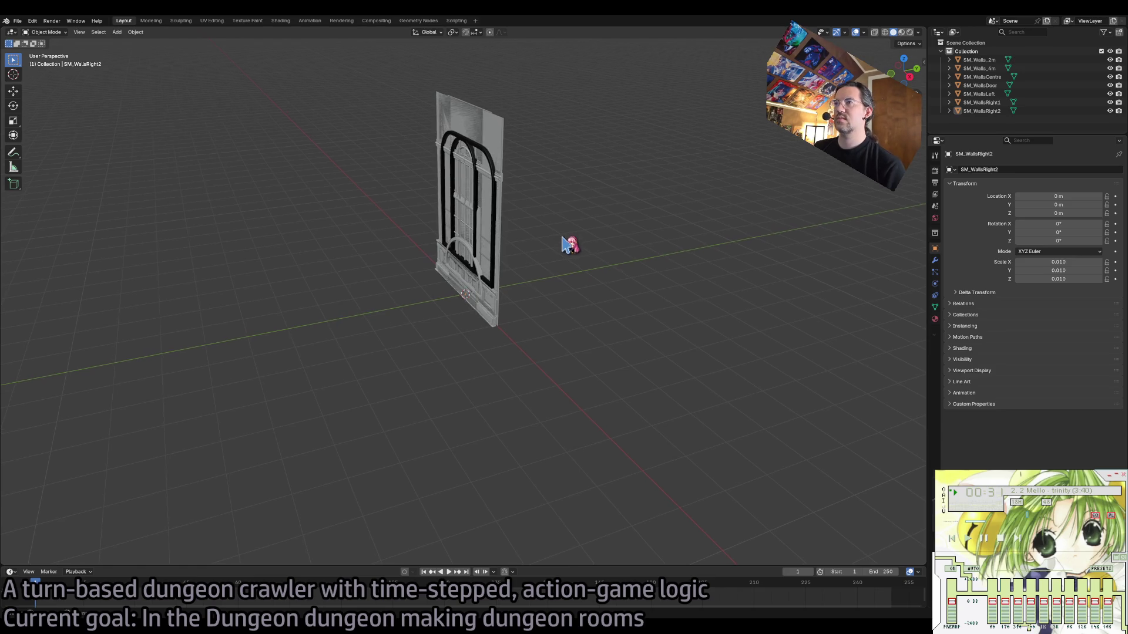
{"action": "left_click_drag", "start_coordinate": [1109, 69], "coordinate": [1110, 111]}
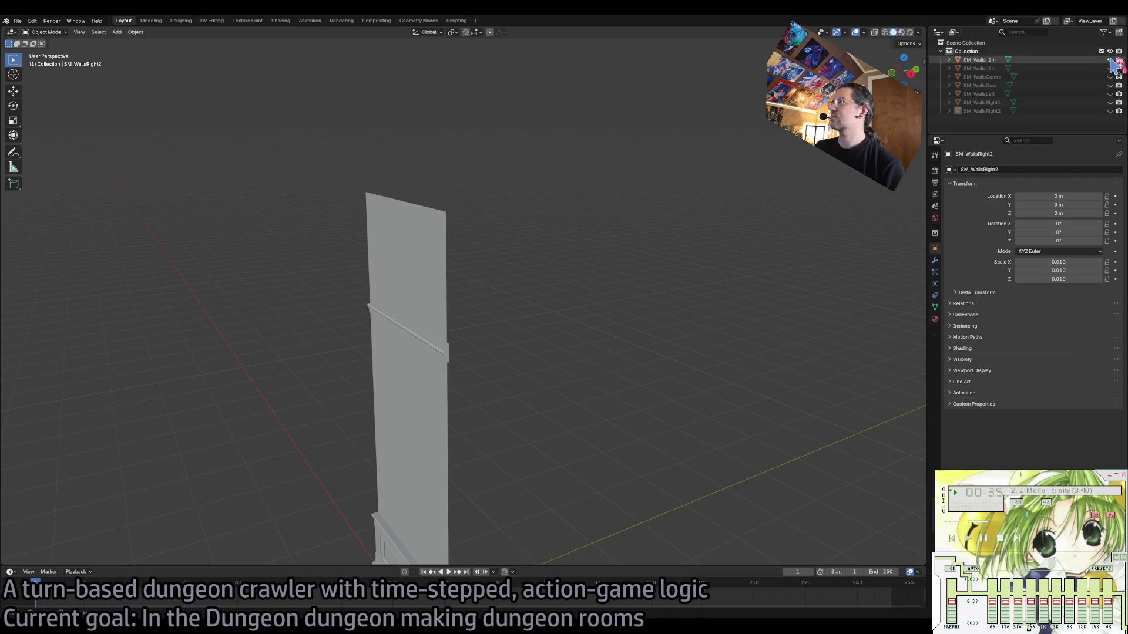
{"action": "left_click", "coordinate": [1108, 59]}
{"action": "mouse_move", "coordinate": [549, 390]}
{"action": "left_mouse_down"}
{"action": "mouse_move", "coordinate": [483, 378]}
{"action": "mouse_move", "coordinate": [535, 276]}
{"action": "left_mouse_up"}
{"action": "scroll", "coordinate": [534, 276], "scroll_direction": "up", "scroll_amount": 10}
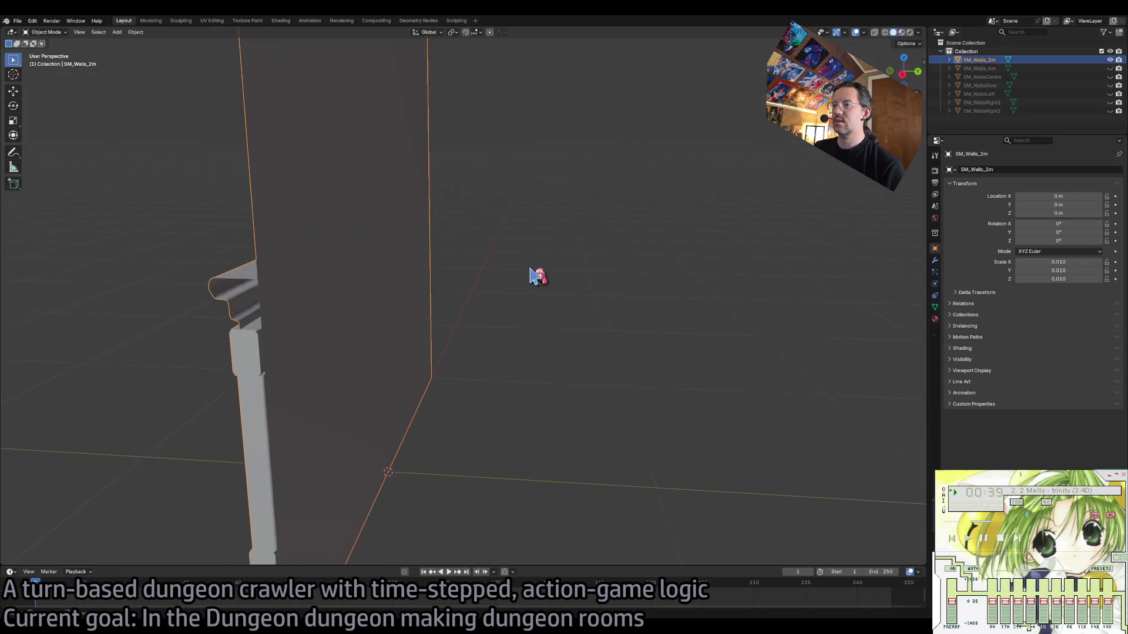
{"action": "scroll", "coordinate": [535, 276], "scroll_direction": "down", "scroll_amount": 10}
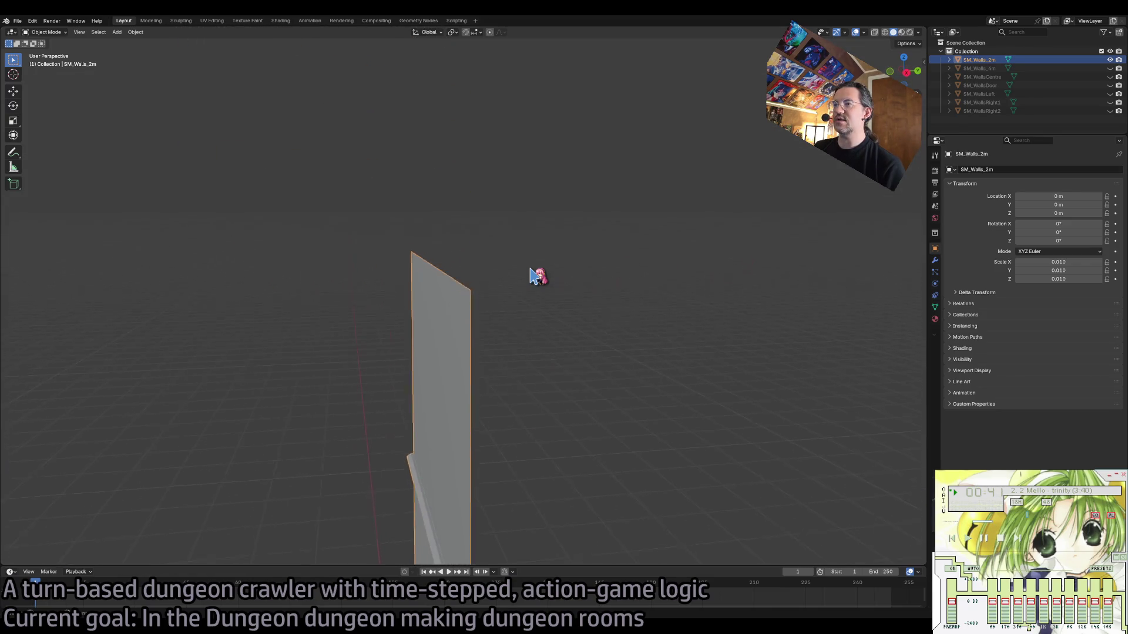
{"action": "scroll", "coordinate": [535, 276], "scroll_direction": "down", "scroll_amount": 3}
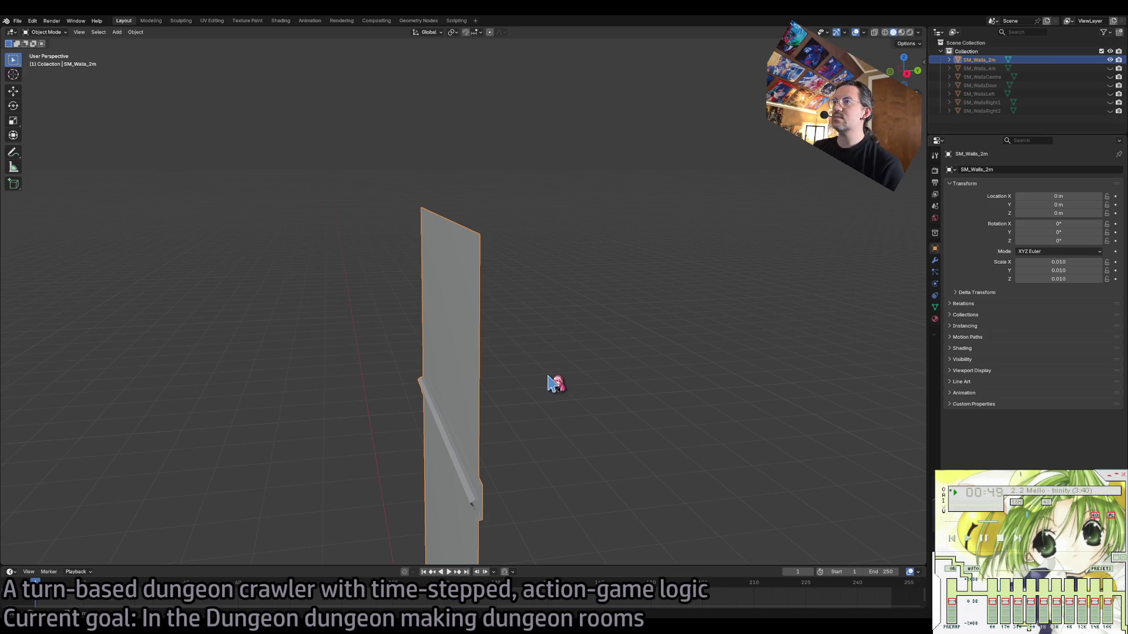
{"action": "key", "text": "Tab"}
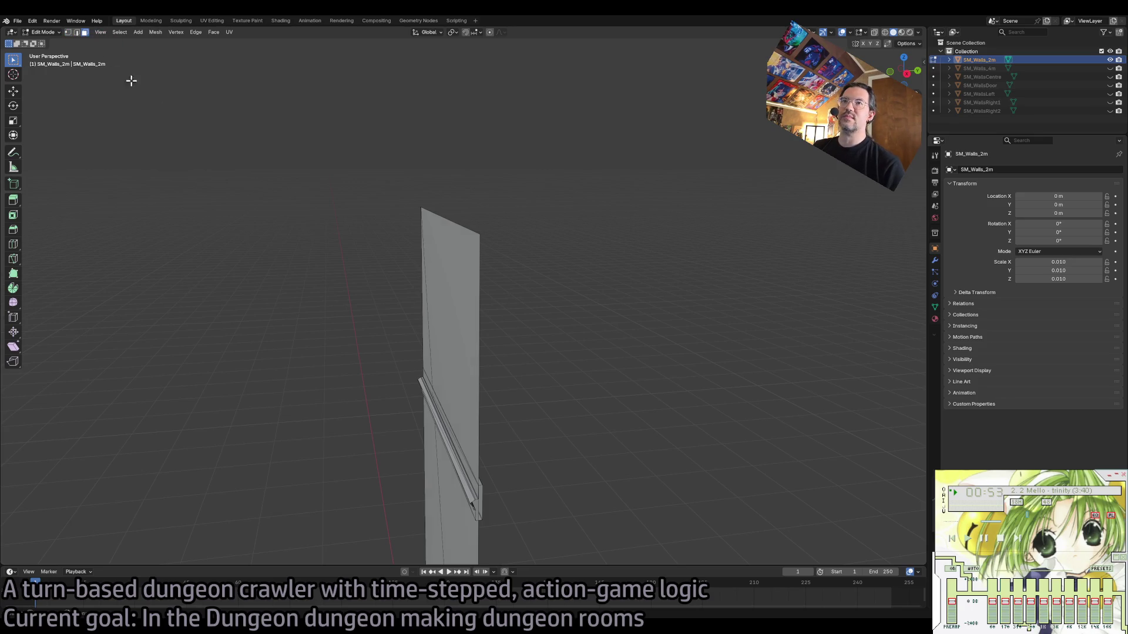
Extrude the SM_Walls_2m wall face, first at a -0.1 m Z depth.
{"action": "scroll", "coordinate": [464, 342], "scroll_direction": "up", "scroll_amount": 5}
{"action": "mouse_move", "coordinate": [468, 339]}
{"action": "left_mouse_down"}
{"action": "mouse_move", "coordinate": [612, 435]}
{"action": "mouse_move", "coordinate": [531, 448]}
{"action": "mouse_move", "coordinate": [568, 450]}
{"action": "mouse_move", "coordinate": [166, 241]}
{"action": "mouse_move", "coordinate": [122, 261]}
{"action": "left_mouse_up"}
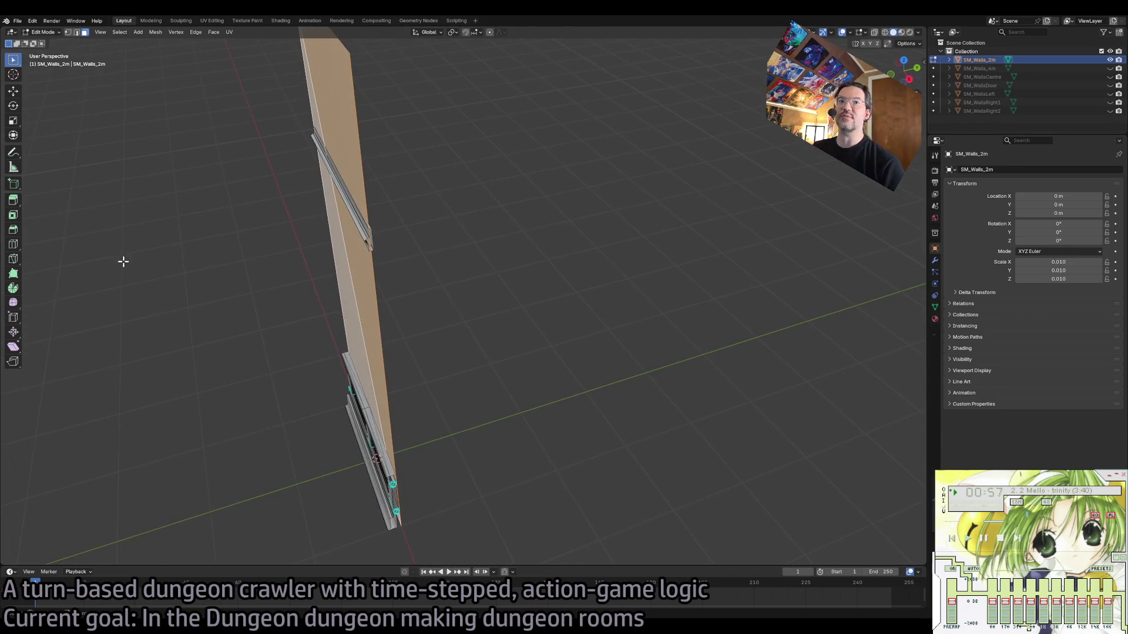
{"action": "left_click", "coordinate": [13, 200]}
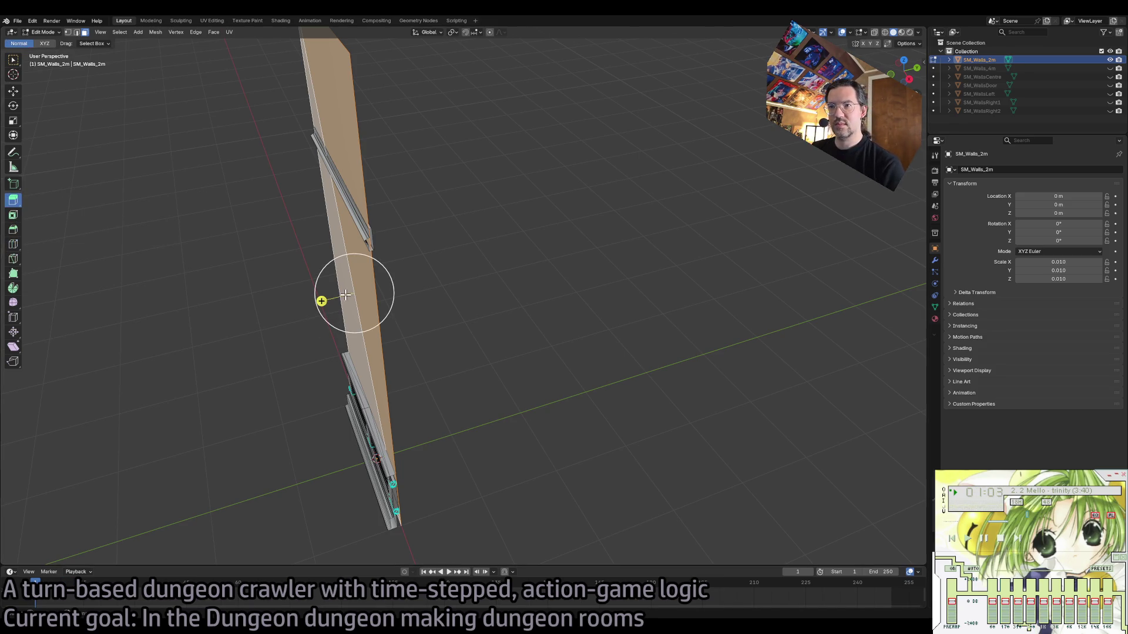
{"action": "left_click_drag", "start_coordinate": [321, 301], "coordinate": [322, 322]}
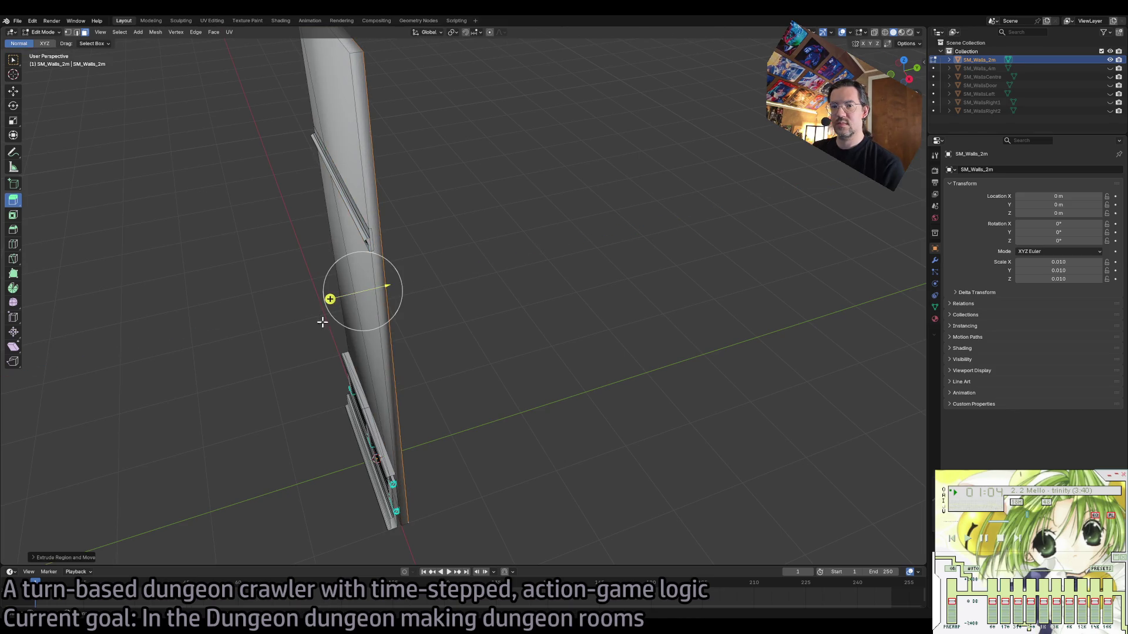
{"action": "left_click", "coordinate": [36, 559]}
{"action": "left_click", "coordinate": [130, 526]}
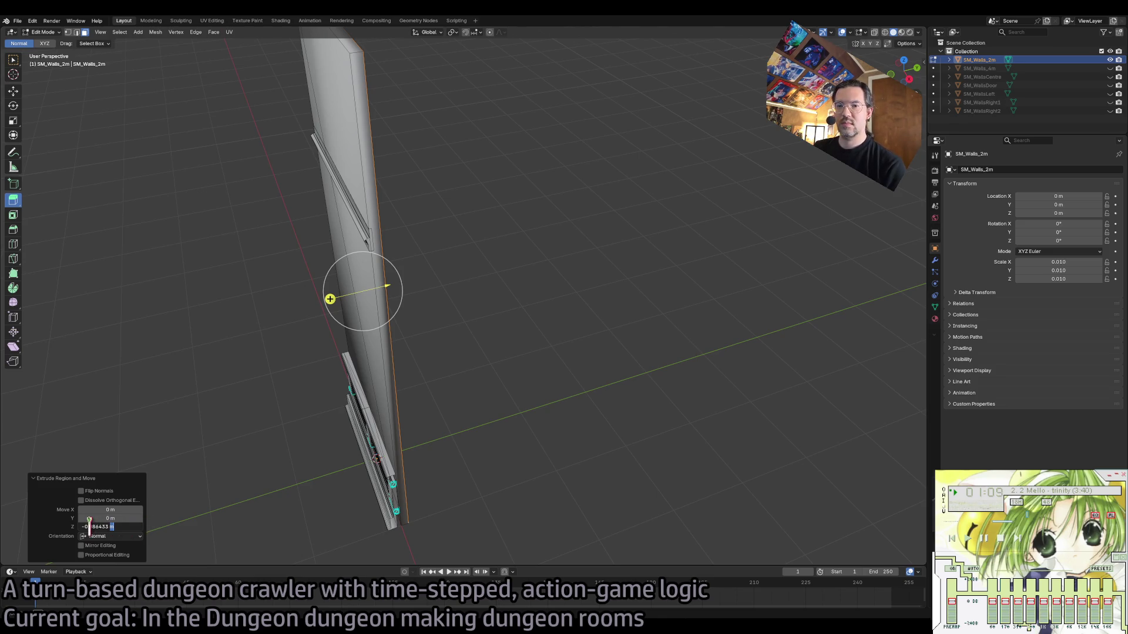
{"action": "key", "text": "Return"}
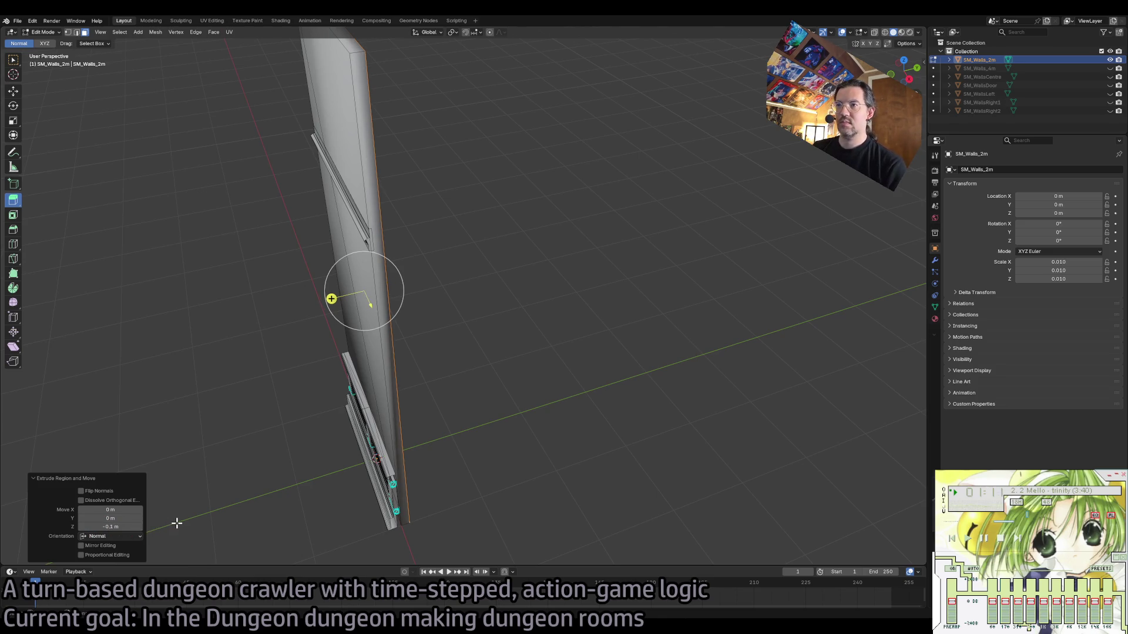
Change the extrusion's Z depth to -0.25 m.
{"action": "right_click", "coordinate": [517, 380]}
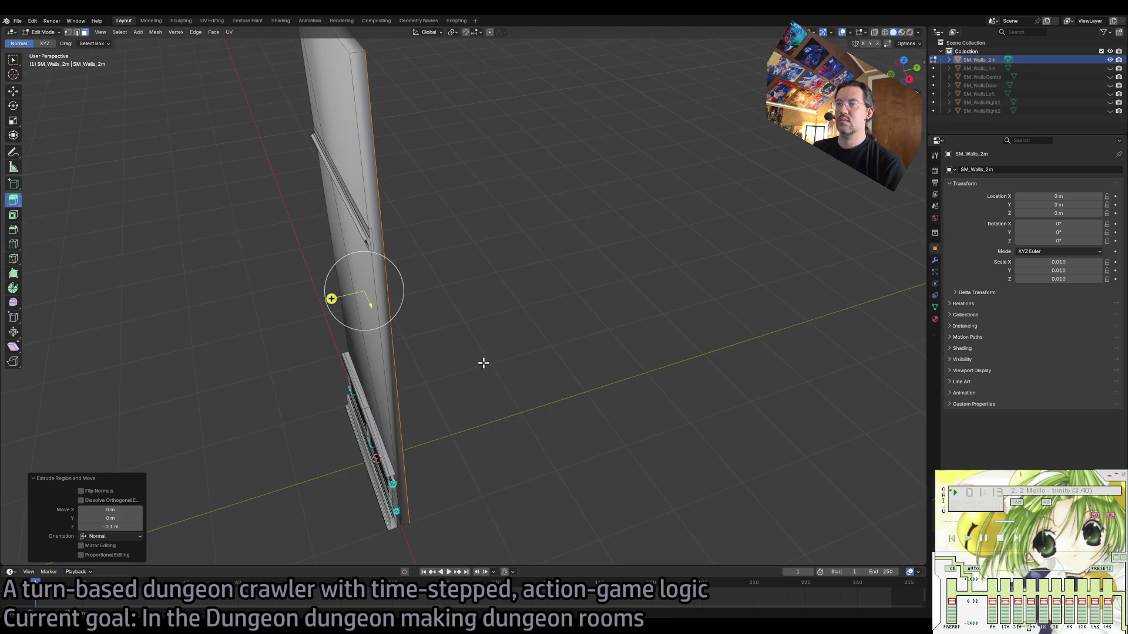
{"action": "left_click", "coordinate": [114, 526]}
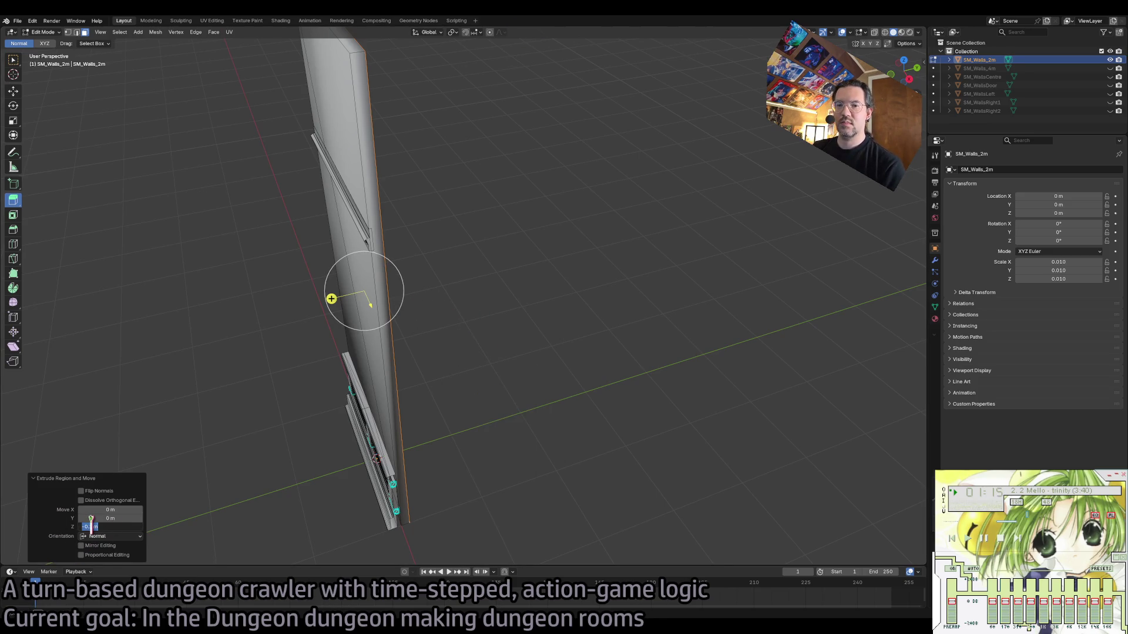
{"action": "key", "text": "Return"}
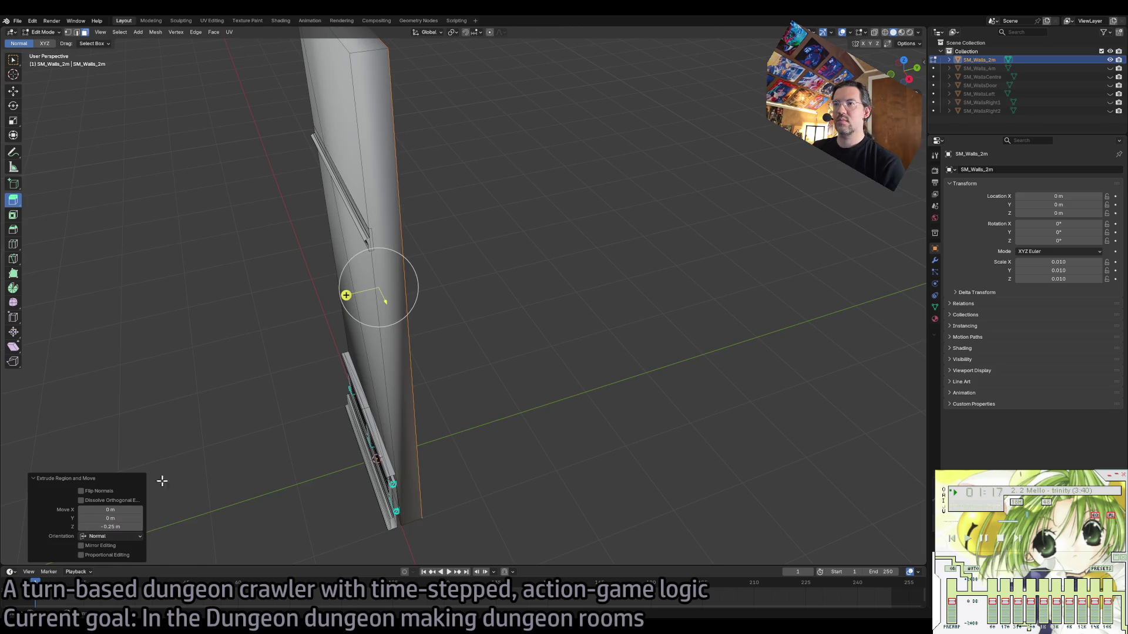
{"action": "scroll", "coordinate": [499, 322], "scroll_direction": "down", "scroll_amount": 5}
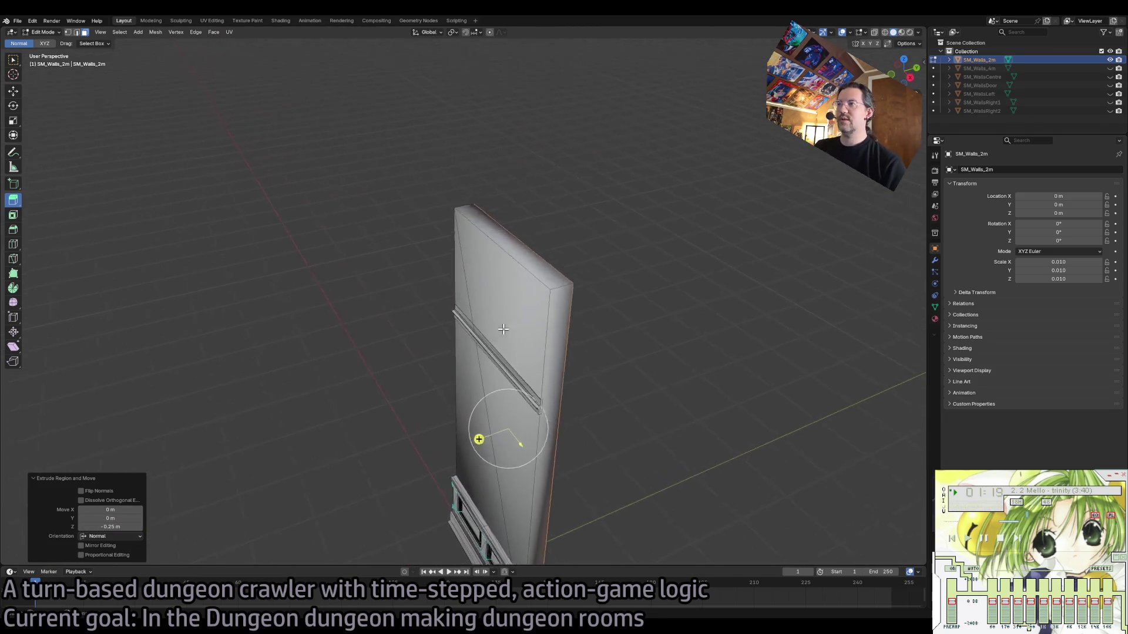
{"action": "scroll", "coordinate": [488, 321], "scroll_direction": "up", "scroll_amount": 10}
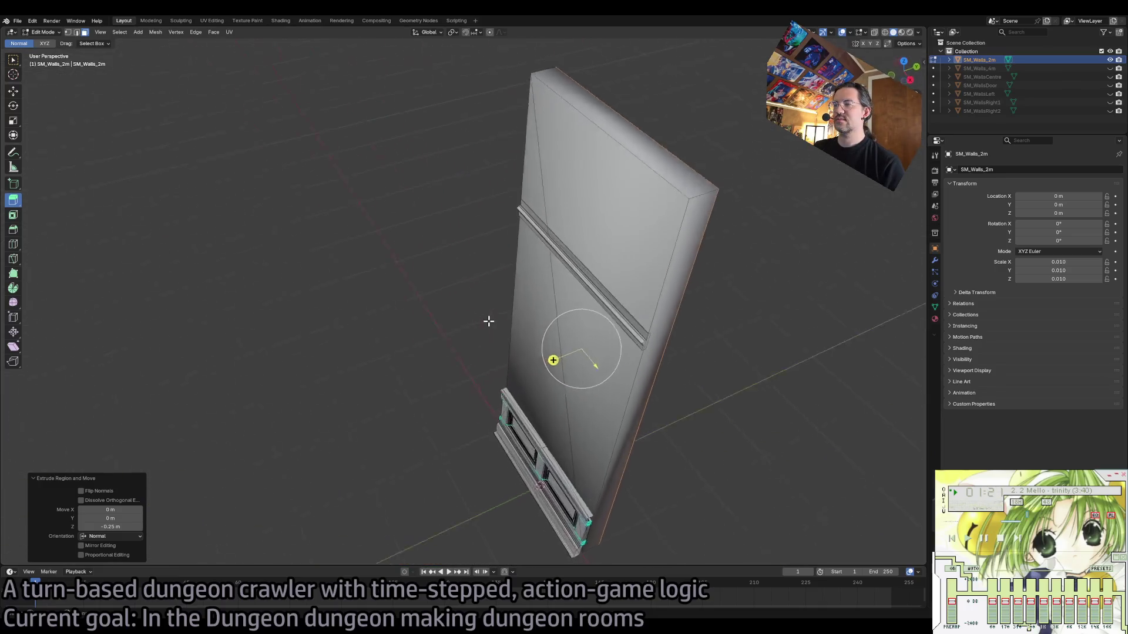
{"action": "scroll", "coordinate": [488, 321], "scroll_direction": "right", "scroll_amount": 5}
{"action": "left_click", "coordinate": [111, 527]}
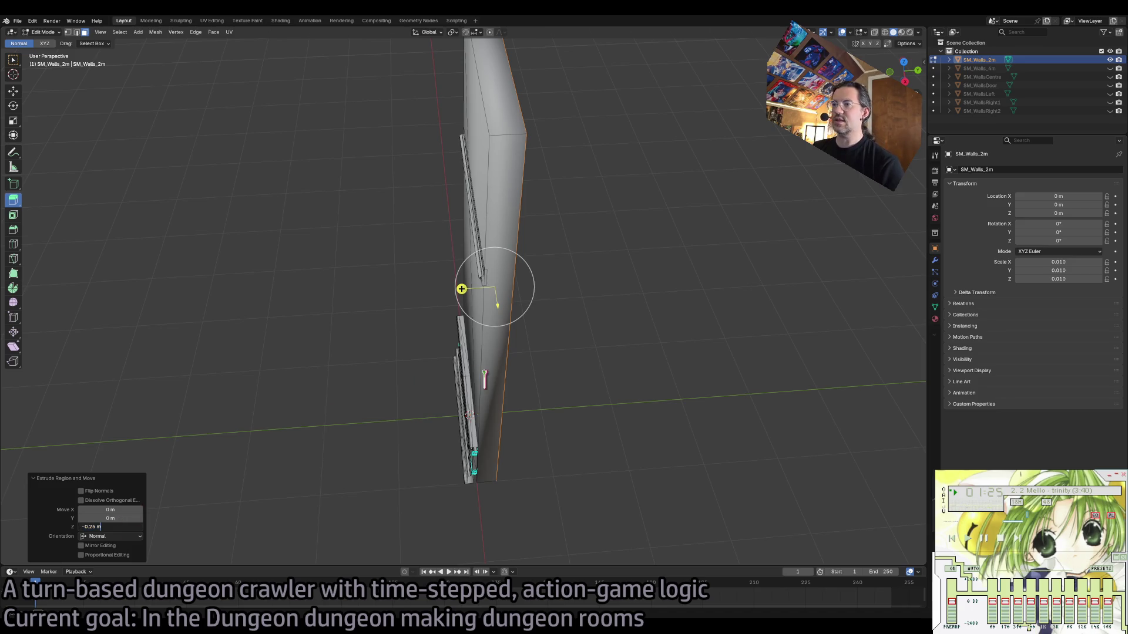
{"action": "key", "text": "Return"}
{"action": "scroll", "coordinate": [575, 272], "scroll_direction": "left", "scroll_amount": 5}
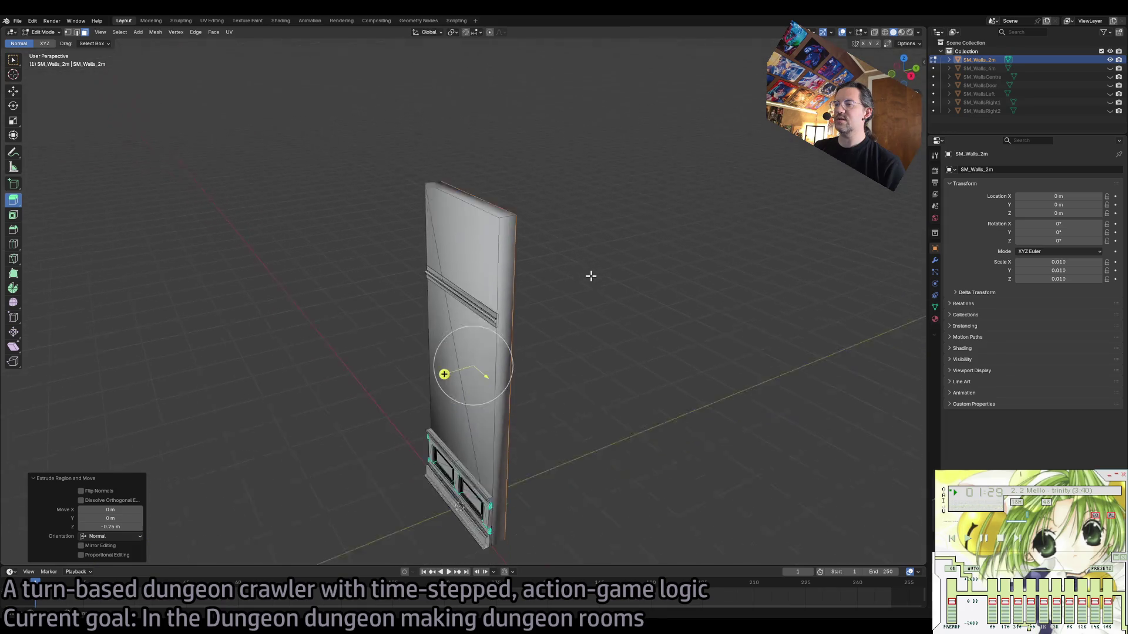
{"action": "scroll", "coordinate": [590, 276], "scroll_direction": "down", "scroll_amount": 3}
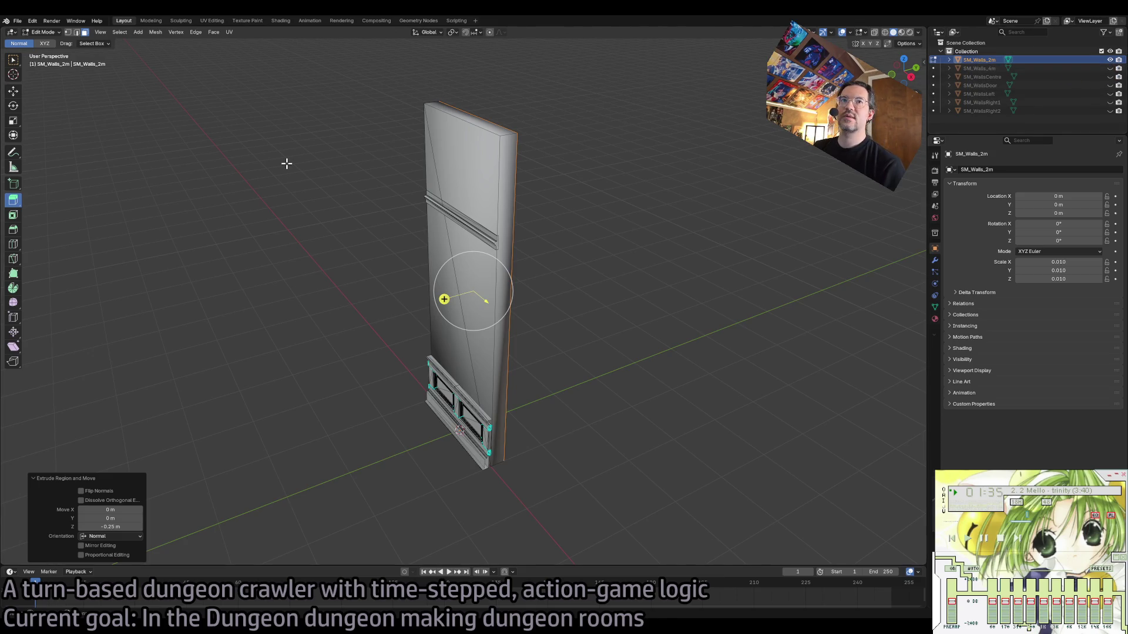
Reselect the wall, re-enter Edit Mode, and select its two vertical edges.
{"action": "key", "text": "Tab"}
{"action": "left_click", "coordinate": [403, 207]}
{"action": "left_click", "coordinate": [464, 194]}
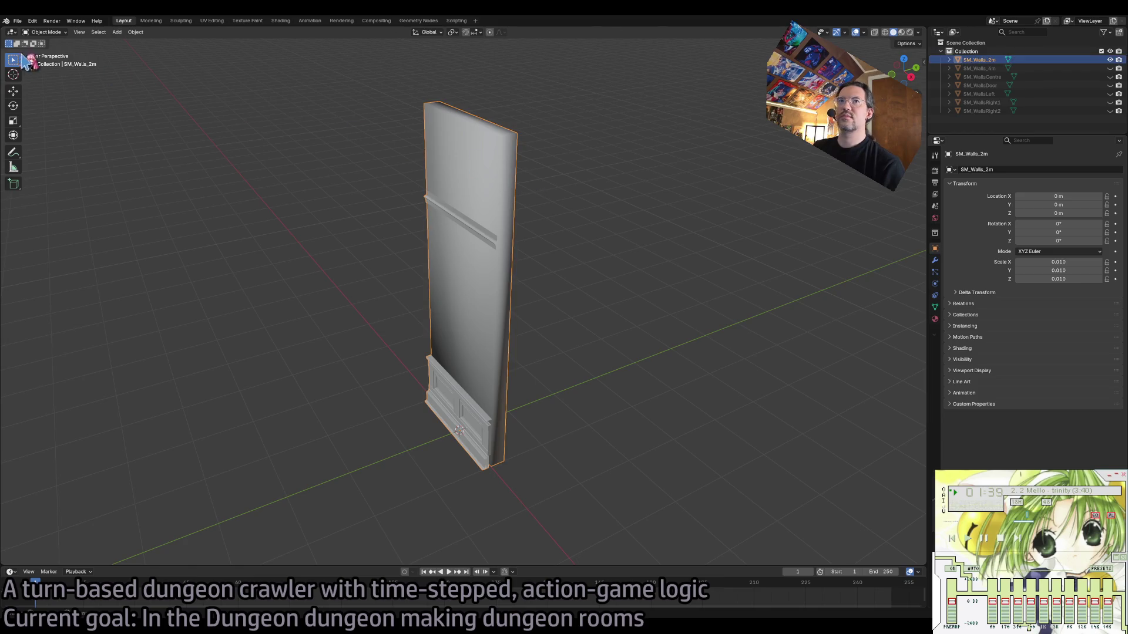
{"action": "key", "text": "Tab"}
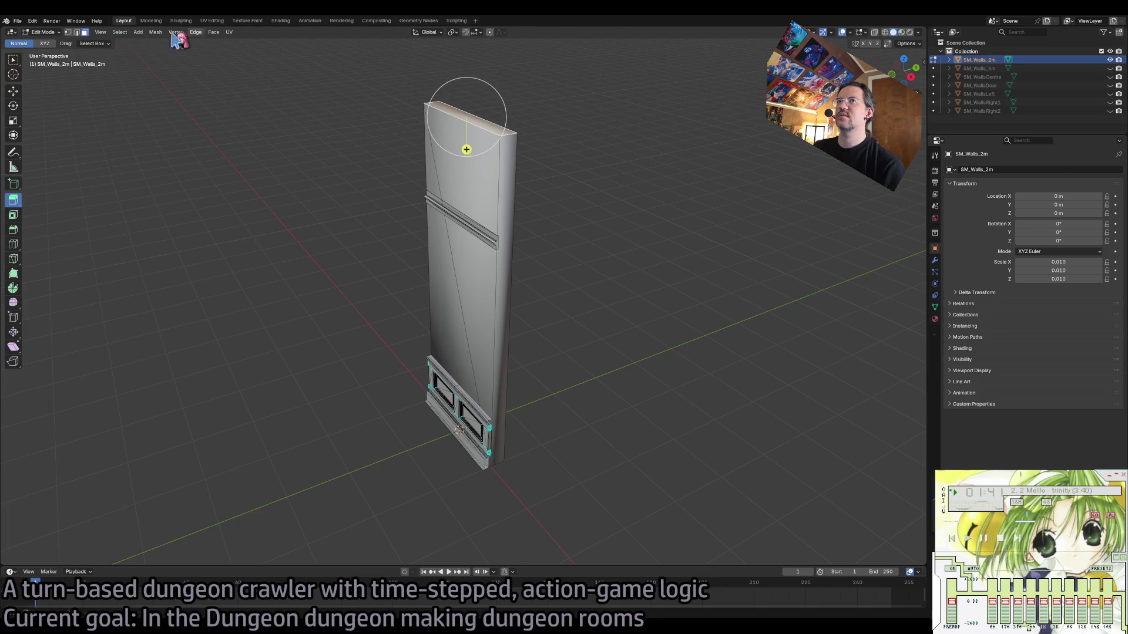
{"action": "key", "text": "2"}
{"action": "left_click", "coordinate": [499, 185]}
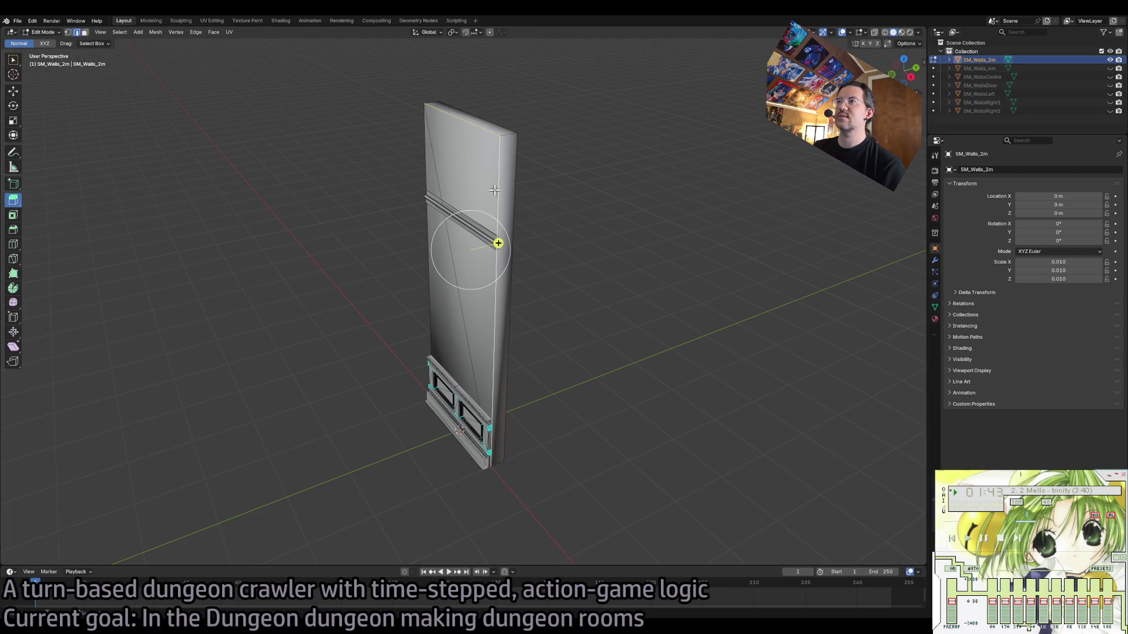
{"action": "left_click", "coordinate": [430, 249], "text": "shift"}
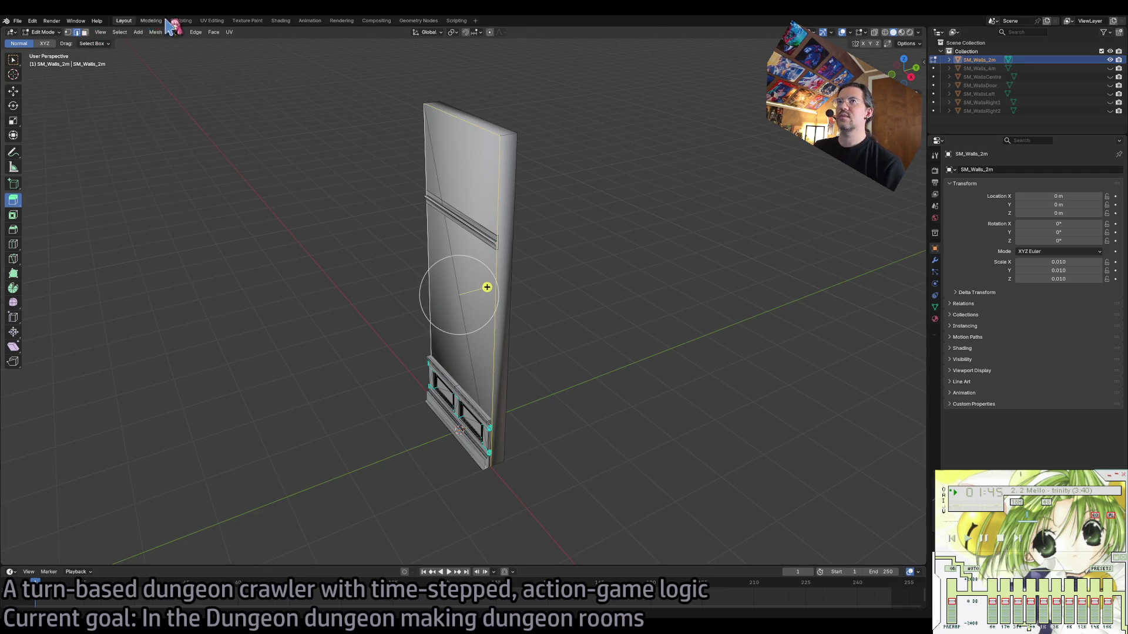
{"action": "left_click", "coordinate": [195, 32]}
{"action": "key", "text": "Escape"}
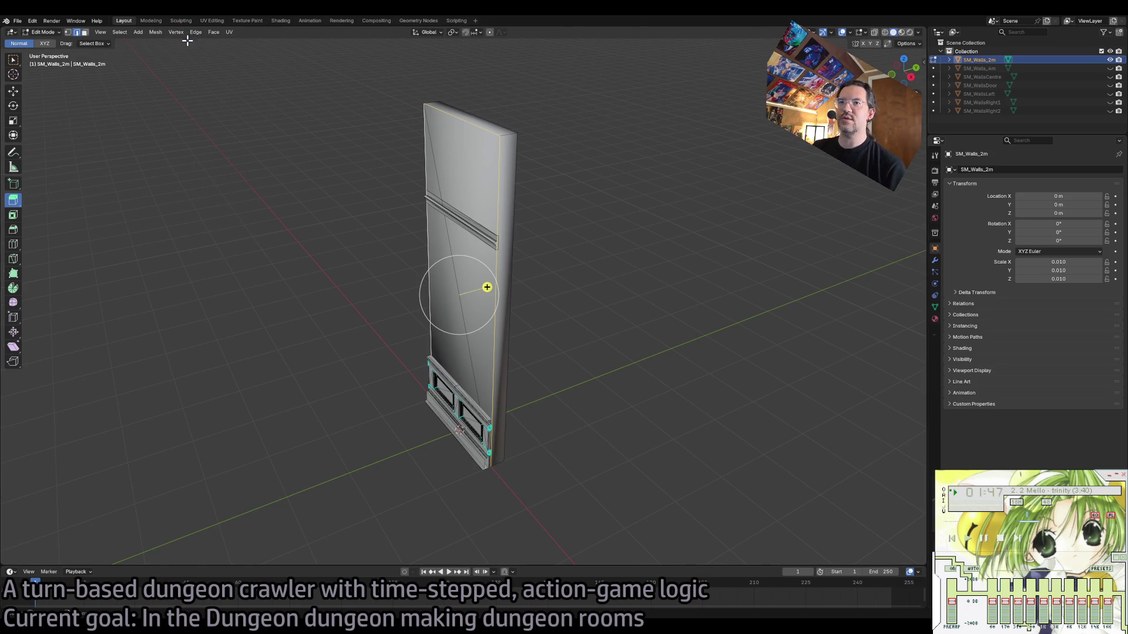
{"action": "left_click", "coordinate": [195, 32]}
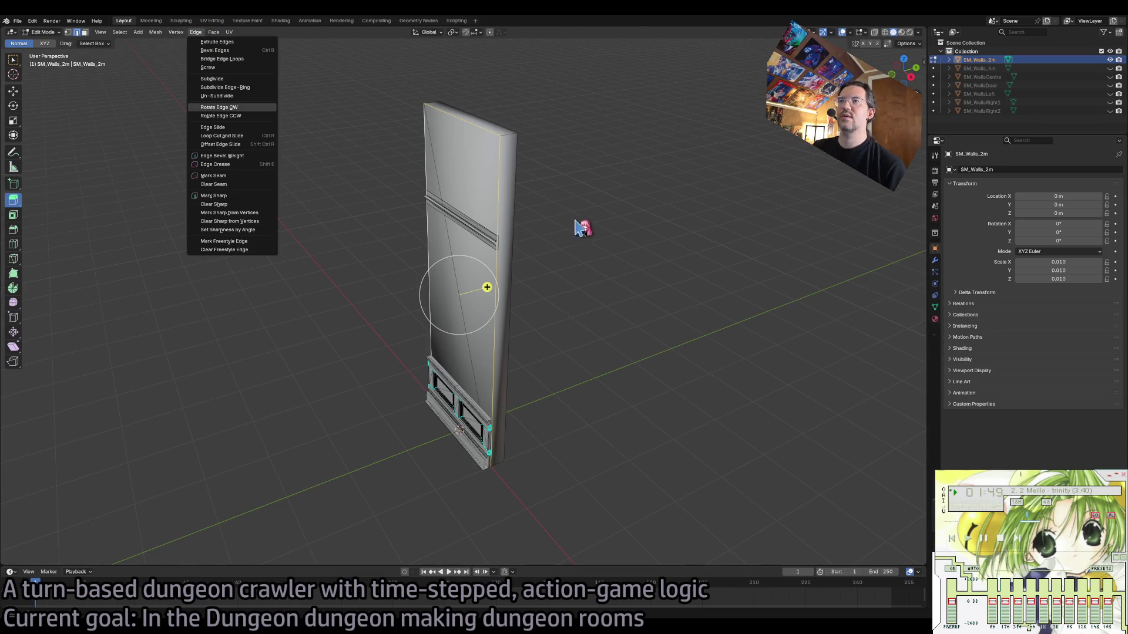
{"action": "key", "text": "Escape"}
Select the whole linked wall mesh, set sharpness by angle, and return to Object Mode.
{"action": "left_click", "coordinate": [85, 32]}
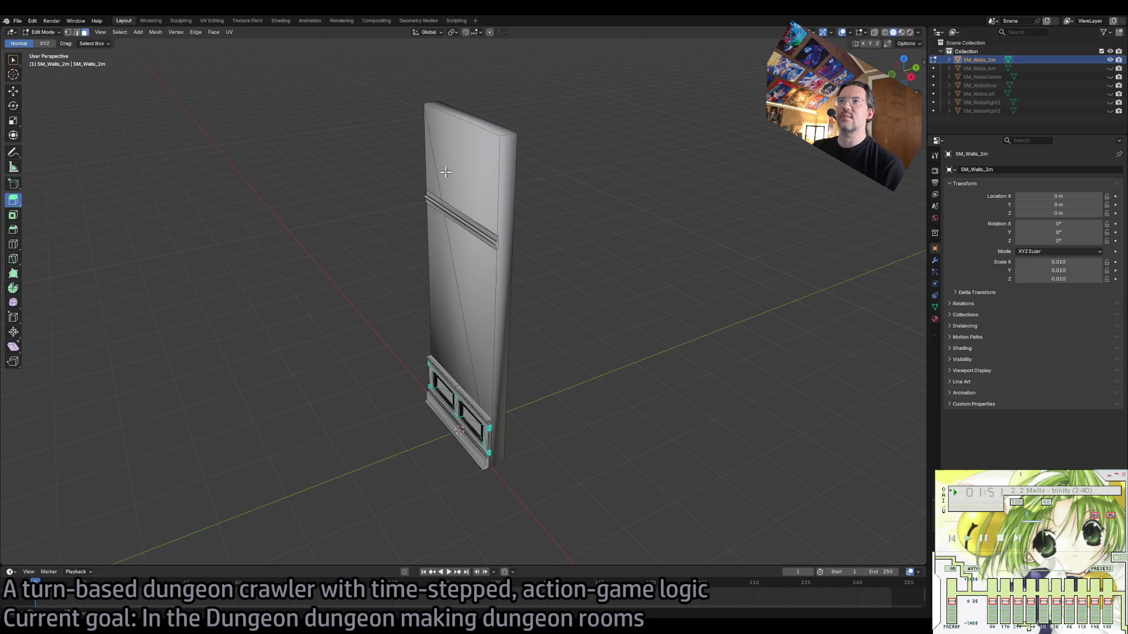
{"action": "left_click", "coordinate": [498, 173]}
{"action": "key", "text": "ctrl+l"}
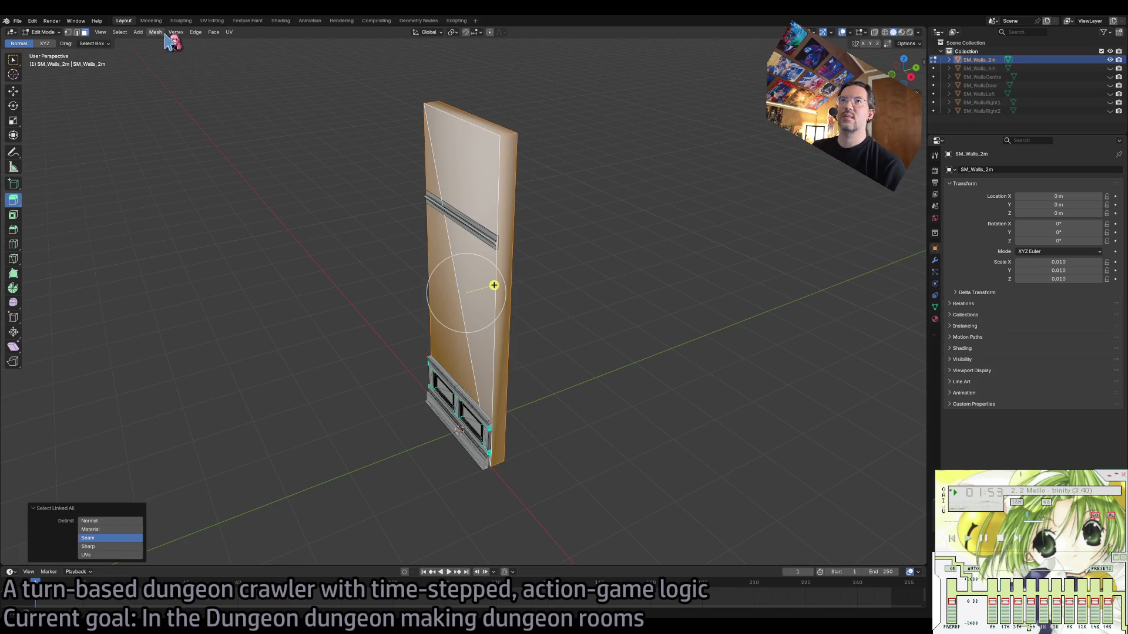
{"action": "left_click", "coordinate": [197, 32]}
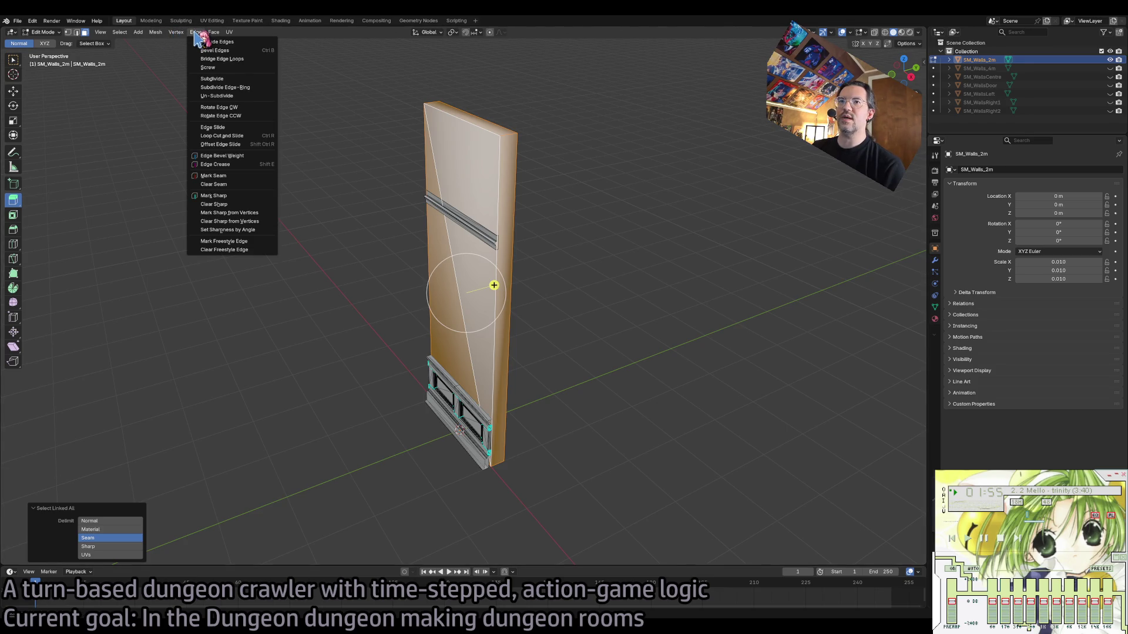
{"action": "left_click", "coordinate": [255, 230]}
{"action": "left_click", "coordinate": [602, 286]}
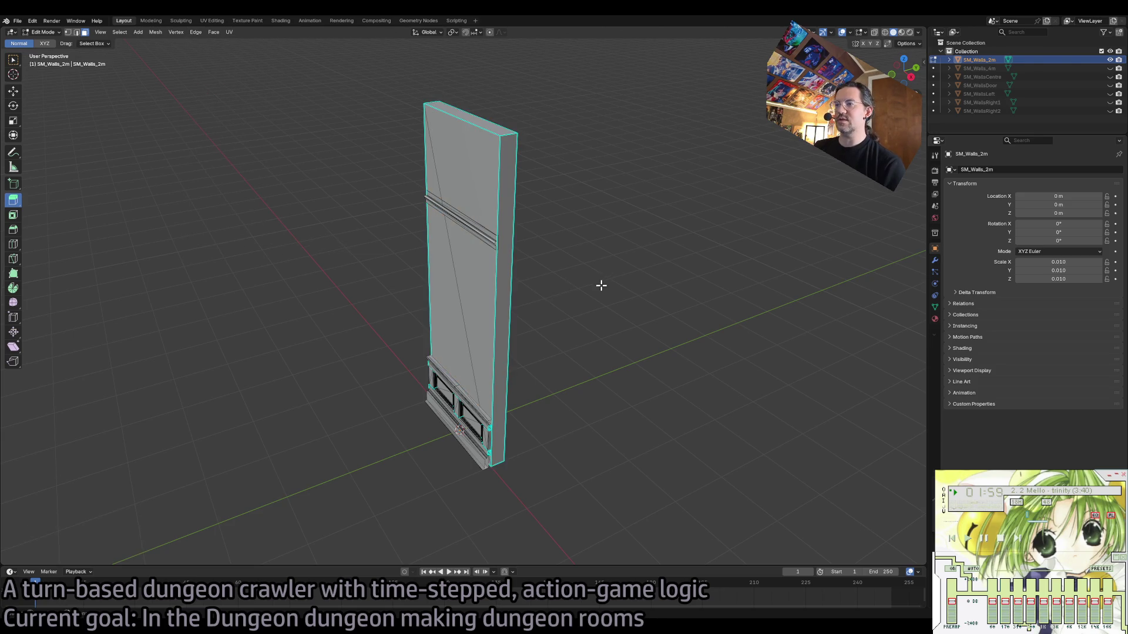
{"action": "scroll", "coordinate": [559, 273], "scroll_direction": "up", "scroll_amount": 2}
{"action": "scroll", "coordinate": [558, 270], "scroll_direction": "left", "scroll_amount": 5}
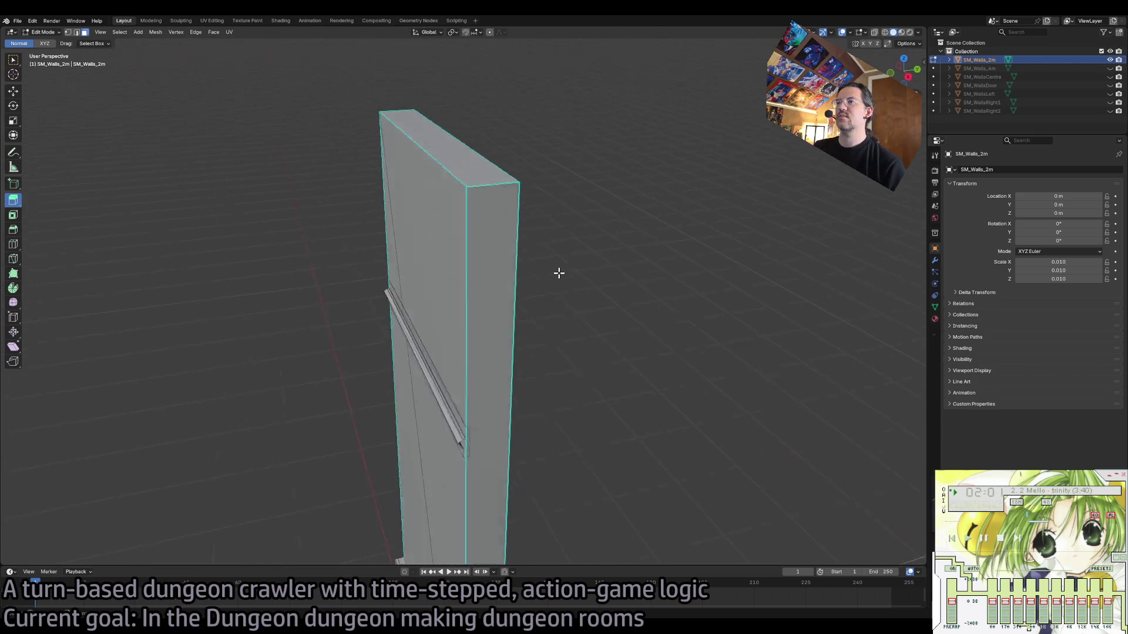
{"action": "scroll", "coordinate": [585, 264], "scroll_direction": "right", "scroll_amount": 3}
{"action": "key", "text": "Tab"}
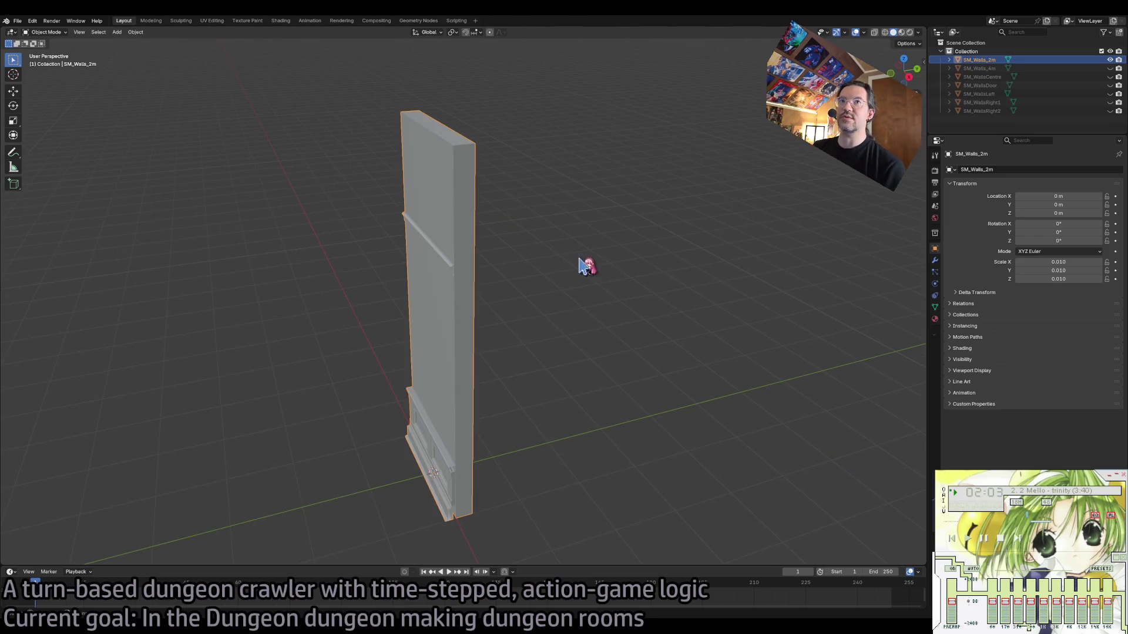
Hide SM_Walls_2m, show SM_Walls_4m, and enter Edit Mode on it.
{"action": "left_click", "coordinate": [1110, 60]}
{"action": "left_click", "coordinate": [1110, 68]}
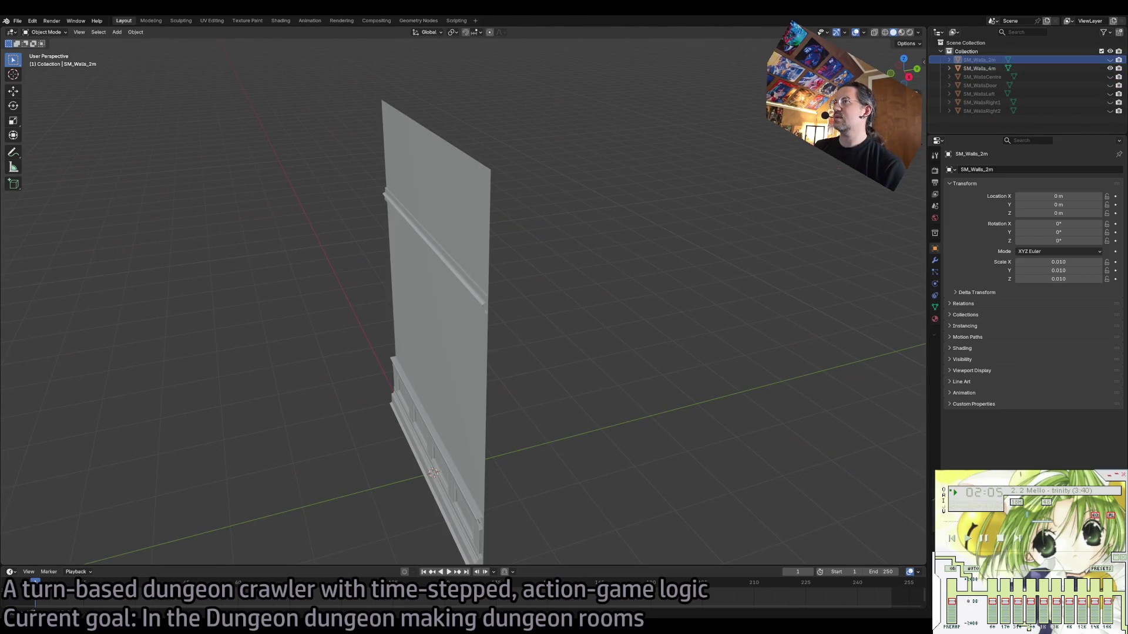
{"action": "left_click", "coordinate": [443, 215]}
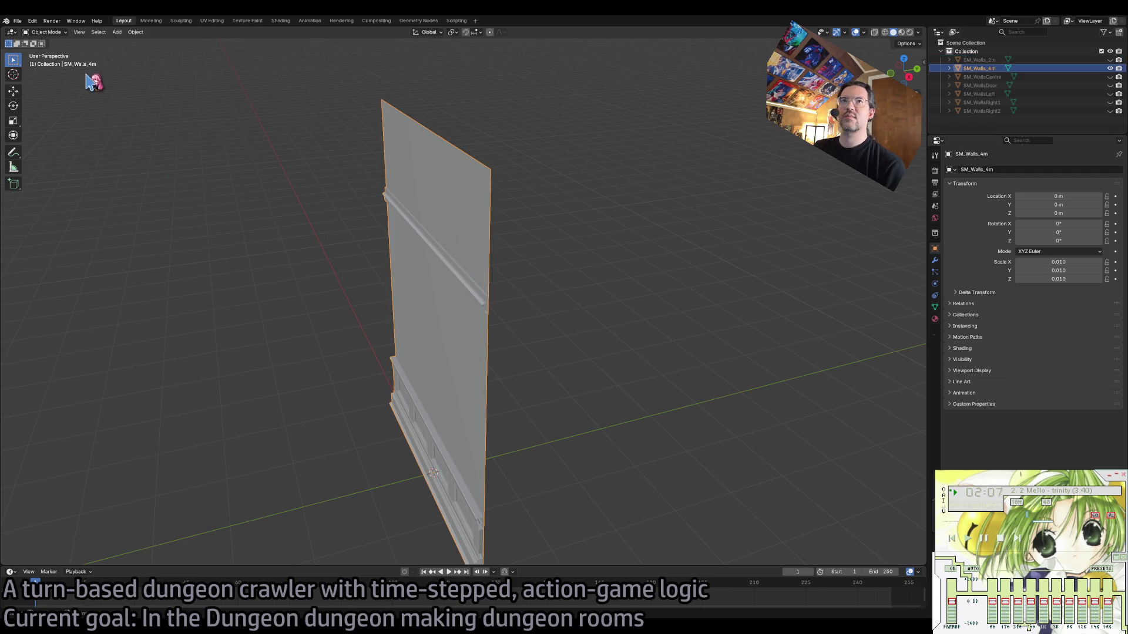
{"action": "key", "text": "Tab"}
Extrude two SM_Walls_4m wall faces to a -0.25 m depth.
{"action": "left_click", "coordinate": [426, 182]}
{"action": "left_click", "coordinate": [399, 281], "text": "shift"}
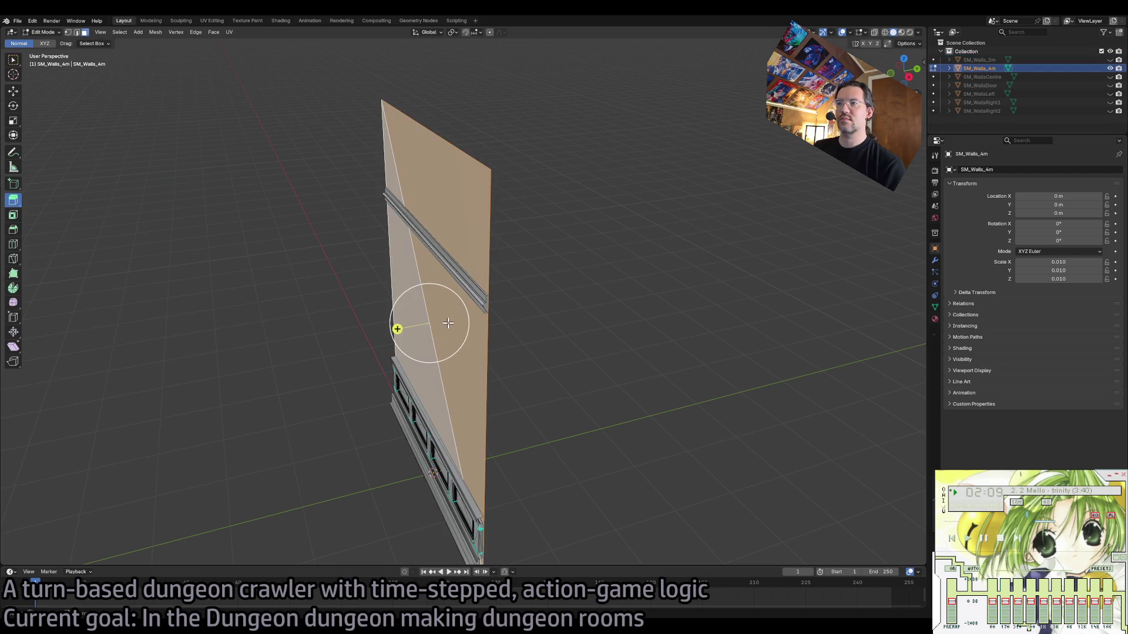
{"action": "left_click_drag", "start_coordinate": [411, 326], "coordinate": [409, 347]}
{"action": "left_click", "coordinate": [106, 527]}
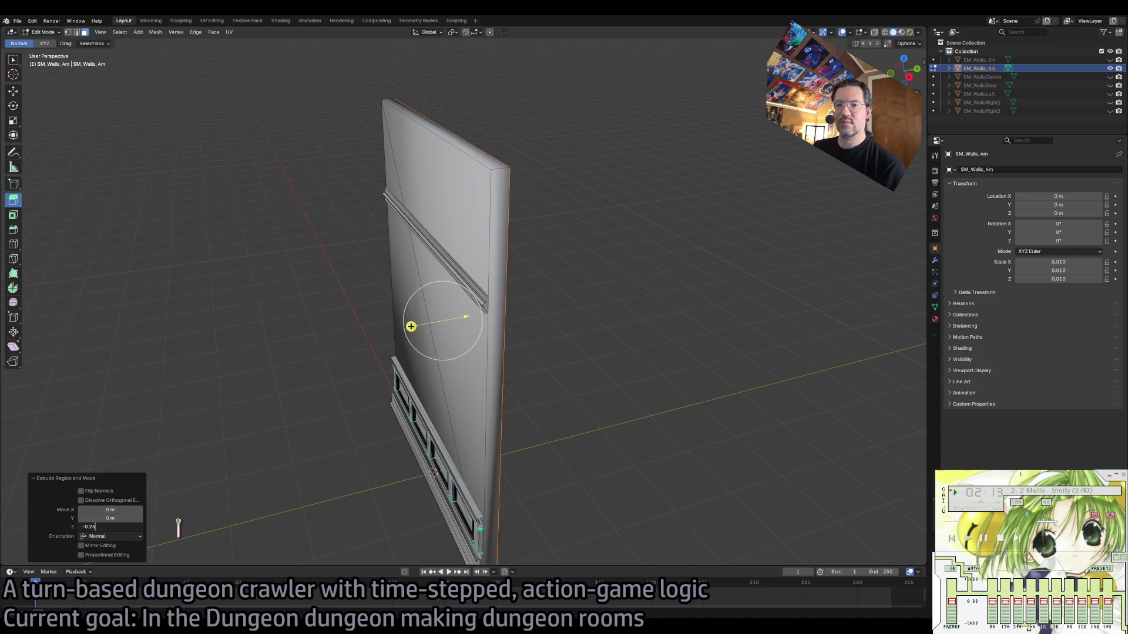
{"action": "key", "text": "Return"}
{"action": "left_click", "coordinate": [356, 482]}
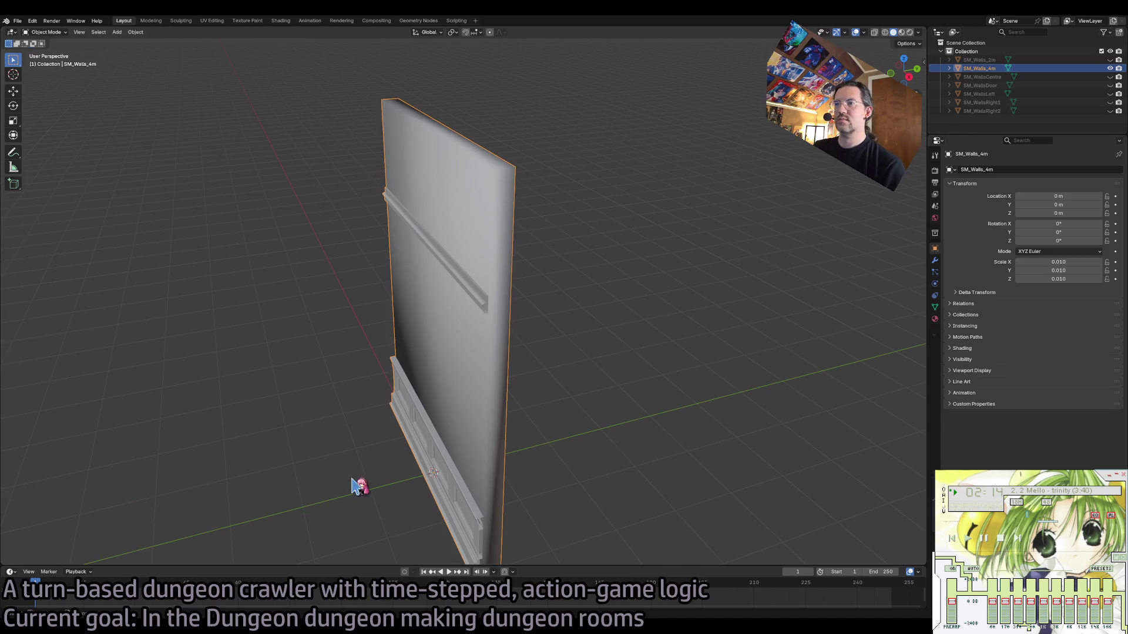
Select the linked SM_Walls_4m mesh and mark its edges sharp.
{"action": "left_click", "coordinate": [466, 388]}
{"action": "key", "text": "ctrl+l"}
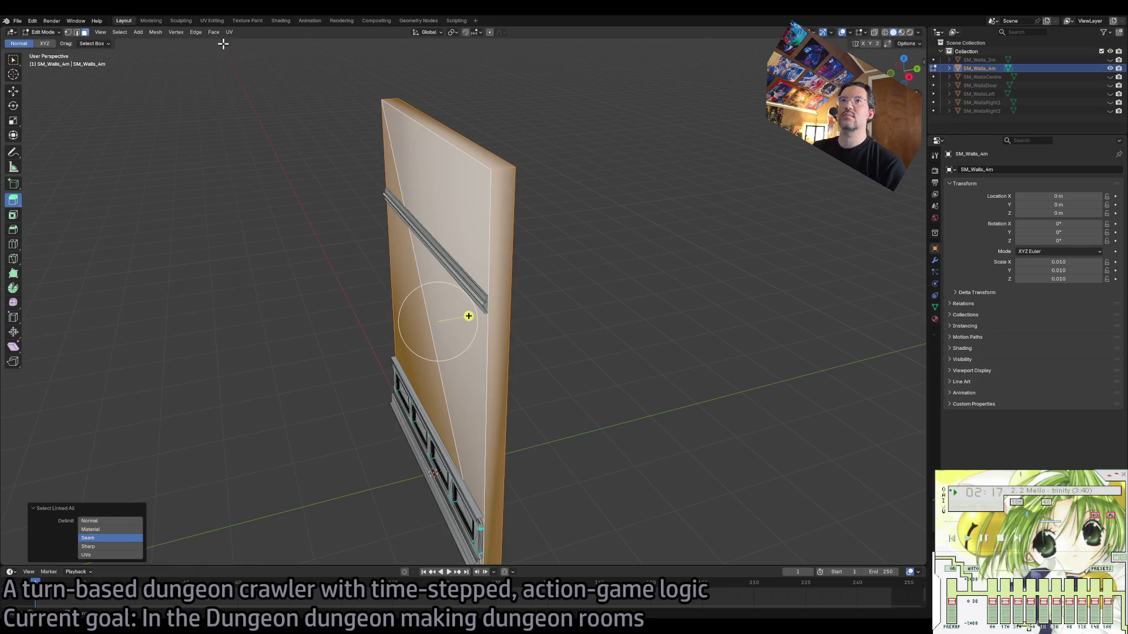
{"action": "left_click", "coordinate": [195, 33]}
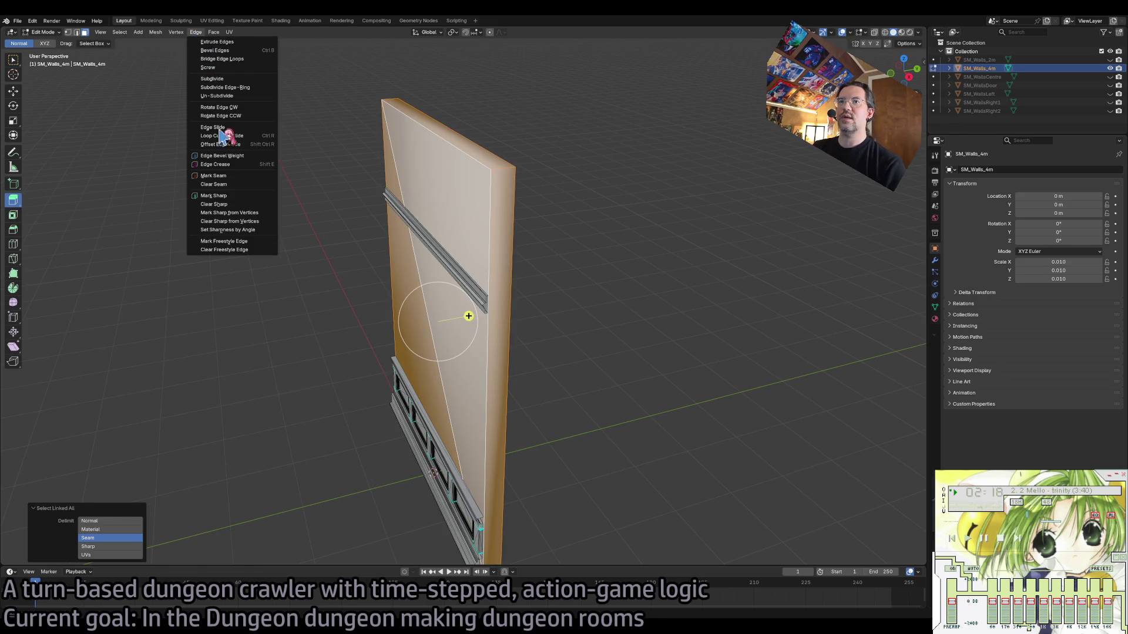
{"action": "left_click", "coordinate": [251, 230]}
Hide SM_Walls_4m, show the SM_WallsCentre arched wall, and start editing it.
{"action": "left_click", "coordinate": [1110, 68]}
{"action": "left_click", "coordinate": [1110, 77]}
{"action": "key", "text": "alt+q"}
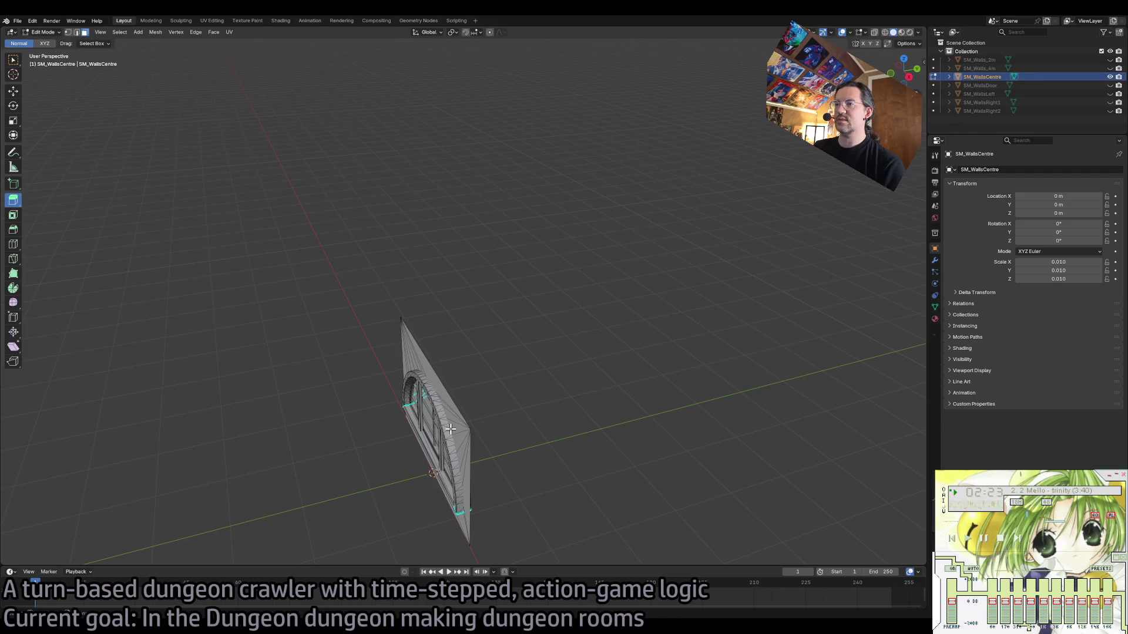
Select the linked wallpaper faces of SM_WallsCentre and extrude them about -0.14 m.
{"action": "scroll", "coordinate": [519, 365], "scroll_direction": "left", "scroll_amount": 10}
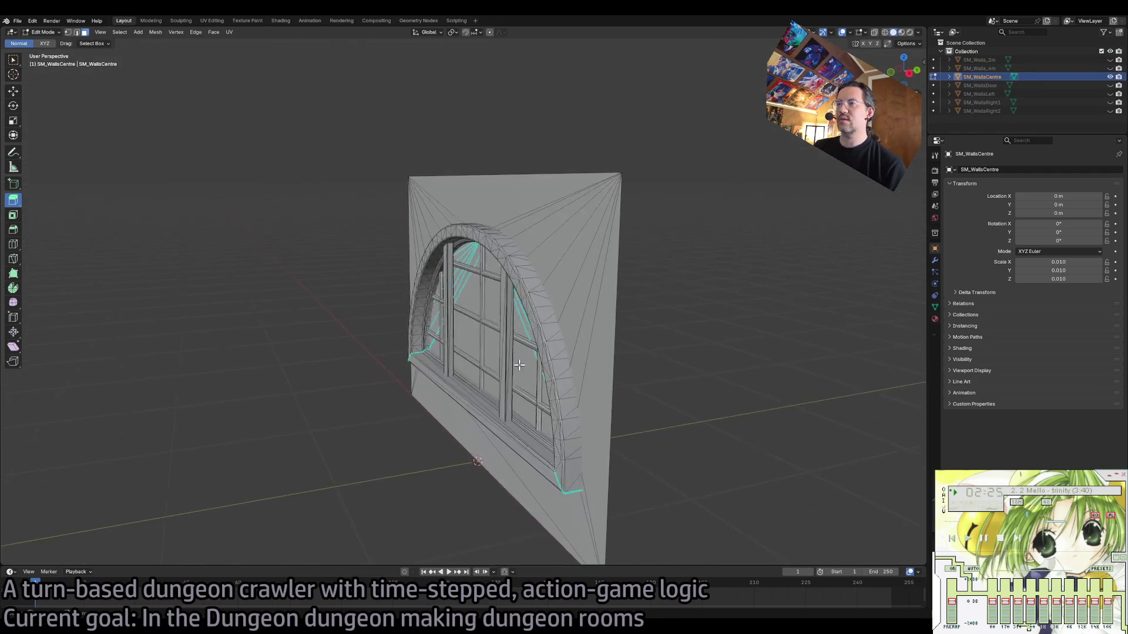
{"action": "scroll", "coordinate": [520, 365], "scroll_direction": "left", "scroll_amount": 10}
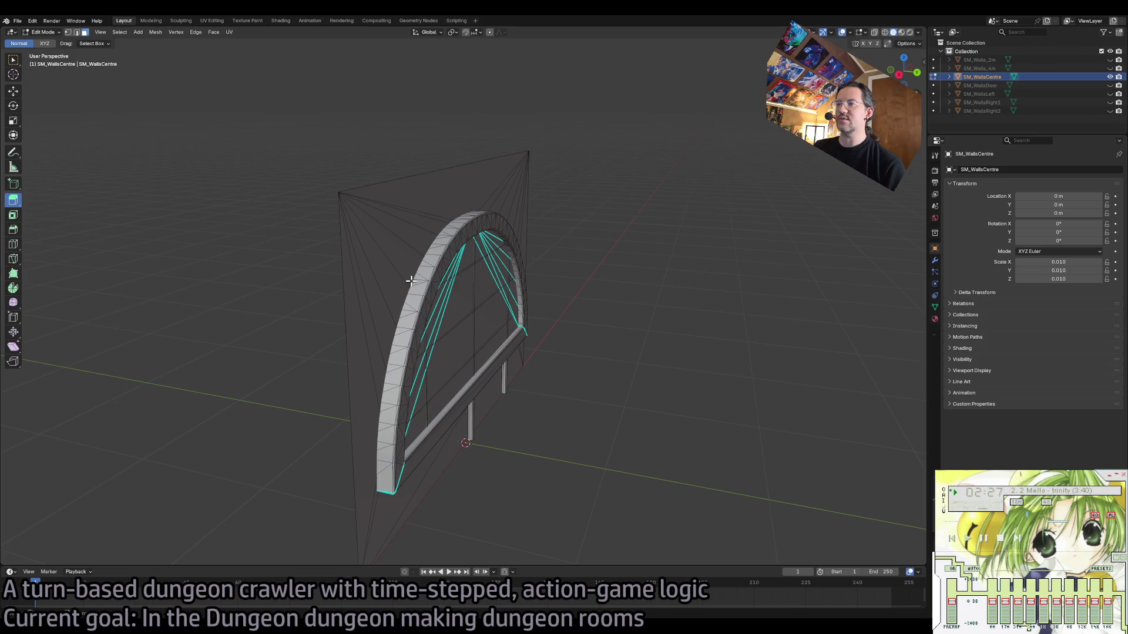
{"action": "left_click", "coordinate": [389, 191]}
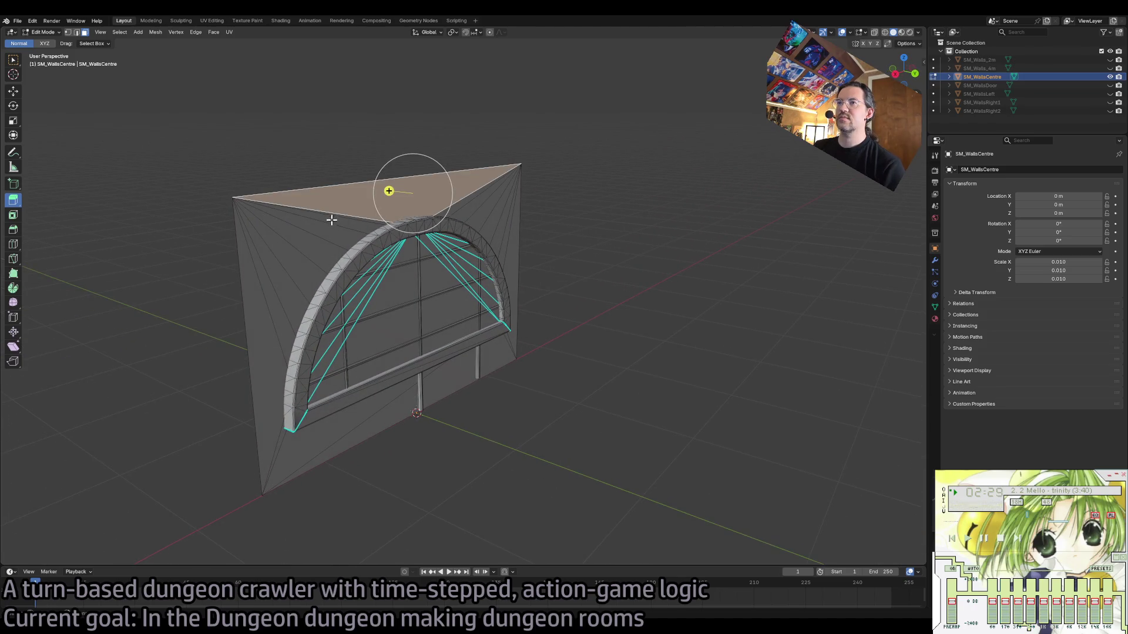
{"action": "left_click_drag", "start_coordinate": [138, 165], "coordinate": [294, 253]}
{"action": "key", "text": "ctrl+l"}
{"action": "scroll", "coordinate": [437, 336], "scroll_direction": "right", "scroll_amount": 10}
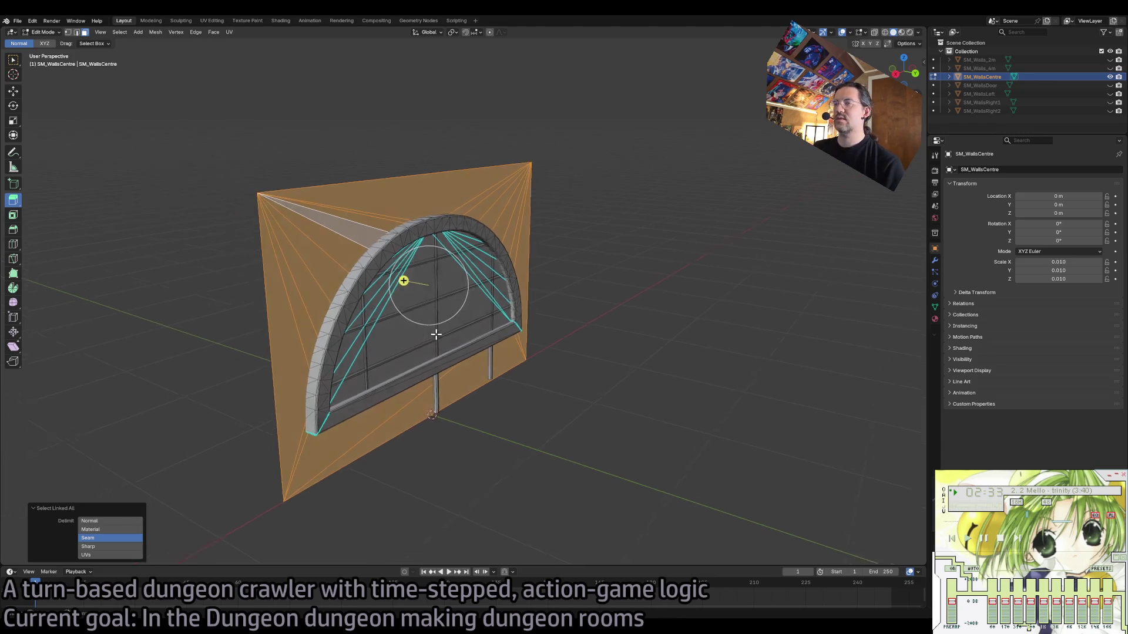
{"action": "scroll", "coordinate": [436, 336], "scroll_direction": "right", "scroll_amount": 8}
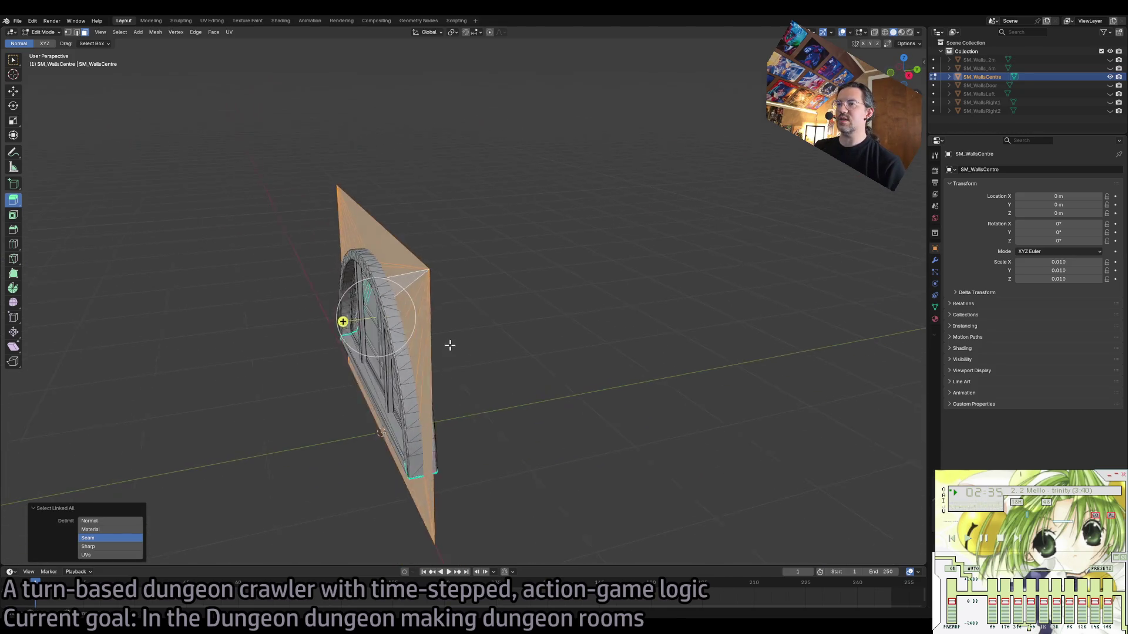
{"action": "key", "text": "g"}
{"action": "key", "text": "z"}
{"action": "key", "text": "z"}
{"action": "left_click", "coordinate": [385, 318]}
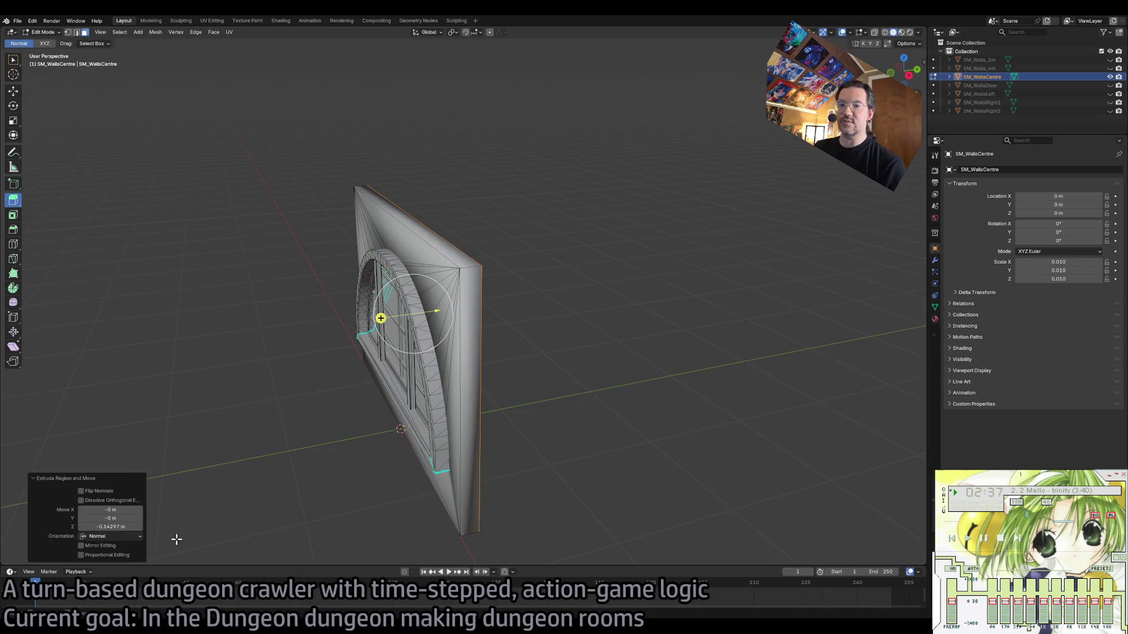
Shift the extruded faces slightly along the Y axis.
{"action": "scroll", "coordinate": [591, 342], "scroll_direction": "right", "scroll_amount": 10}
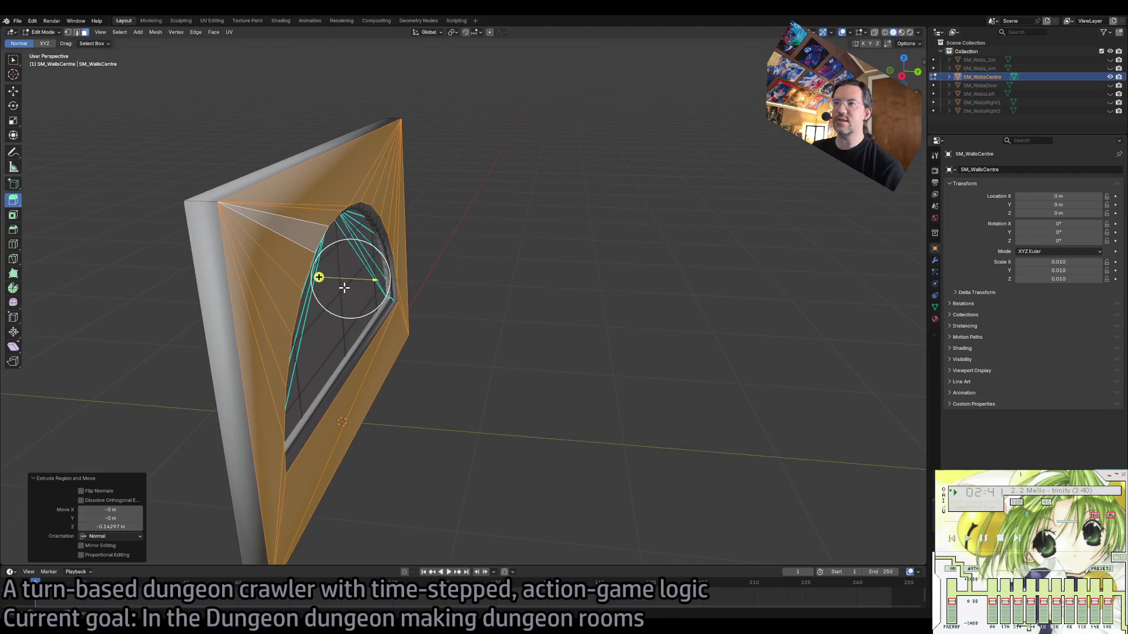
{"action": "key", "text": "shift+space"}
{"action": "key", "text": "g"}
{"action": "left_click_drag", "start_coordinate": [382, 279], "coordinate": [374, 276]}
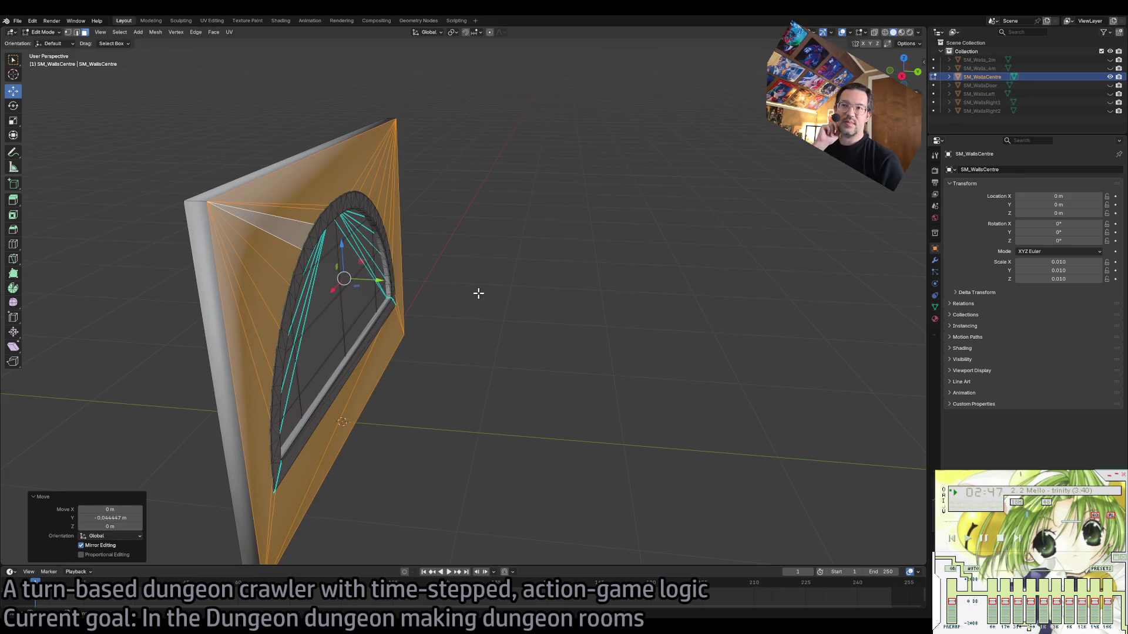
{"action": "key", "text": "KP_6"}
{"action": "key", "text": "KP_6"}
{"action": "key", "text": "KP_6"}
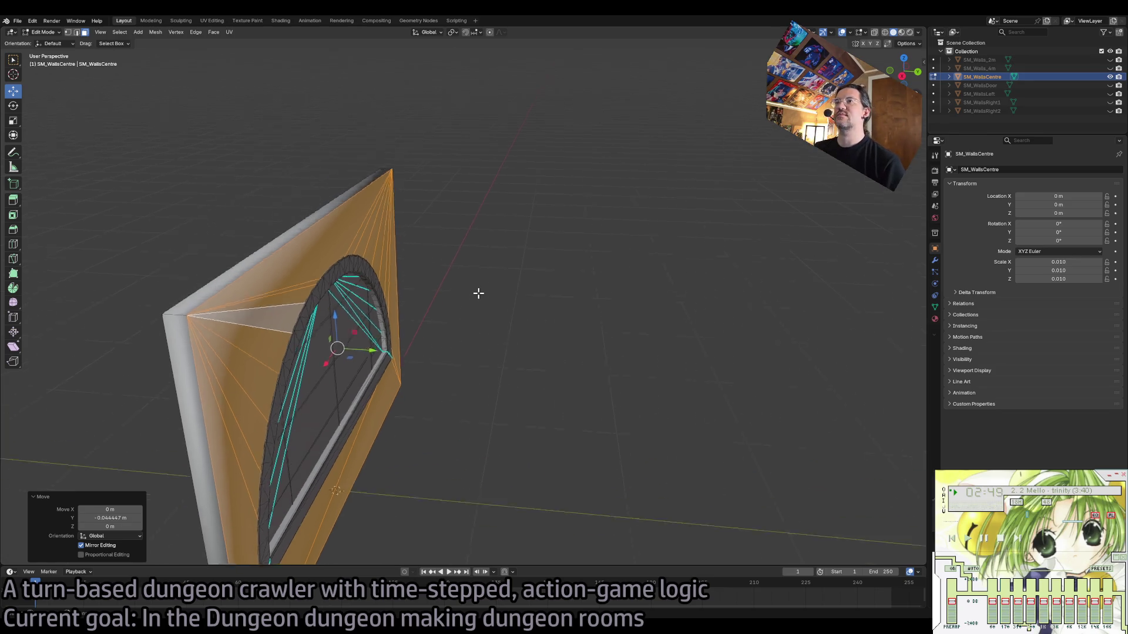
{"action": "key", "text": "KP_6"}
{"action": "key", "text": "KP_6"}
{"action": "scroll", "coordinate": [478, 294], "scroll_direction": "down", "scroll_amount": 2}
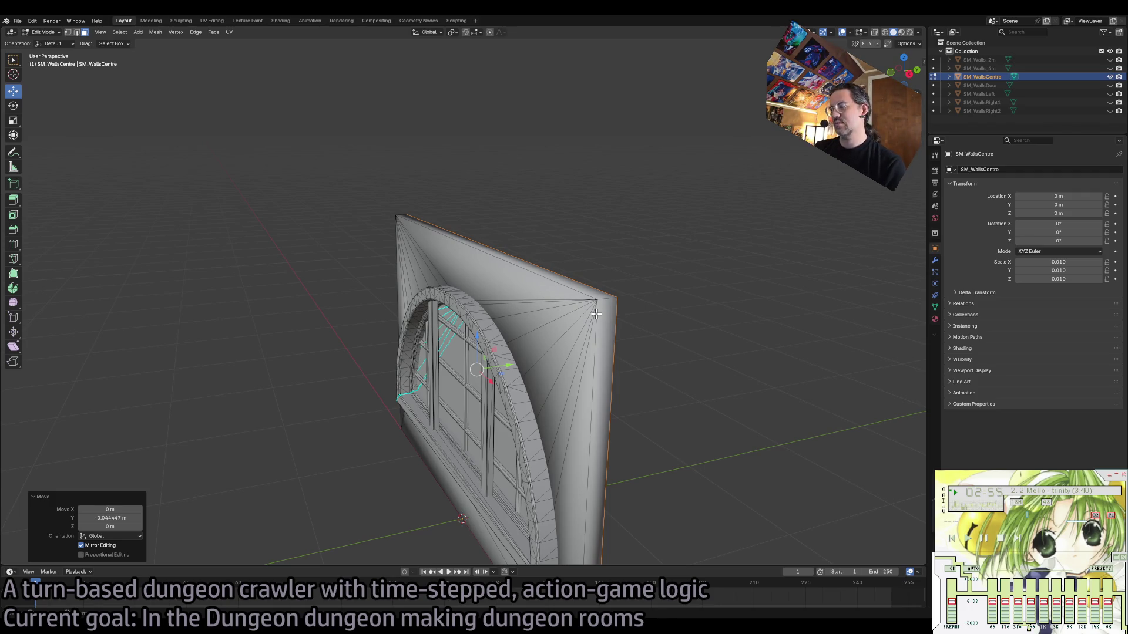
Mark the linked wall mesh's edges sharp, return to Object Mode, and hide SM_WallsCentre.
{"action": "key", "text": "ctrl+l"}
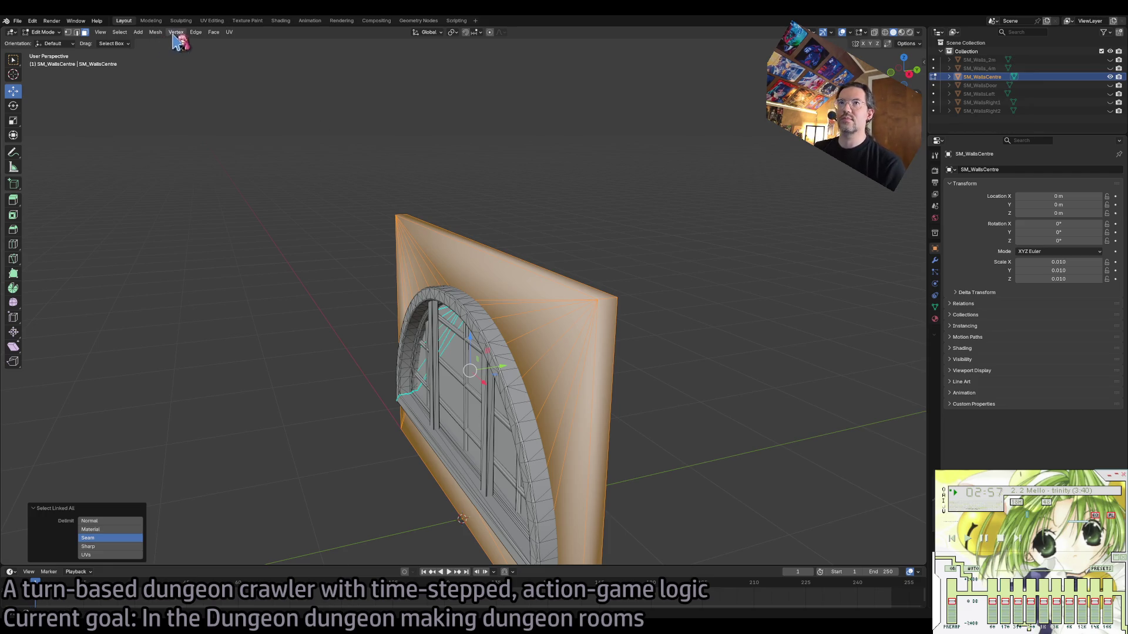
{"action": "left_click", "coordinate": [196, 32]}
{"action": "left_click", "coordinate": [239, 198]}
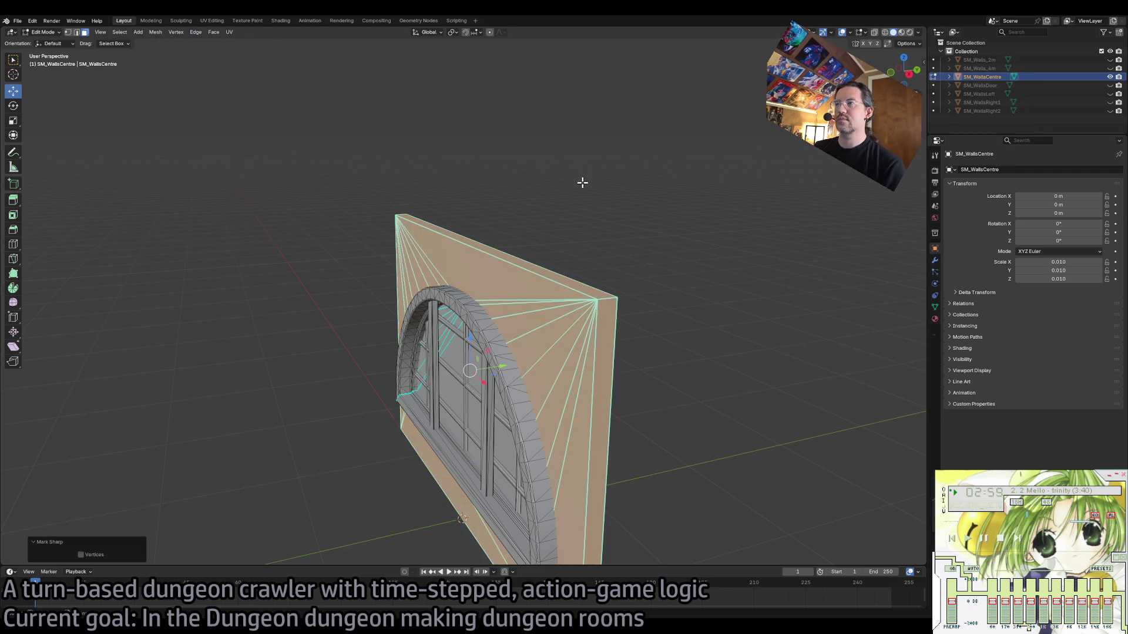
{"action": "key", "text": "Tab"}
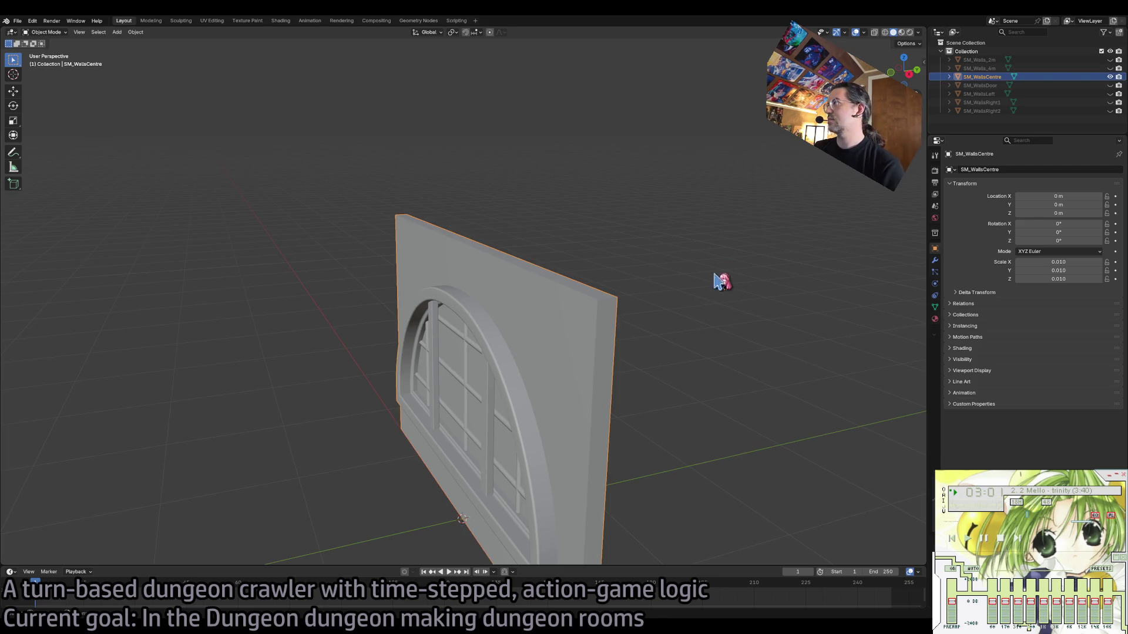
{"action": "left_click", "coordinate": [1111, 77]}
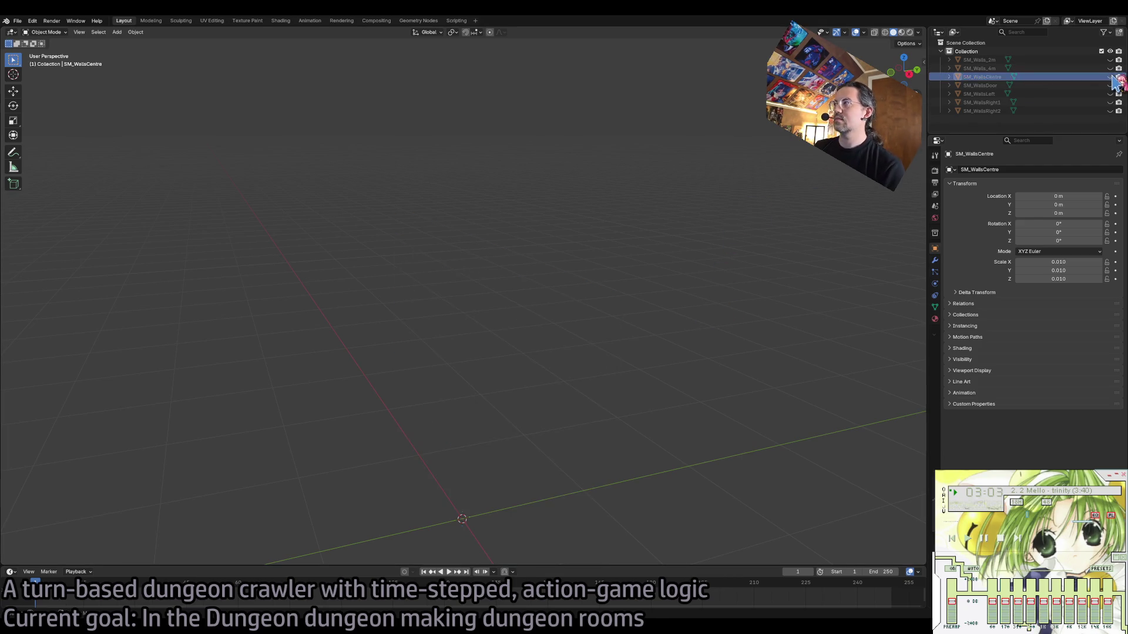
Unhide SM_WallsDoor, enter Edit Mode and select all faces linked to the door frame.
{"action": "left_click", "coordinate": [1110, 86]}
{"action": "left_click", "coordinate": [562, 213]}
{"action": "key", "text": "Tab"}
{"action": "mouse_move", "coordinate": [558, 204]}
{"action": "left_mouse_down"}
{"action": "mouse_move", "coordinate": [612, 190]}
{"action": "mouse_move", "coordinate": [536, 190]}
{"action": "left_mouse_up"}
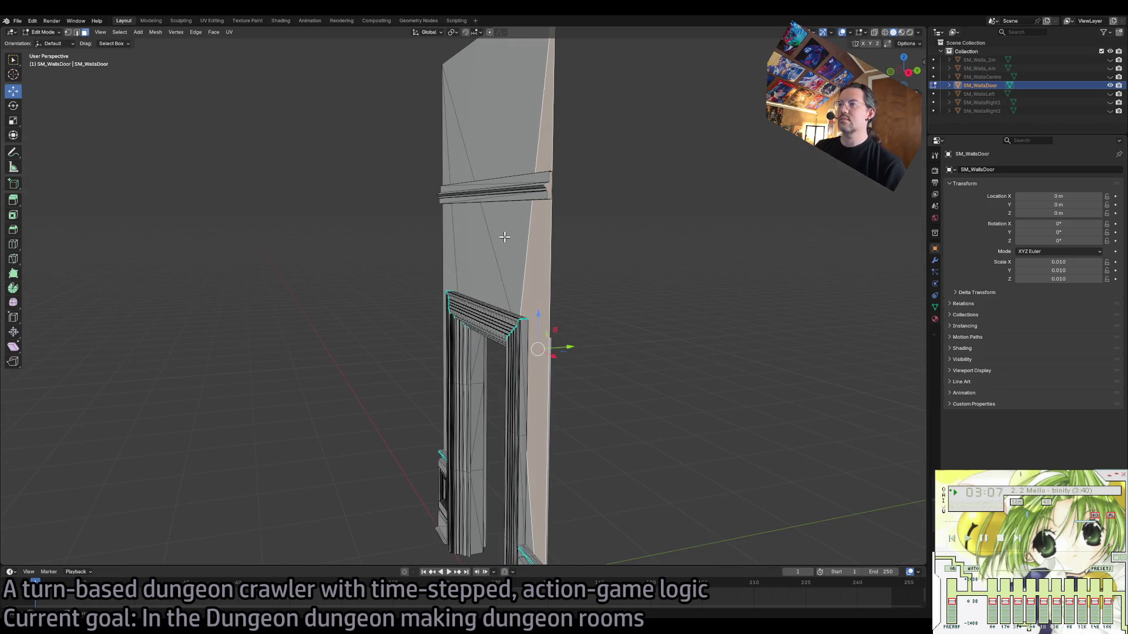
{"action": "key", "text": "ctrl+l"}
{"action": "left_click_drag", "start_coordinate": [660, 335], "coordinate": [661, 335]}
{"action": "key", "text": "KP_6"}
{"action": "key", "text": "KP_6"}
{"action": "key", "text": "KP_6"}
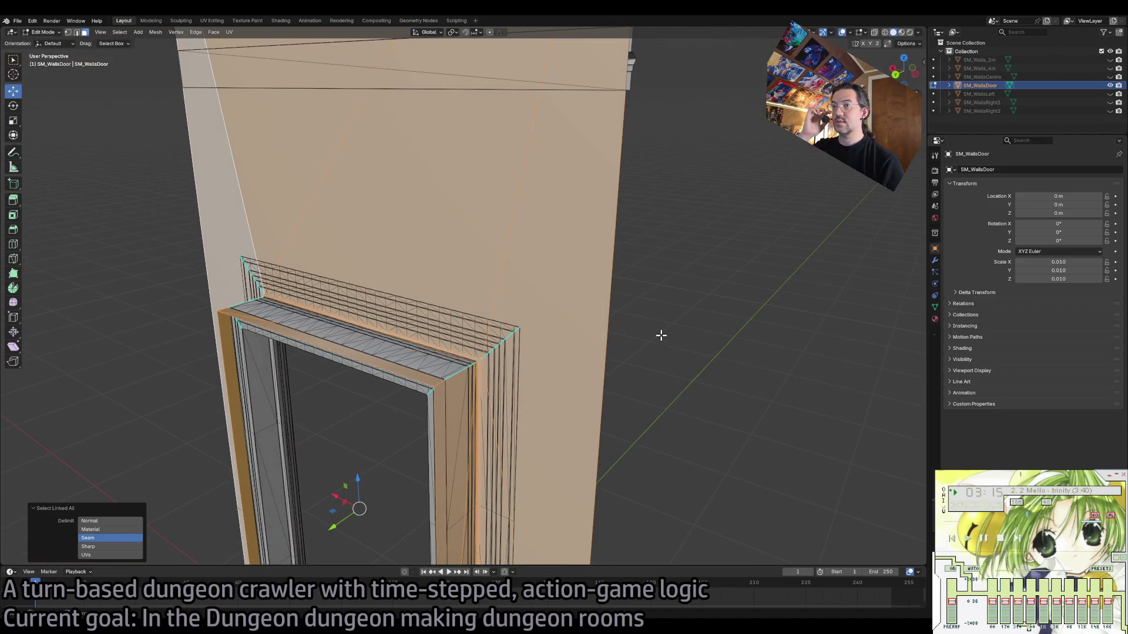
{"action": "key", "text": "KP_6"}
{"action": "key", "text": "KP_6"}
{"action": "key", "text": "KP_6"}
{"action": "key", "text": "KP_6"}
{"action": "key", "text": "KP_6"}
{"action": "key", "text": "KP_6"}
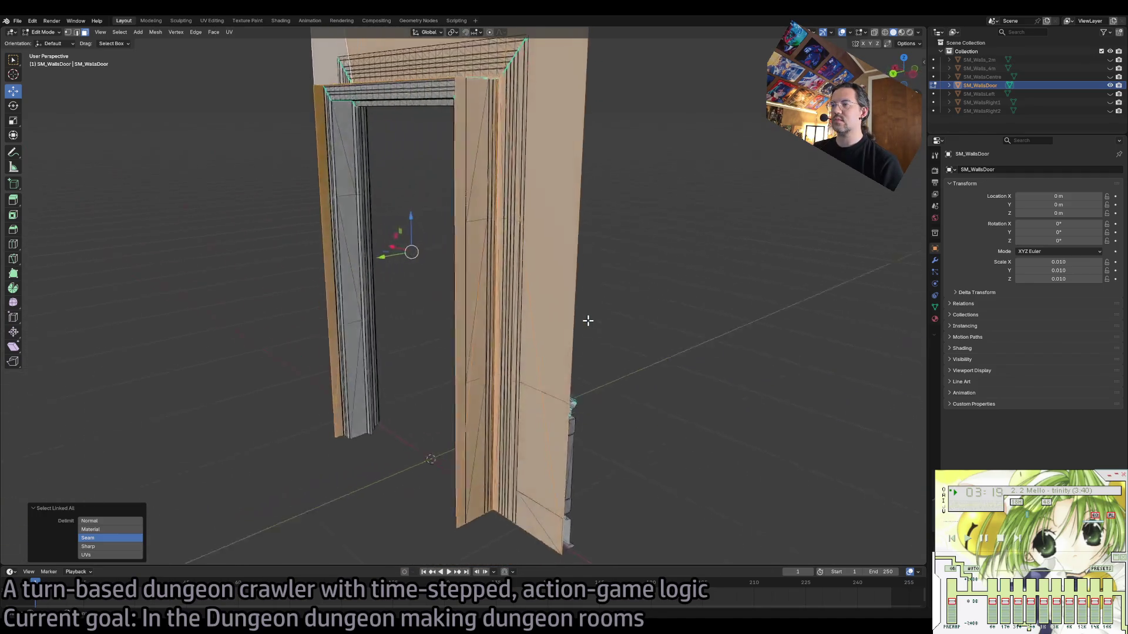
{"action": "key", "text": "KP_6"}
{"action": "key", "text": "KP_8"}
{"action": "key", "text": "KP_8"}
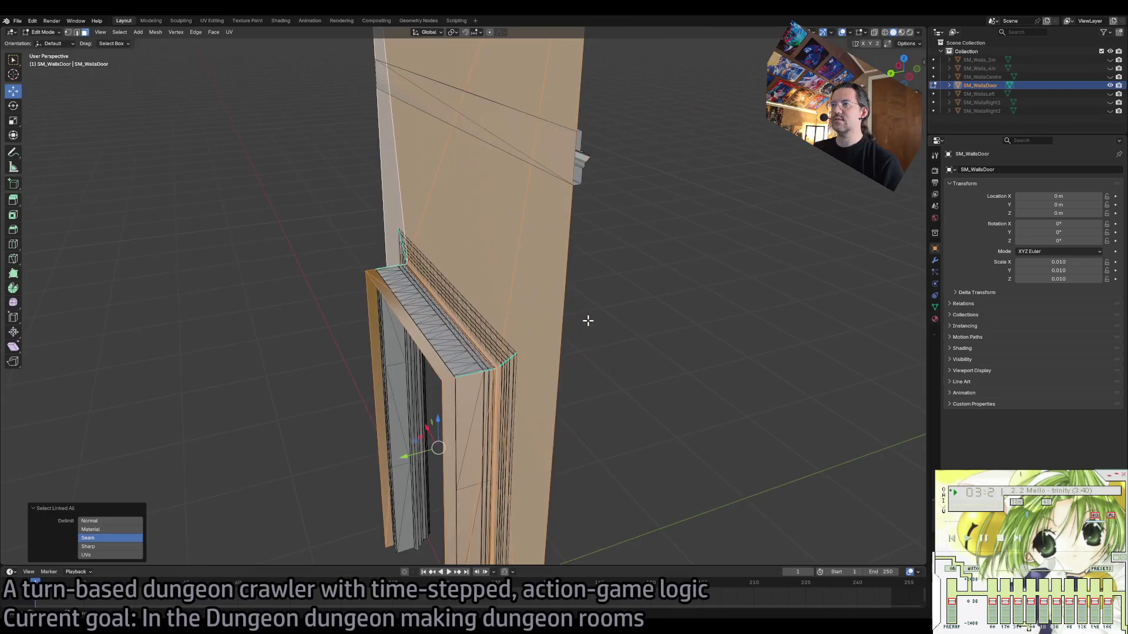
{"action": "key", "text": "KP_8"}
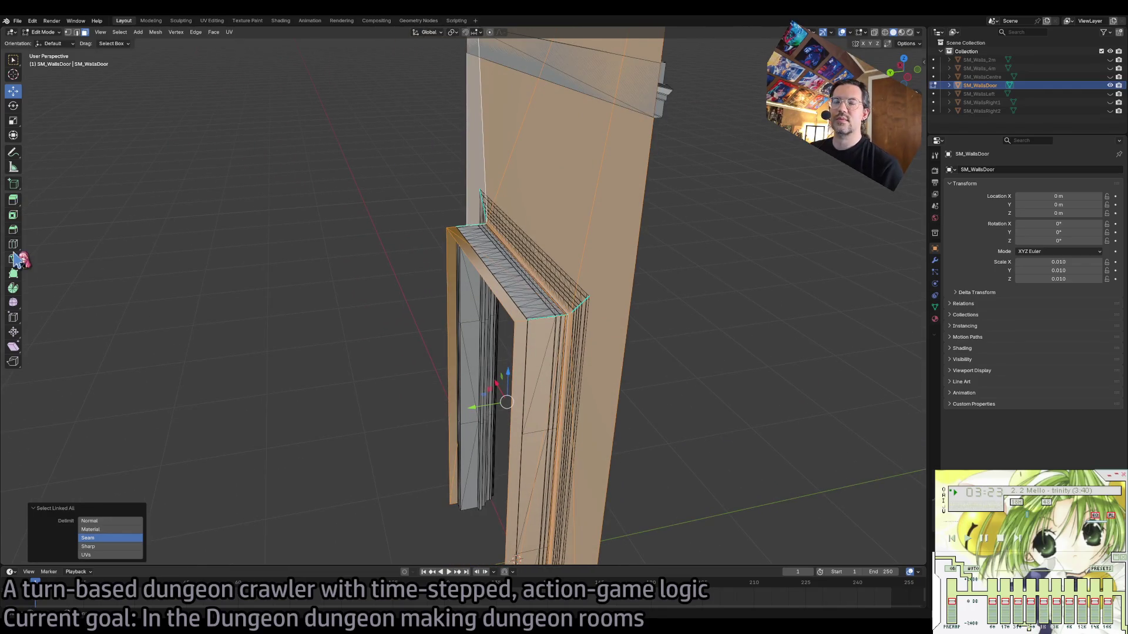
Extrude the door-frame faces in place with a Z offset of 0.
{"action": "key", "text": "shift+space"}
{"action": "key", "text": "e"}
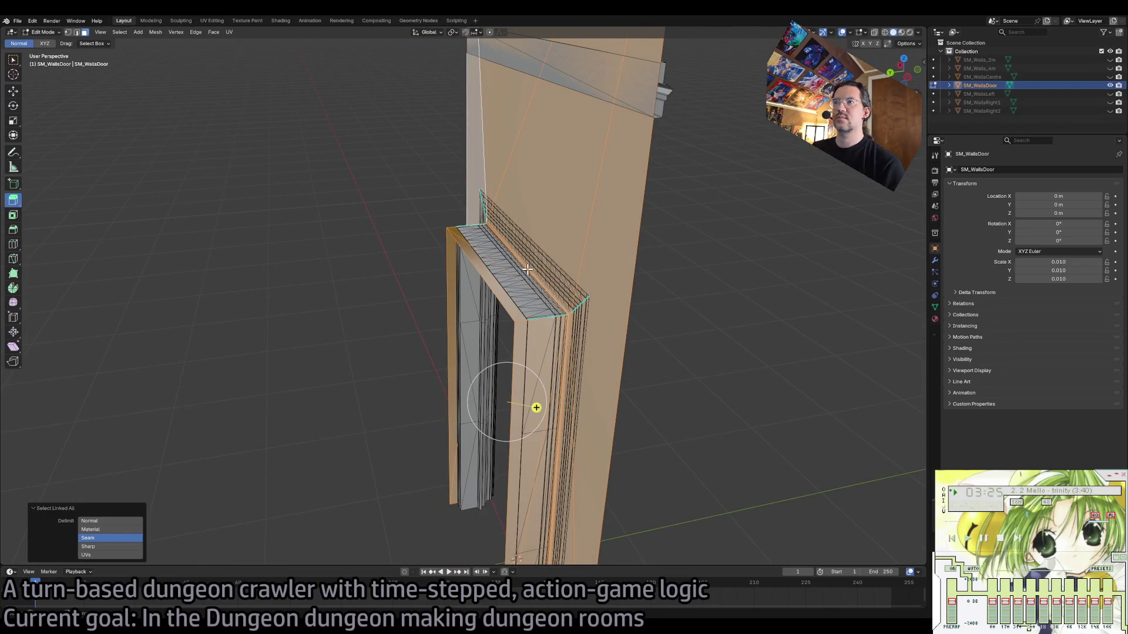
{"action": "left_click_drag", "start_coordinate": [536, 403], "coordinate": [511, 412]}
{"action": "left_click", "coordinate": [111, 526]}
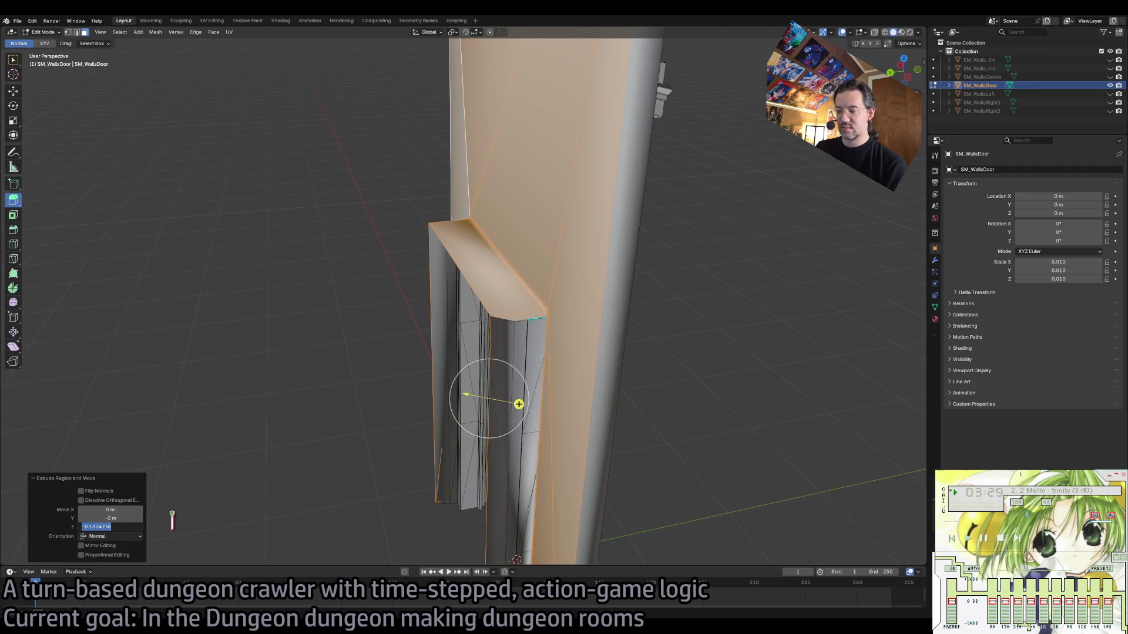
{"action": "type", "text": "0"}
{"action": "key", "text": "Return"}
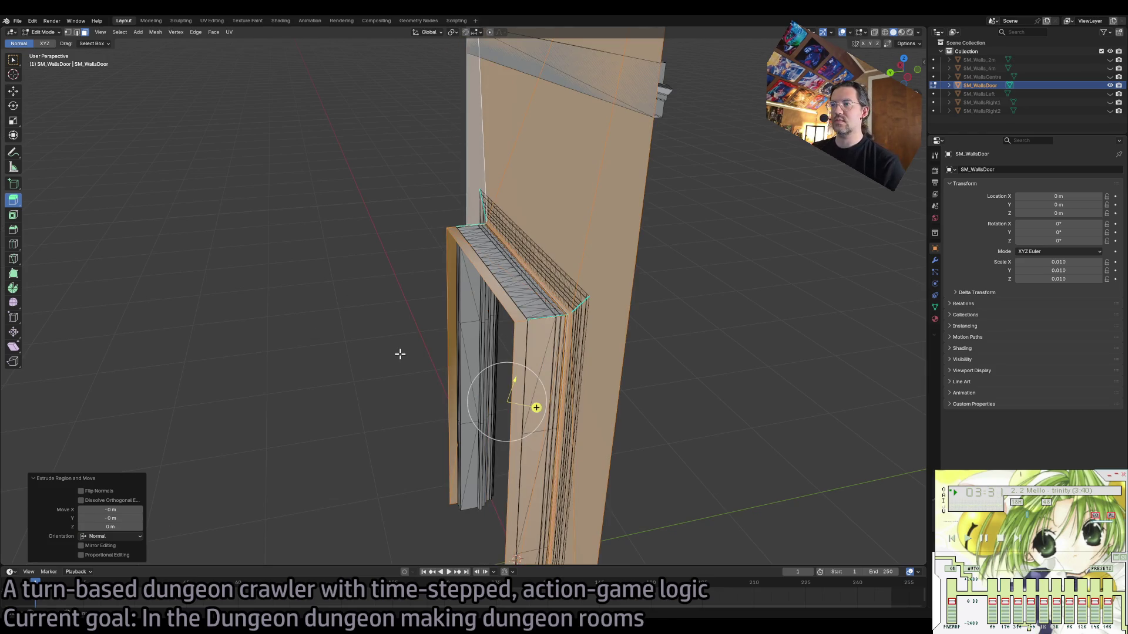
Trial-move the door-frame faces 0.25 m along Y, then undo the move.
{"action": "left_click", "coordinate": [400, 355]}
{"action": "key", "text": "ctrl+z"}
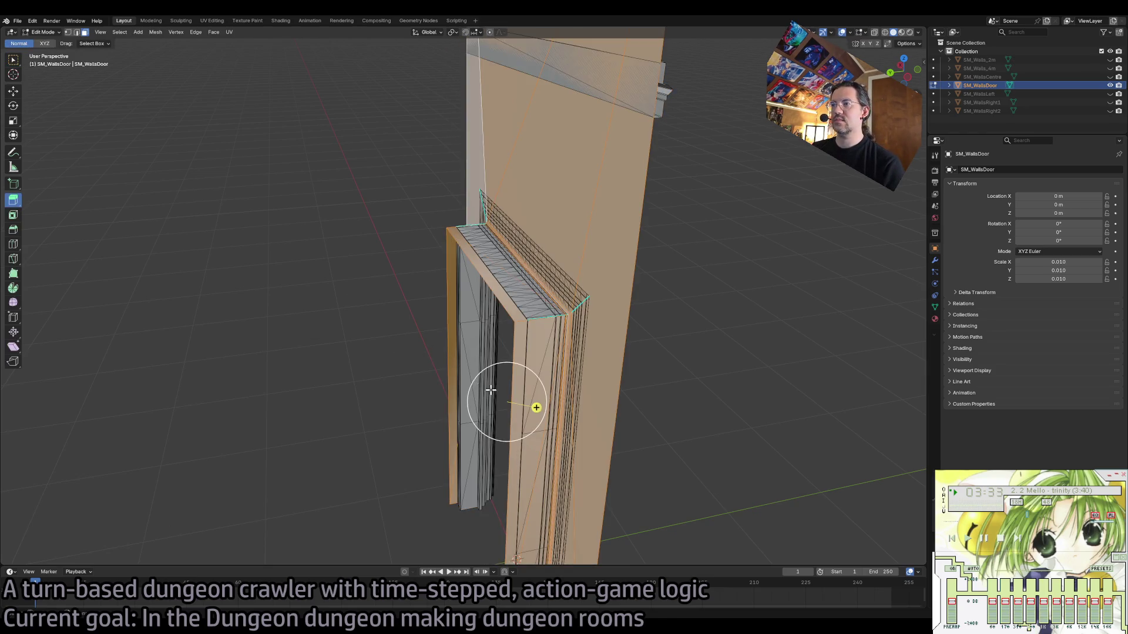
{"action": "key", "text": "shift+space"}
{"action": "key", "text": "g"}
{"action": "left_click_drag", "start_coordinate": [480, 410], "coordinate": [464, 411]}
{"action": "double_click", "coordinate": [103, 518]}
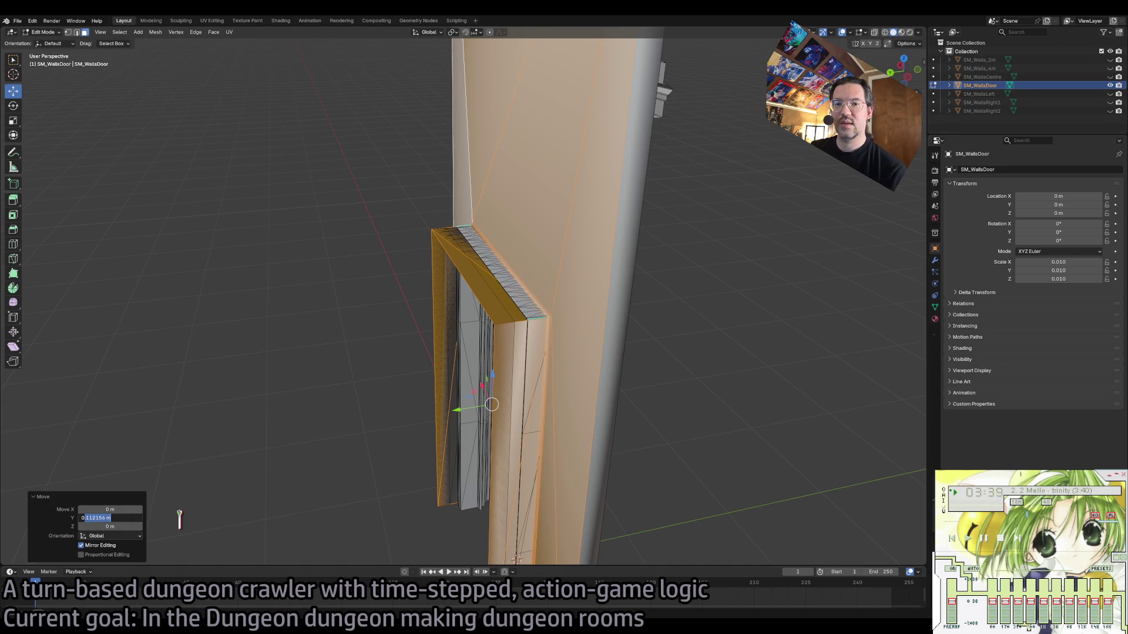
{"action": "type", "text": ".25"}
{"action": "key", "text": "Return"}
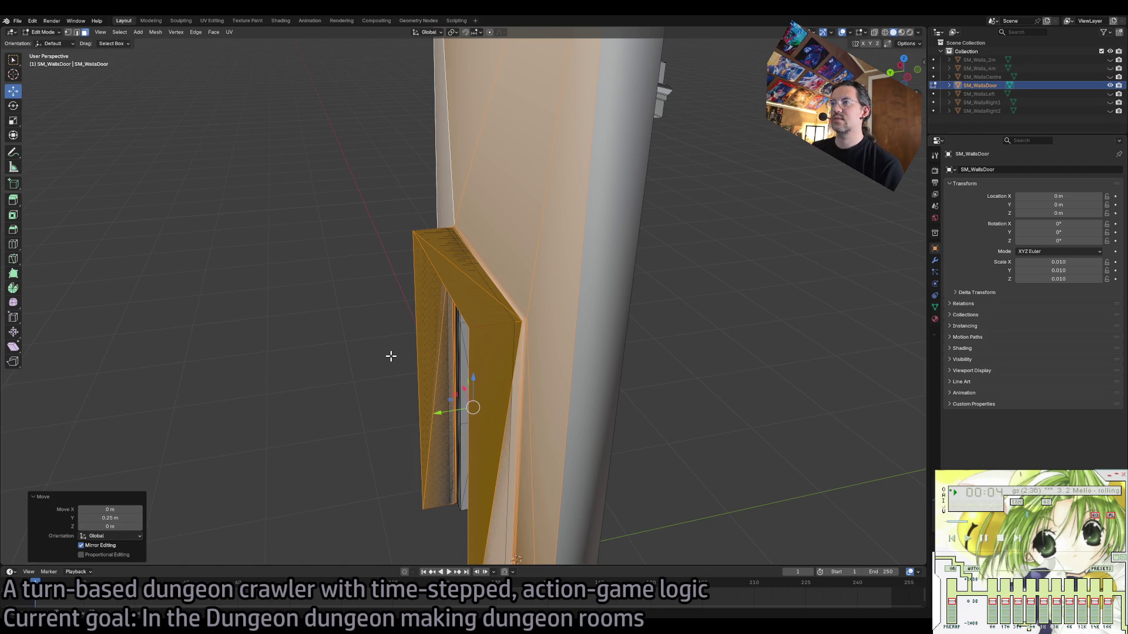
{"action": "key", "text": "ctrl+z"}
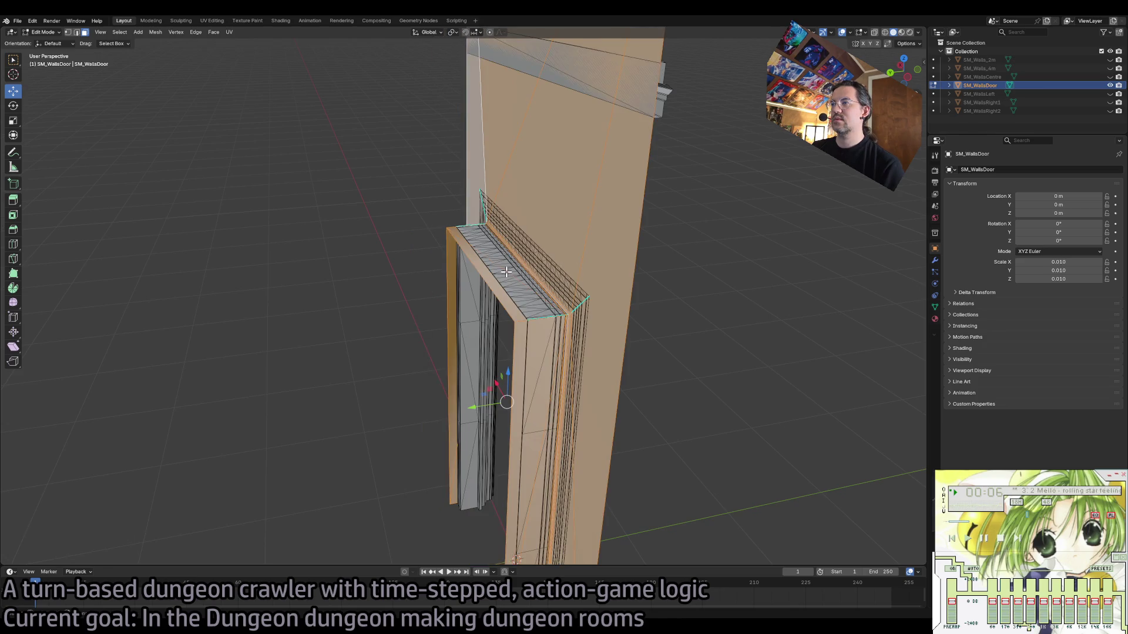
{"action": "scroll", "coordinate": [576, 309], "scroll_direction": "up", "scroll_amount": 10}
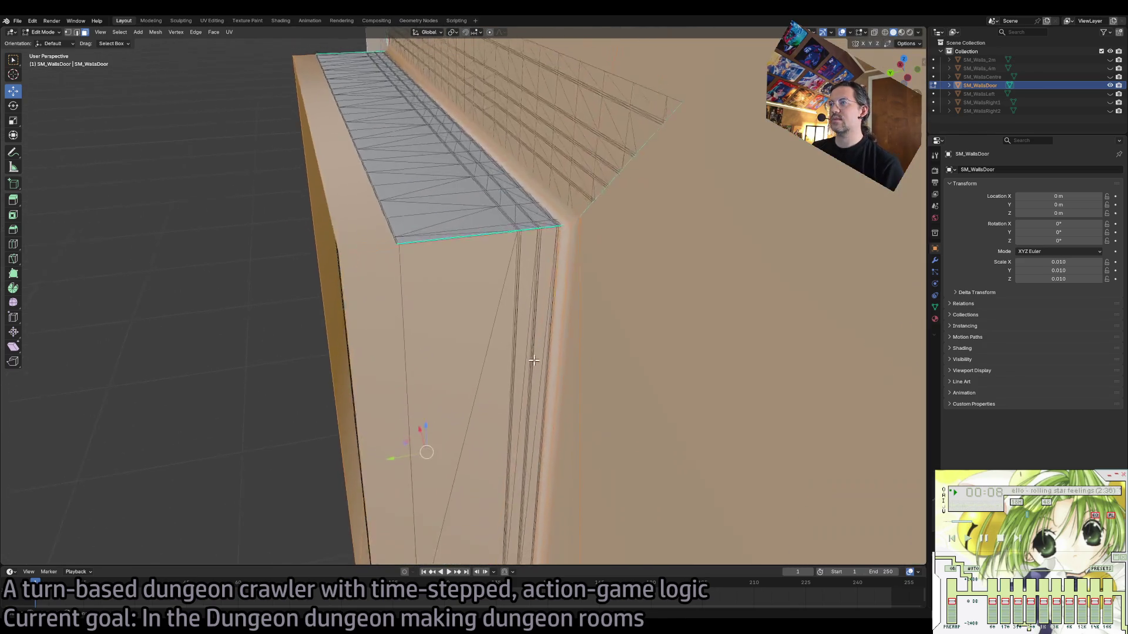
Select the large front wall face and frame the view on it.
{"action": "scroll", "coordinate": [536, 354], "scroll_direction": "up", "scroll_amount": 2}
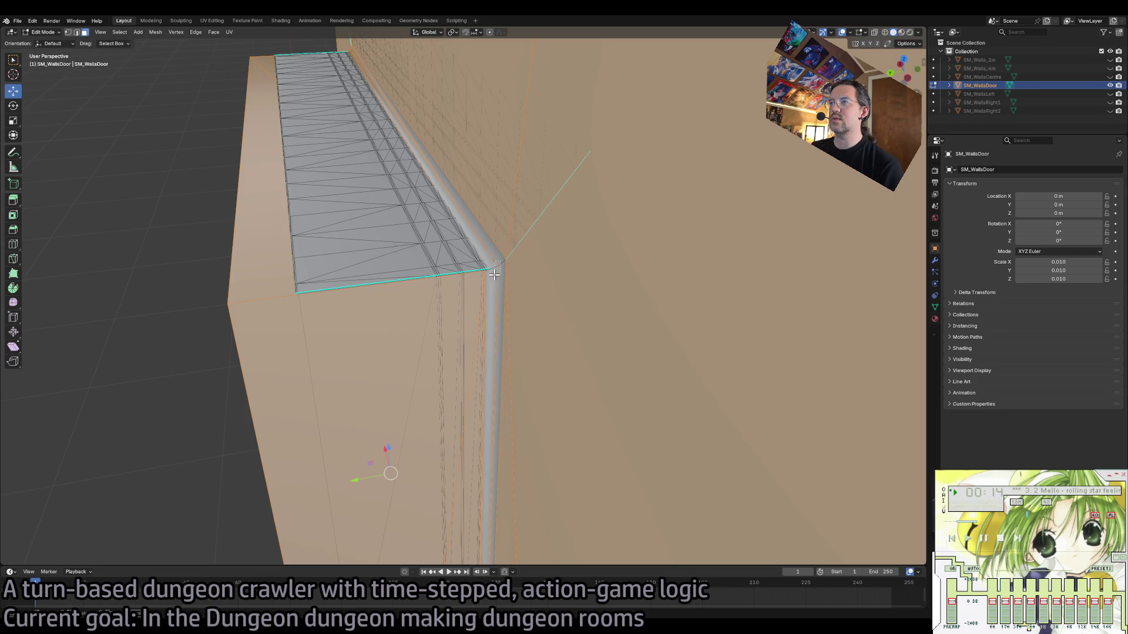
{"action": "left_click_drag", "start_coordinate": [500, 293], "coordinate": [539, 320]}
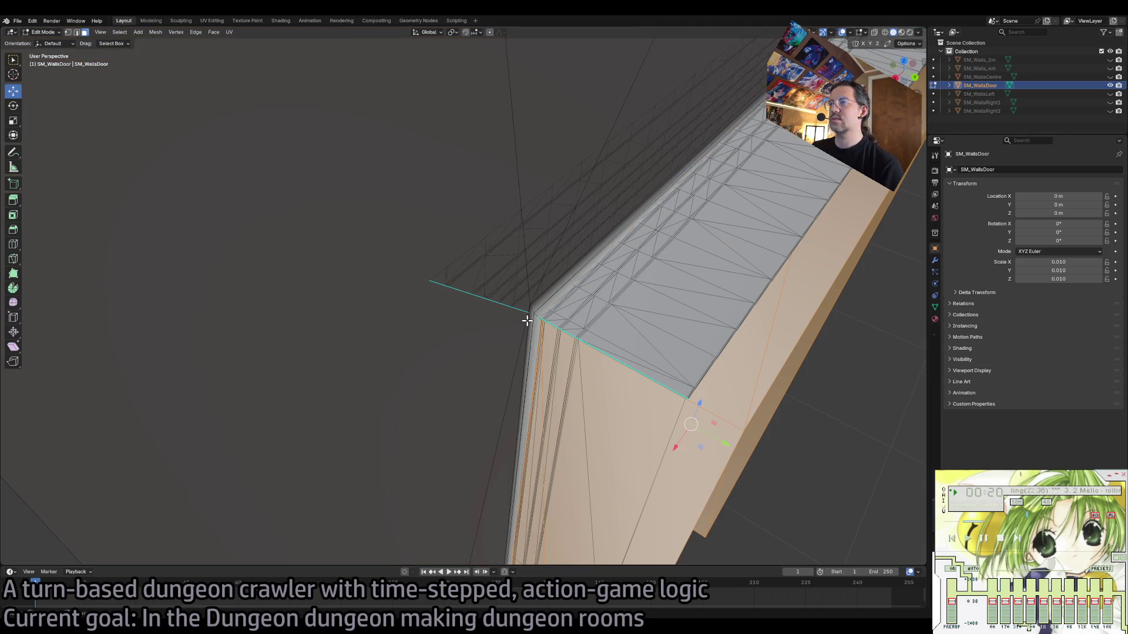
{"action": "left_click", "coordinate": [529, 315]}
{"action": "key", "text": "KP_Decimal"}
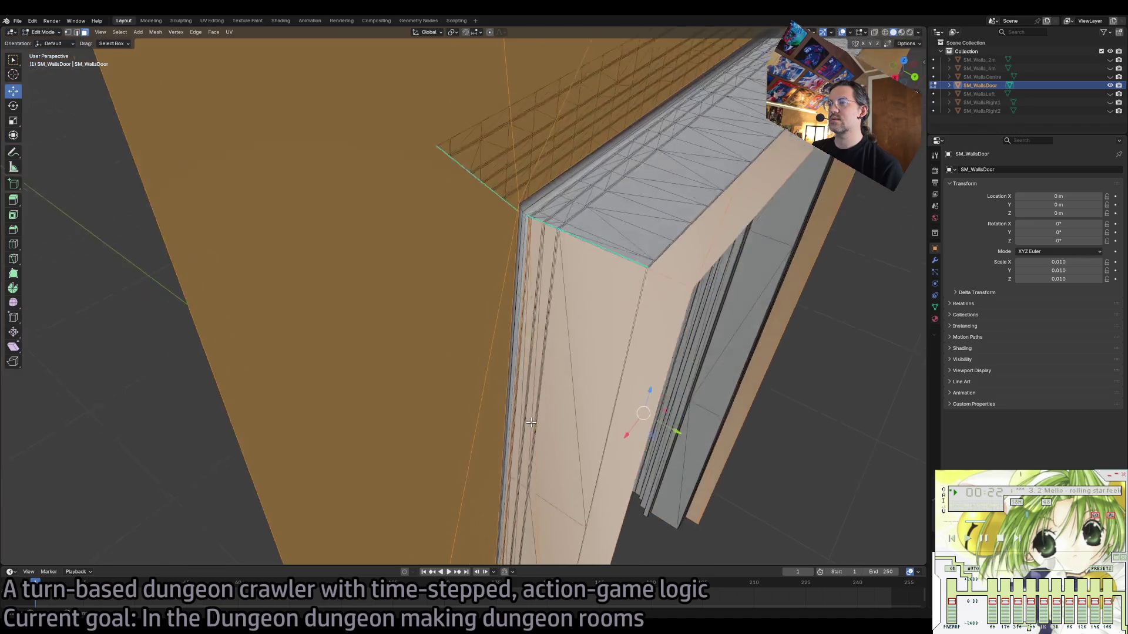
{"action": "scroll", "coordinate": [531, 424], "scroll_direction": "up", "scroll_amount": 5}
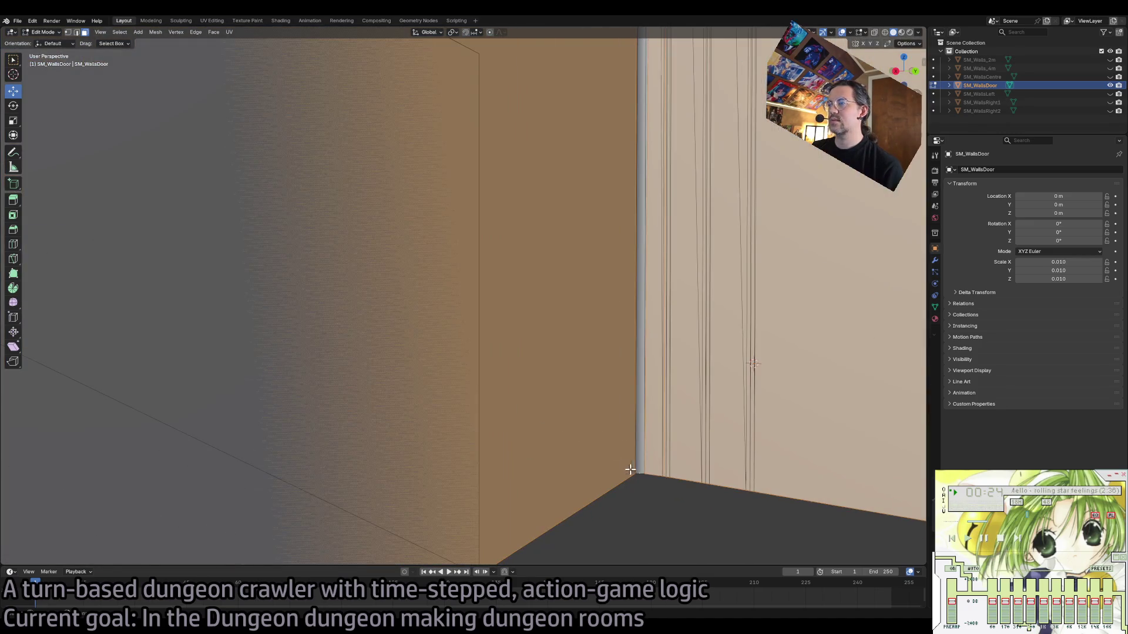
{"action": "scroll", "coordinate": [672, 536], "scroll_direction": "down", "scroll_amount": 8}
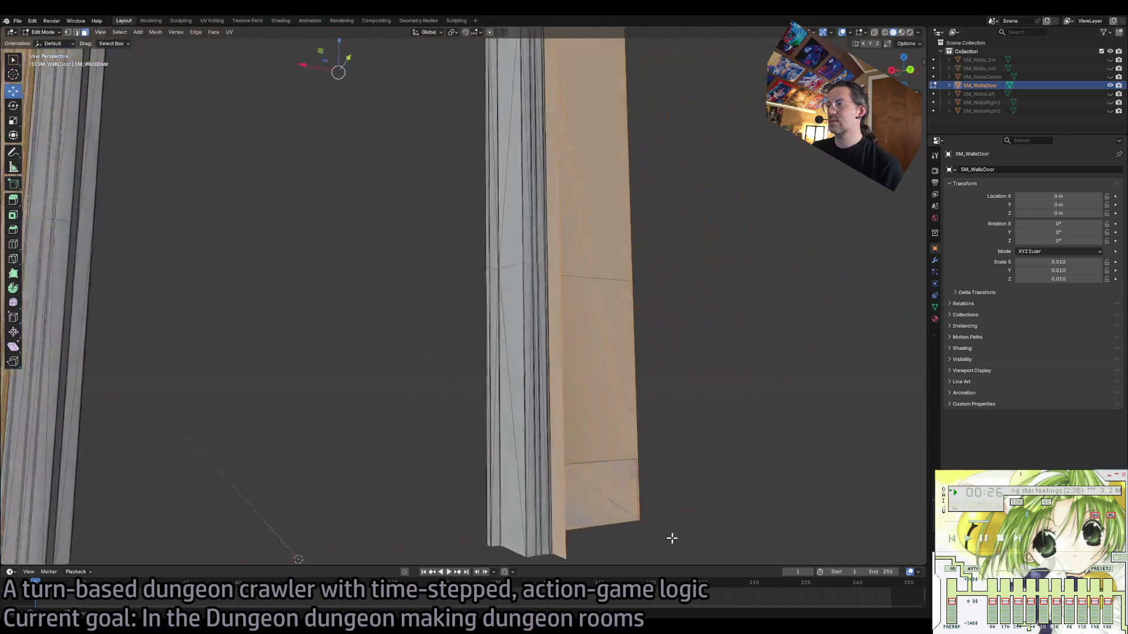
{"action": "scroll", "coordinate": [636, 527], "scroll_direction": "up", "scroll_amount": 4}
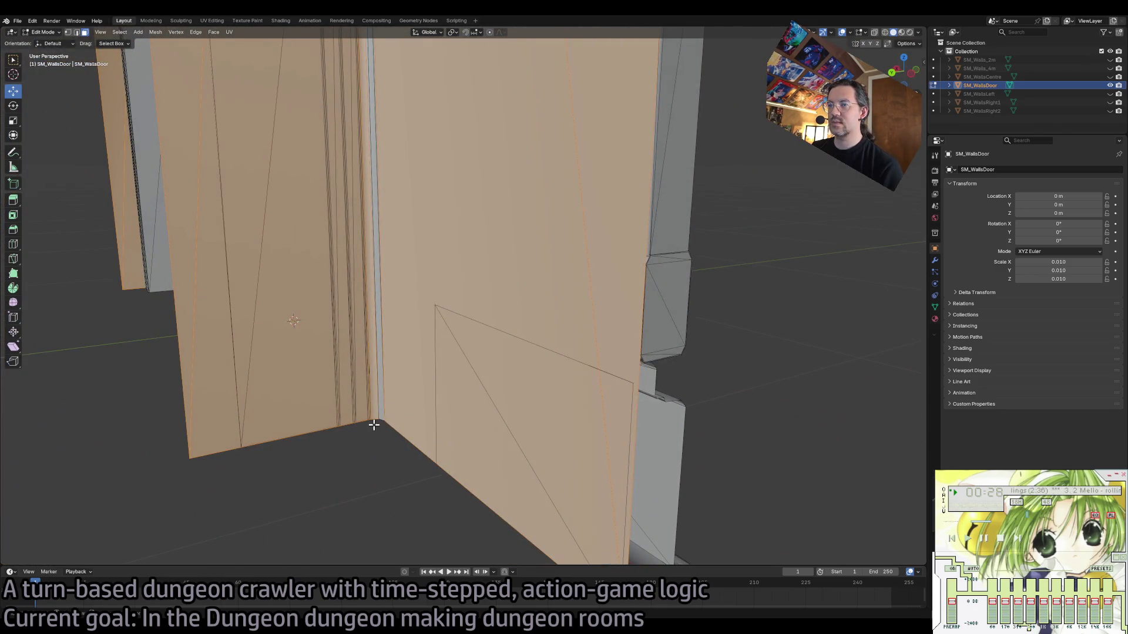
{"action": "mouse_move", "coordinate": [395, 466]}
{"action": "left_mouse_down"}
{"action": "mouse_move", "coordinate": [335, 372]}
{"action": "mouse_move", "coordinate": [436, 396]}
{"action": "left_mouse_up"}
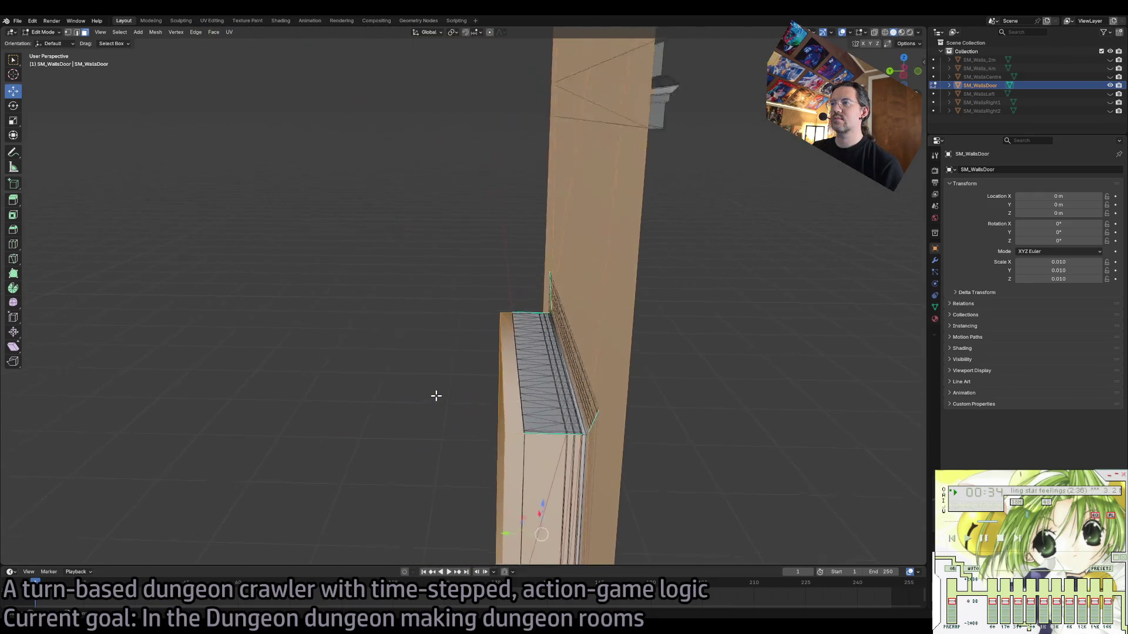
{"action": "scroll", "coordinate": [554, 405], "scroll_direction": "up", "scroll_amount": 3}
Add the frame-top faces and the rounded wall-top strips to the selection.
{"action": "left_click", "coordinate": [621, 384]}
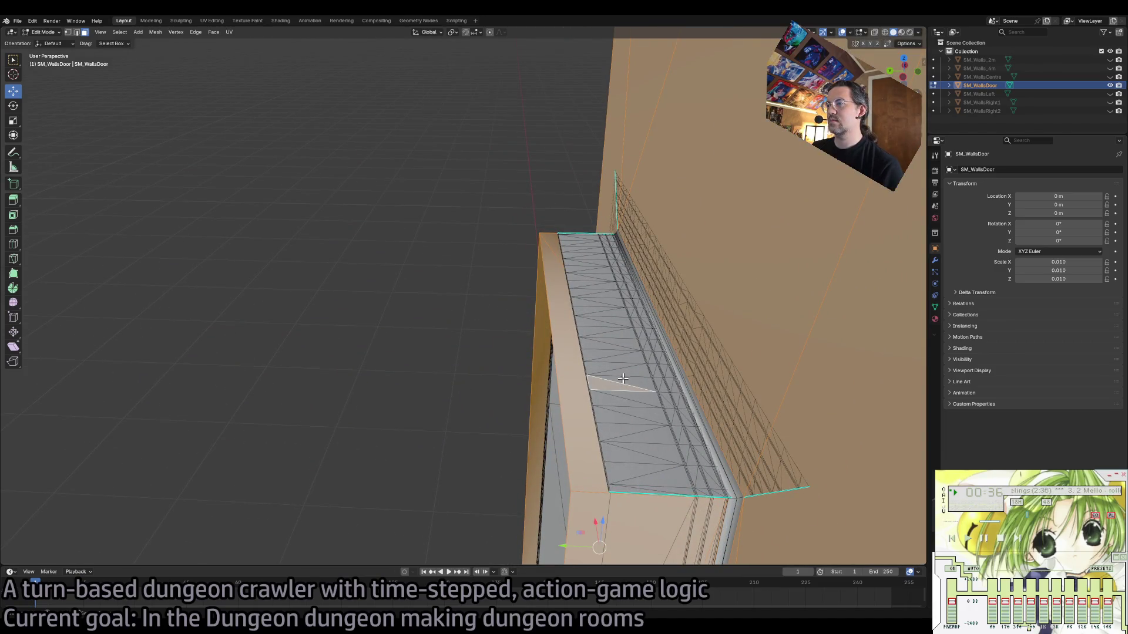
{"action": "left_click", "coordinate": [694, 487]}
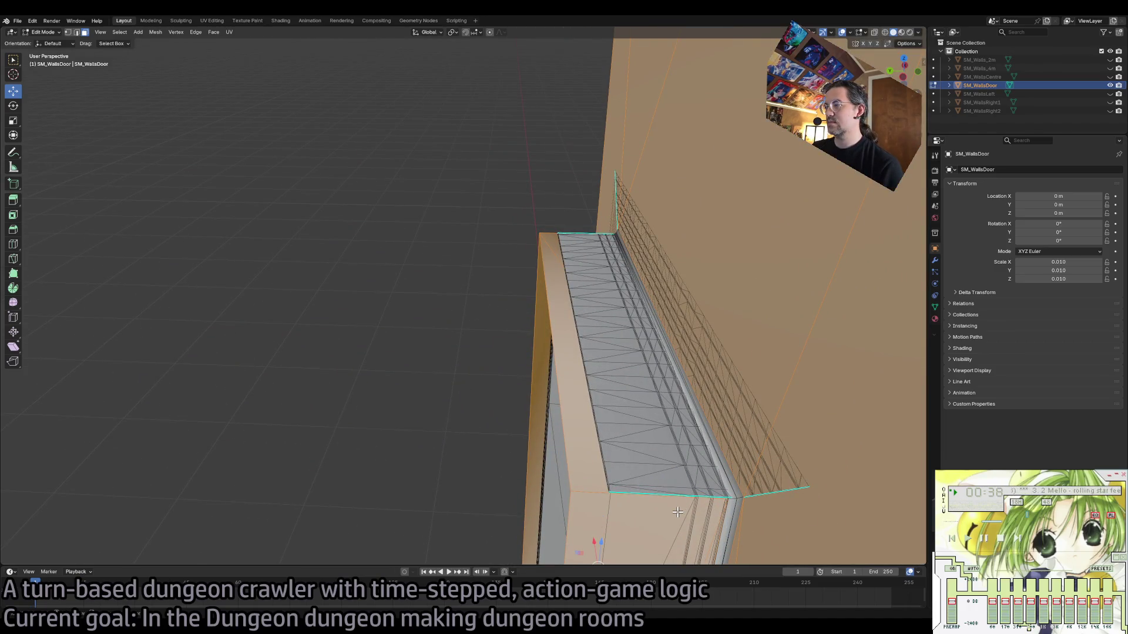
{"action": "key", "text": "ctrl+l"}
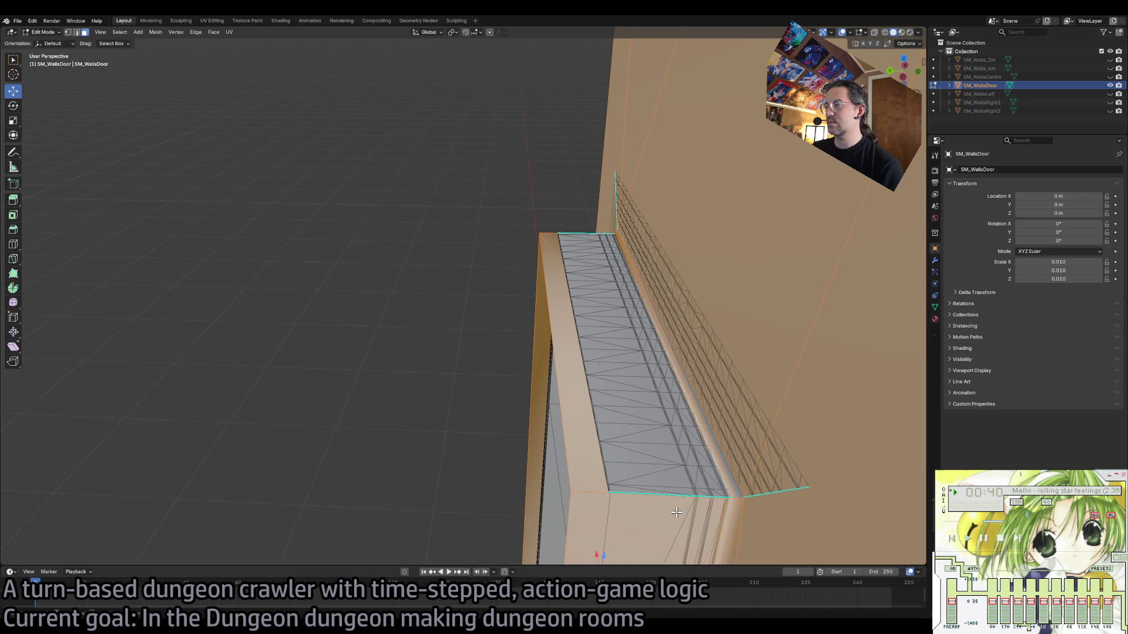
{"action": "key", "text": "l"}
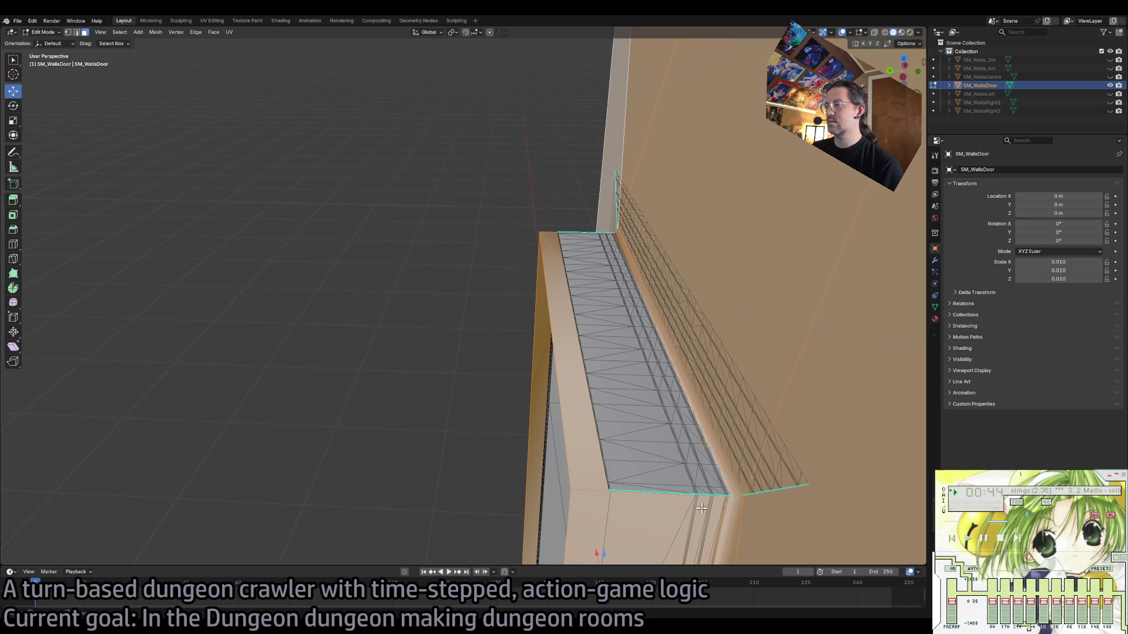
{"action": "scroll", "coordinate": [682, 513], "scroll_direction": "up", "scroll_amount": 6}
{"action": "scroll", "coordinate": [443, 404], "scroll_direction": "down", "scroll_amount": 2}
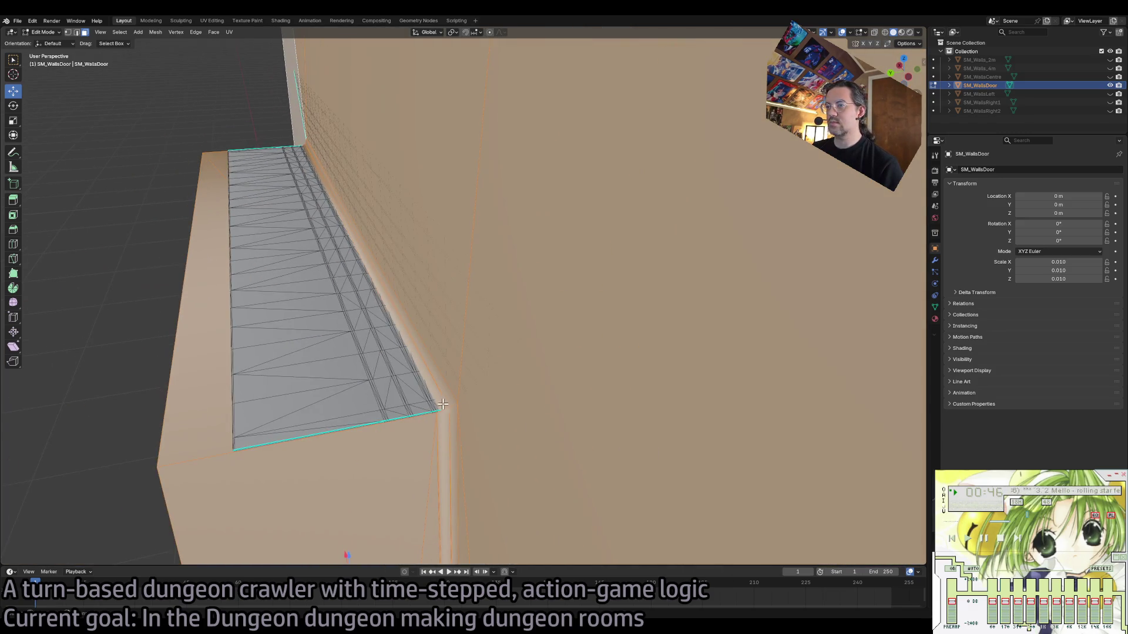
{"action": "key", "text": "l"}
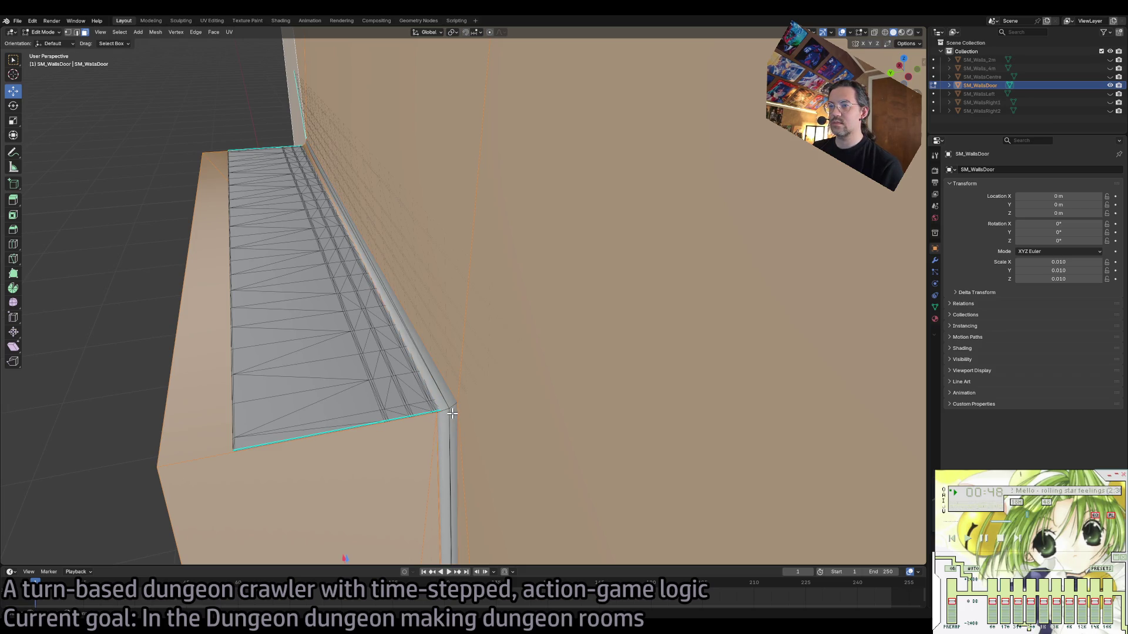
{"action": "left_click_drag", "start_coordinate": [464, 468], "coordinate": [469, 448]}
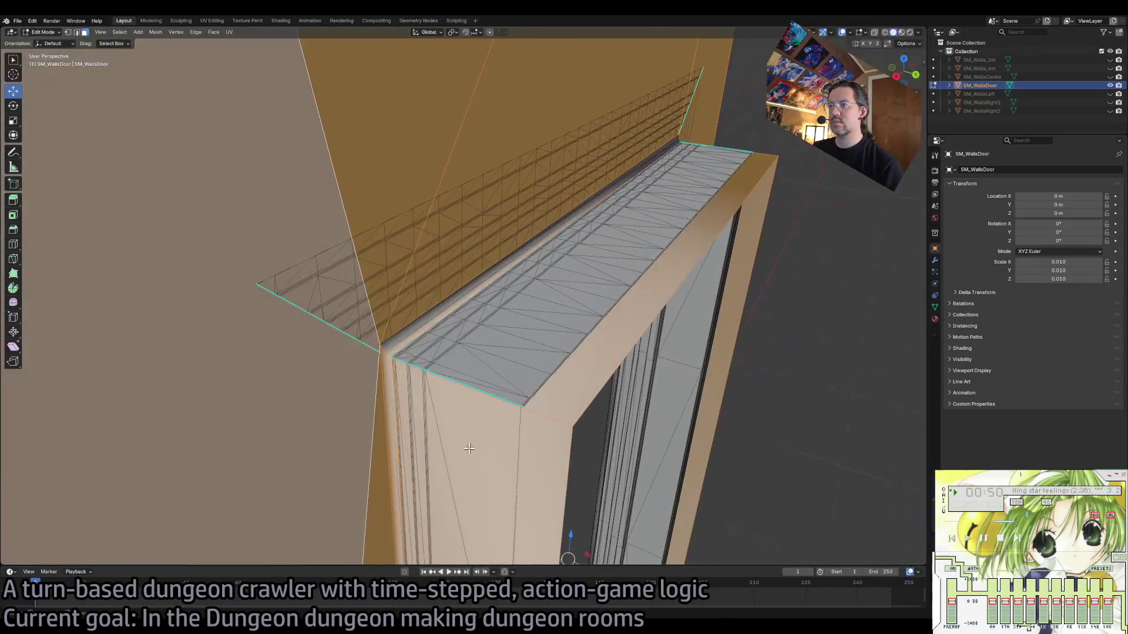
{"action": "mouse_move", "coordinate": [386, 357]}
{"action": "left_mouse_down"}
{"action": "mouse_move", "coordinate": [428, 464]}
{"action": "mouse_move", "coordinate": [433, 451]}
{"action": "left_mouse_up"}
{"action": "scroll", "coordinate": [429, 463], "scroll_direction": "up", "scroll_amount": 3}
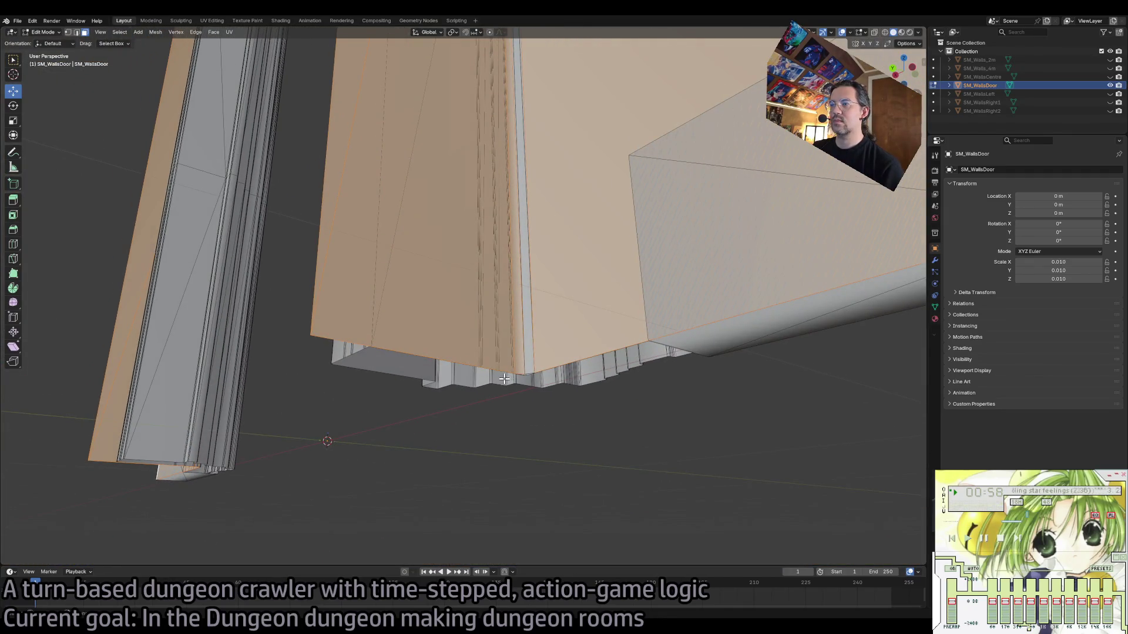
Box-select the faces across the door frame top and turn to a front-on view.
{"action": "left_click", "coordinate": [528, 378]}
{"action": "left_click_drag", "start_coordinate": [531, 451], "coordinate": [531, 451]}
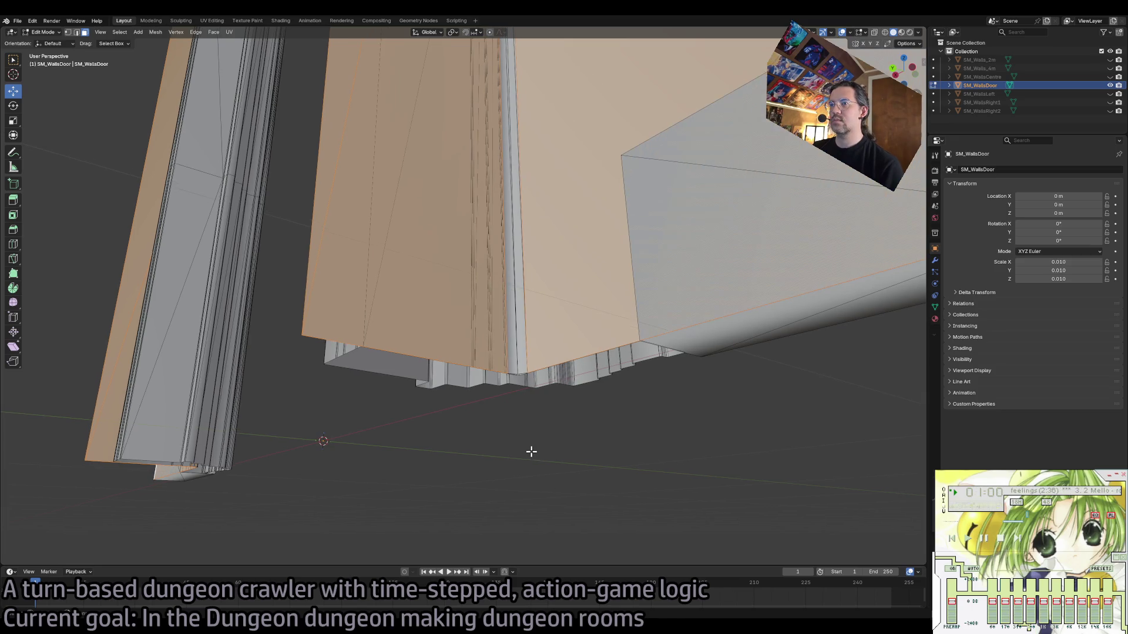
{"action": "key", "text": "ctrl+z"}
{"action": "key", "text": "KP_Decimal"}
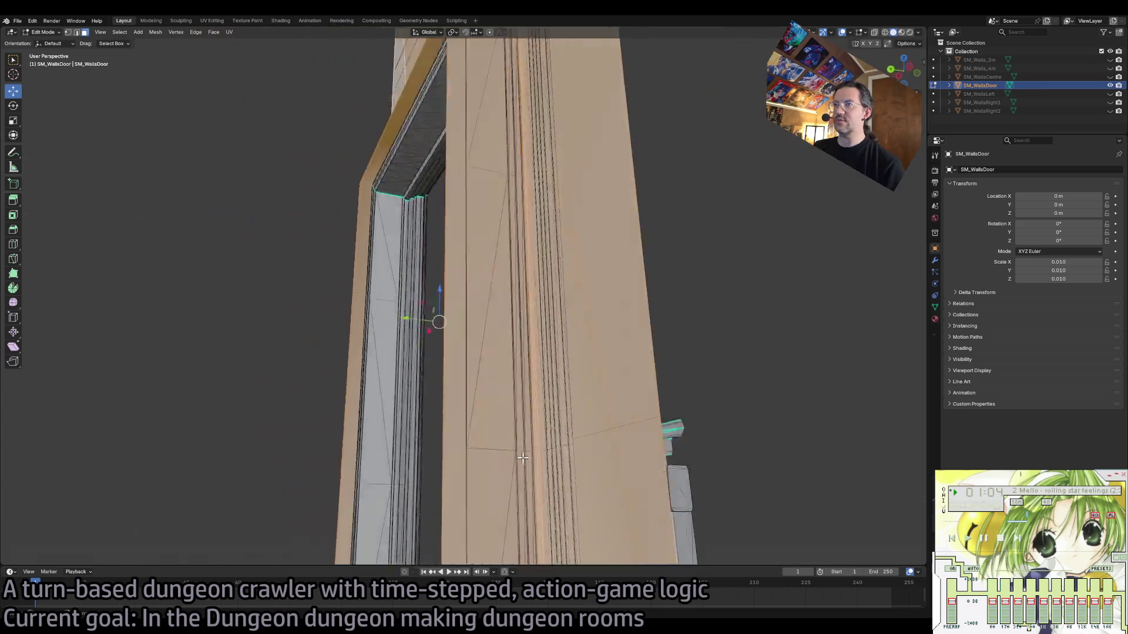
{"action": "left_click_drag", "start_coordinate": [478, 125], "coordinate": [539, 187]}
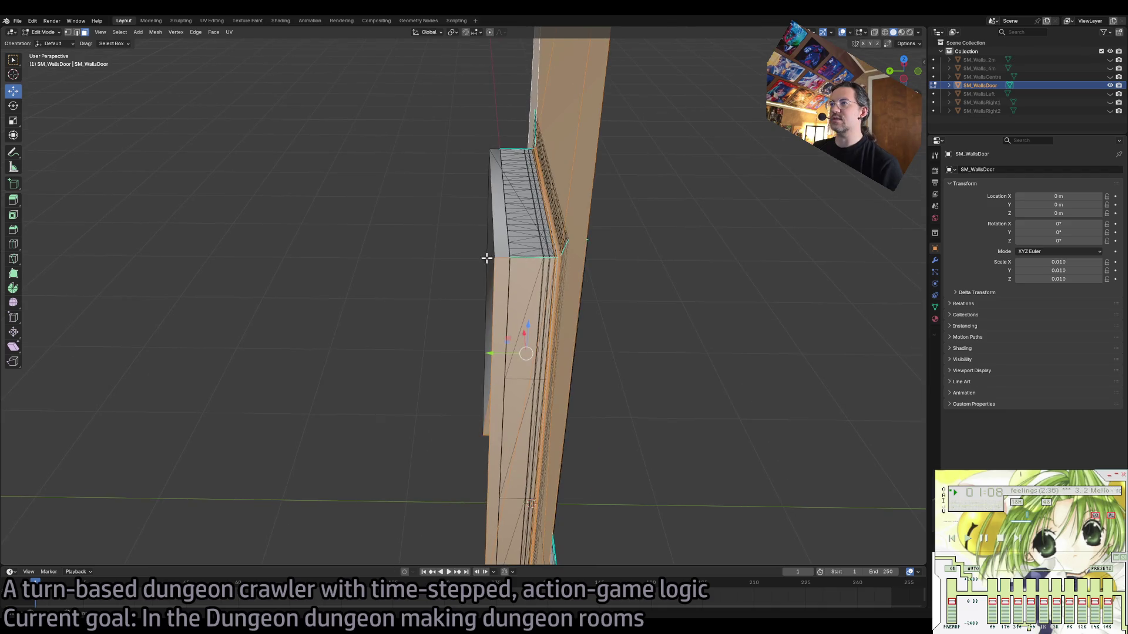
{"action": "left_click_drag", "start_coordinate": [495, 264], "coordinate": [484, 396]}
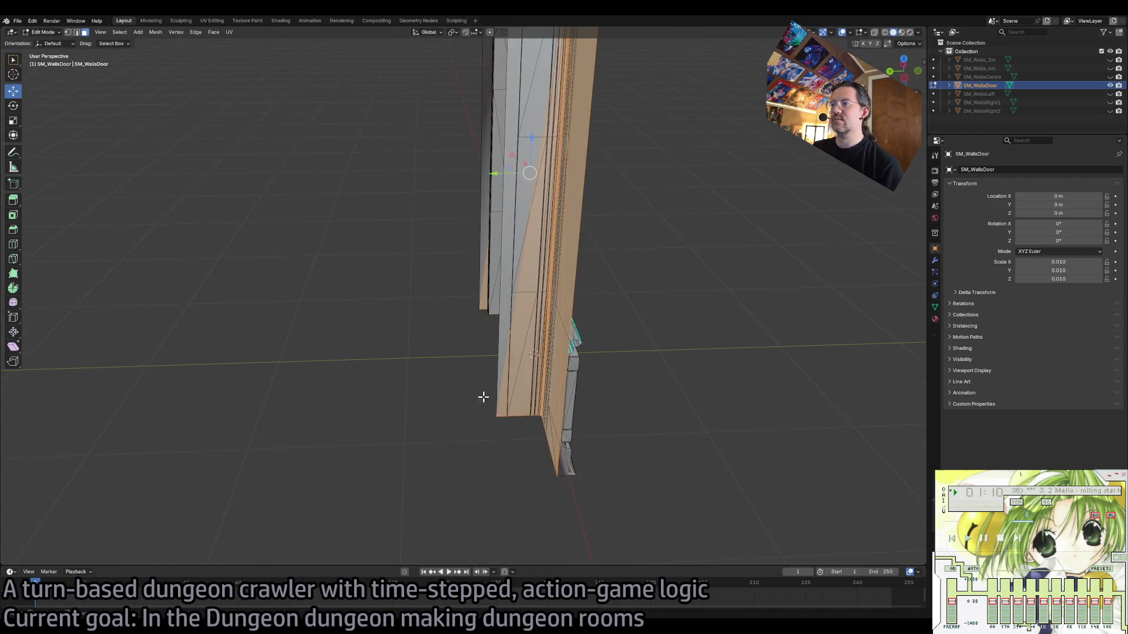
{"action": "mouse_move", "coordinate": [471, 322]}
{"action": "left_mouse_down"}
{"action": "mouse_move", "coordinate": [496, 488]}
{"action": "mouse_move", "coordinate": [460, 488]}
{"action": "mouse_move", "coordinate": [459, 474]}
{"action": "left_mouse_up"}
Set the move's Y distance to 0.25 m in the Move panel.
{"action": "left_click", "coordinate": [124, 518]}
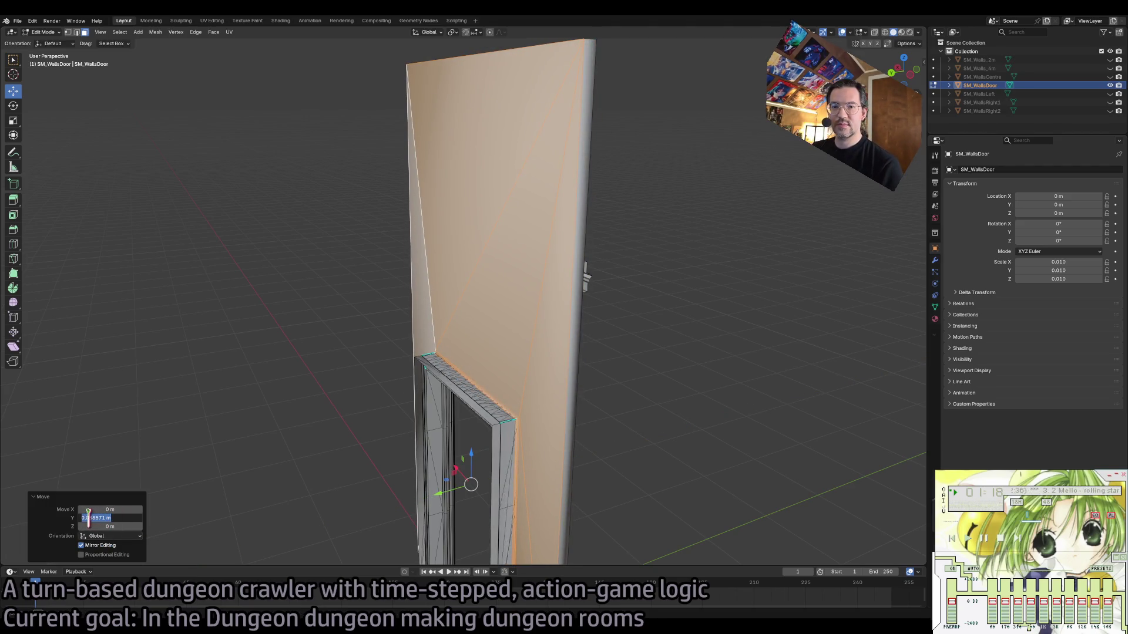
{"action": "key", "text": "Return"}
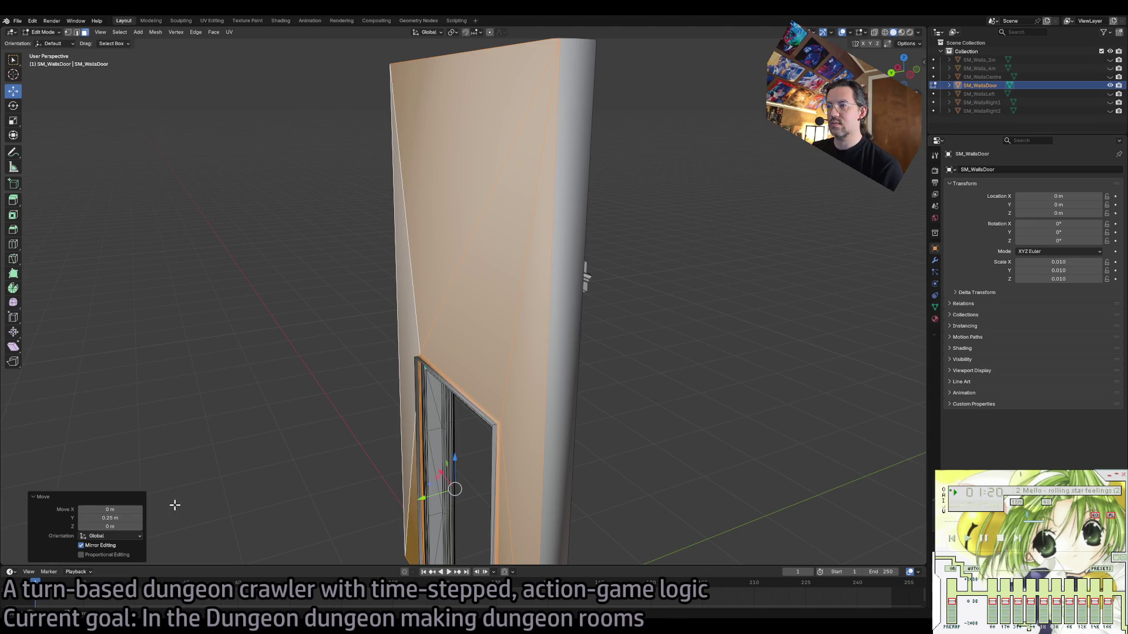
{"action": "scroll", "coordinate": [371, 421], "scroll_direction": "up", "scroll_amount": 6}
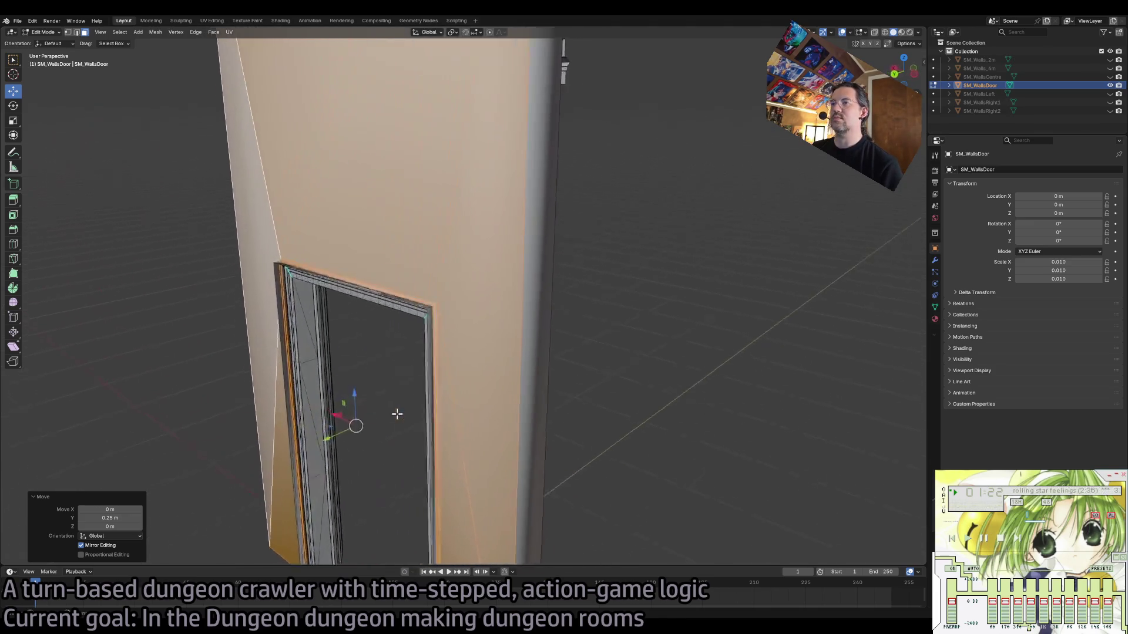
{"action": "scroll", "coordinate": [398, 415], "scroll_direction": "down", "scroll_amount": 2}
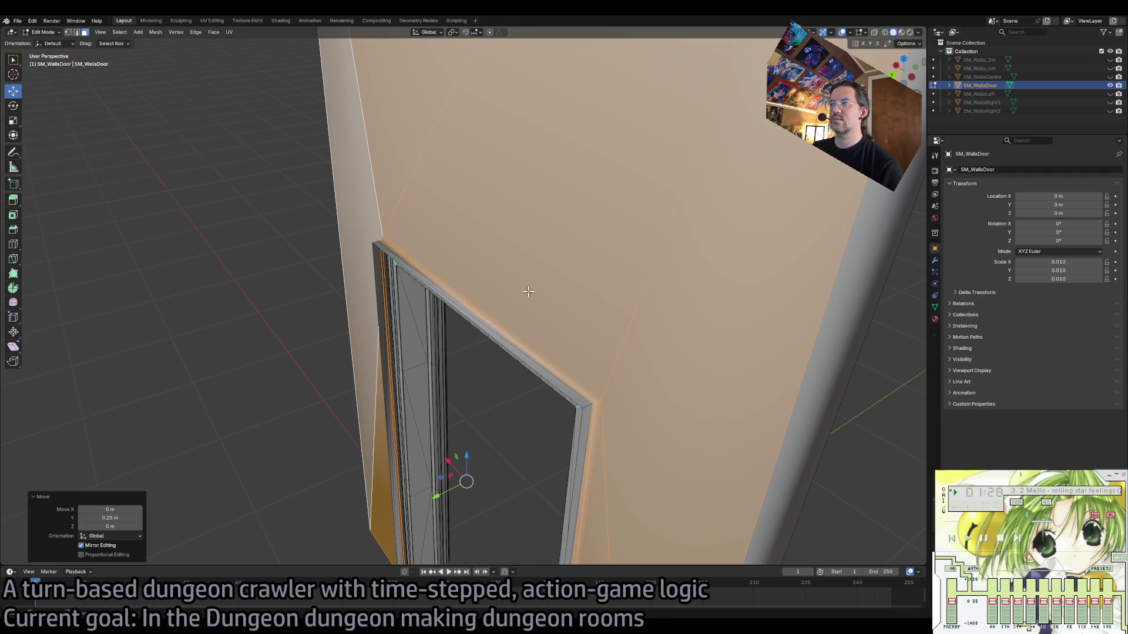
{"action": "scroll", "coordinate": [609, 273], "scroll_direction": "down", "scroll_amount": 3}
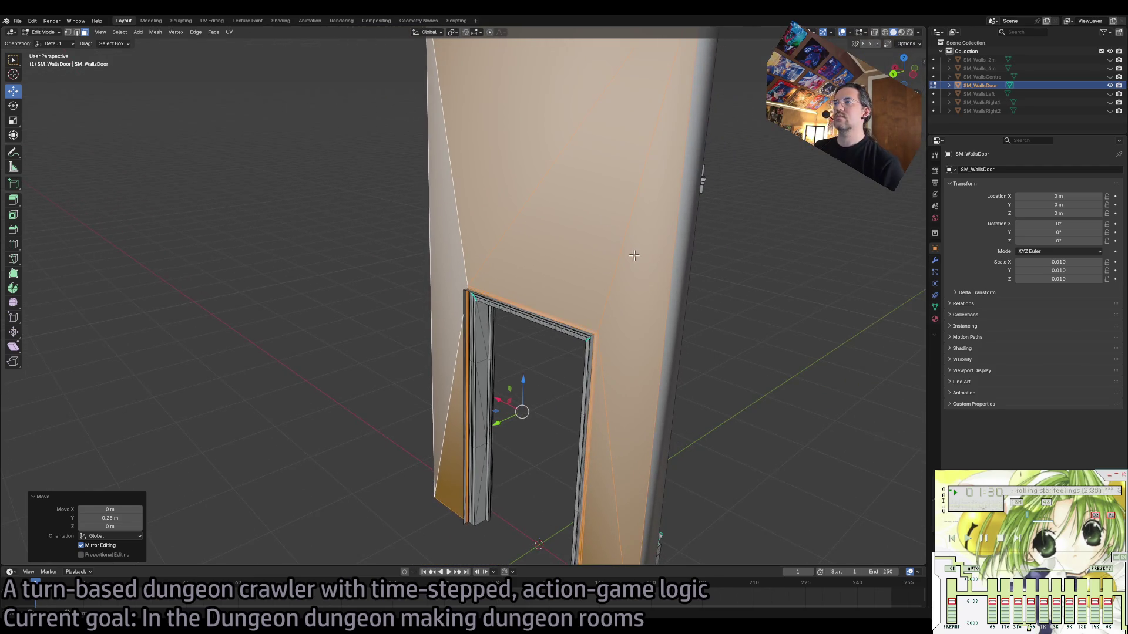
Deselect the surrounding wall faces, leaving only the door frame selected.
{"action": "left_click", "coordinate": [634, 255], "text": "shift"}
{"action": "left_click", "coordinate": [590, 232], "text": "shift"}
{"action": "left_click", "coordinate": [461, 204], "text": "ctrl"}
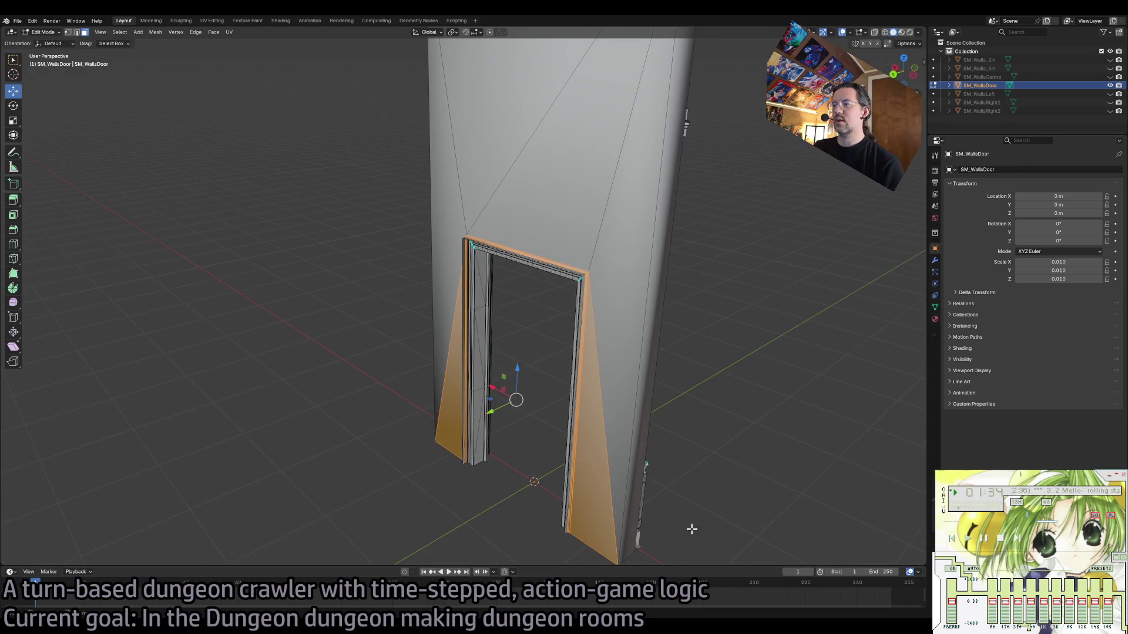
{"action": "left_click", "coordinate": [624, 558], "text": "shift"}
{"action": "left_click", "coordinate": [452, 437], "text": "shift"}
{"action": "mouse_move", "coordinate": [511, 436]}
{"action": "left_mouse_down"}
{"action": "mouse_move", "coordinate": [523, 383]}
{"action": "mouse_move", "coordinate": [417, 413]}
{"action": "mouse_move", "coordinate": [435, 415]}
{"action": "left_mouse_up"}
Scale the door frame about 1.23 times along X and inspect it.
{"action": "key", "text": "shift+space"}
{"action": "key", "text": "s"}
{"action": "left_click_drag", "start_coordinate": [405, 454], "coordinate": [393, 453]}
{"action": "left_click_drag", "start_coordinate": [535, 336], "coordinate": [535, 336]}
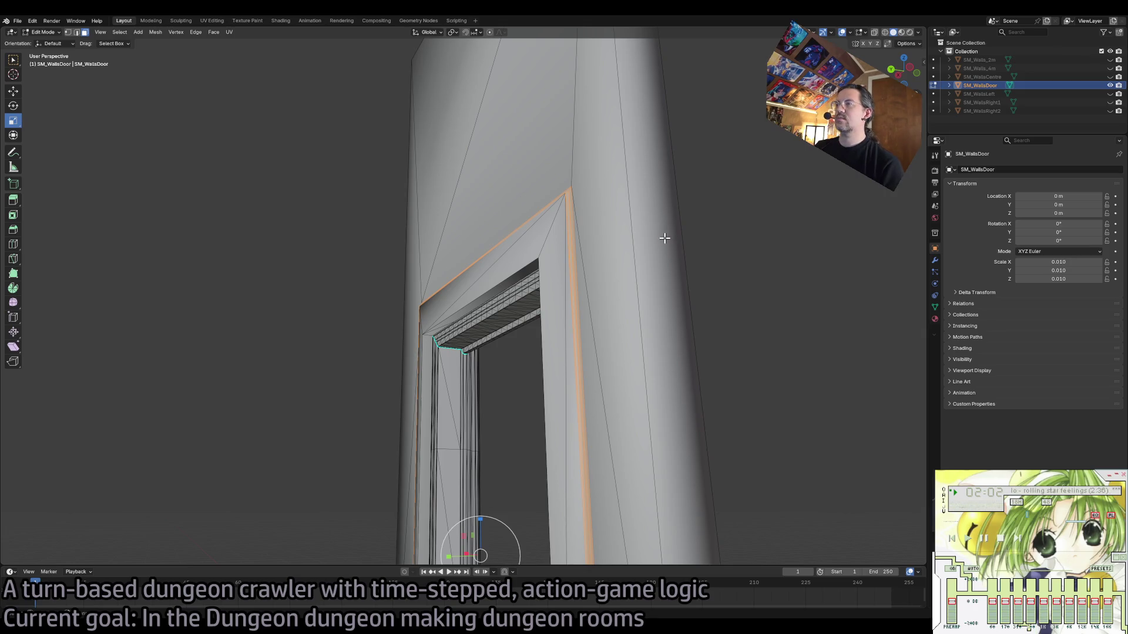
{"action": "left_click", "coordinate": [935, 319]}
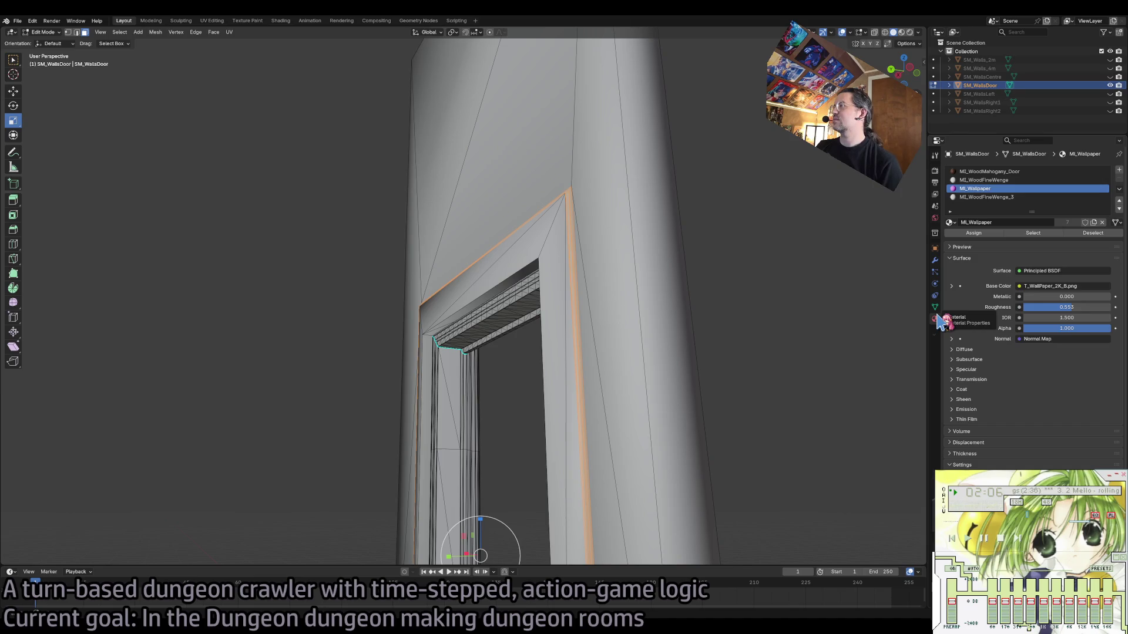
Shrink the door-frame edges slightly toward their centre.
{"action": "left_click", "coordinate": [1036, 234]}
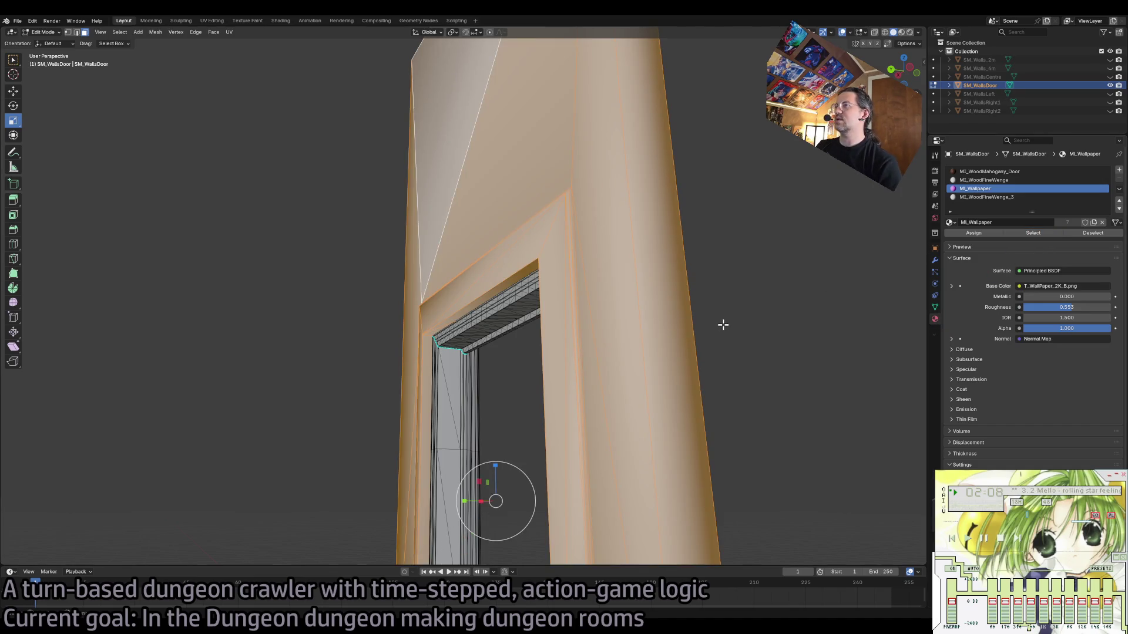
{"action": "key", "text": "ctrl+z"}
{"action": "key", "text": "s"}
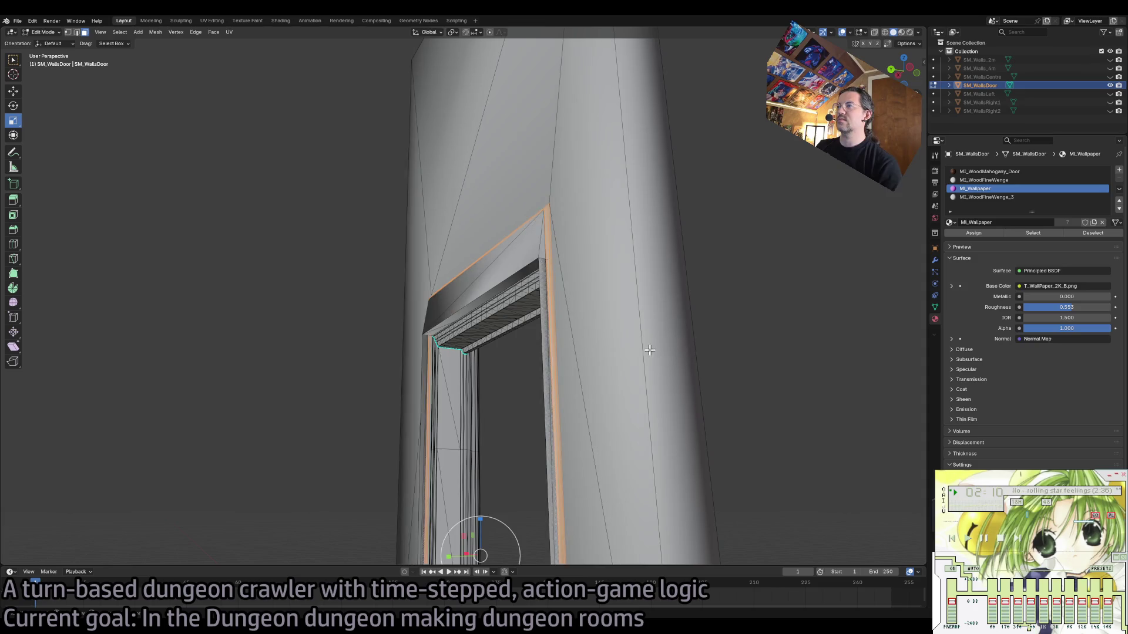
{"action": "left_click", "coordinate": [617, 359]}
{"action": "scroll", "coordinate": [533, 451], "scroll_direction": "up", "scroll_amount": 5}
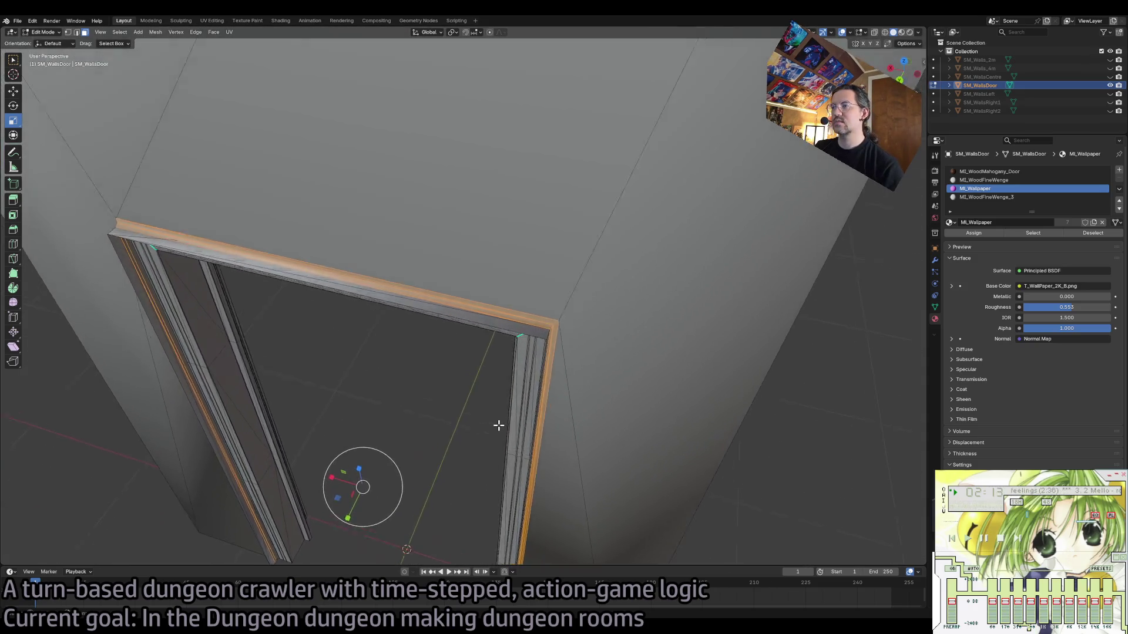
{"action": "scroll", "coordinate": [499, 426], "scroll_direction": "down", "scroll_amount": 5}
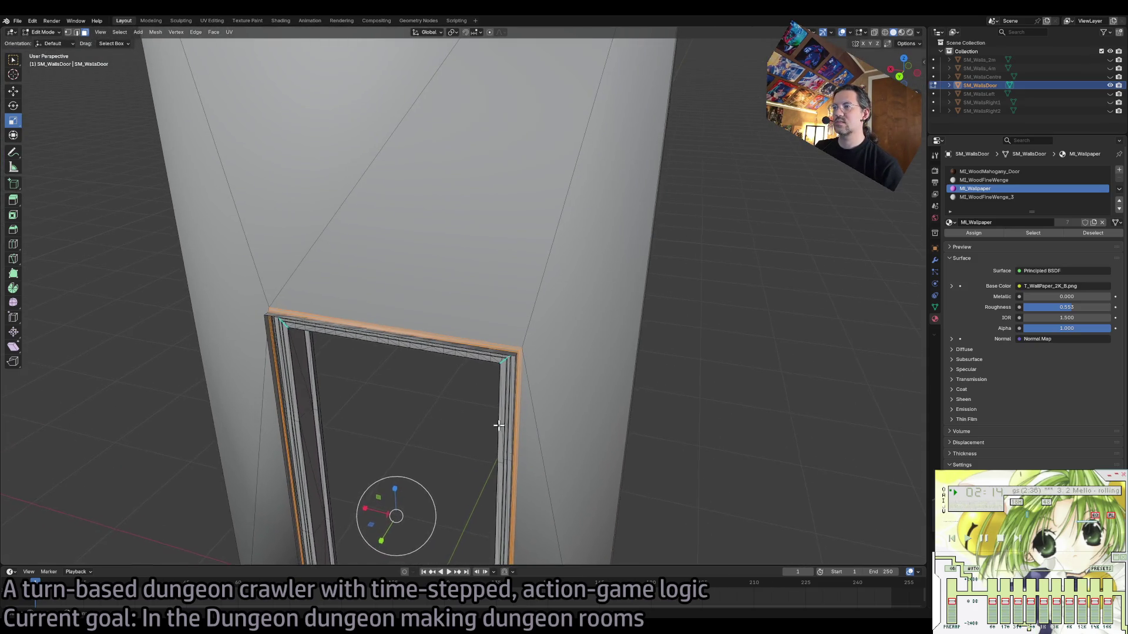
Grow the selection with Select More/Less > More, then undo it.
{"action": "left_click", "coordinate": [119, 31]}
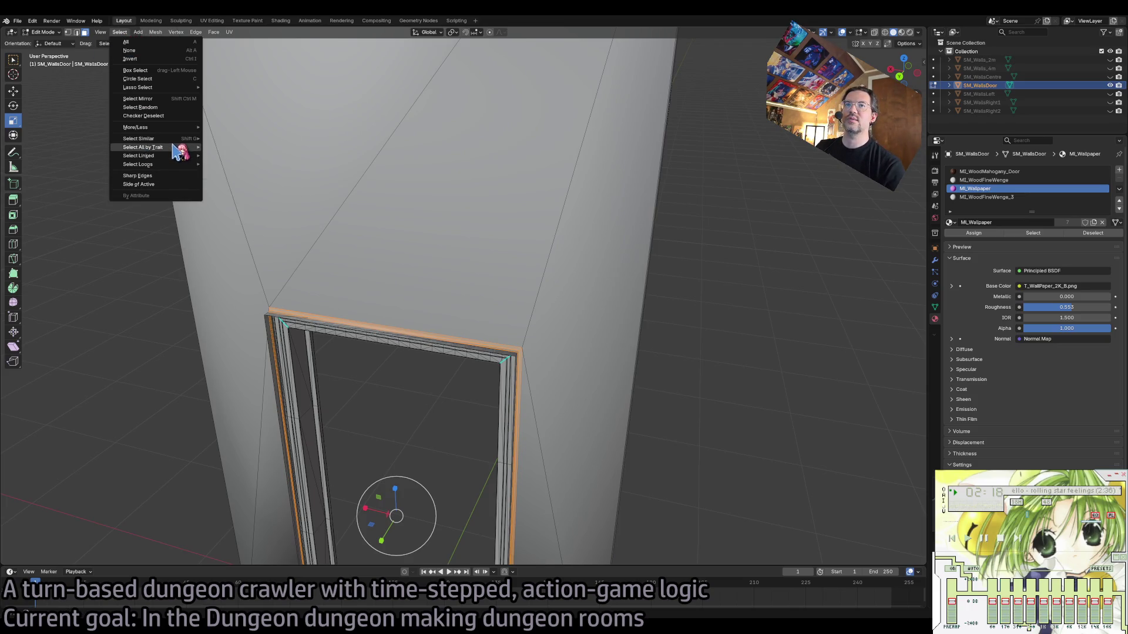
{"action": "mouse_move", "coordinate": [186, 127]}
{"action": "left_click", "coordinate": [222, 127]}
{"action": "scroll", "coordinate": [602, 200], "scroll_direction": "down", "scroll_amount": 5}
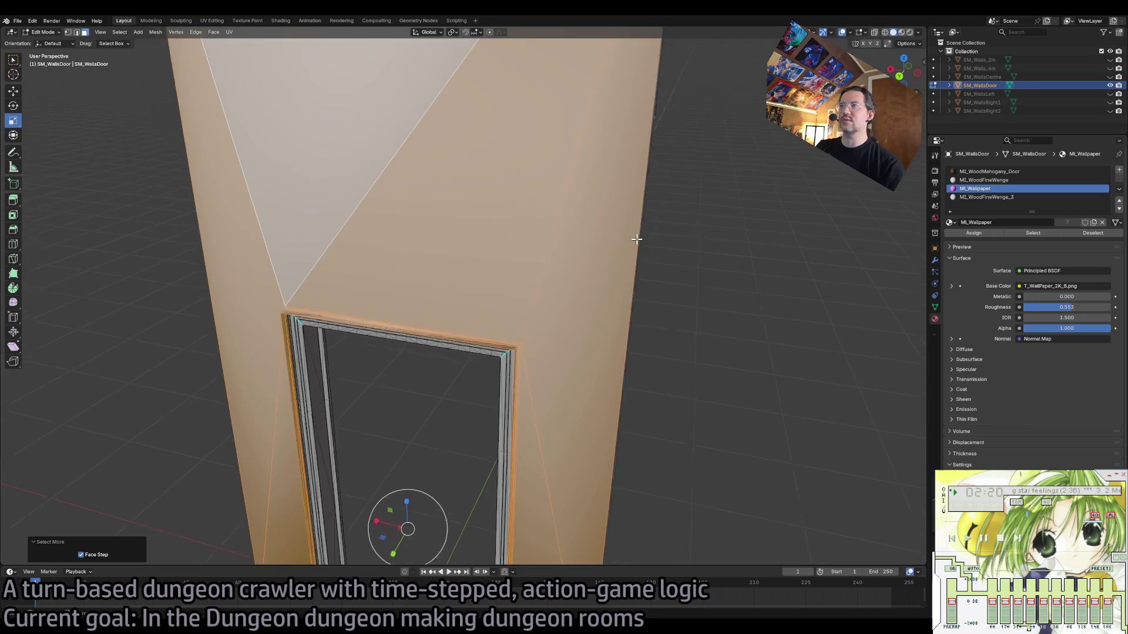
{"action": "key", "text": "ctrl+z"}
Try stretching the door frame taller and wider, then cancel and undo.
{"action": "scroll", "coordinate": [589, 408], "scroll_direction": "down", "scroll_amount": 2}
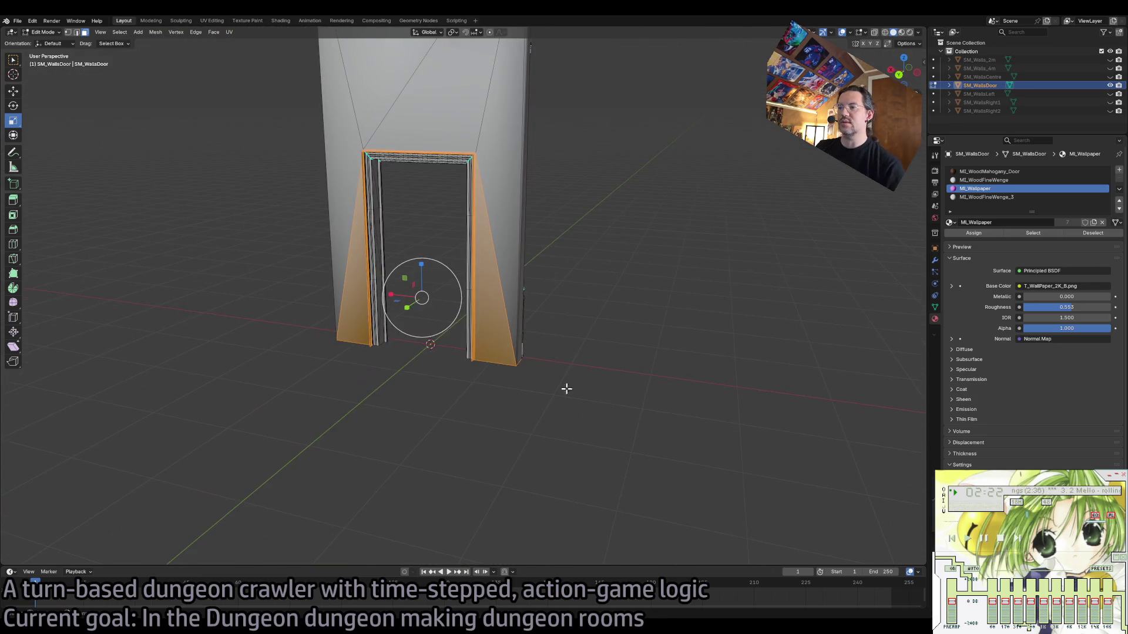
{"action": "scroll", "coordinate": [286, 312], "scroll_direction": "down", "scroll_amount": 5}
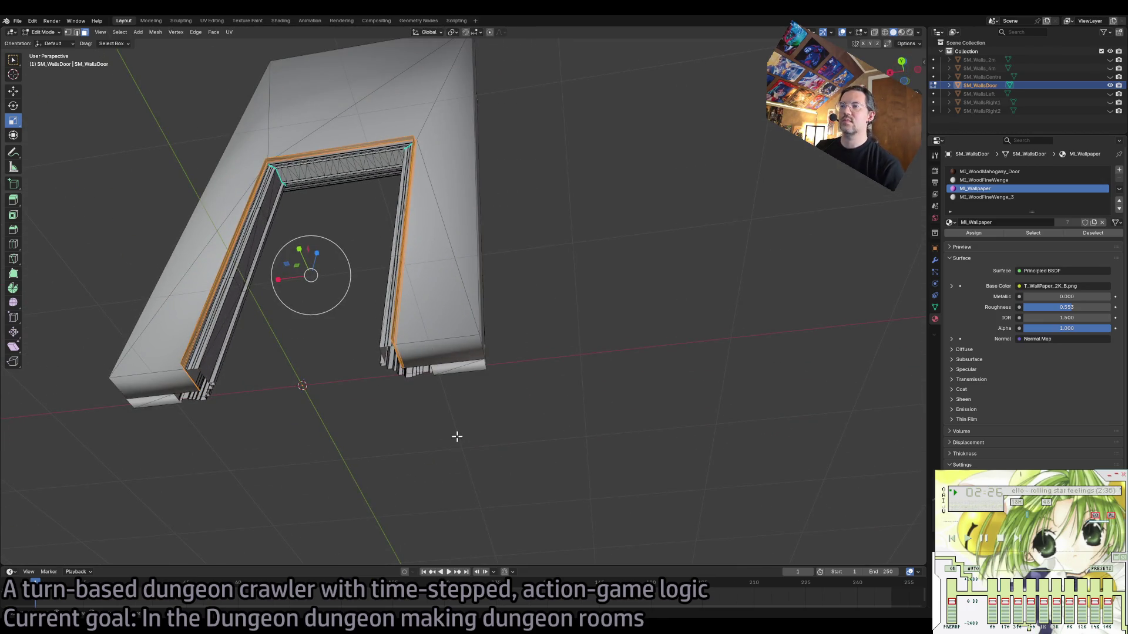
{"action": "scroll", "coordinate": [475, 307], "scroll_direction": "up", "scroll_amount": 5}
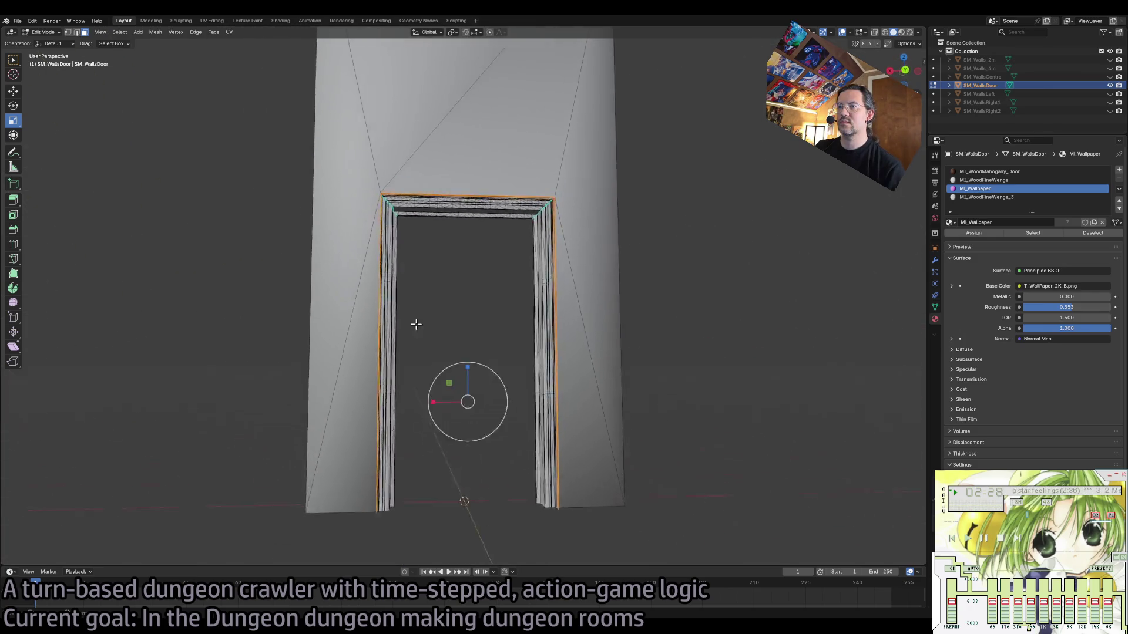
{"action": "scroll", "coordinate": [470, 379], "scroll_direction": "up", "scroll_amount": 2}
{"action": "left_click_drag", "start_coordinate": [501, 353], "coordinate": [501, 347]}
{"action": "left_click_drag", "start_coordinate": [466, 387], "coordinate": [441, 390]}
{"action": "right_click", "coordinate": [441, 390]}
{"action": "key", "text": "ctrl+z"}
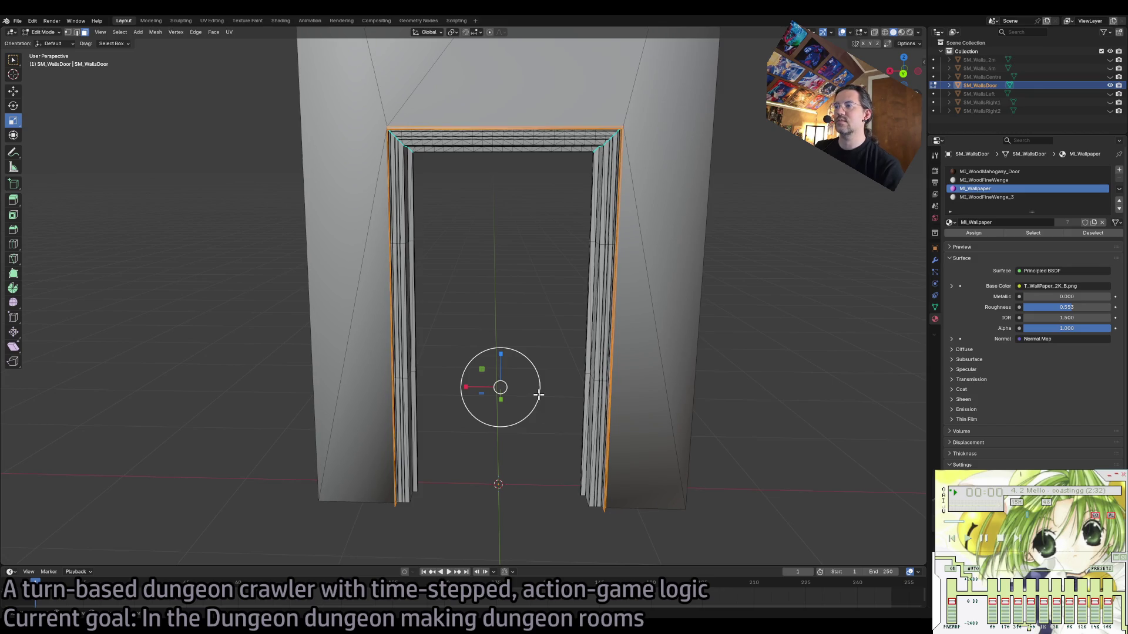
Adjust the selection on the left door jamb and undo a trial wall resize.
{"action": "scroll", "coordinate": [588, 529], "scroll_direction": "up", "scroll_amount": 3}
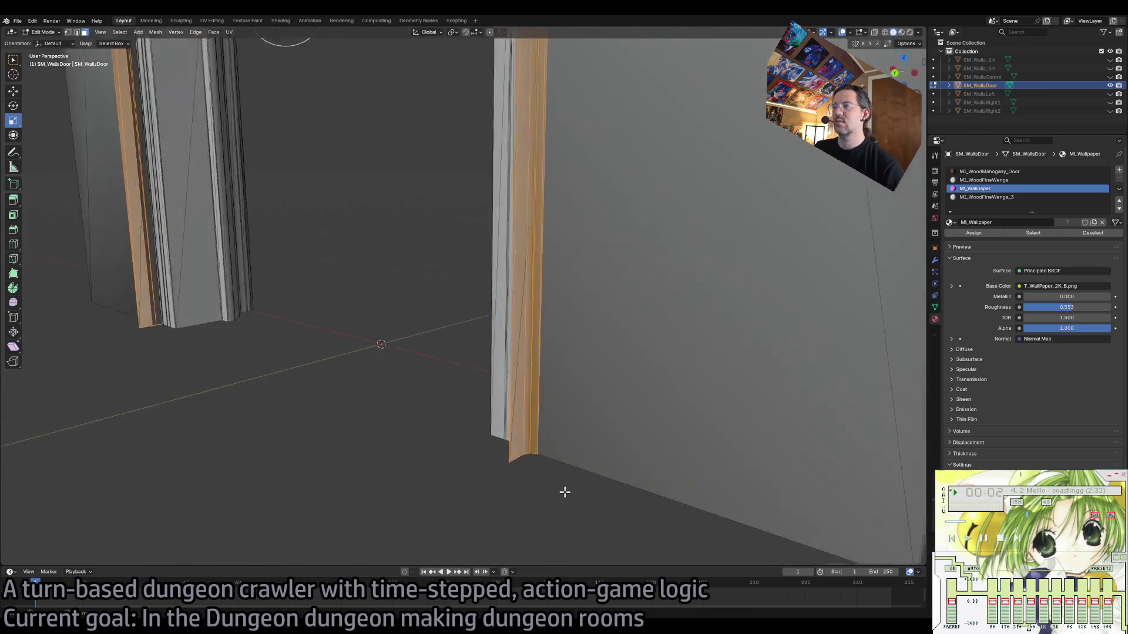
{"action": "scroll", "coordinate": [478, 460], "scroll_direction": "up", "scroll_amount": 1}
{"action": "scroll", "coordinate": [478, 460], "scroll_direction": "down", "scroll_amount": 3}
{"action": "scroll", "coordinate": [463, 489], "scroll_direction": "up", "scroll_amount": 3}
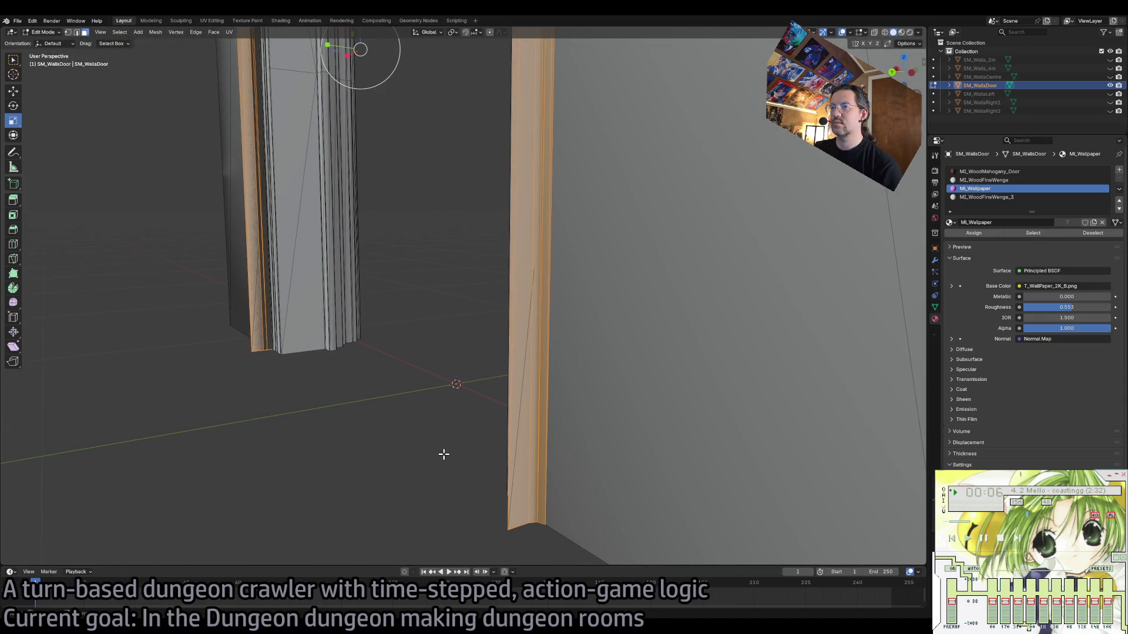
{"action": "mouse_move", "coordinate": [440, 453]}
{"action": "left_mouse_down"}
{"action": "mouse_move", "coordinate": [466, 449]}
{"action": "mouse_move", "coordinate": [365, 264]}
{"action": "mouse_move", "coordinate": [449, 352]}
{"action": "left_mouse_up"}
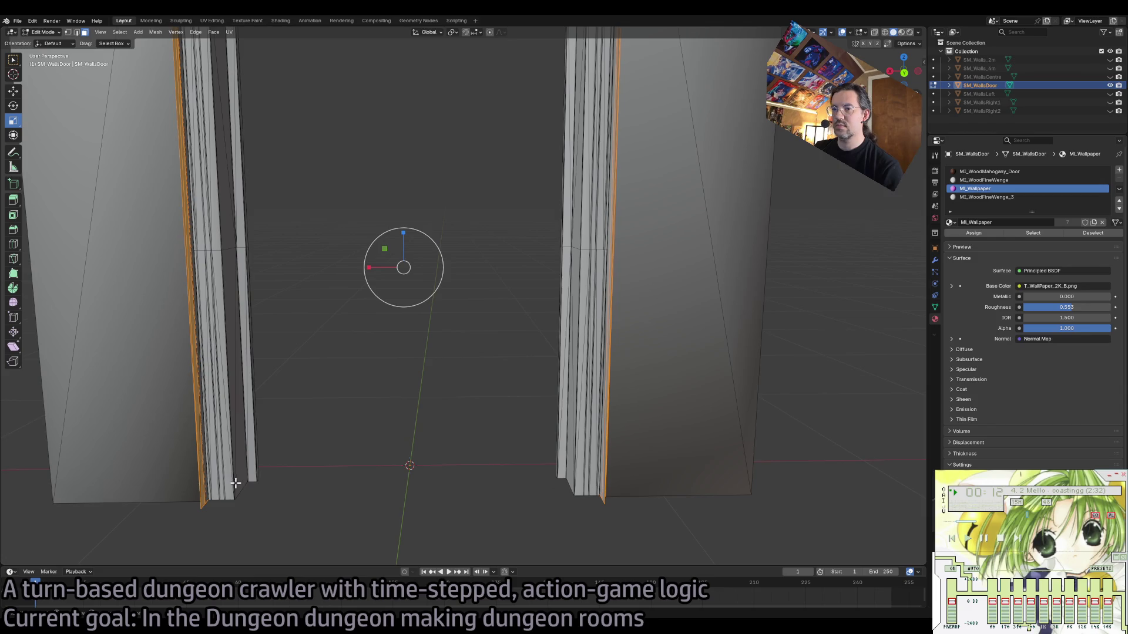
{"action": "left_click", "coordinate": [210, 486]}
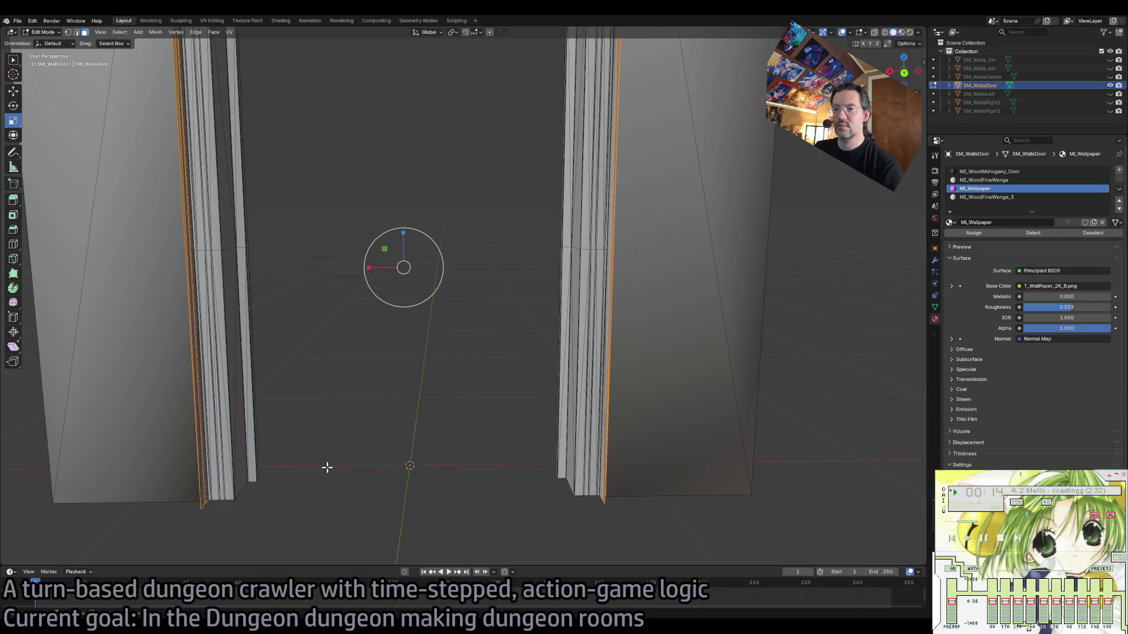
{"action": "left_click_drag", "start_coordinate": [385, 267], "coordinate": [389, 278]}
{"action": "key", "text": "ctrl+z"}
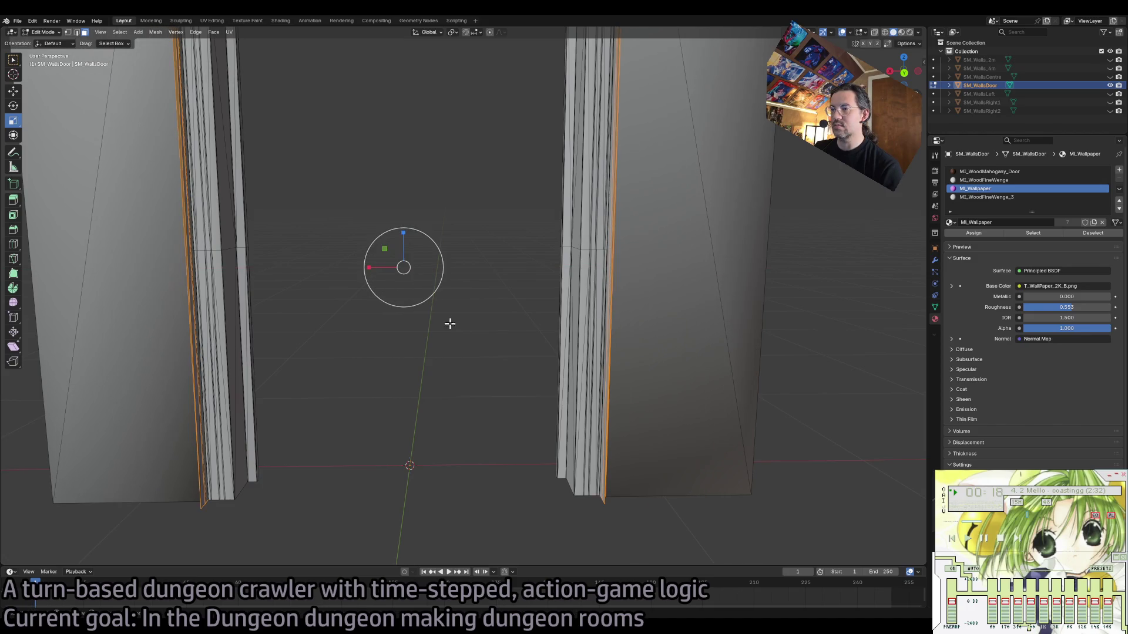
{"action": "key", "text": "KP_Decimal"}
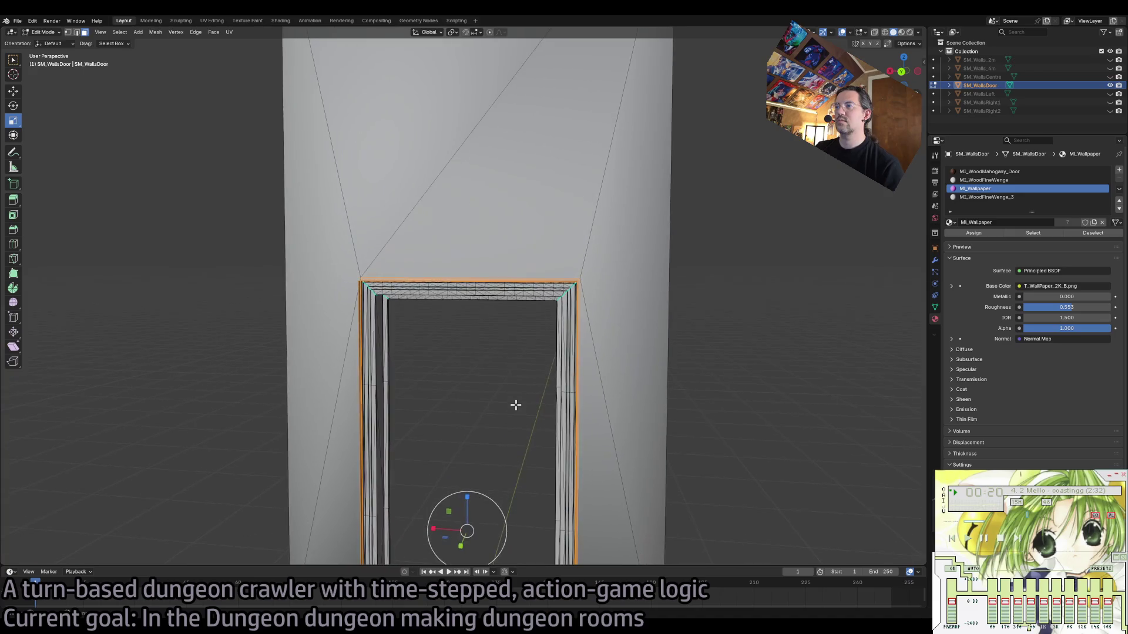
{"action": "scroll", "coordinate": [516, 405], "scroll_direction": "down", "scroll_amount": 6}
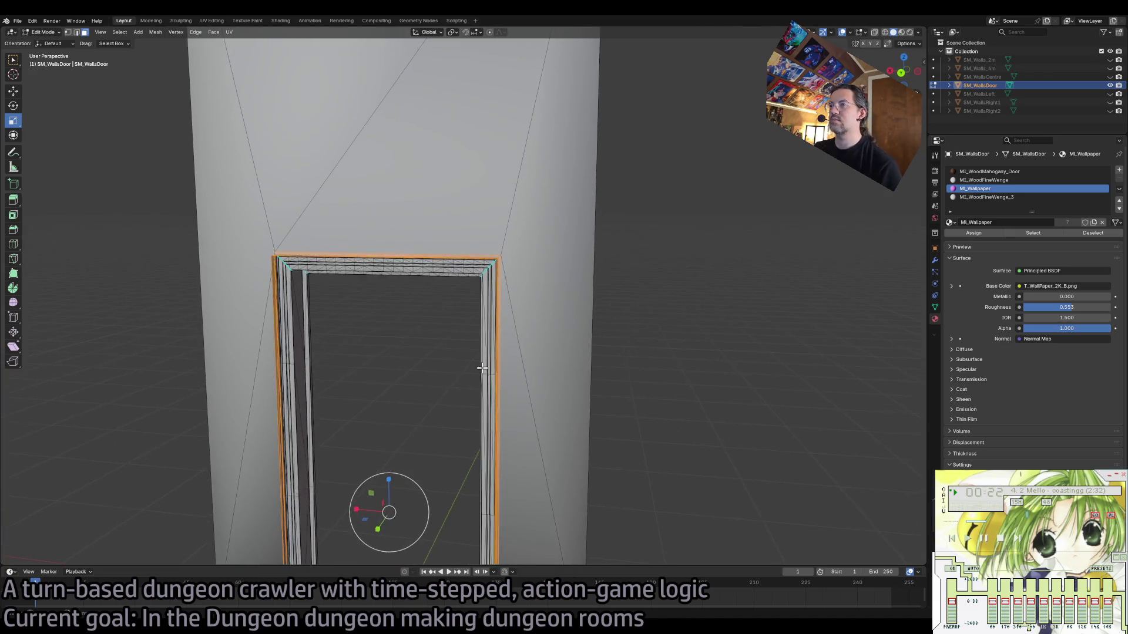
{"action": "scroll", "coordinate": [444, 350], "scroll_direction": "up", "scroll_amount": 3}
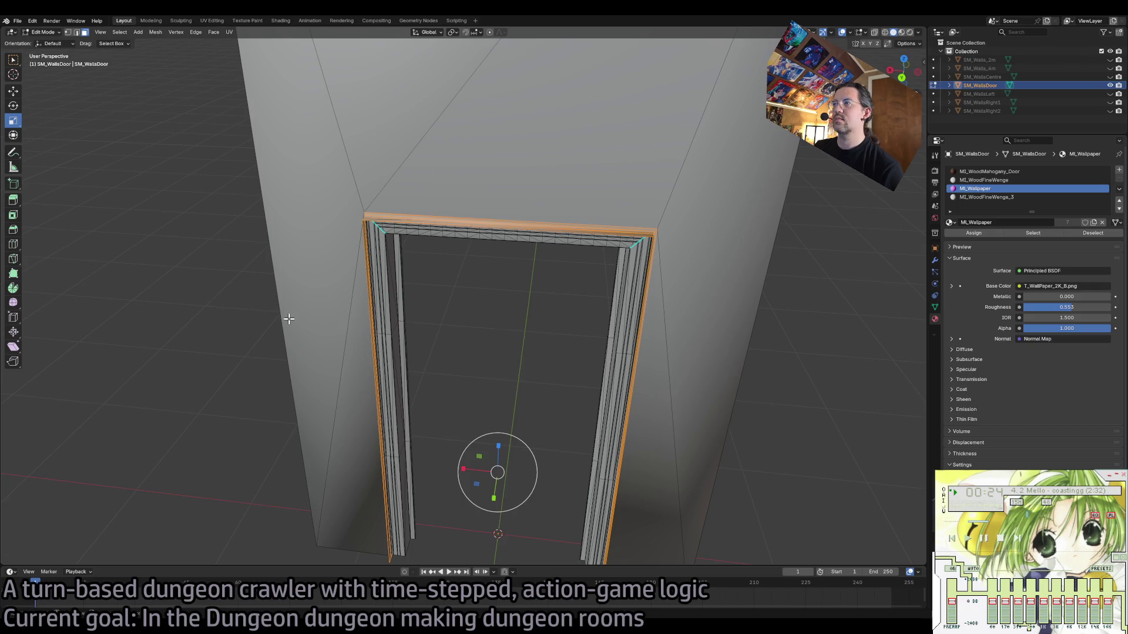
Try widening the frame along X and a 4.2x uniform scale, undoing both.
{"action": "key", "text": "shift+space"}
{"action": "key", "text": "g"}
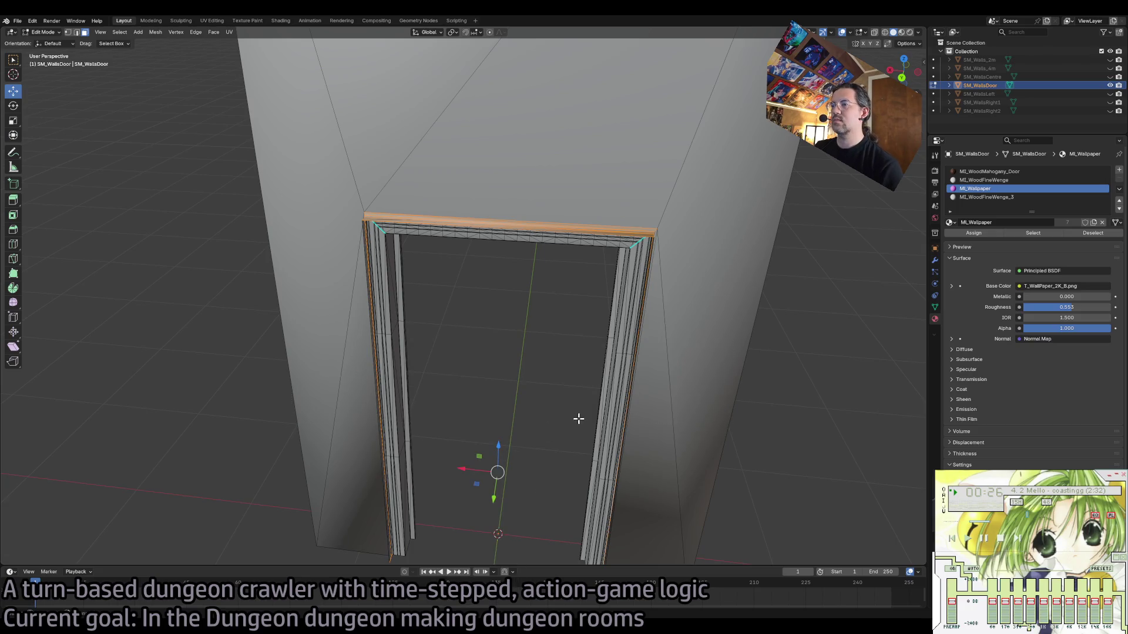
{"action": "left_click_drag", "start_coordinate": [549, 429], "coordinate": [496, 369]}
{"action": "key", "text": "shift+space"}
{"action": "key", "text": "s"}
{"action": "mouse_move", "coordinate": [470, 412]}
{"action": "left_mouse_down"}
{"action": "mouse_move", "coordinate": [443, 415]}
{"action": "mouse_move", "coordinate": [457, 414]}
{"action": "left_mouse_up"}
{"action": "key", "text": "ctrl+z"}
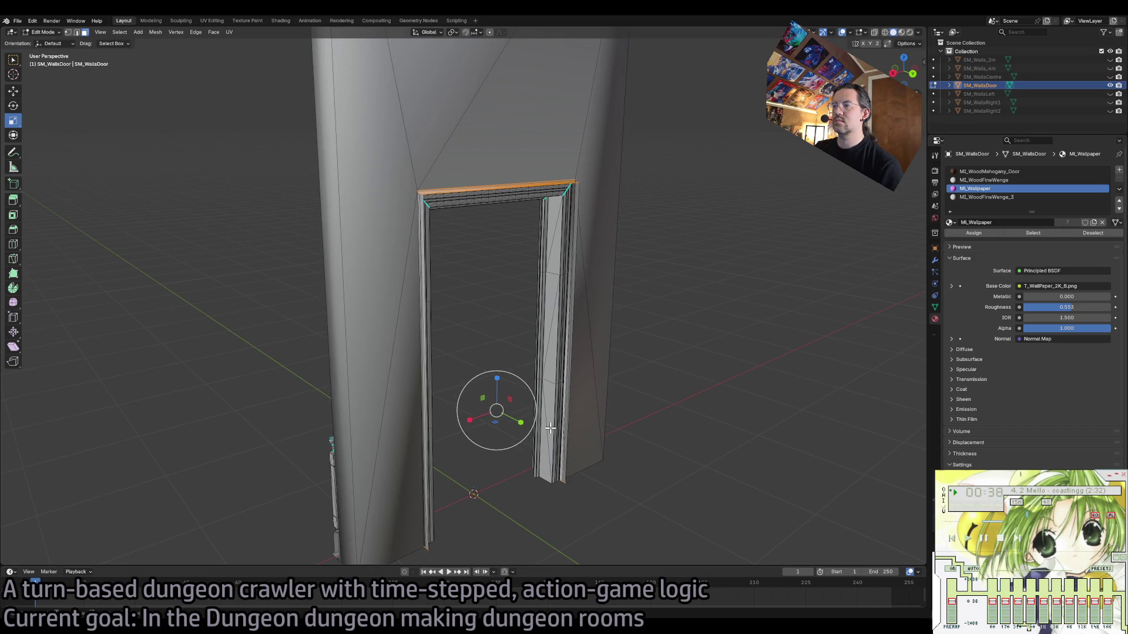
{"action": "type", "text": "s4.2"}
{"action": "key", "text": "Return"}
{"action": "key", "text": "ctrl+z"}
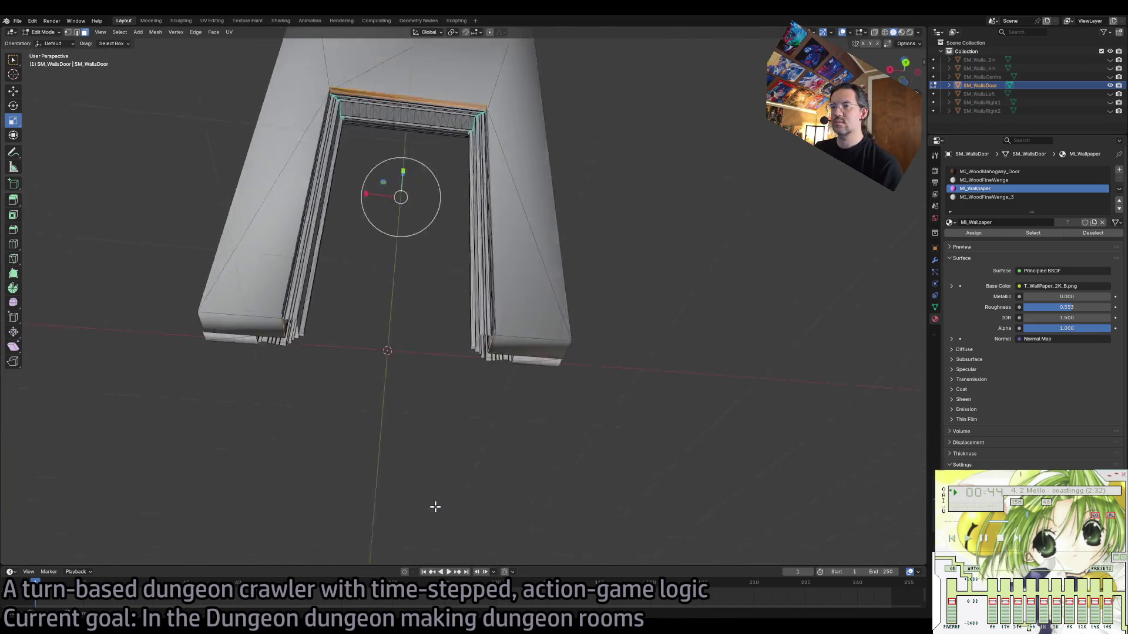
Box-select the lower door-leg faces in wireframe and raise the door's top edge 0.043 m.
{"action": "scroll", "coordinate": [433, 506], "scroll_direction": "up", "scroll_amount": 3}
{"action": "left_click_drag", "start_coordinate": [593, 188], "coordinate": [392, 304]}
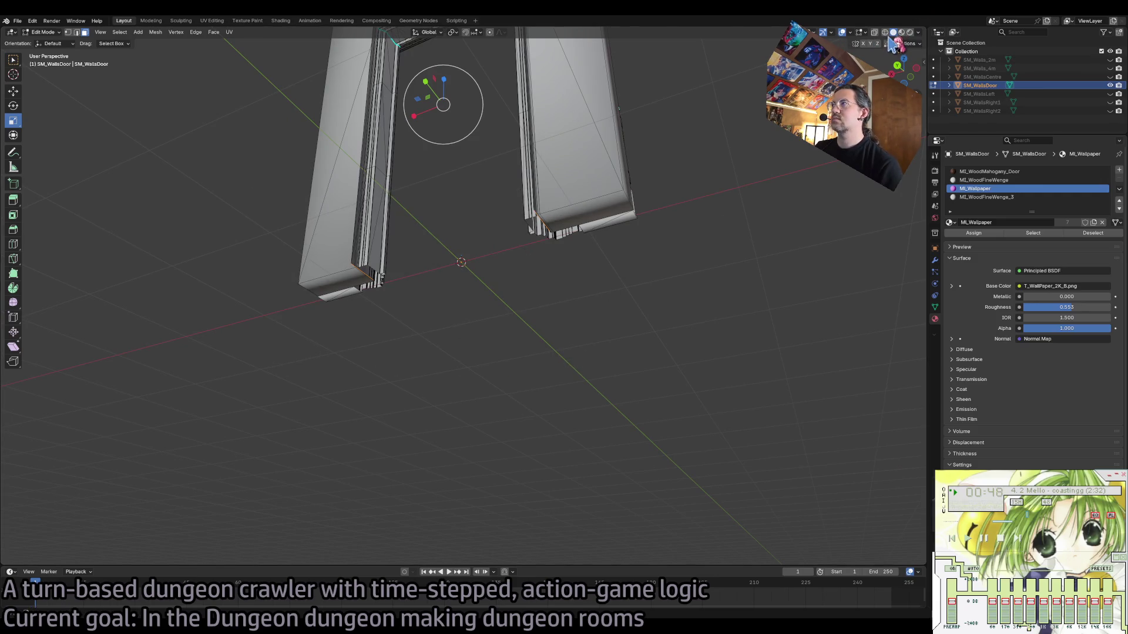
{"action": "left_click", "coordinate": [885, 32]}
{"action": "left_click_drag", "start_coordinate": [665, 198], "coordinate": [266, 380]}
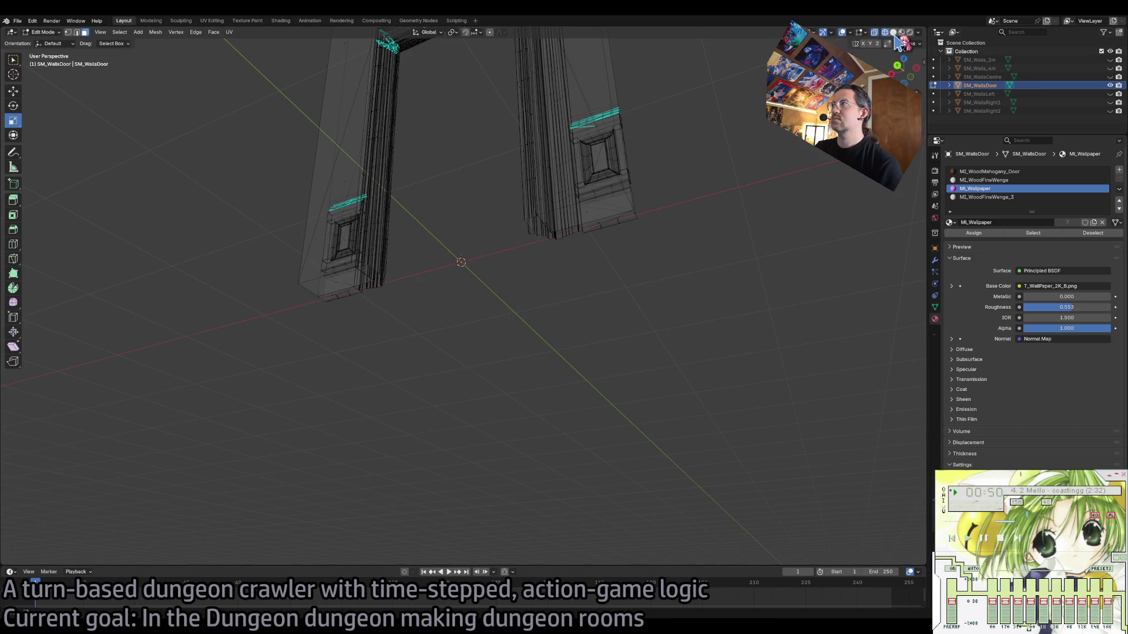
{"action": "left_click", "coordinate": [893, 32]}
{"action": "key", "text": "KP_Decimal"}
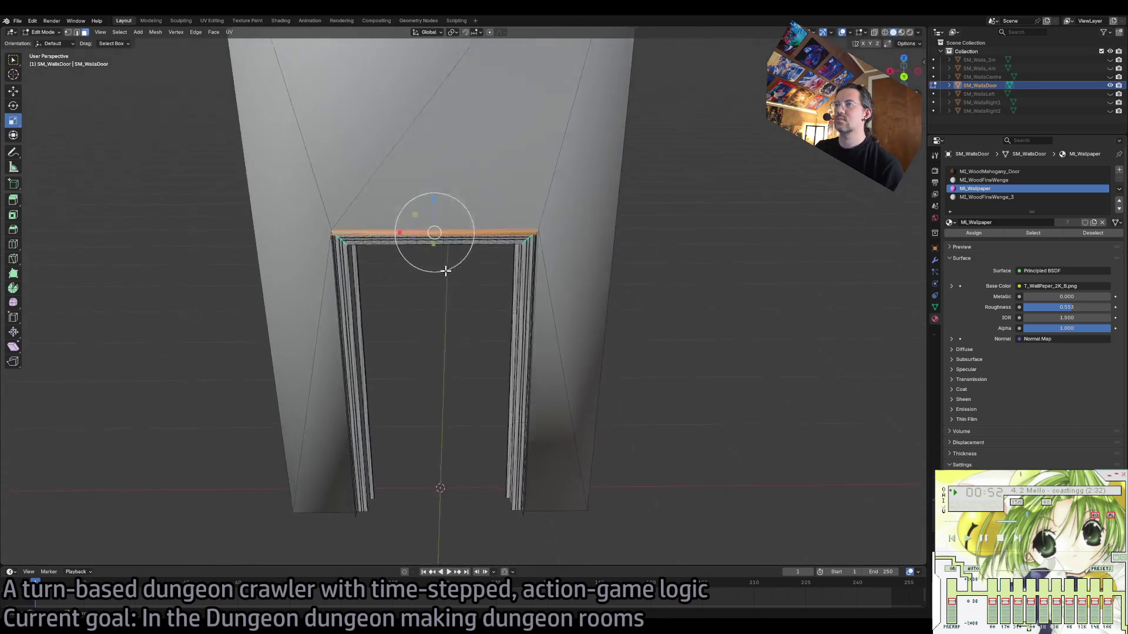
{"action": "mouse_move", "coordinate": [400, 233]}
{"action": "left_mouse_down"}
{"action": "mouse_move", "coordinate": [388, 234]}
{"action": "mouse_move", "coordinate": [425, 194]}
{"action": "left_mouse_up"}
{"action": "key", "text": "shift+space"}
{"action": "key", "text": "g"}
{"action": "scroll", "coordinate": [466, 282], "scroll_direction": "up", "scroll_amount": 15}
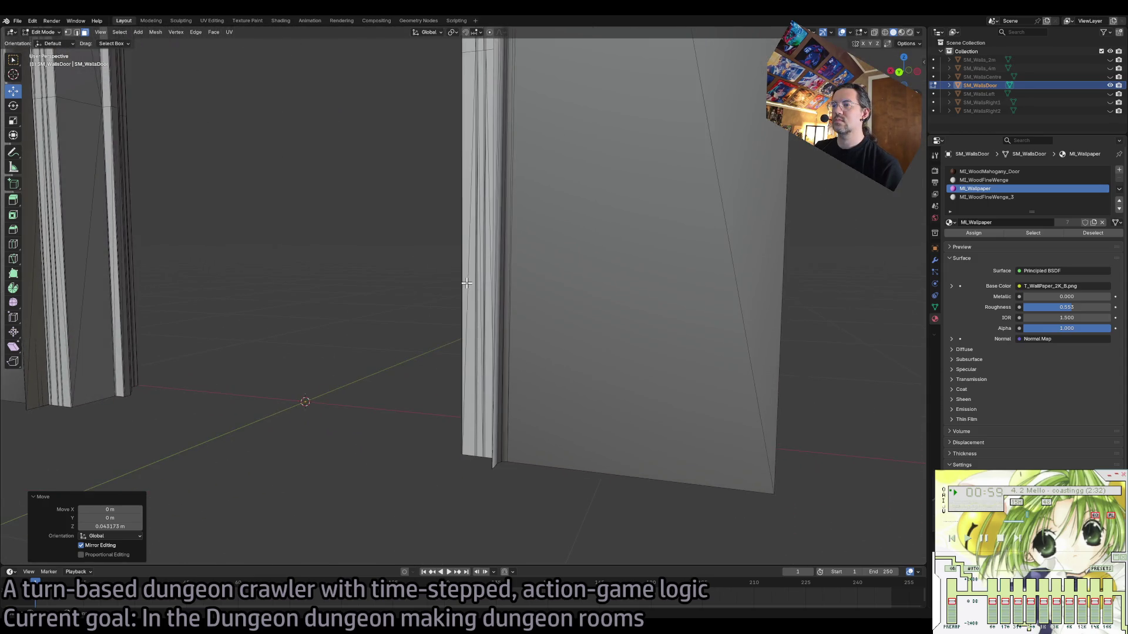
{"action": "left_click_drag", "start_coordinate": [466, 282], "coordinate": [469, 288]}
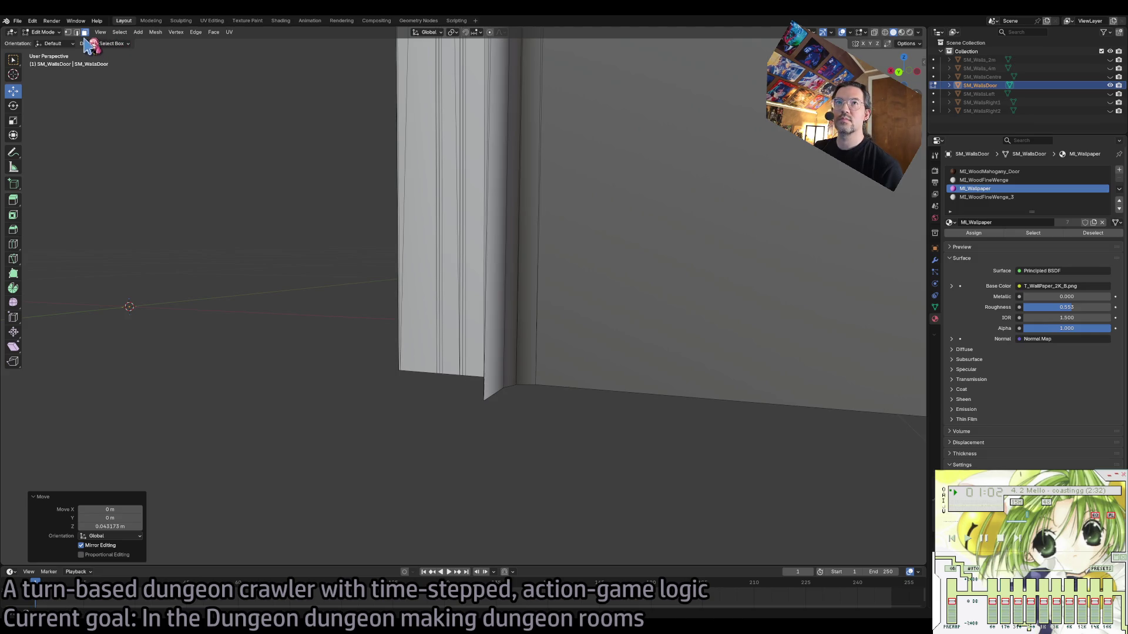
In edge mode, nudge the wall-corner edge 0.002551 m along X and recentre the view.
{"action": "left_click", "coordinate": [76, 32]}
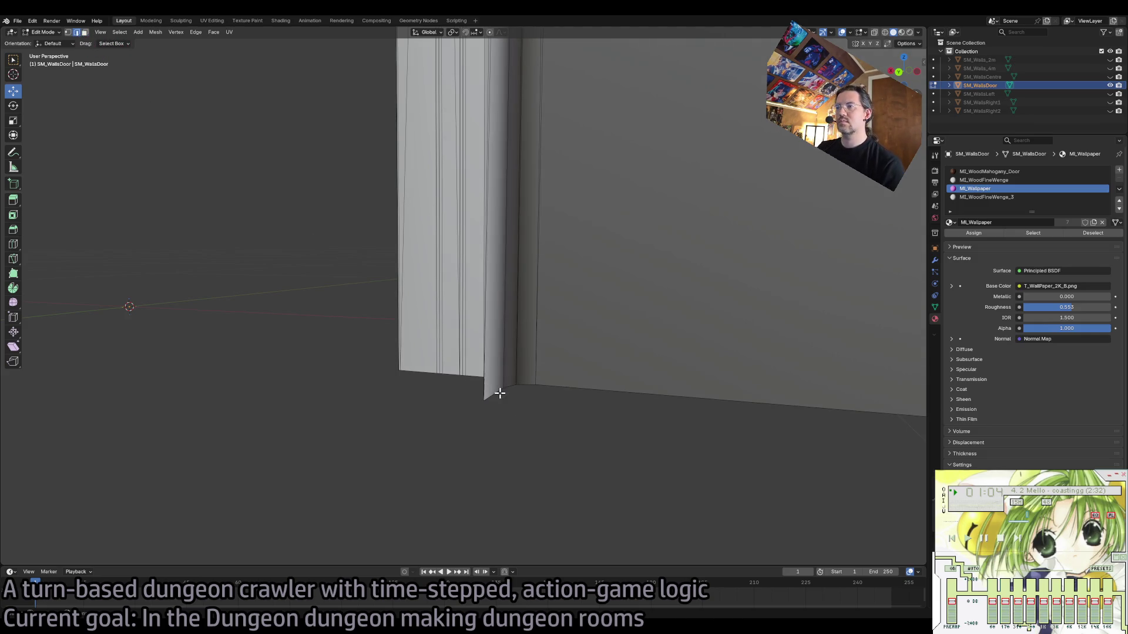
{"action": "mouse_move", "coordinate": [473, 391]}
{"action": "left_mouse_down"}
{"action": "mouse_move", "coordinate": [496, 390]}
{"action": "mouse_move", "coordinate": [452, 388]}
{"action": "mouse_move", "coordinate": [579, 405]}
{"action": "left_mouse_up"}
{"action": "left_click", "coordinate": [718, 375]}
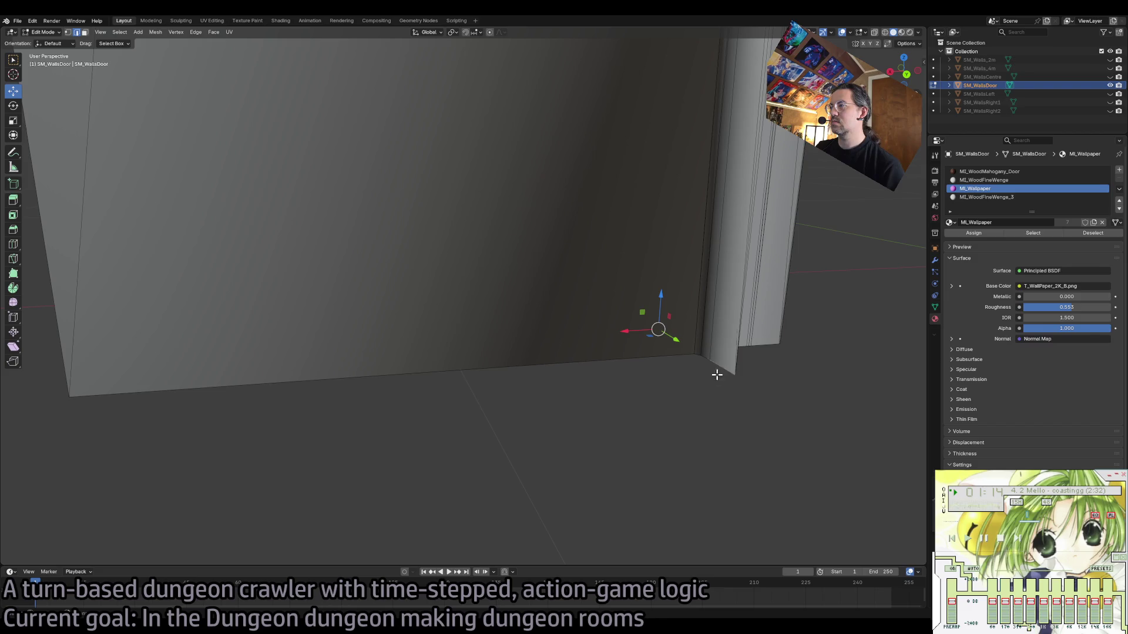
{"action": "mouse_move", "coordinate": [639, 336]}
{"action": "left_mouse_down"}
{"action": "mouse_move", "coordinate": [630, 327]}
{"action": "mouse_move", "coordinate": [730, 353]}
{"action": "mouse_move", "coordinate": [688, 375]}
{"action": "left_mouse_up"}
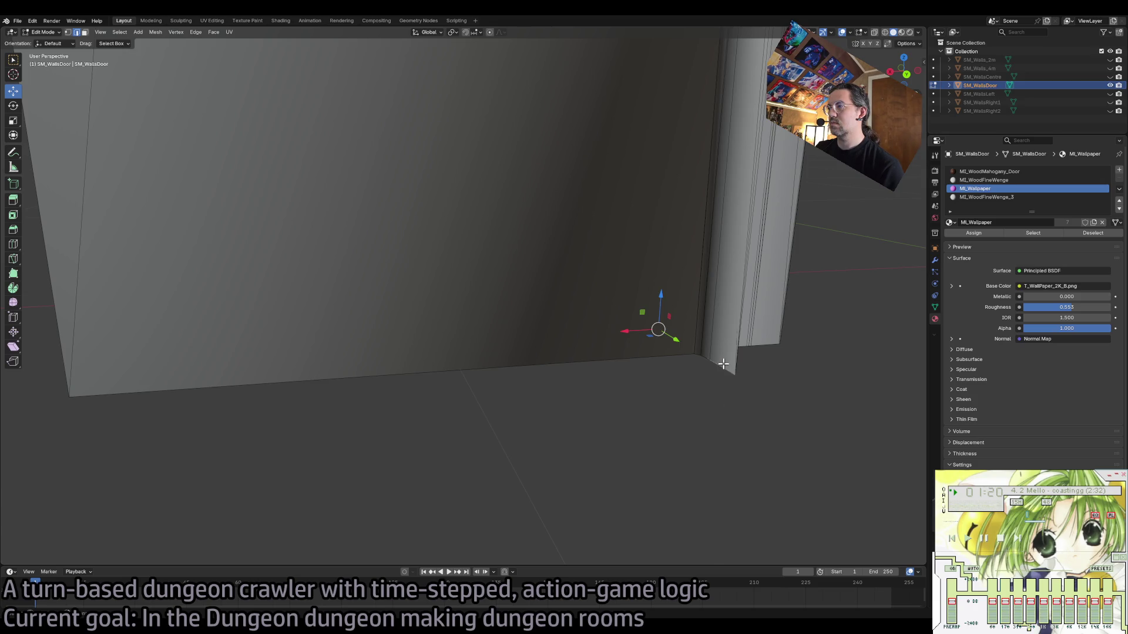
{"action": "mouse_move", "coordinate": [713, 387]}
{"action": "left_mouse_down"}
{"action": "mouse_move", "coordinate": [655, 411]}
{"action": "mouse_move", "coordinate": [654, 375]}
{"action": "mouse_move", "coordinate": [623, 334]}
{"action": "left_mouse_up"}
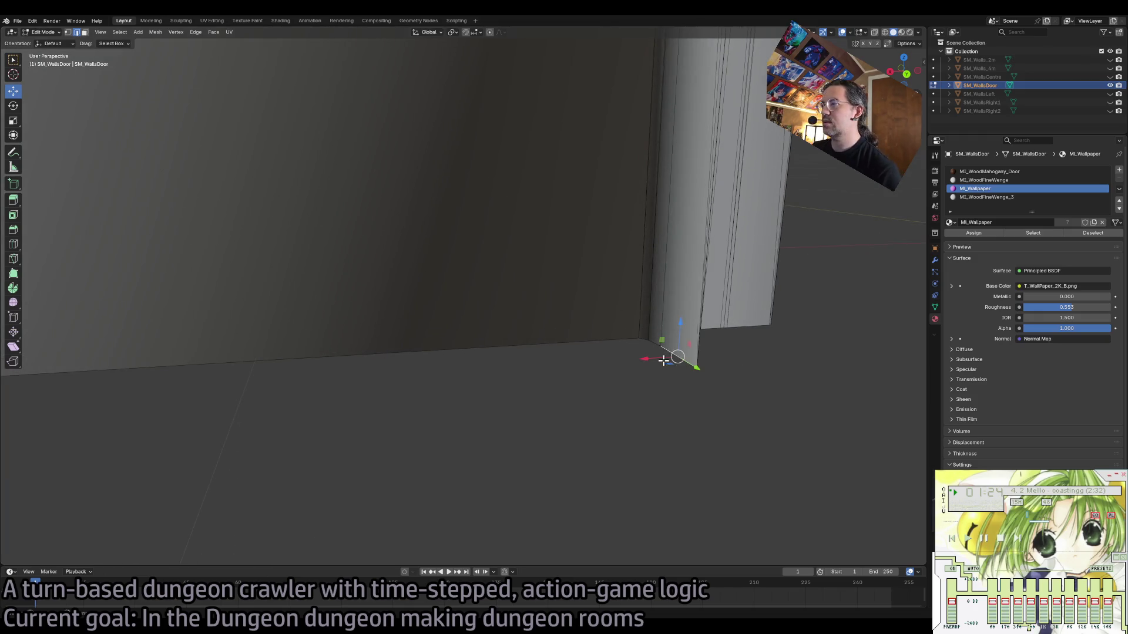
{"action": "mouse_move", "coordinate": [641, 353]}
{"action": "left_mouse_down"}
{"action": "mouse_move", "coordinate": [650, 345]}
{"action": "mouse_move", "coordinate": [642, 362]}
{"action": "left_mouse_up"}
{"action": "left_click", "coordinate": [650, 345]}
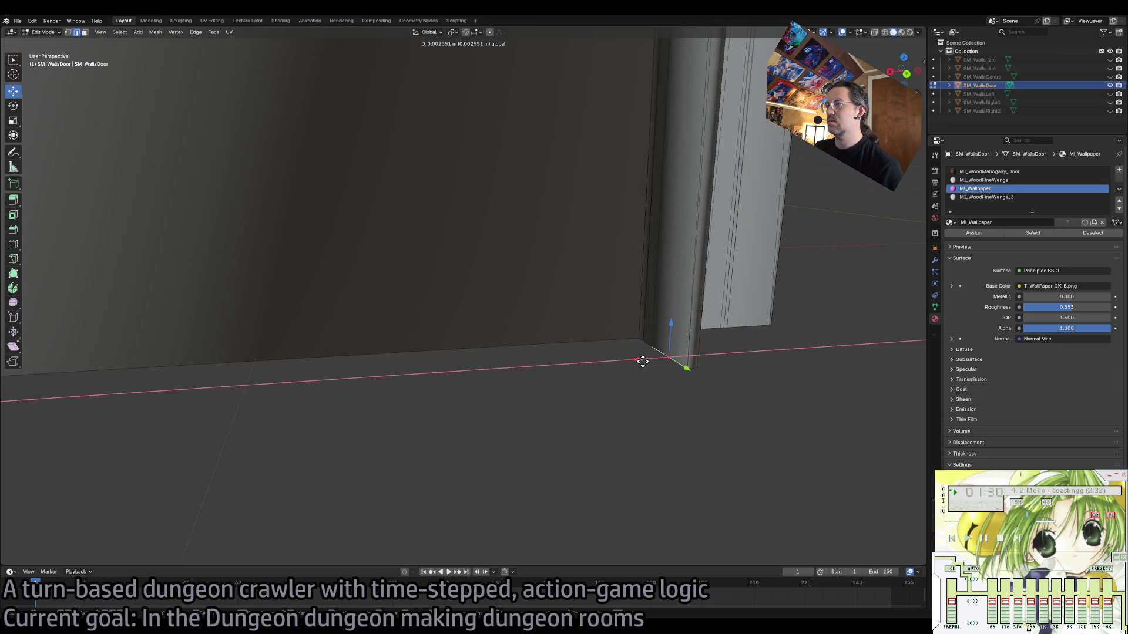
{"action": "left_click", "coordinate": [645, 360]}
{"action": "key", "text": "shift+c"}
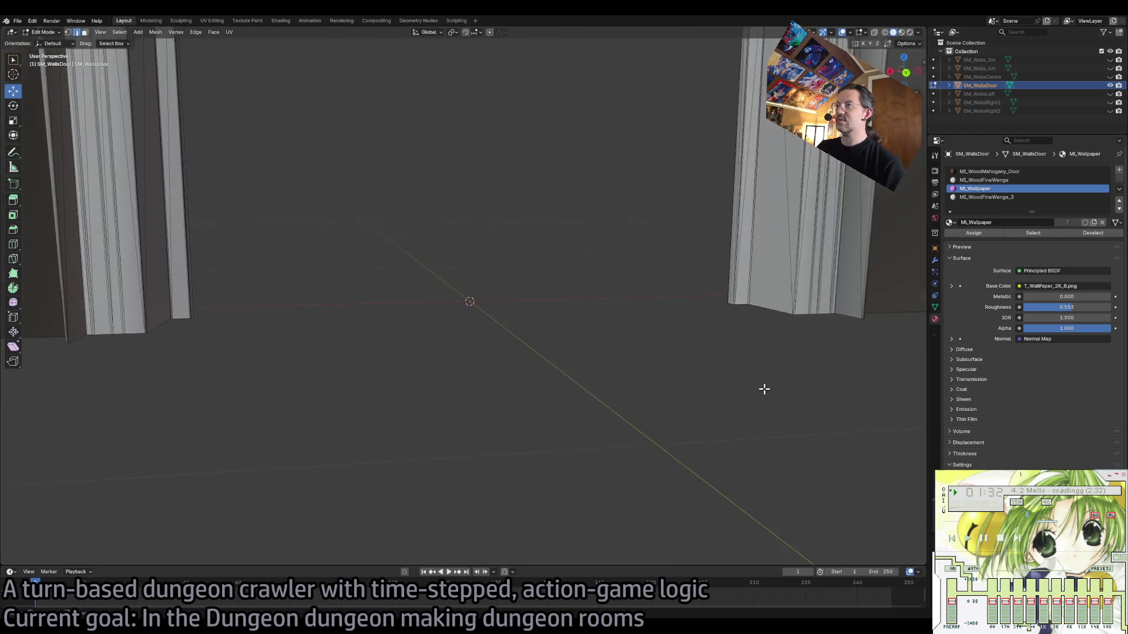
Zoom in on SM_WallsDoor's door-frame top edges and inspect the wall.
{"action": "key", "text": "KP_Decimal"}
{"action": "scroll", "coordinate": [764, 389], "scroll_direction": "down", "scroll_amount": 10}
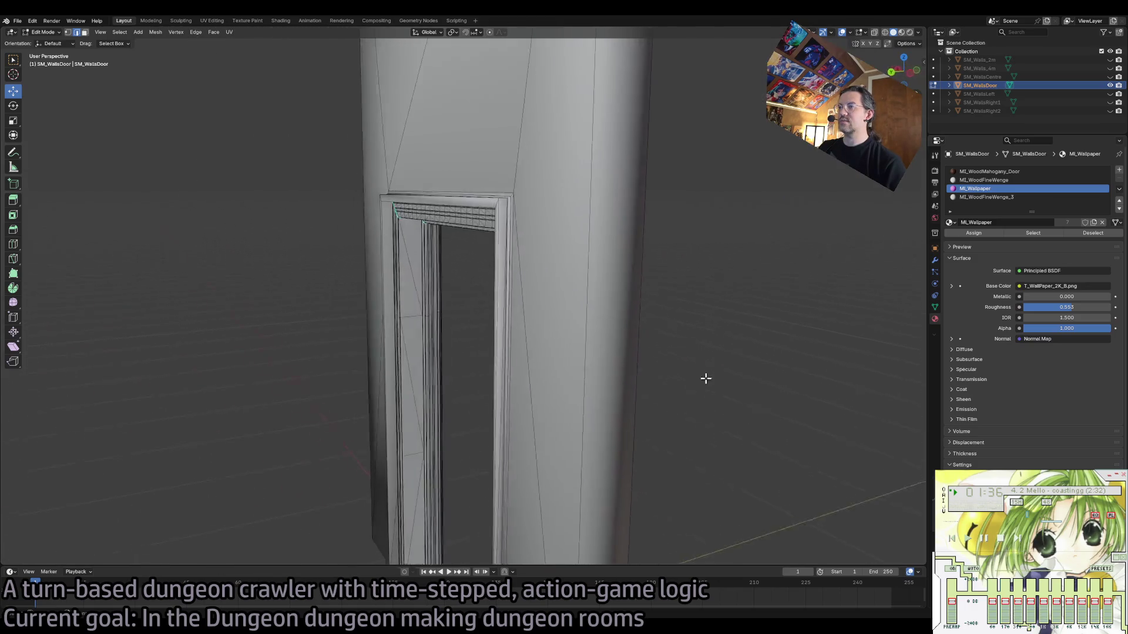
{"action": "scroll", "coordinate": [706, 378], "scroll_direction": "down", "scroll_amount": 2}
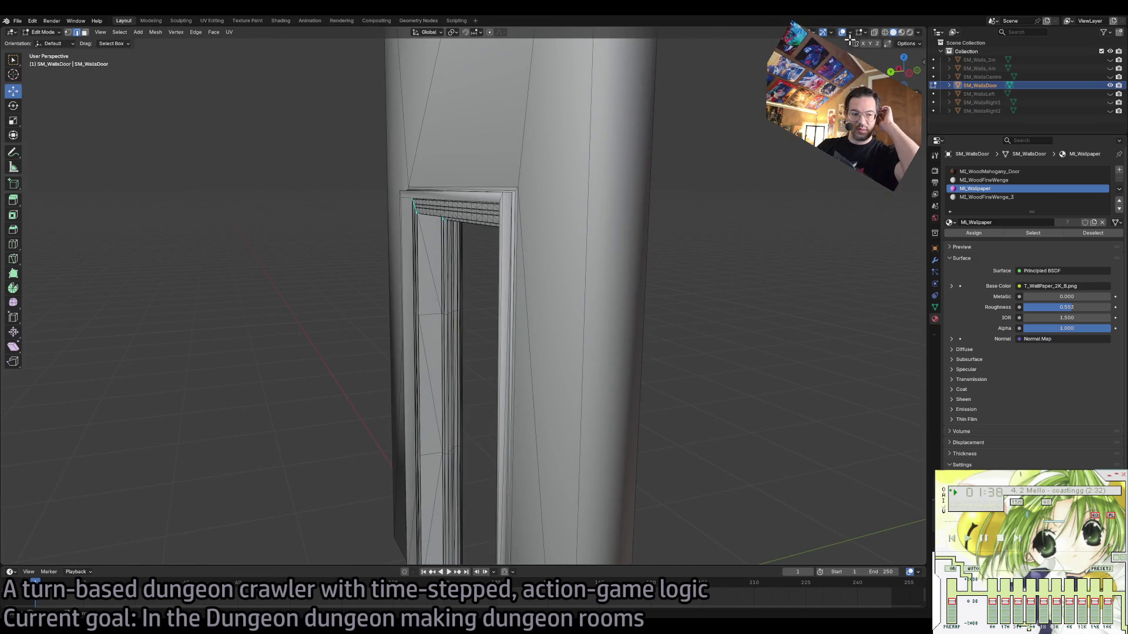
{"action": "scroll", "coordinate": [674, 158], "scroll_direction": "up", "scroll_amount": 8}
{"action": "scroll", "coordinate": [686, 144], "scroll_direction": "up", "scroll_amount": 10}
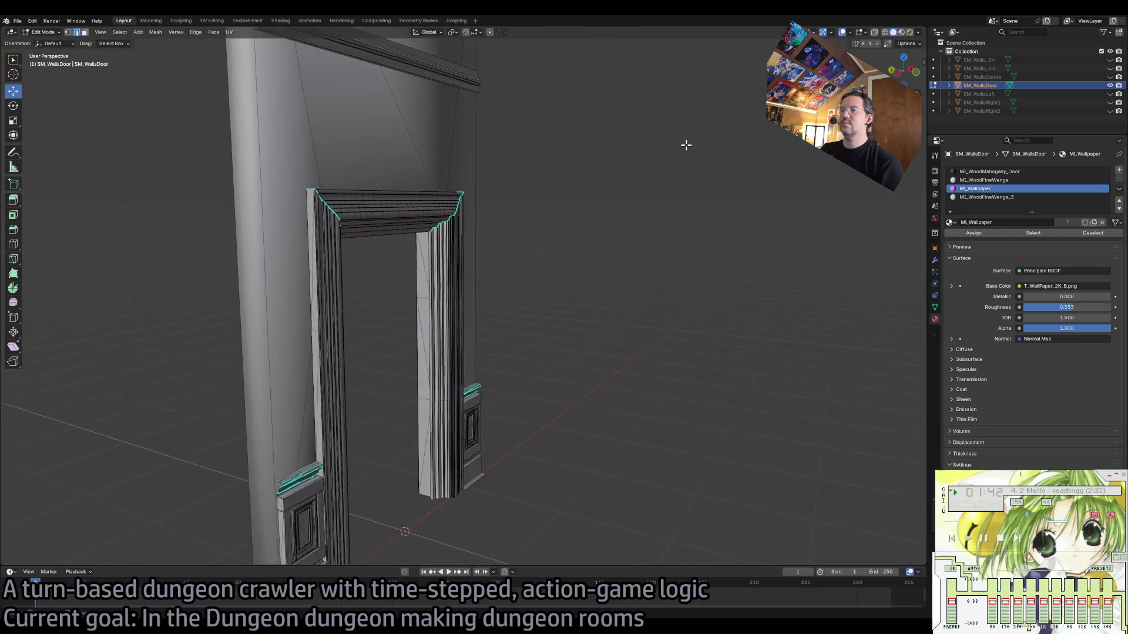
{"action": "scroll", "coordinate": [686, 144], "scroll_direction": "down", "scroll_amount": 8}
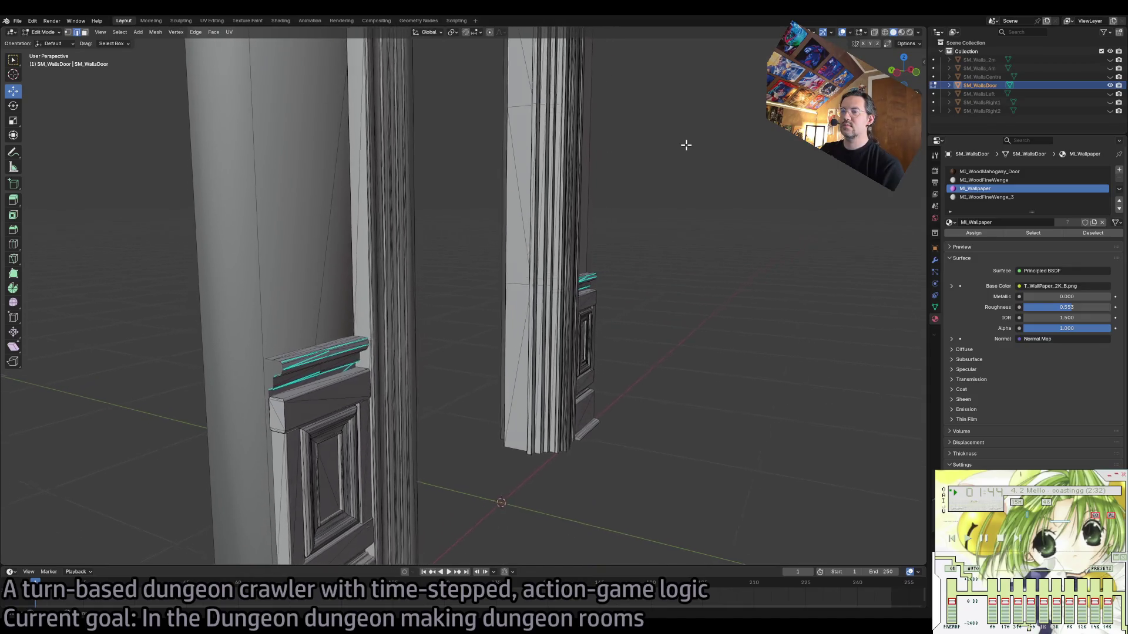
{"action": "scroll", "coordinate": [686, 145], "scroll_direction": "right", "scroll_amount": 10}
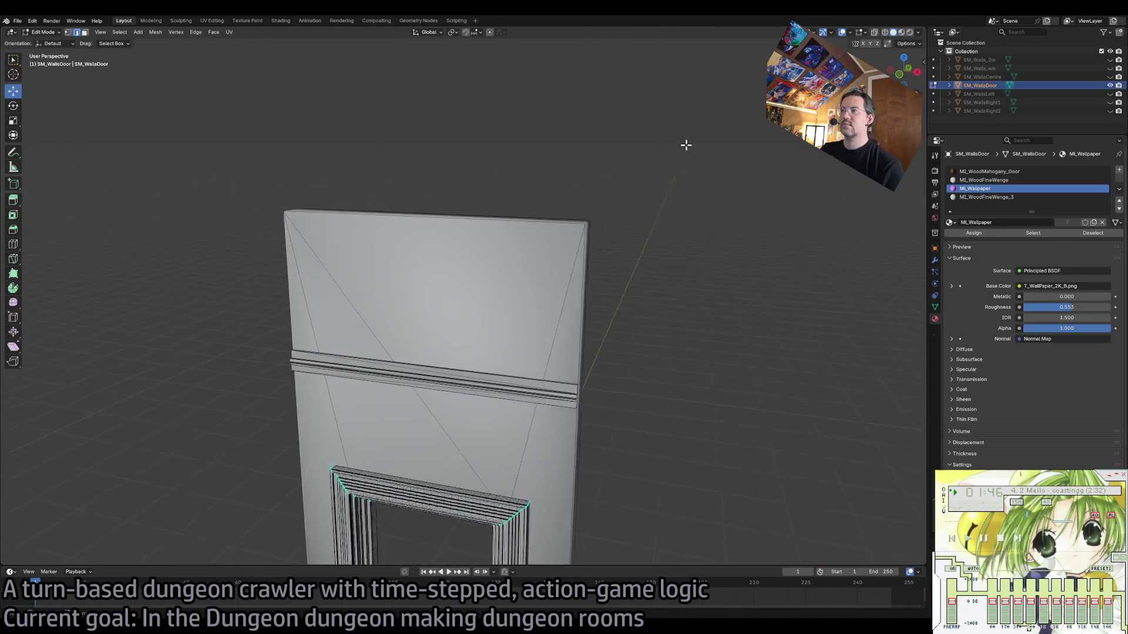
{"action": "scroll", "coordinate": [682, 162], "scroll_direction": "up", "scroll_amount": 5}
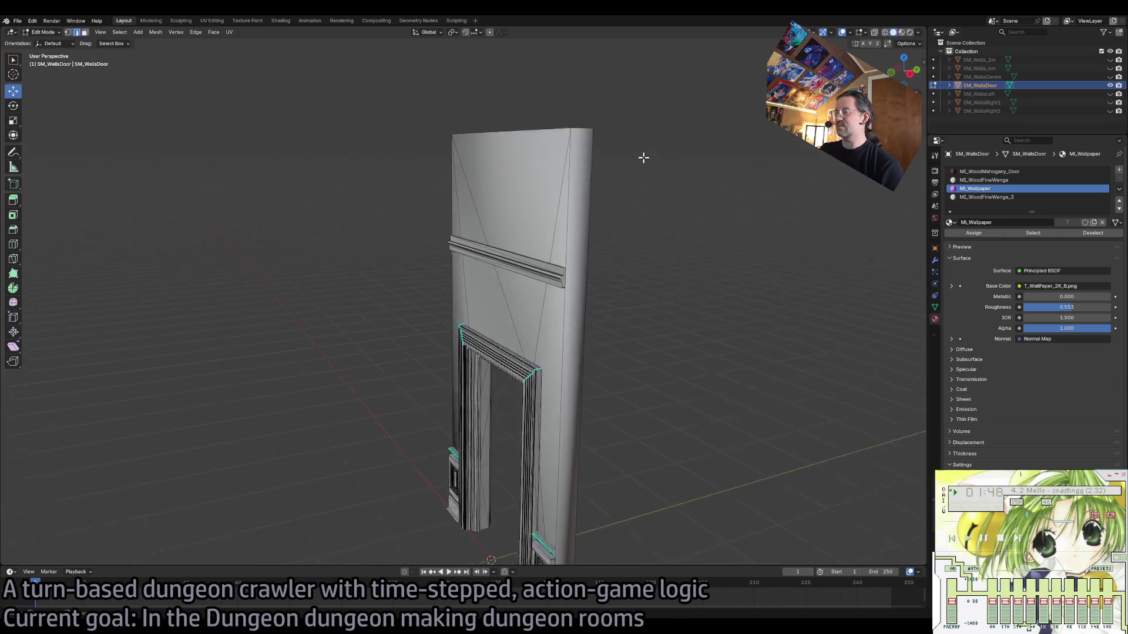
{"action": "key", "text": "Tab"}
{"action": "key", "text": "Tab"}
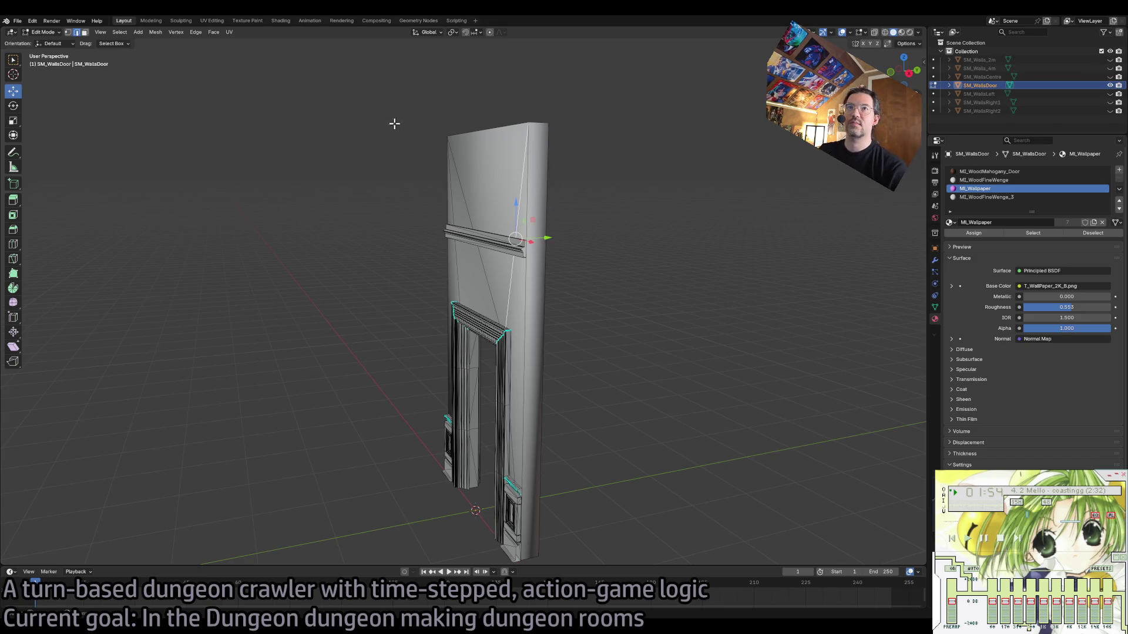
Set sharpness by angle on SM_WallsDoor's linked wallpaper faces, then hide it and show SM_WallsLeft.
{"action": "left_click", "coordinate": [85, 32]}
{"action": "left_click", "coordinate": [479, 179]}
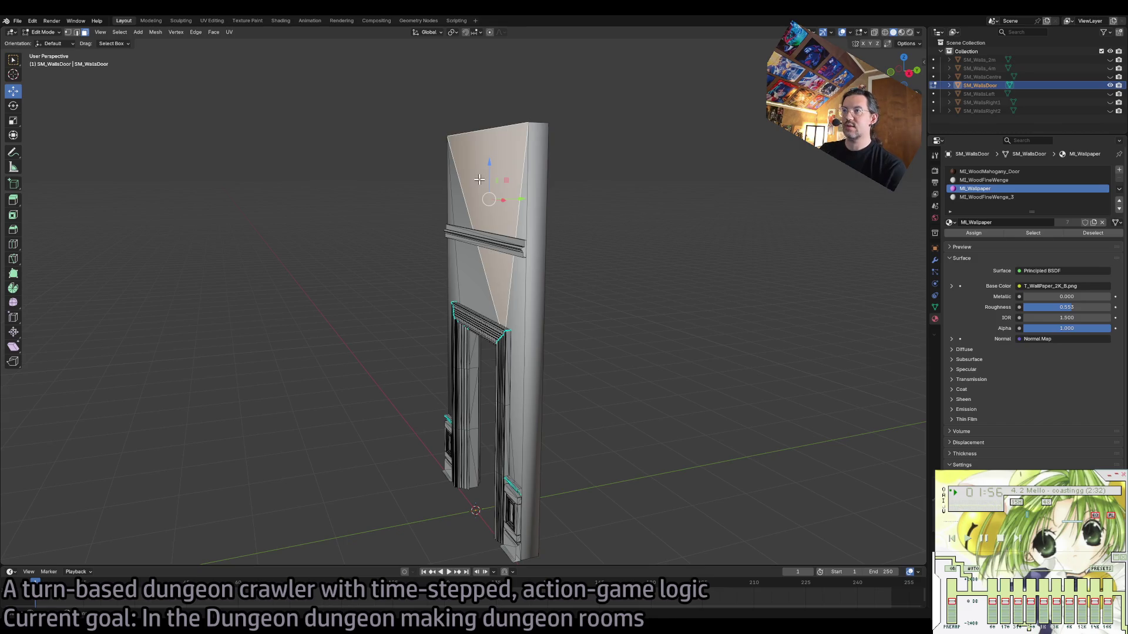
{"action": "key", "text": "ctrl+l"}
{"action": "left_click", "coordinate": [196, 32]}
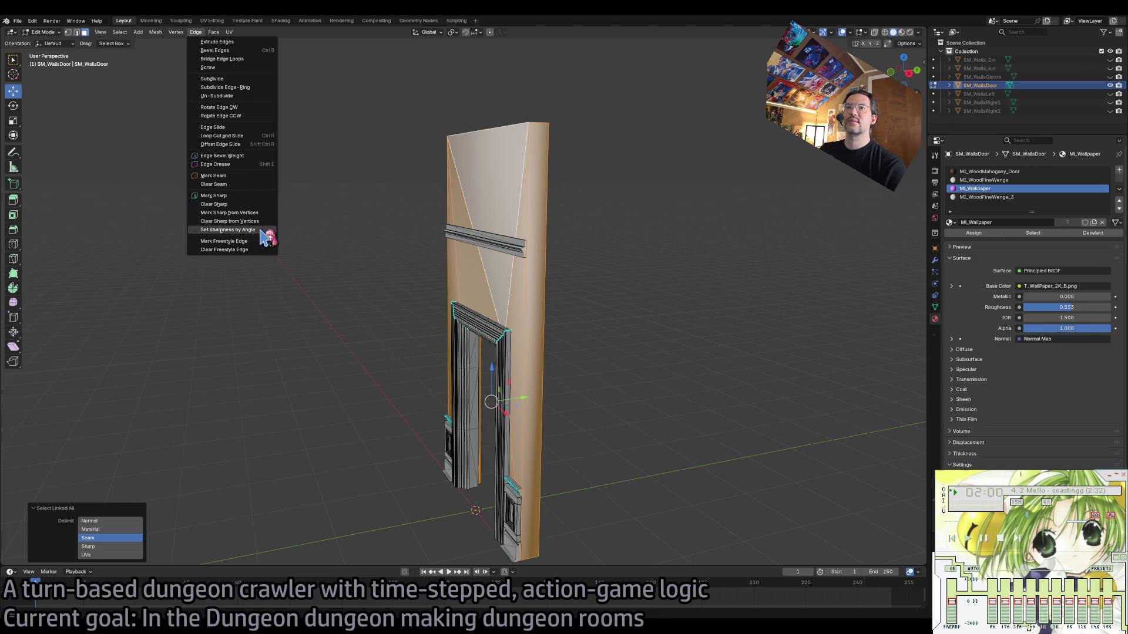
{"action": "left_click", "coordinate": [228, 230]}
{"action": "left_click", "coordinate": [612, 248]}
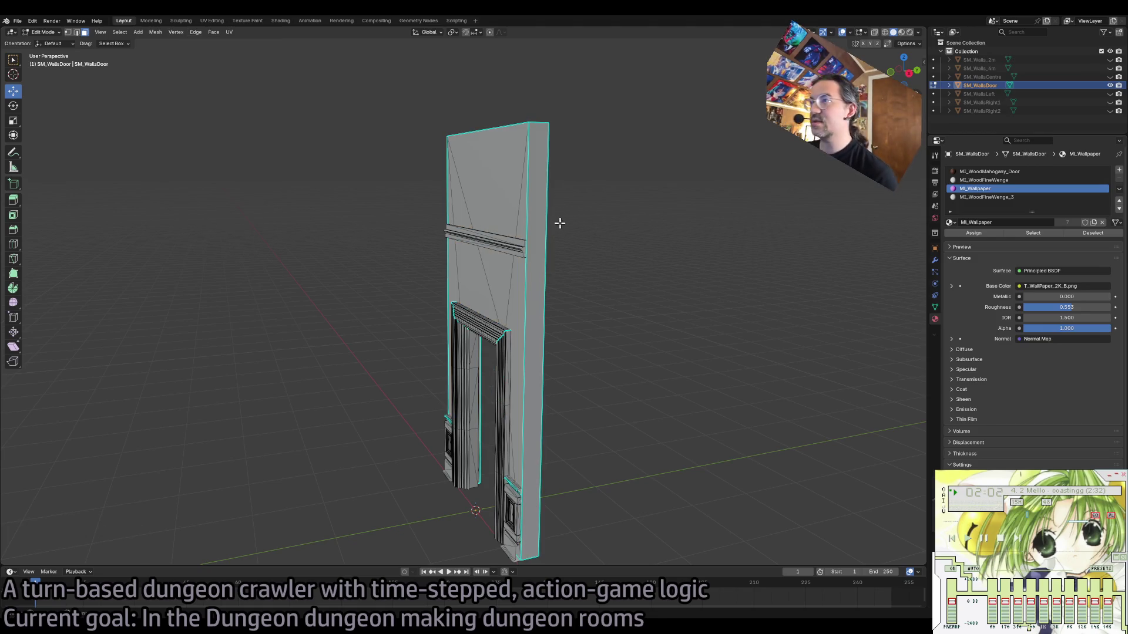
{"action": "key", "text": "Tab"}
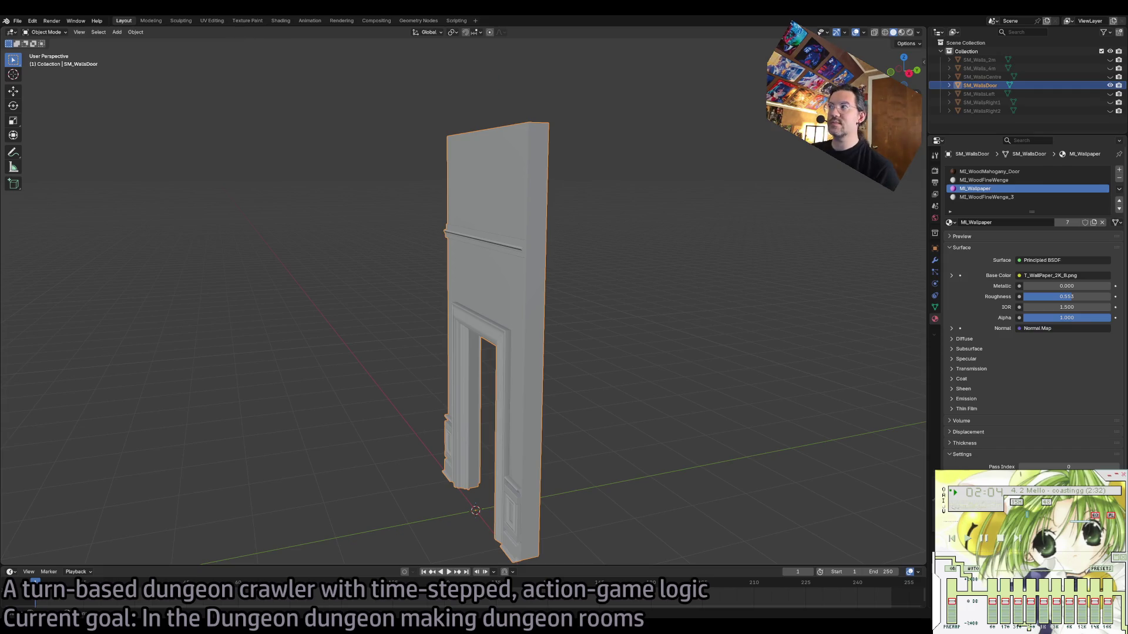
{"action": "left_click", "coordinate": [1110, 85]}
{"action": "left_click", "coordinate": [1110, 94]}
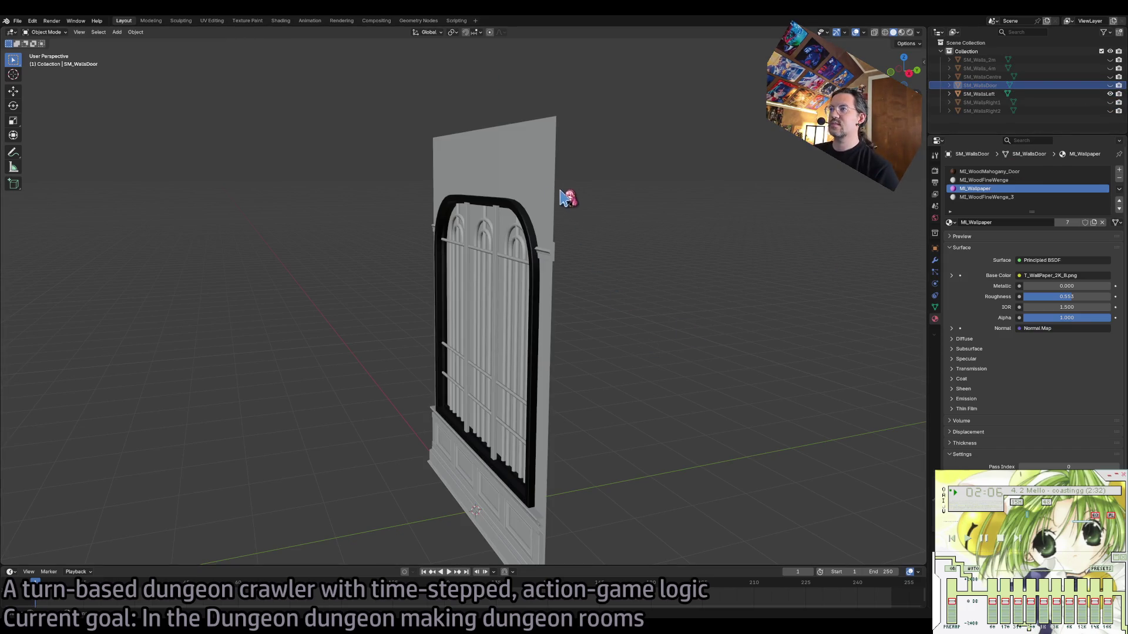
Extrude SM_WallsLeft's linked wallpaper faces by -0.25 m along their normals.
{"action": "left_click", "coordinate": [594, 243]}
{"action": "key", "text": "Tab"}
{"action": "left_click", "coordinate": [552, 205]}
{"action": "key", "text": "ctrl+l"}
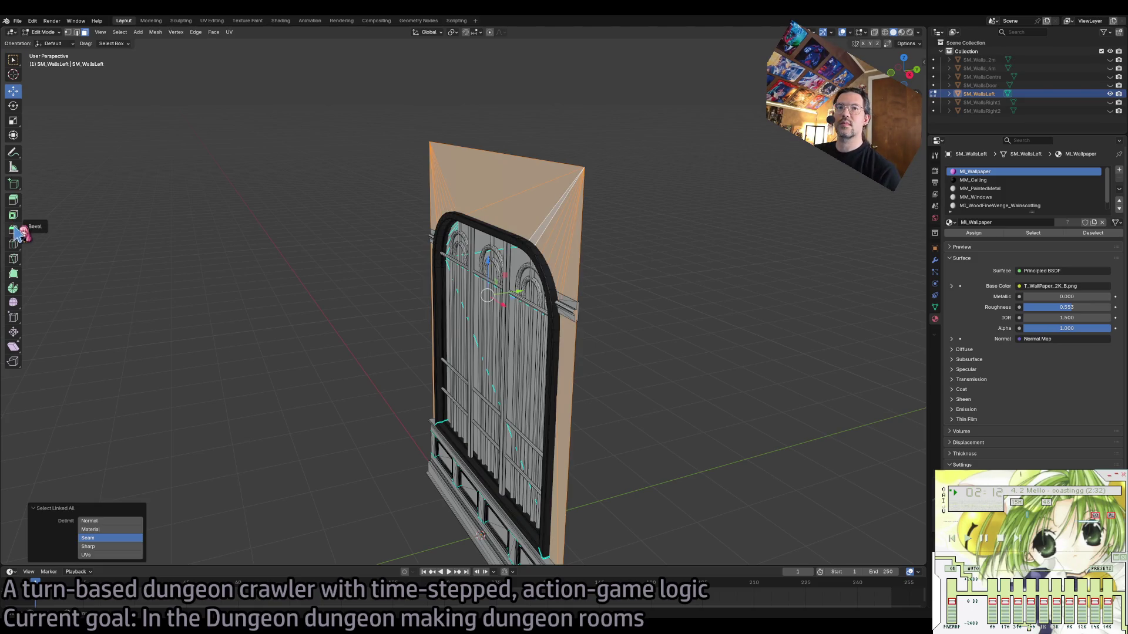
{"action": "left_click", "coordinate": [13, 199]}
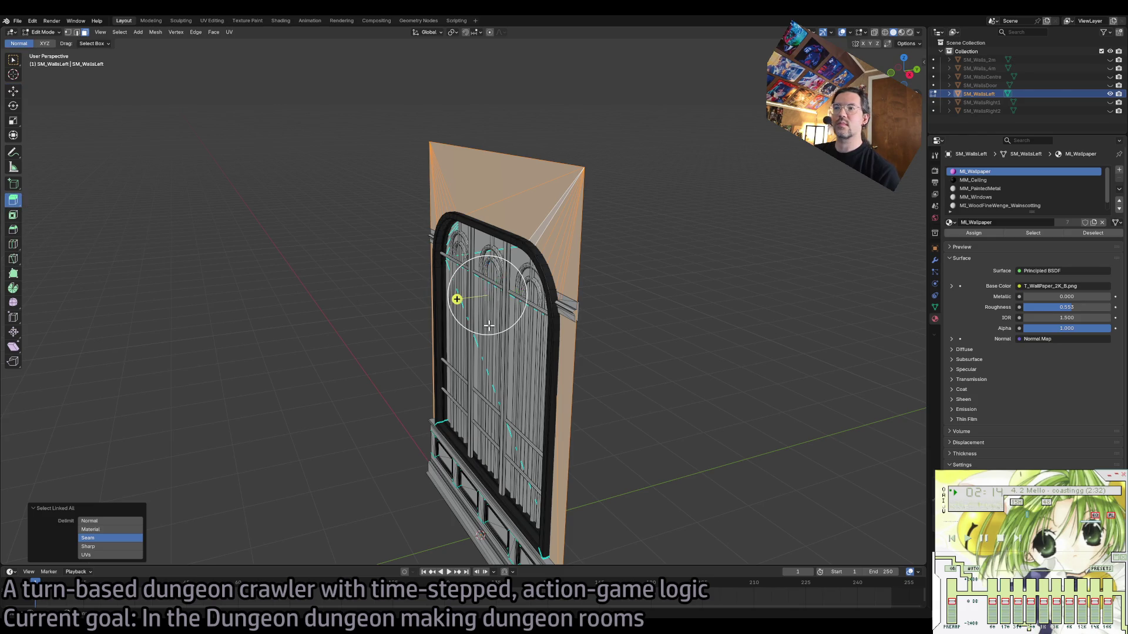
{"action": "left_click_drag", "start_coordinate": [466, 322], "coordinate": [398, 210]}
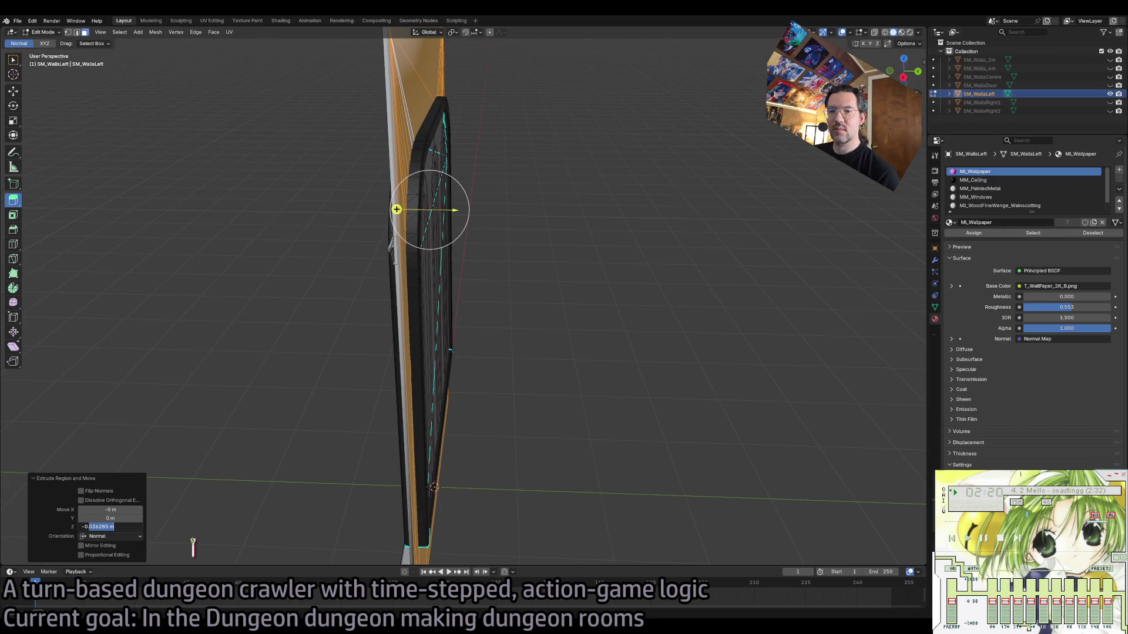
{"action": "key", "text": "Return"}
Slide the extruded wallpaper faces along Y to -0.13654 m and check both sides.
{"action": "key", "text": "shift+space"}
{"action": "key", "text": "g"}
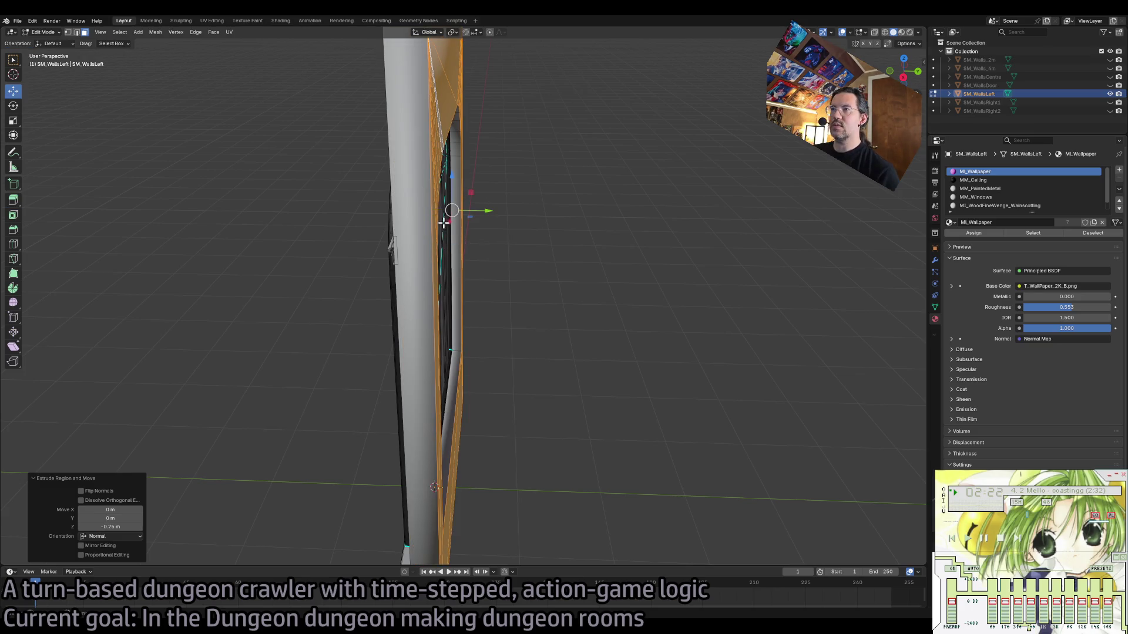
{"action": "left_click_drag", "start_coordinate": [492, 209], "coordinate": [472, 214]}
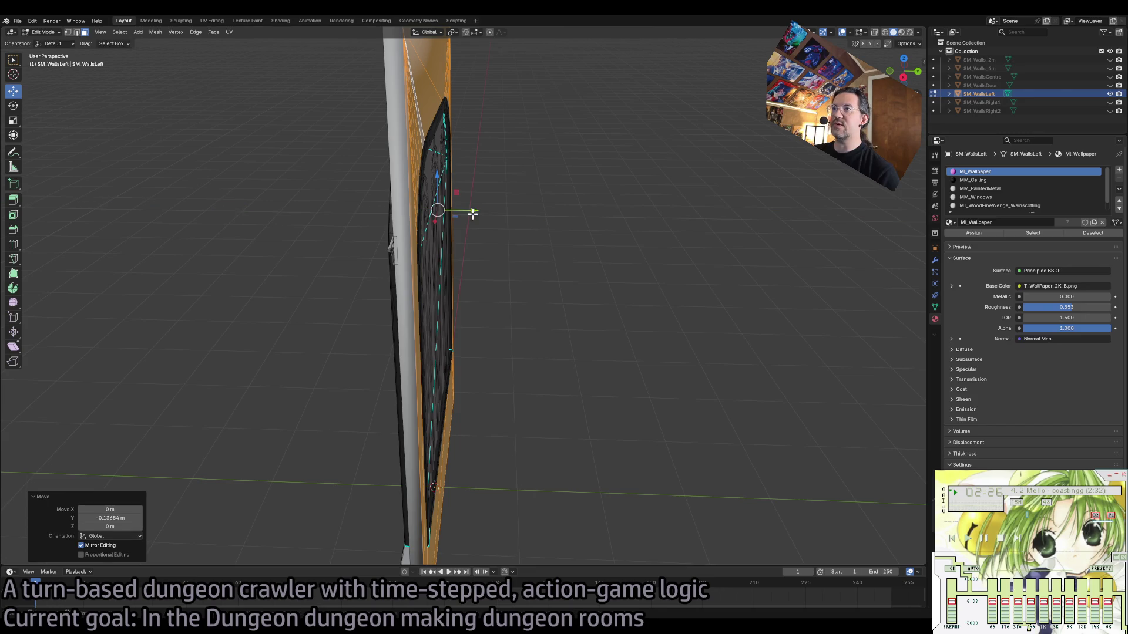
{"action": "key", "text": "KP_Decimal"}
{"action": "key", "text": "KP_6"}
{"action": "key", "text": "KP_6"}
{"action": "key", "text": "KP_6"}
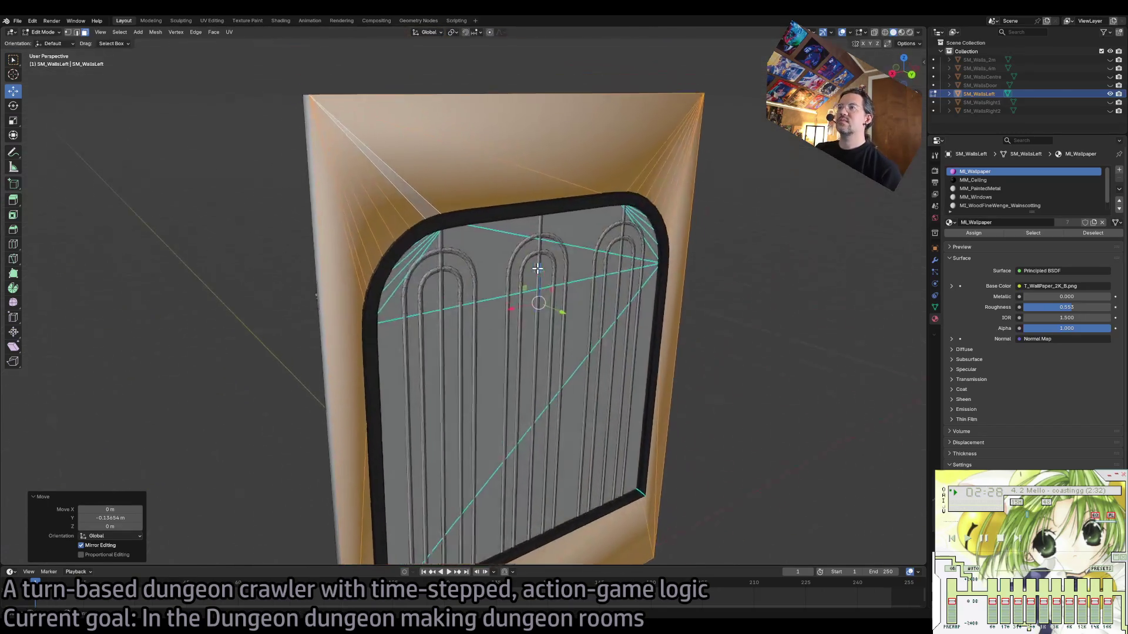
{"action": "key", "text": "KP_4"}
{"action": "key", "text": "KP_4"}
{"action": "key", "text": "KP_4"}
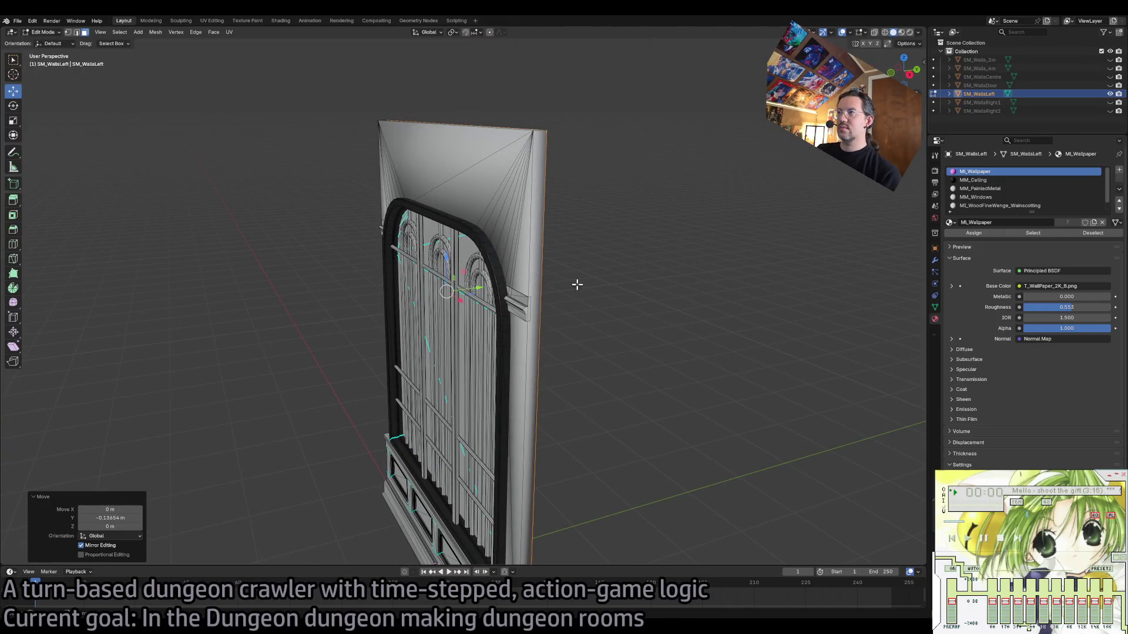
Mark the linked wallpaper edges as Freestyle edges and return to Object Mode.
{"action": "key", "text": "ctrl+l"}
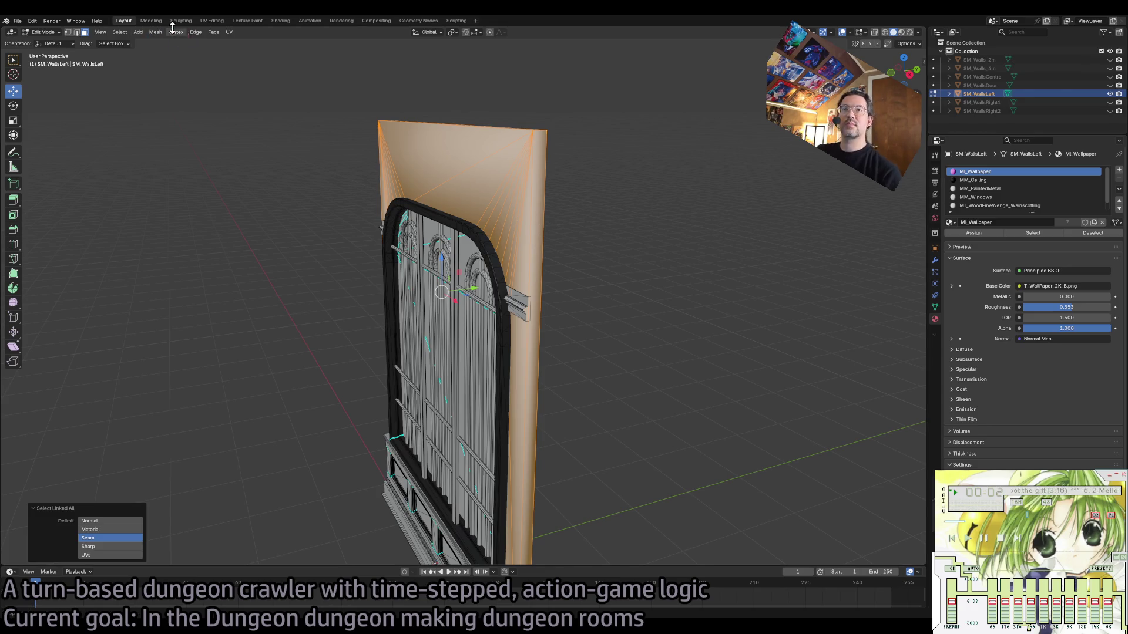
{"action": "left_click", "coordinate": [195, 32]}
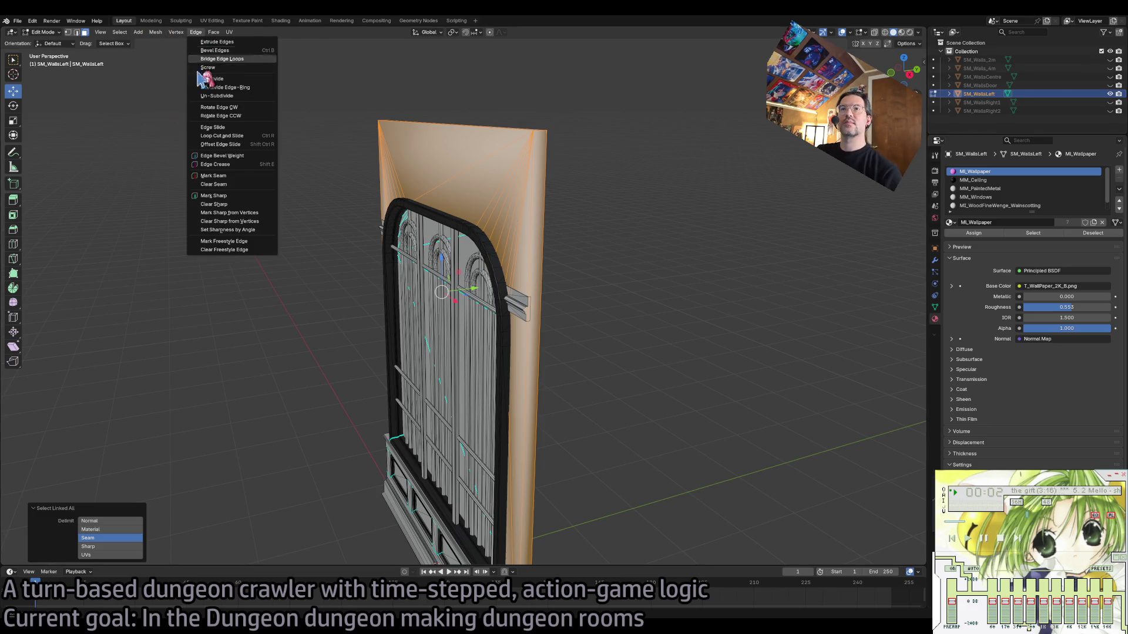
{"action": "left_click", "coordinate": [251, 241]}
{"action": "left_click", "coordinate": [709, 248]}
{"action": "key", "text": "Tab"}
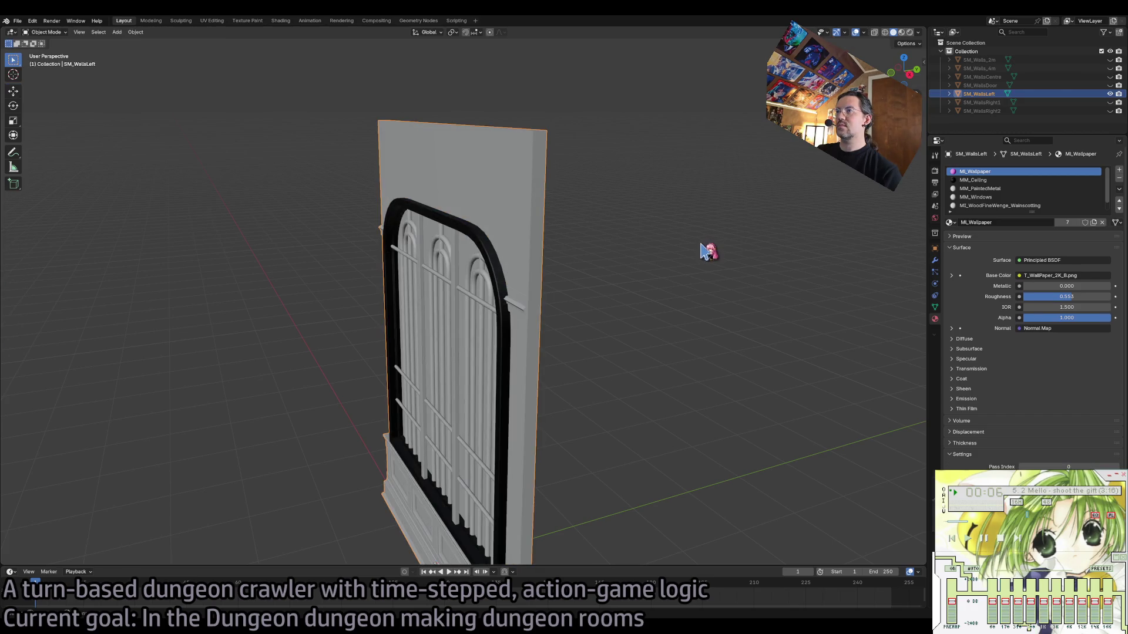
Hide SM_WallsLeft, show SM_WallsRight1, and pick its top wallpaper face in Edit Mode.
{"action": "left_click", "coordinate": [1111, 93]}
{"action": "left_click", "coordinate": [1111, 103]}
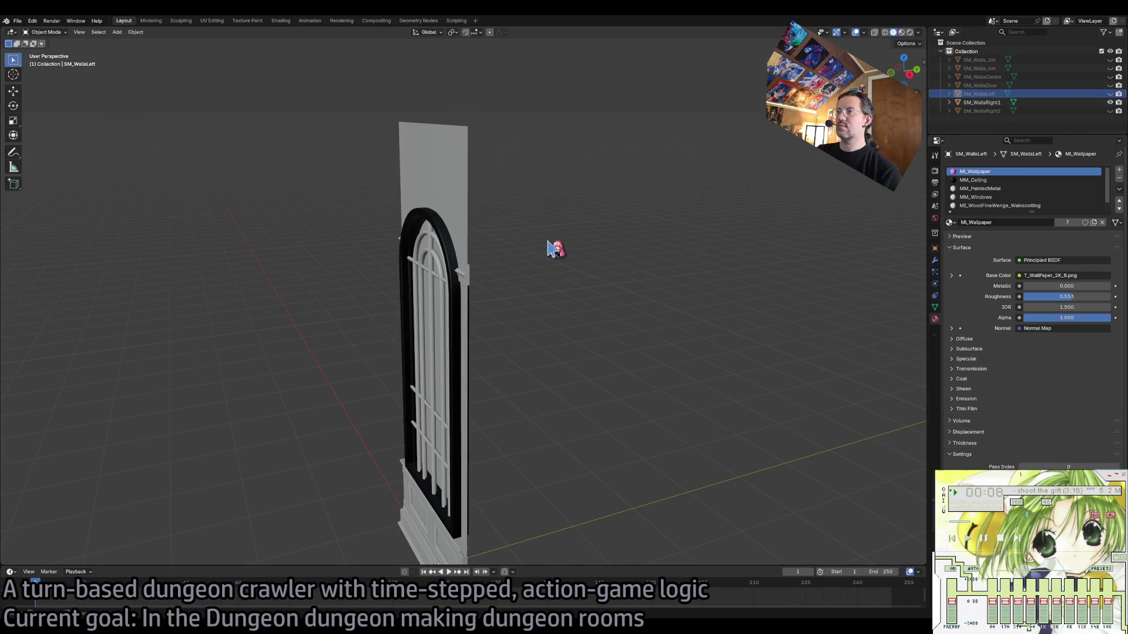
{"action": "left_click", "coordinate": [438, 194]}
{"action": "key", "text": "Tab"}
{"action": "left_click", "coordinate": [443, 163]}
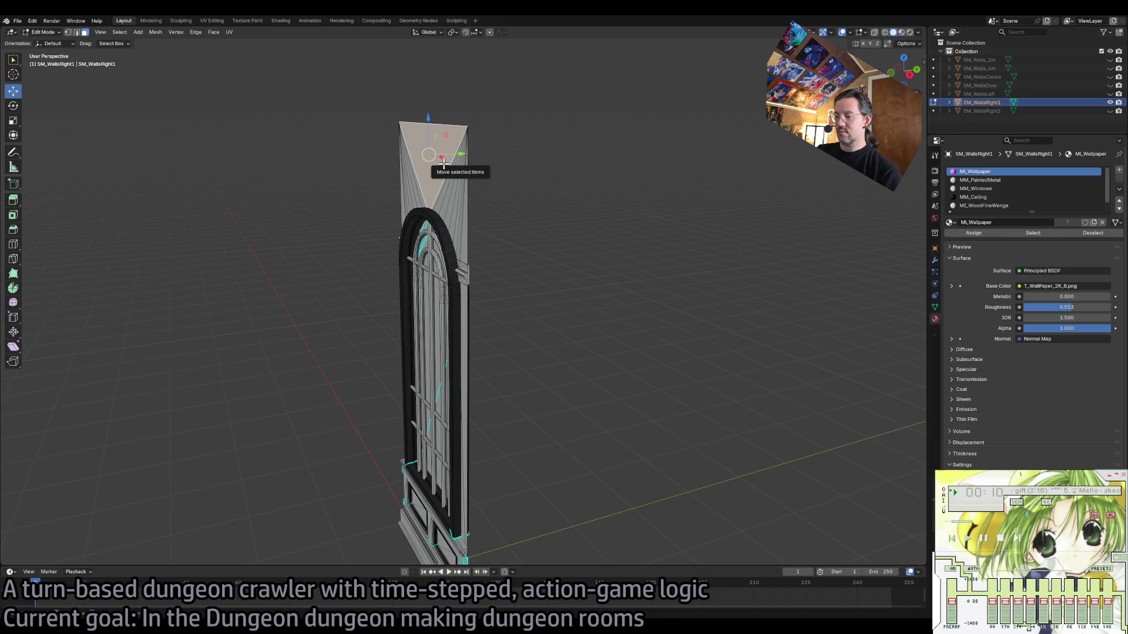
Extrude SM_WallsRight1's linked wallpaper faces along their normals.
{"action": "key", "text": "ctrl+l"}
{"action": "left_click_drag", "start_coordinate": [563, 337], "coordinate": [365, 286]}
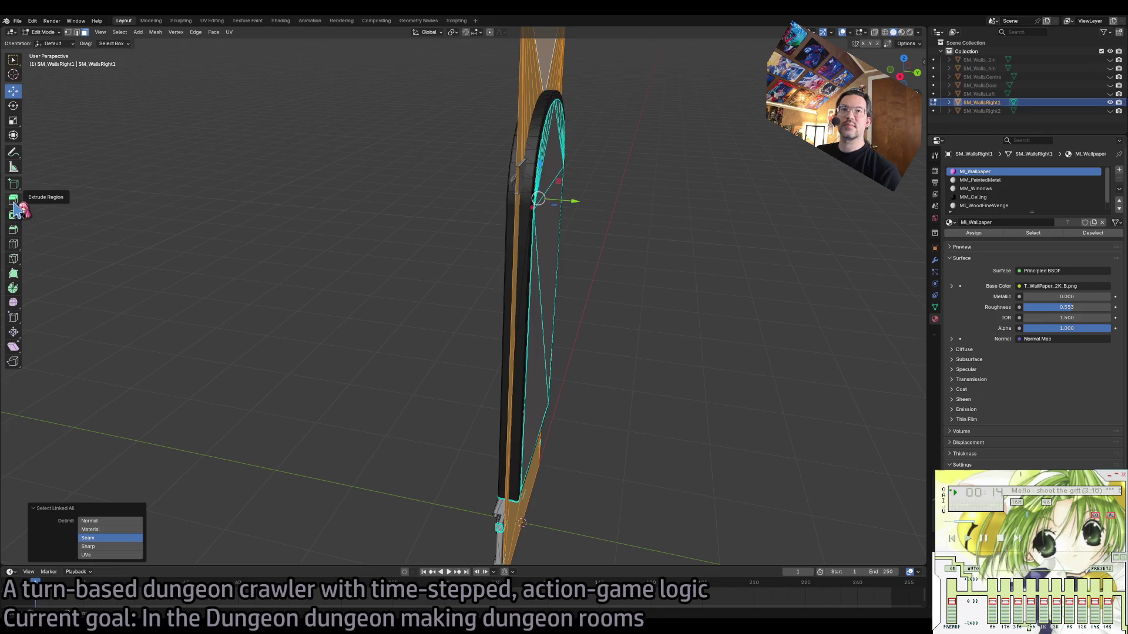
{"action": "left_click", "coordinate": [14, 199]}
{"action": "left_click_drag", "start_coordinate": [507, 196], "coordinate": [517, 197]}
{"action": "key", "text": "ctrl+z"}
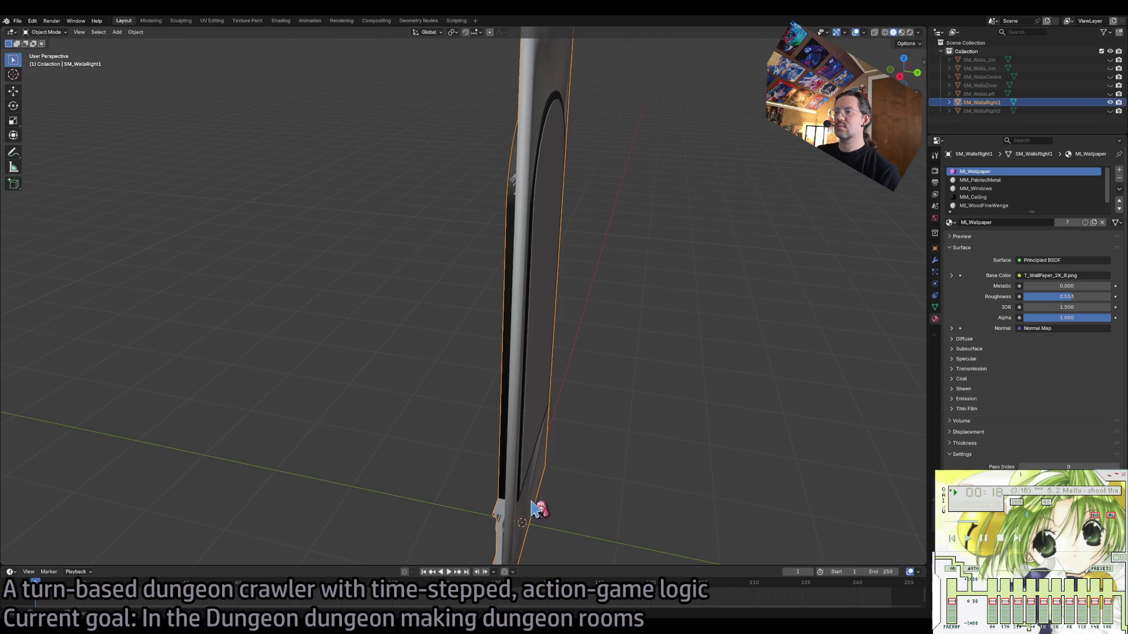
{"action": "key", "text": "ctrl+shift+z"}
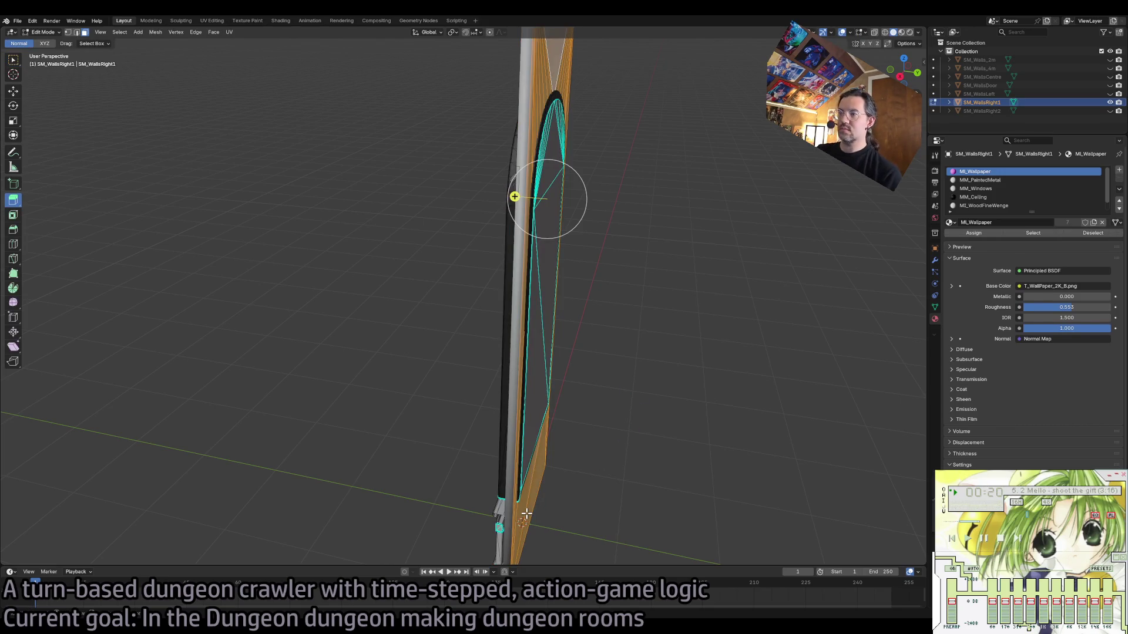
Set edge sharpness by angle on SM_WallsRight1, then hide it and select SM_WallsRight2.
{"action": "key", "text": "ctrl+l"}
{"action": "left_click", "coordinate": [195, 31]}
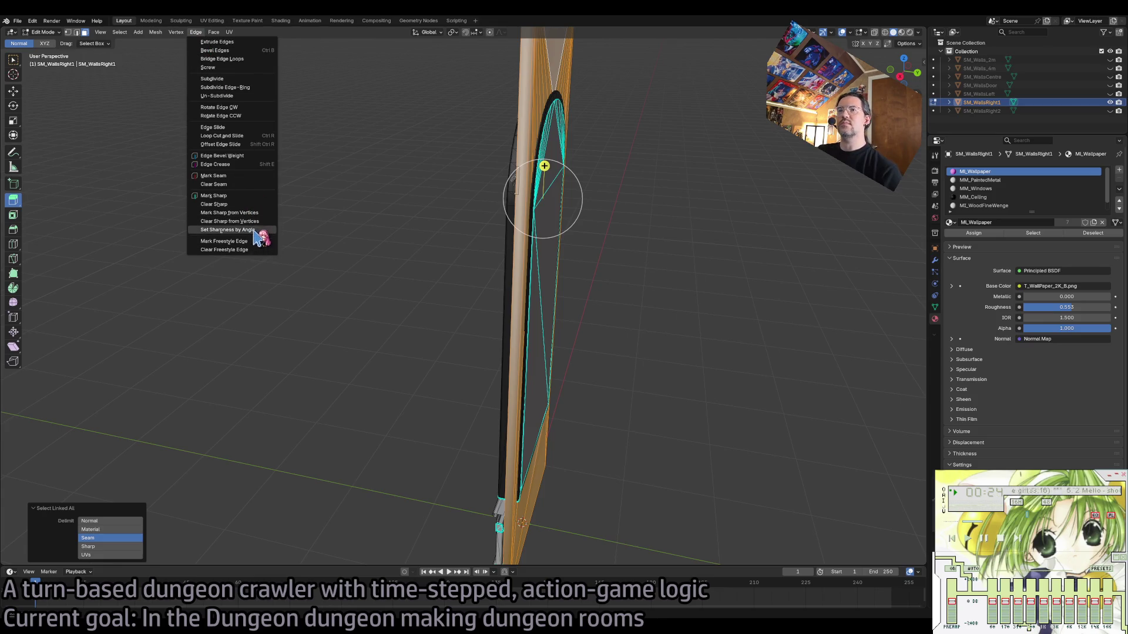
{"action": "left_click", "coordinate": [251, 230]}
{"action": "left_click", "coordinate": [1110, 102]}
{"action": "left_click", "coordinate": [1111, 110]}
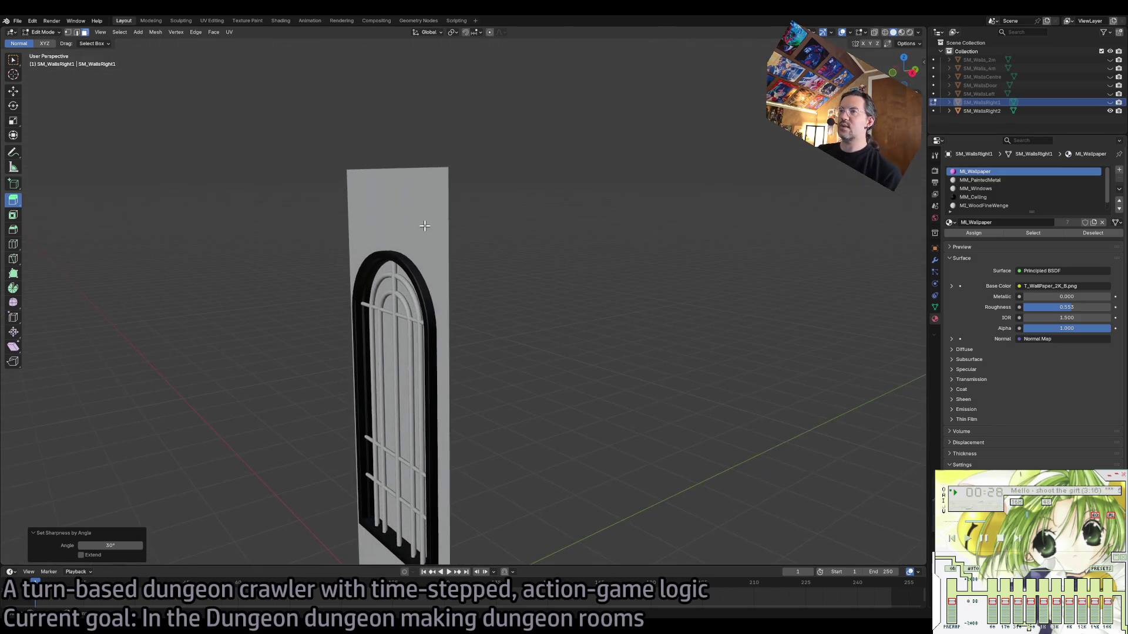
{"action": "key", "text": "Tab"}
{"action": "left_click", "coordinate": [438, 273]}
Extrude SM_WallsRight2's linked wallpaper region about 0.08 m.
{"action": "key", "text": "Tab"}
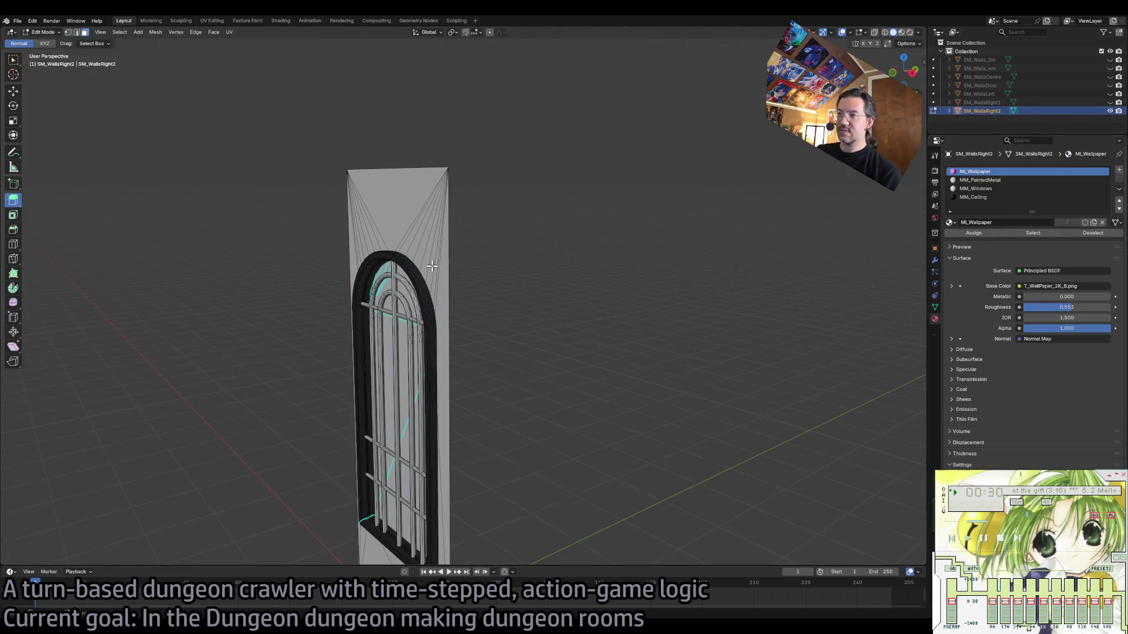
{"action": "key", "text": "ctrl+l"}
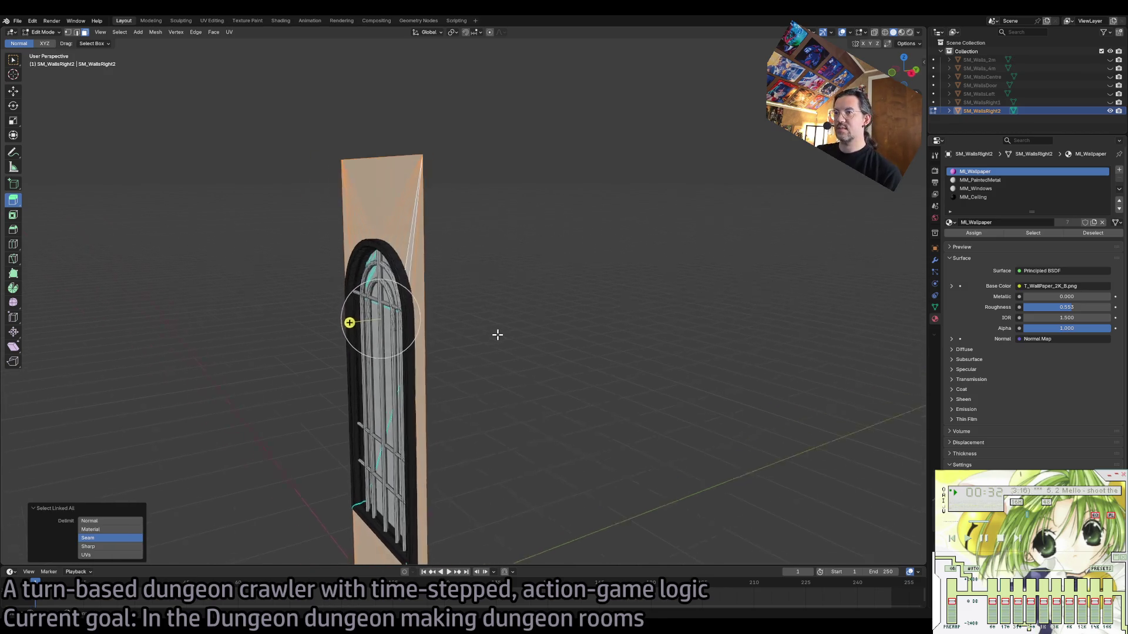
{"action": "scroll", "coordinate": [489, 332], "scroll_direction": "up", "scroll_amount": 5}
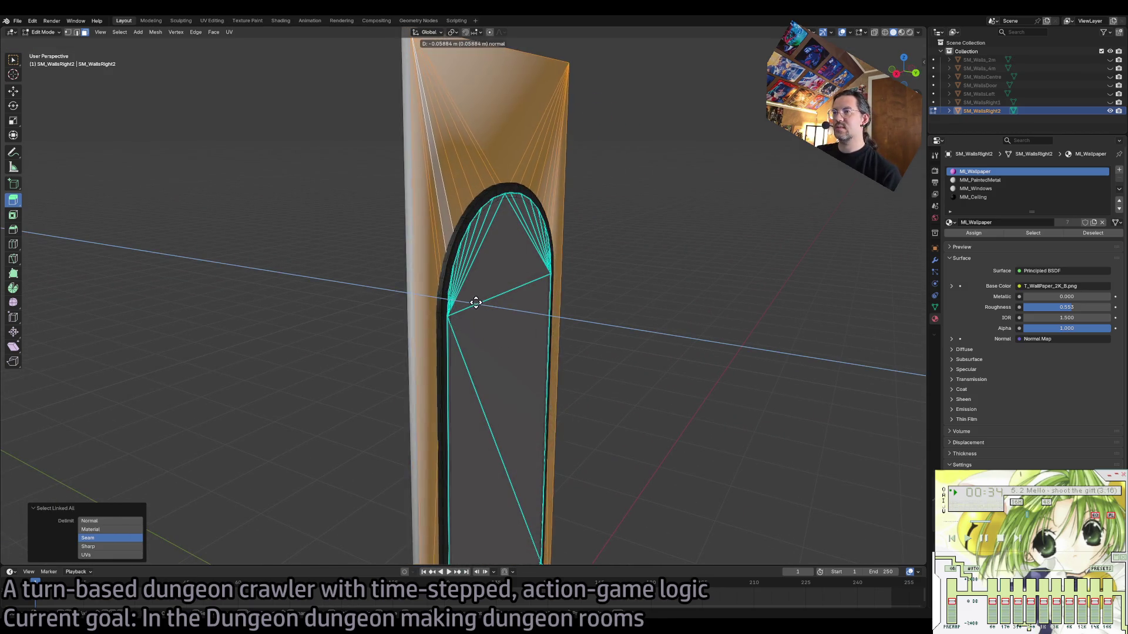
{"action": "key", "text": "e"}
{"action": "left_click", "coordinate": [521, 385]}
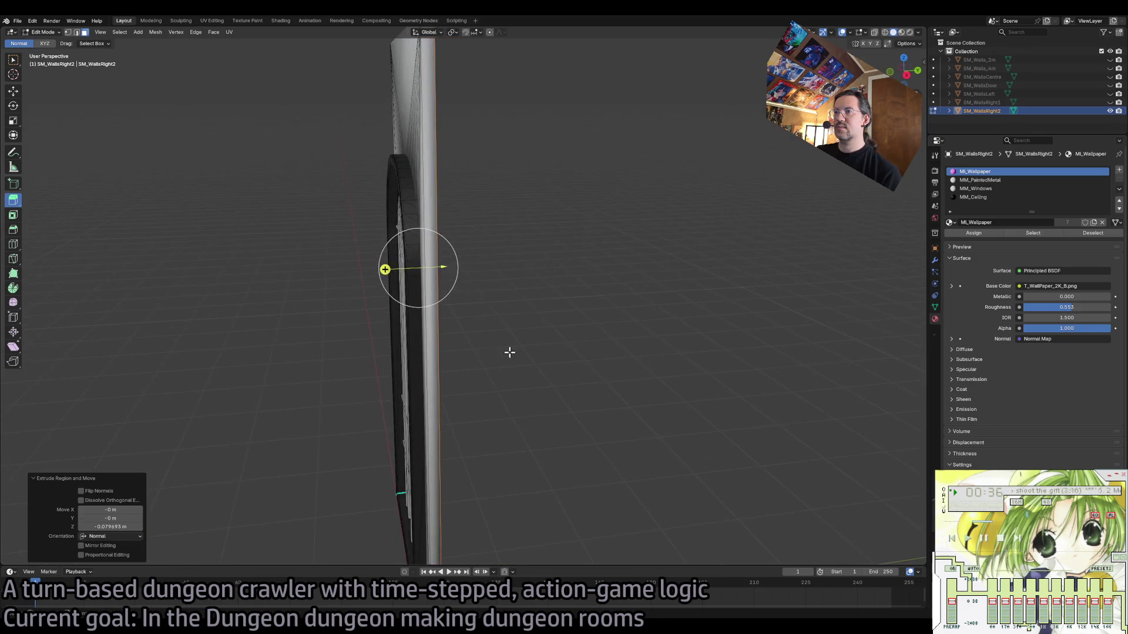
{"action": "key", "text": "Tab"}
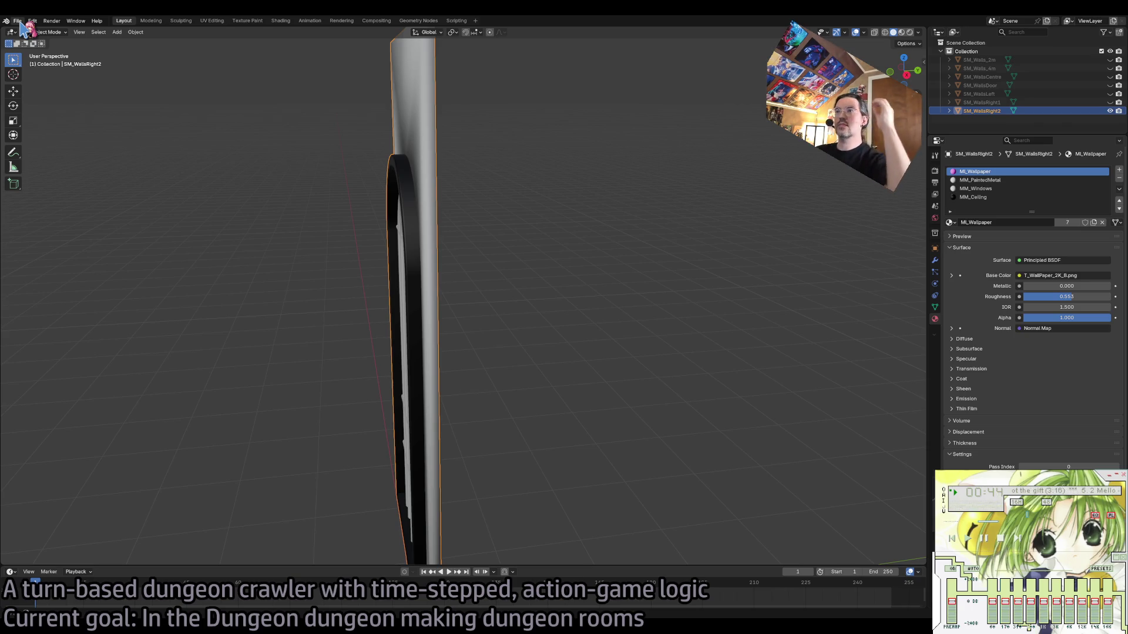
Set edge sharpness by angle on SM_WallsRight2's linked wallpaper region.
{"action": "key", "text": "Tab"}
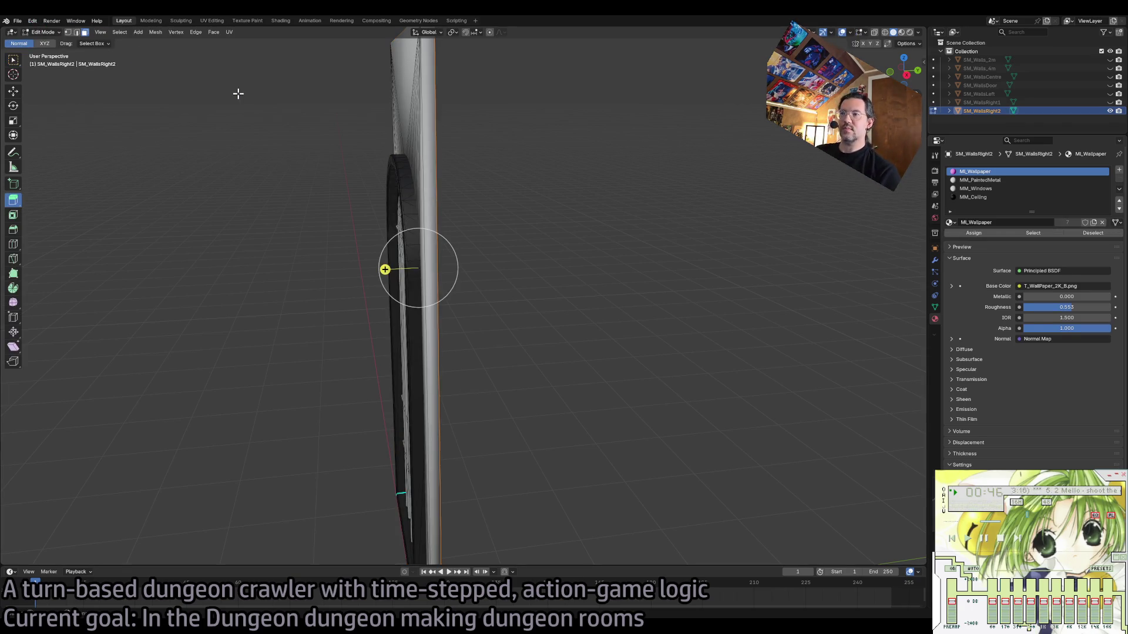
{"action": "key", "text": "ctrl+l"}
{"action": "left_click", "coordinate": [196, 32]}
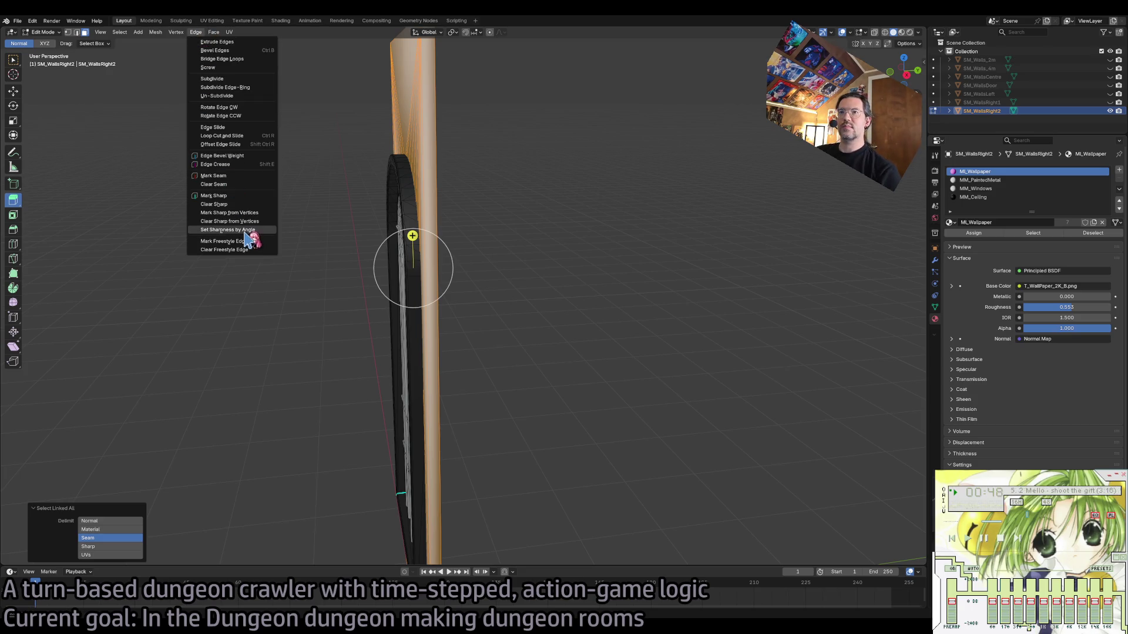
{"action": "left_click", "coordinate": [249, 237]}
{"action": "key", "text": "Tab"}
{"action": "key", "text": "Tab"}
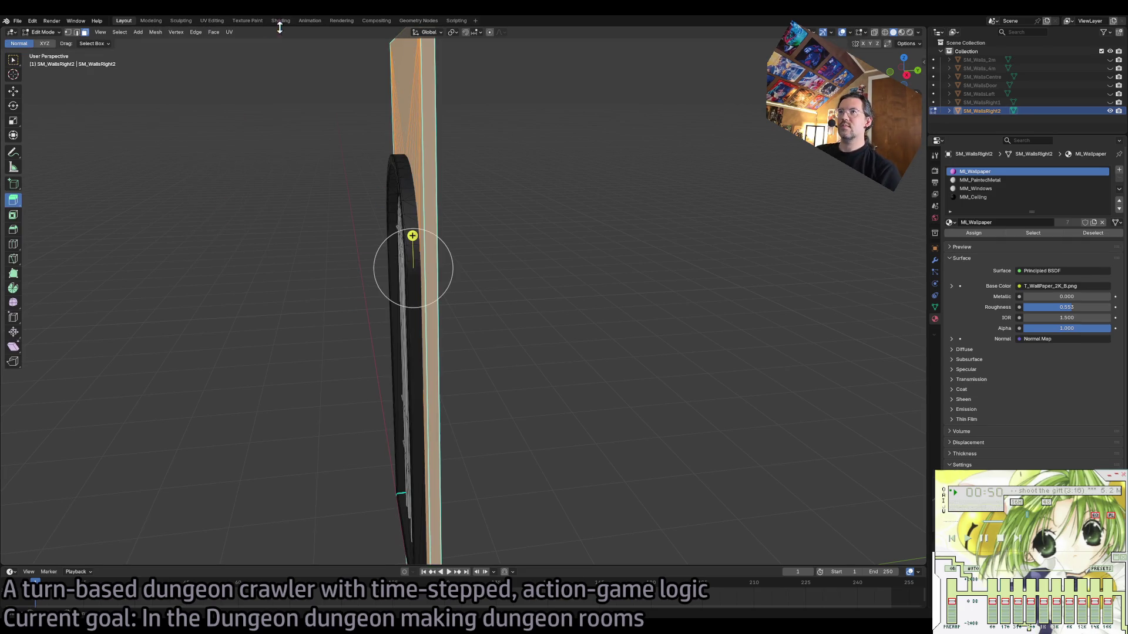
Turn on normals display in the viewport overlays and zoom to inspect them.
{"action": "left_click", "coordinate": [866, 33]}
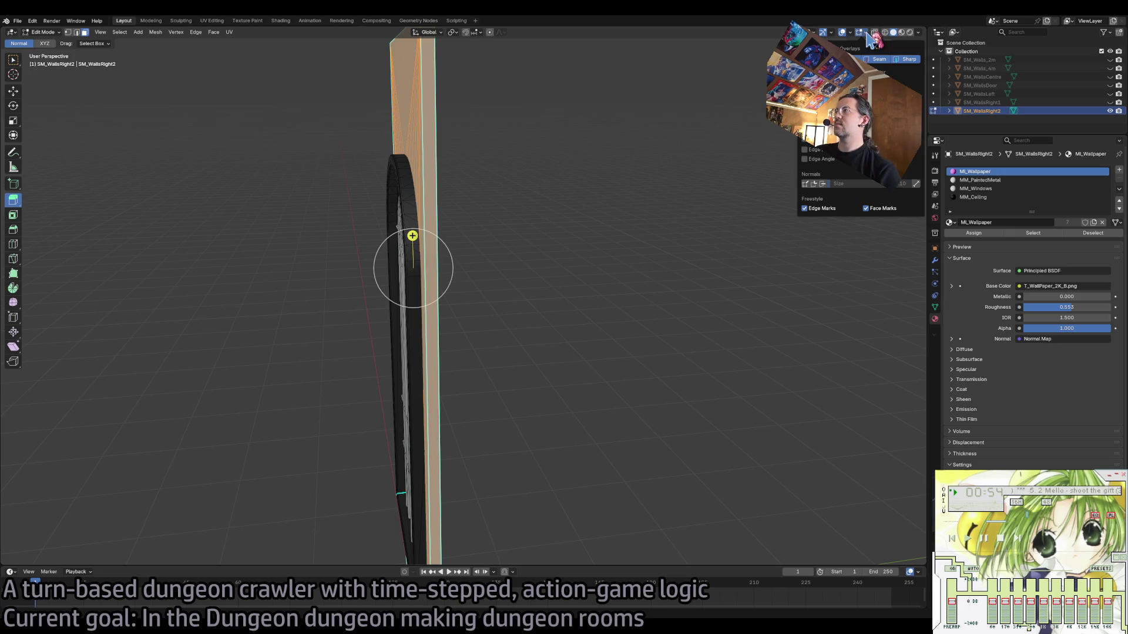
{"action": "left_click", "coordinate": [807, 184]}
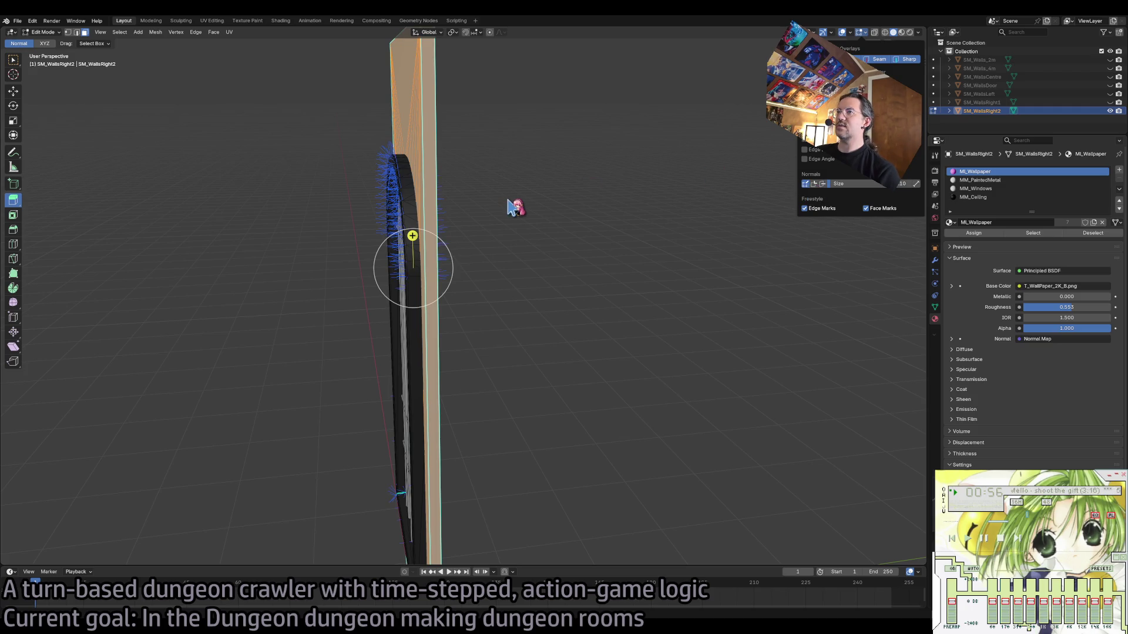
{"action": "scroll", "coordinate": [526, 201], "scroll_direction": "down", "scroll_amount": 5}
{"action": "scroll", "coordinate": [526, 200], "scroll_direction": "up", "scroll_amount": 10}
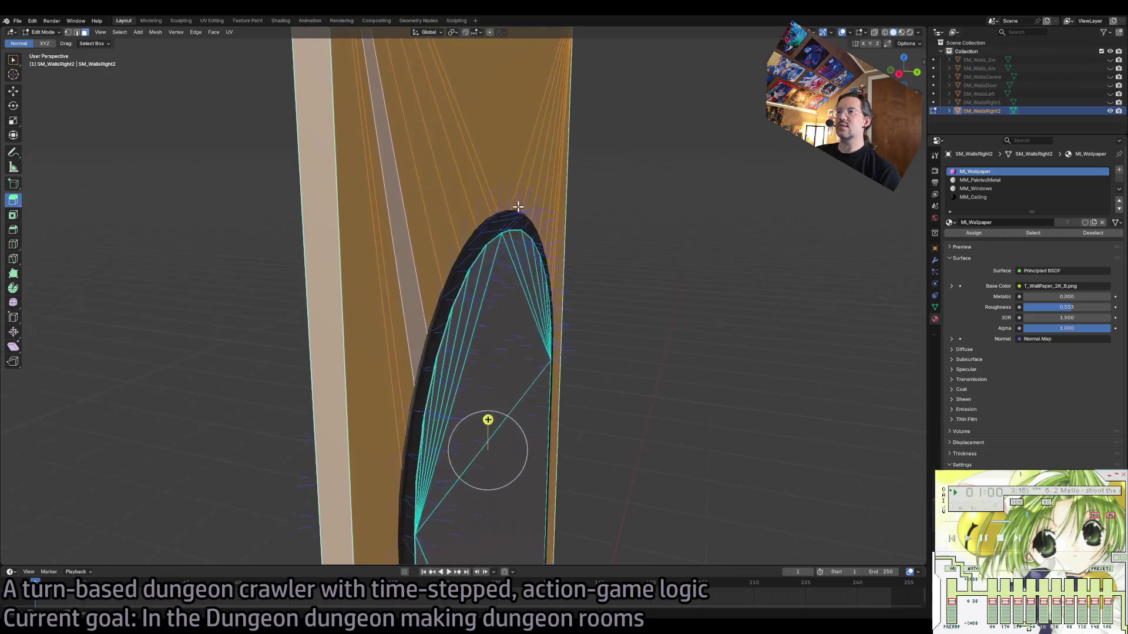
{"action": "scroll", "coordinate": [518, 206], "scroll_direction": "down", "scroll_amount": 4}
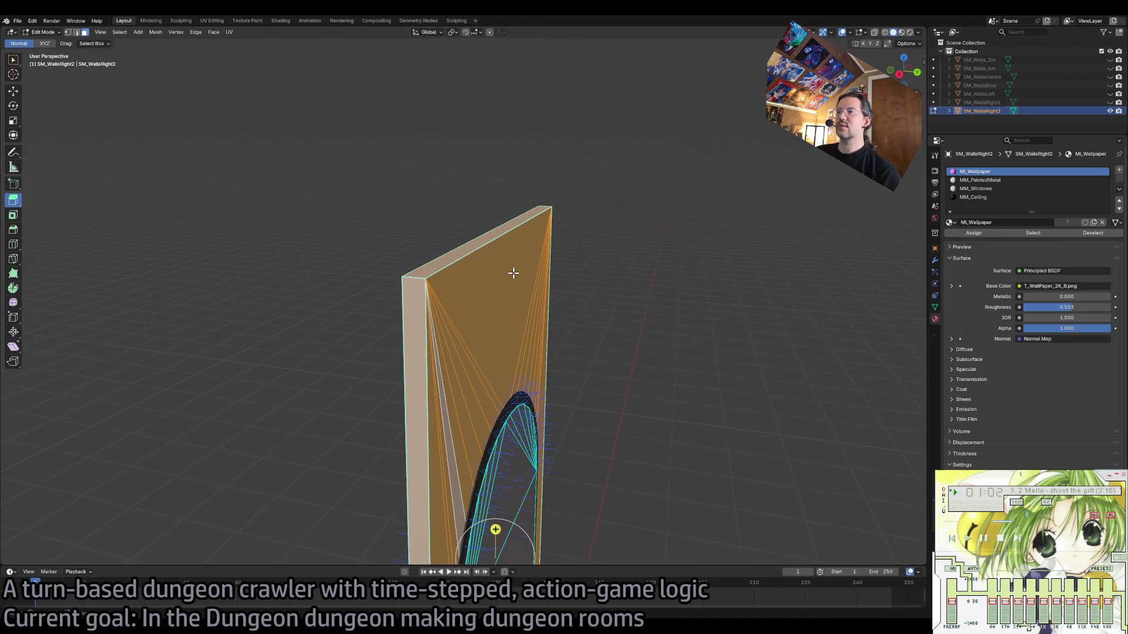
{"action": "scroll", "coordinate": [513, 273], "scroll_direction": "left", "scroll_amount": 5}
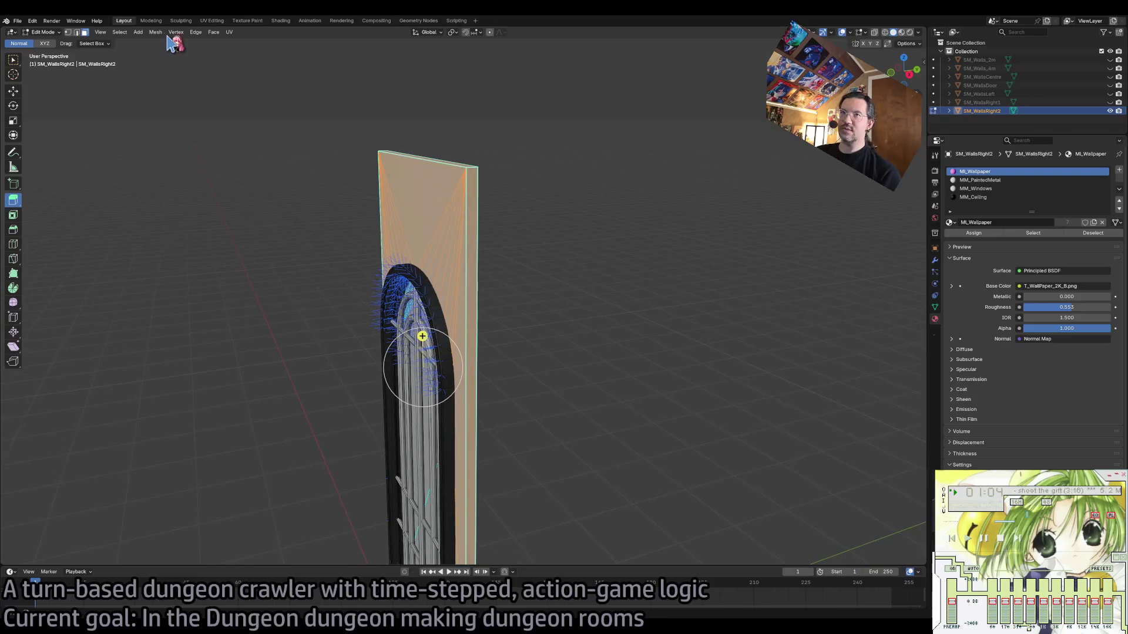
Flip the normals of SM_WallsRight2's selected wallpaper faces.
{"action": "left_click", "coordinate": [196, 32]}
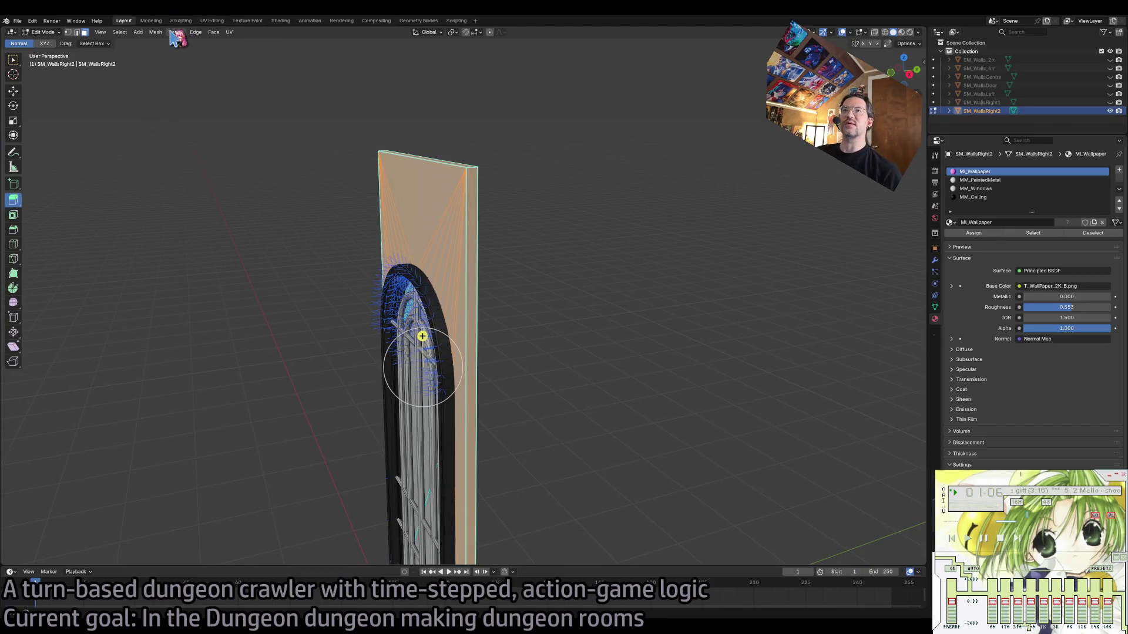
{"action": "left_click", "coordinate": [155, 32]}
{"action": "mouse_move", "coordinate": [201, 177]}
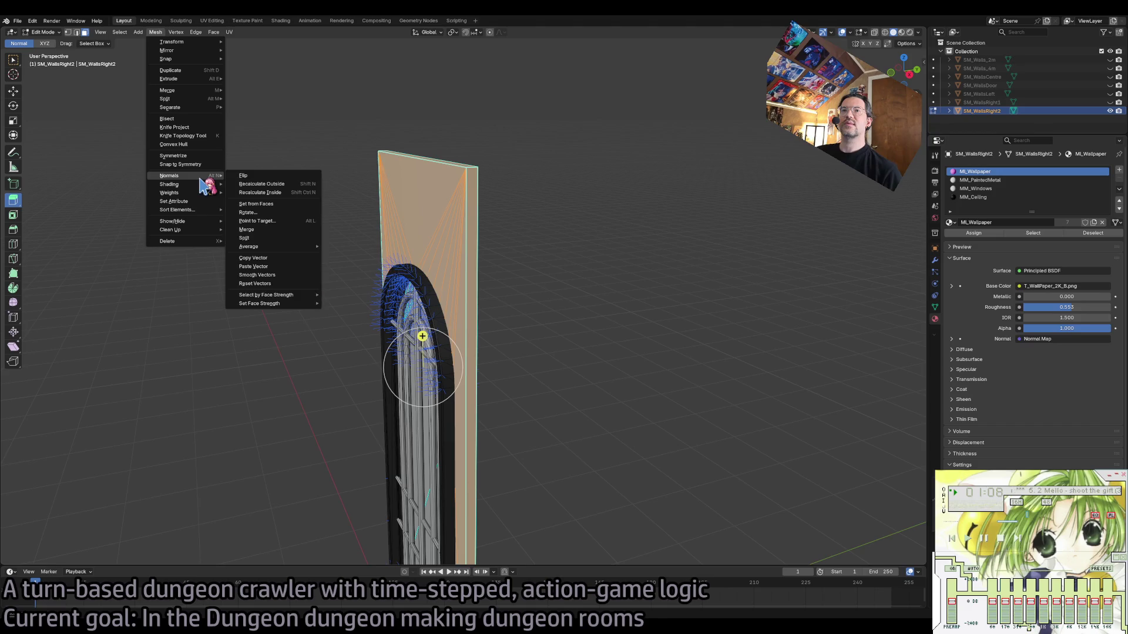
{"action": "left_click", "coordinate": [242, 175]}
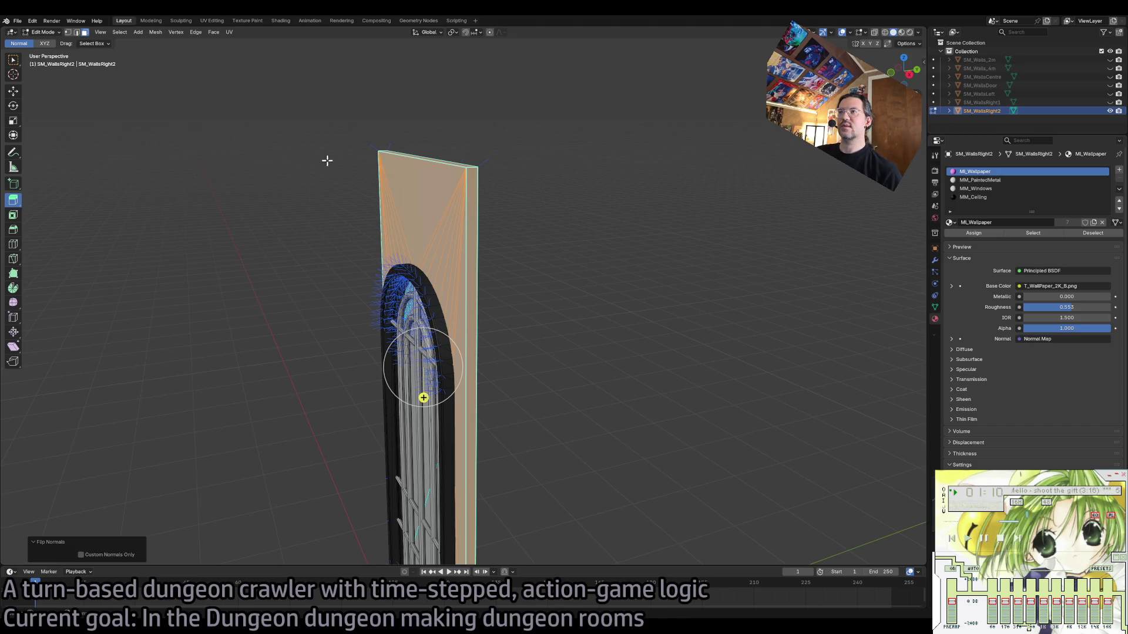
Compare the normal display types and face angles in the mesh overlays, ending on face normals.
{"action": "left_click", "coordinate": [865, 33]}
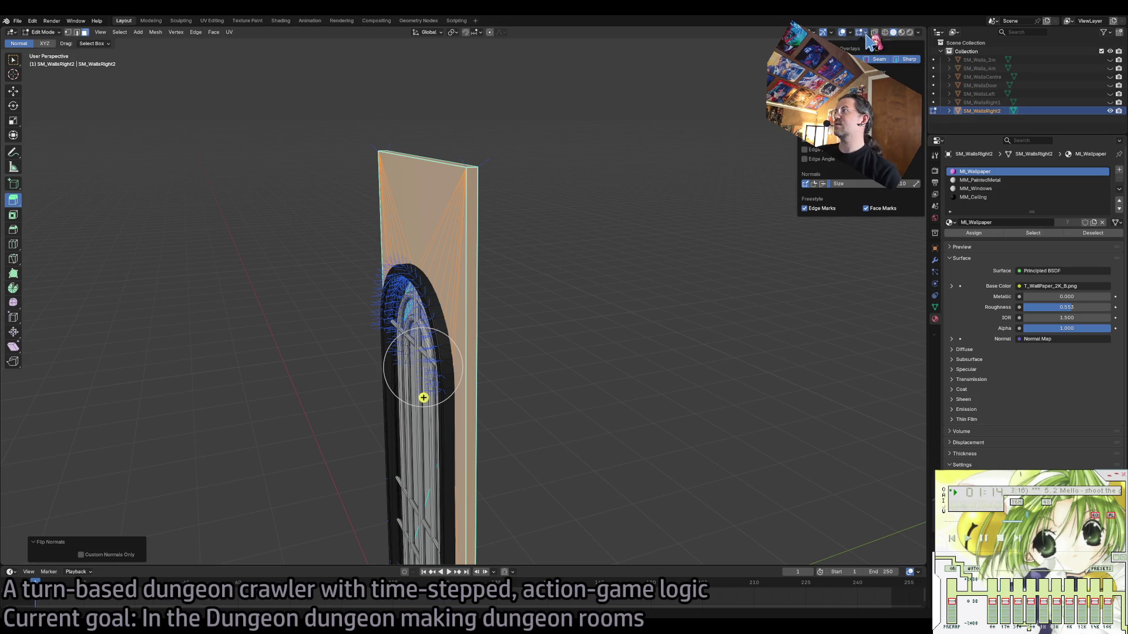
{"action": "left_click", "coordinate": [823, 184]}
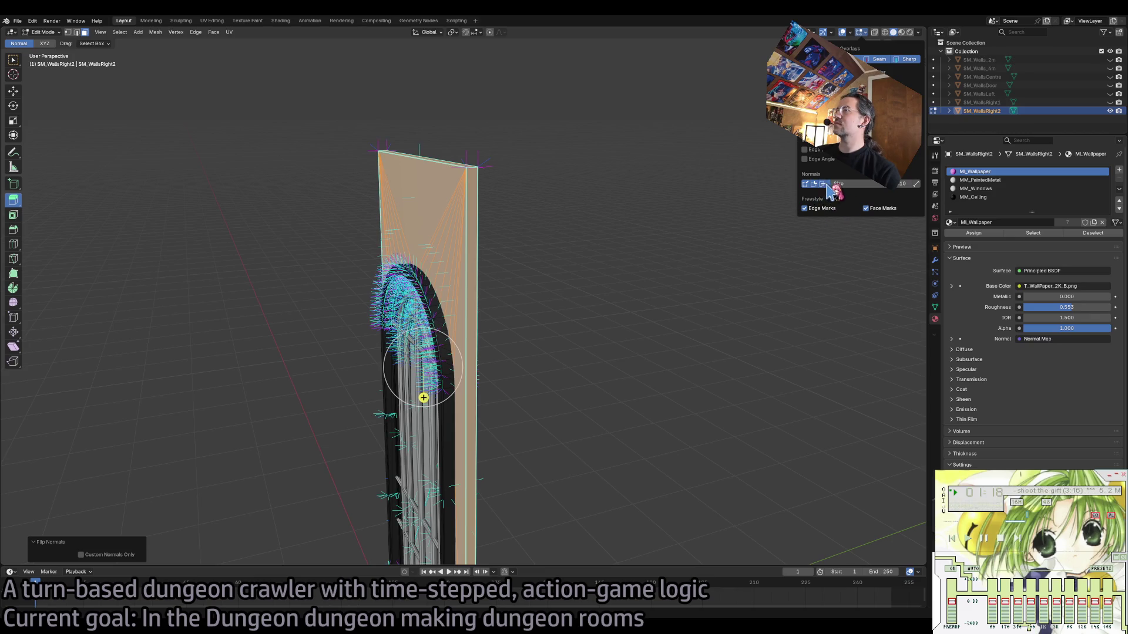
{"action": "left_click", "coordinate": [806, 184]}
{"action": "left_click", "coordinate": [814, 184]}
{"action": "left_click", "coordinate": [814, 184]}
{"action": "left_click", "coordinate": [822, 184]}
{"action": "left_click", "coordinate": [822, 184]}
{"action": "left_click", "coordinate": [814, 184]}
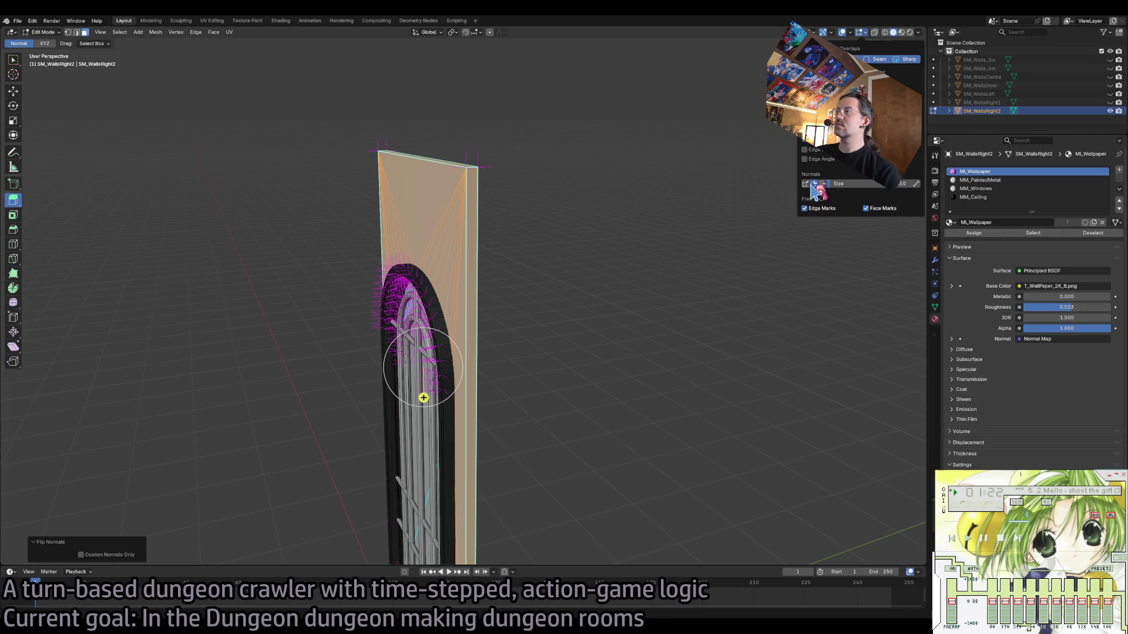
{"action": "left_click", "coordinate": [807, 185]}
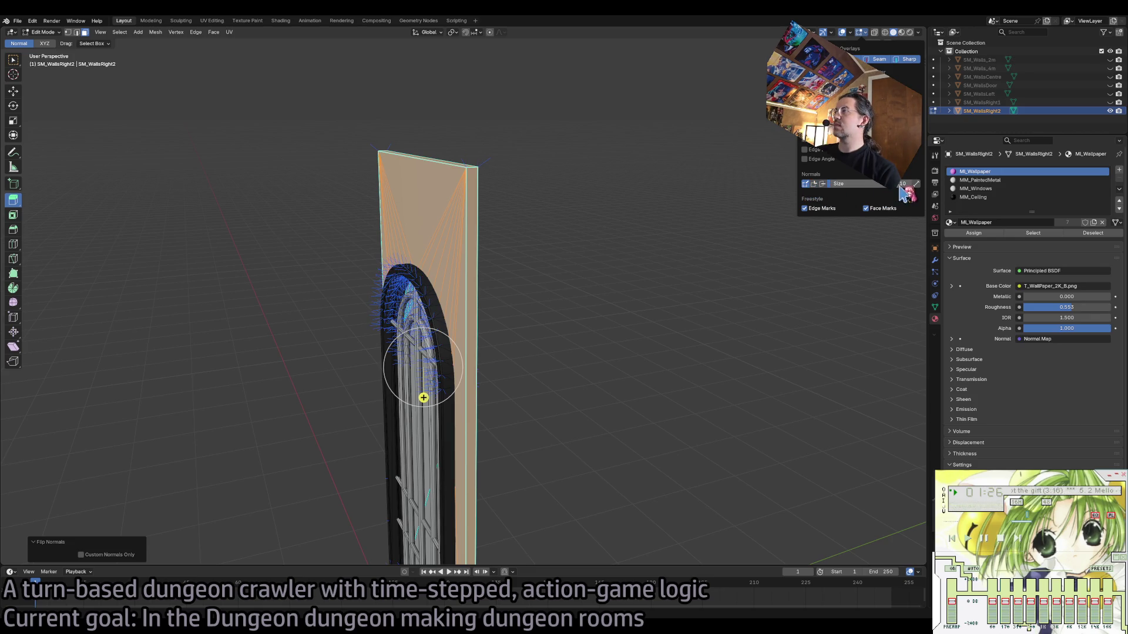
{"action": "left_click", "coordinate": [866, 158]}
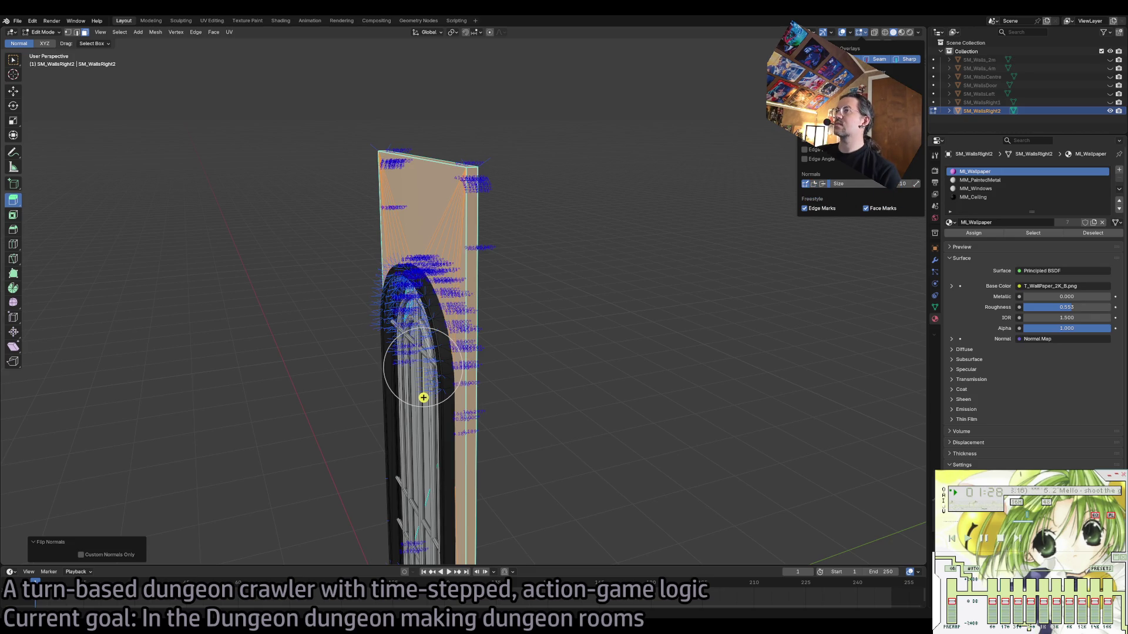
{"action": "left_click", "coordinate": [866, 158]}
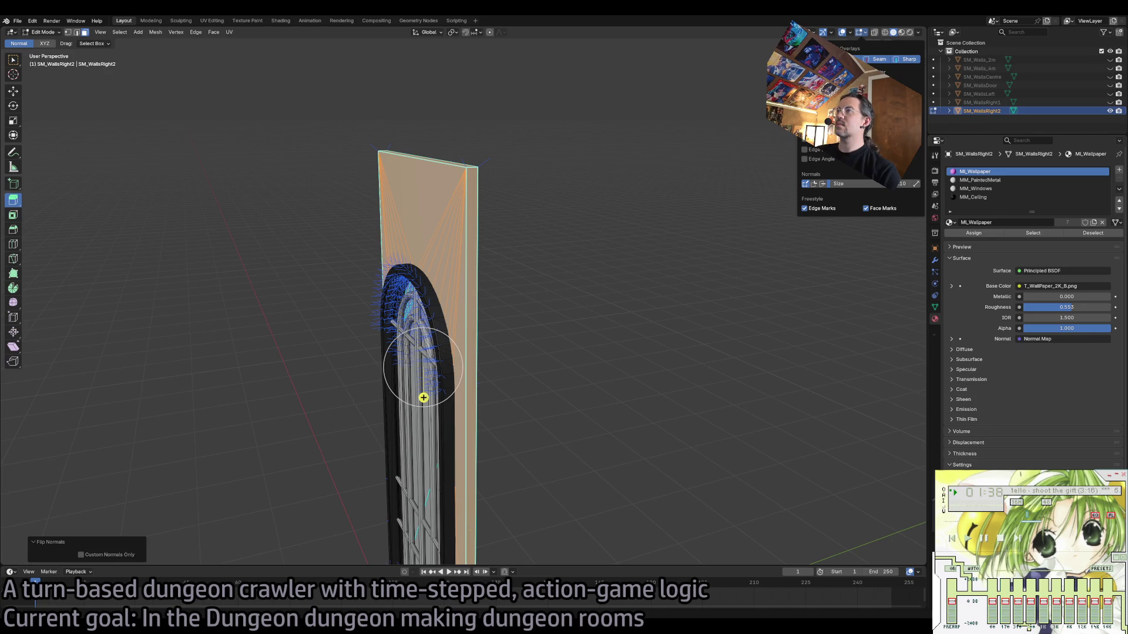
Enable Face Orientation, return to Object Mode, and hide SM_WallsRight2.
{"action": "left_click", "coordinate": [851, 34]}
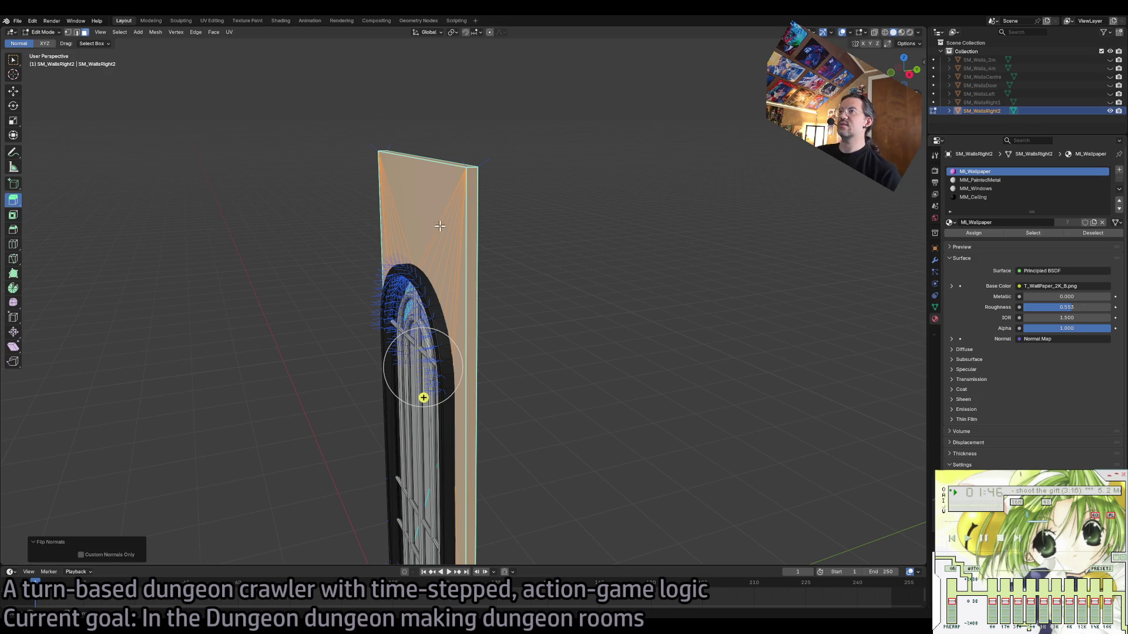
{"action": "key", "text": "Tab"}
{"action": "left_click", "coordinate": [1111, 110]}
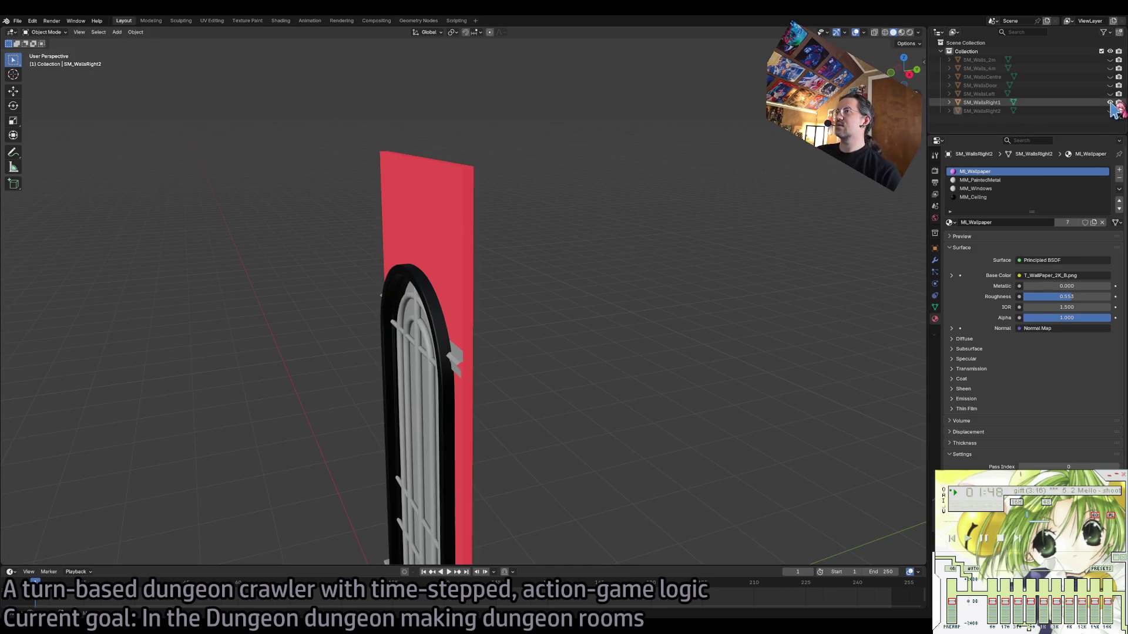
Flip the normals of SM_WallsRight1's linked wallpaper faces.
{"action": "left_click", "coordinate": [446, 190]}
{"action": "key", "text": "Tab"}
{"action": "left_click", "coordinate": [444, 191]}
{"action": "key", "text": "ctrl+l"}
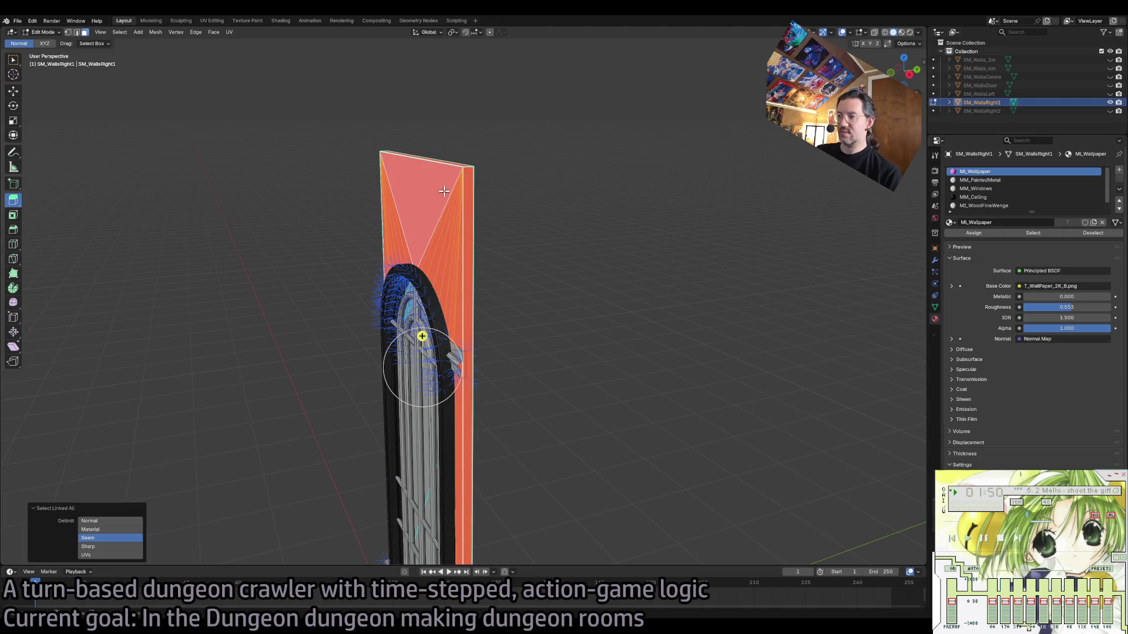
{"action": "left_click", "coordinate": [138, 31]}
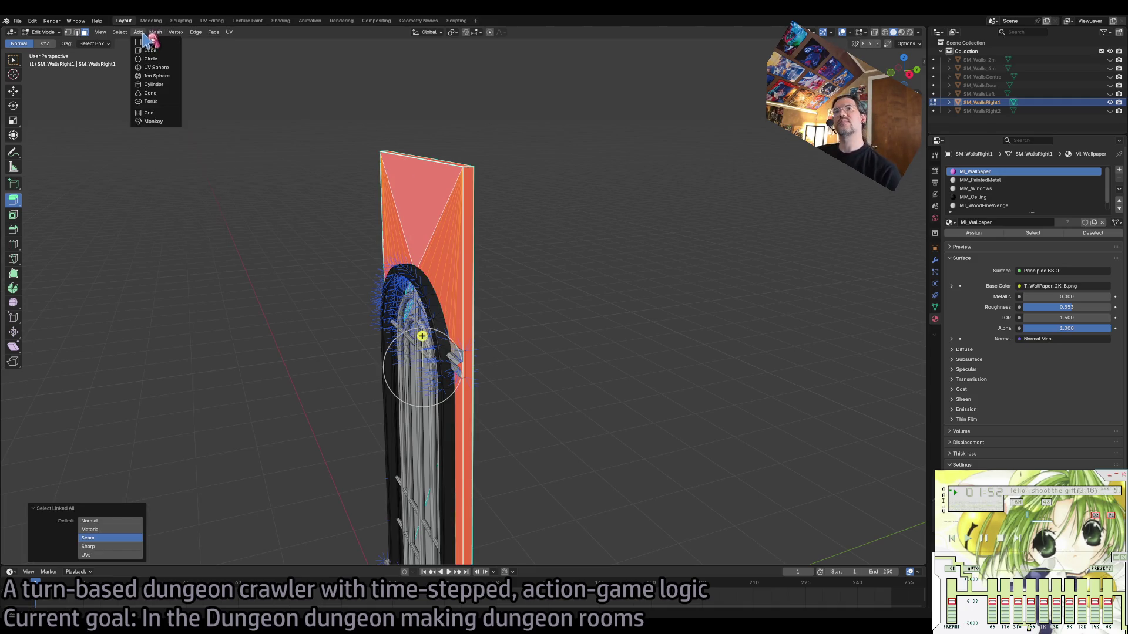
{"action": "mouse_move", "coordinate": [194, 183]}
{"action": "left_click", "coordinate": [254, 173]}
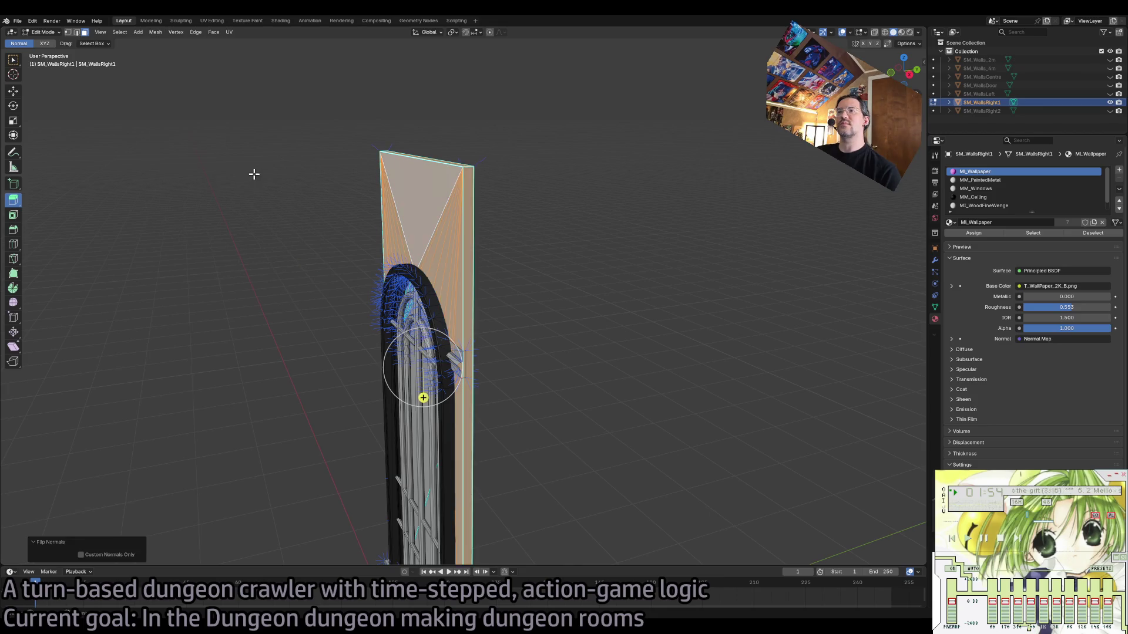
Switch to SM_WallsLeft and flip the normals of its linked wallpaper faces.
{"action": "left_click", "coordinate": [1109, 102]}
{"action": "left_click", "coordinate": [1110, 94]}
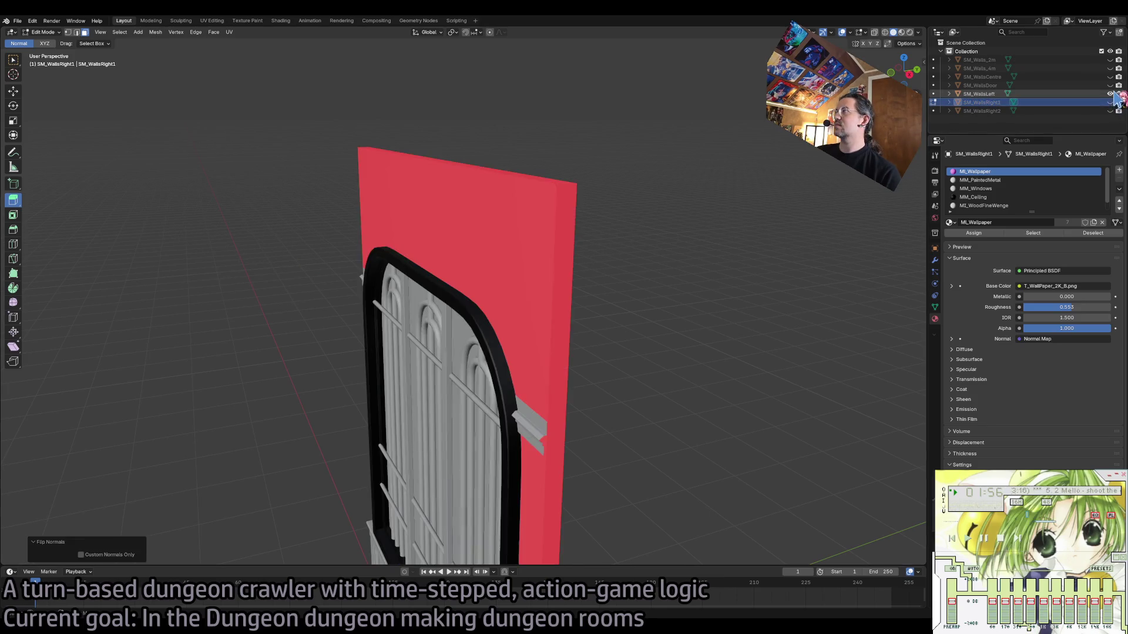
{"action": "key", "text": "Tab"}
{"action": "left_click", "coordinate": [528, 243]}
{"action": "key", "text": "Tab"}
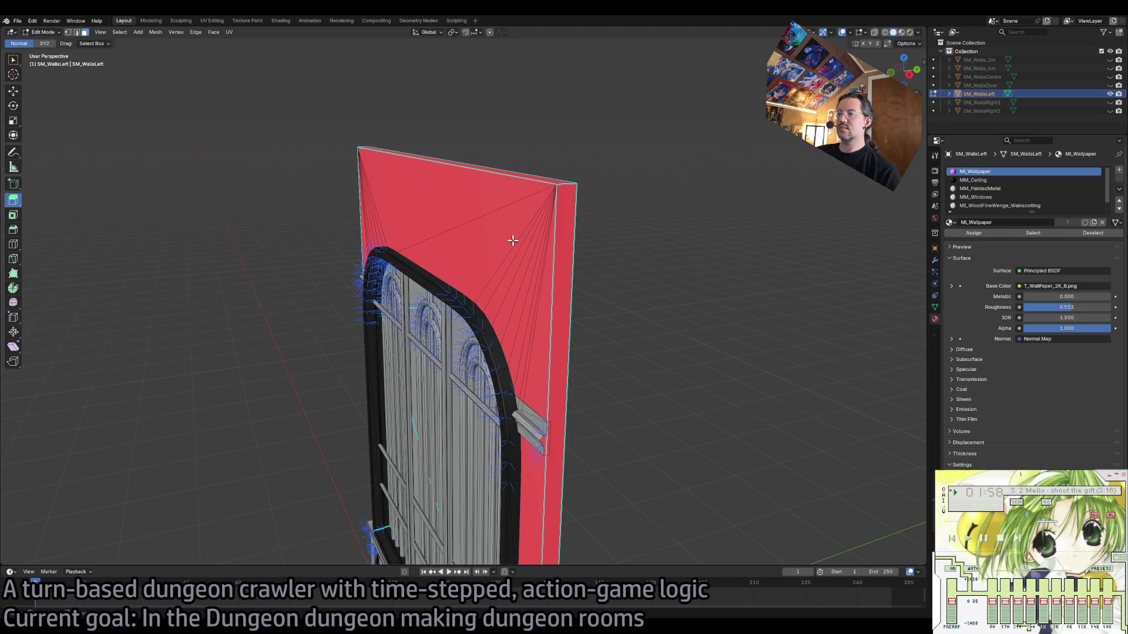
{"action": "left_click", "coordinate": [513, 241]}
{"action": "key", "text": "ctrl+l"}
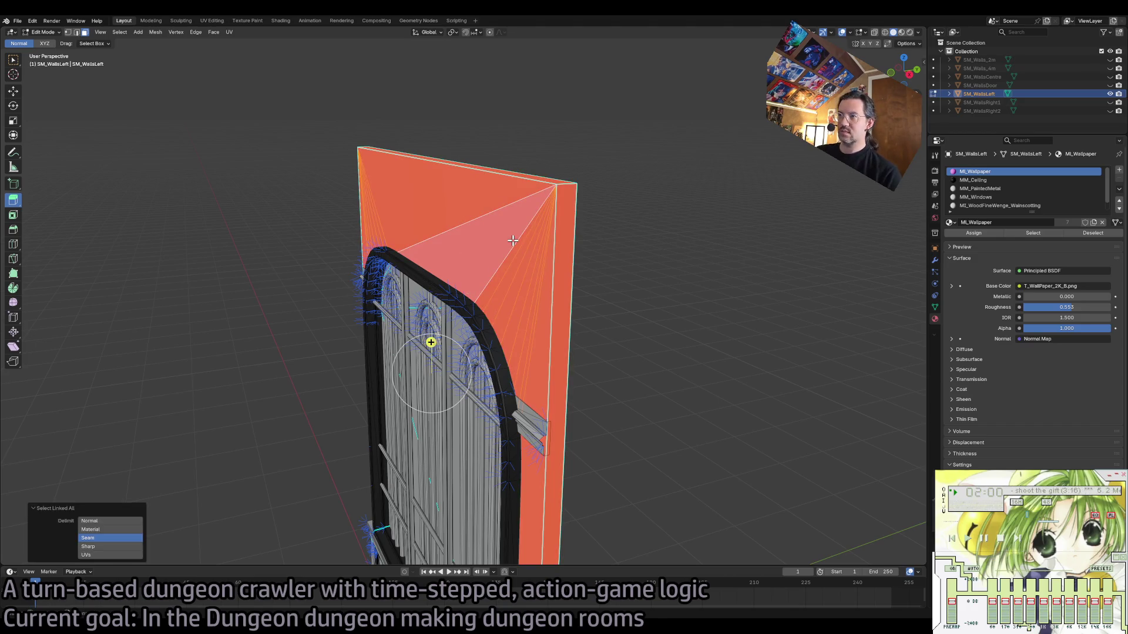
{"action": "left_click", "coordinate": [161, 33]}
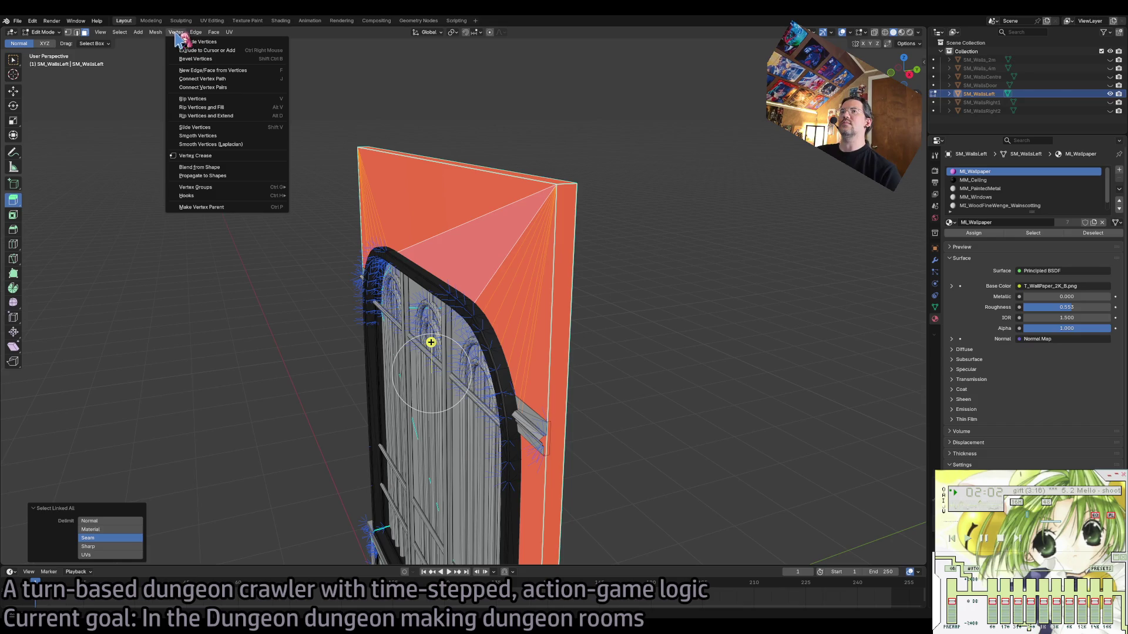
{"action": "mouse_move", "coordinate": [188, 176]}
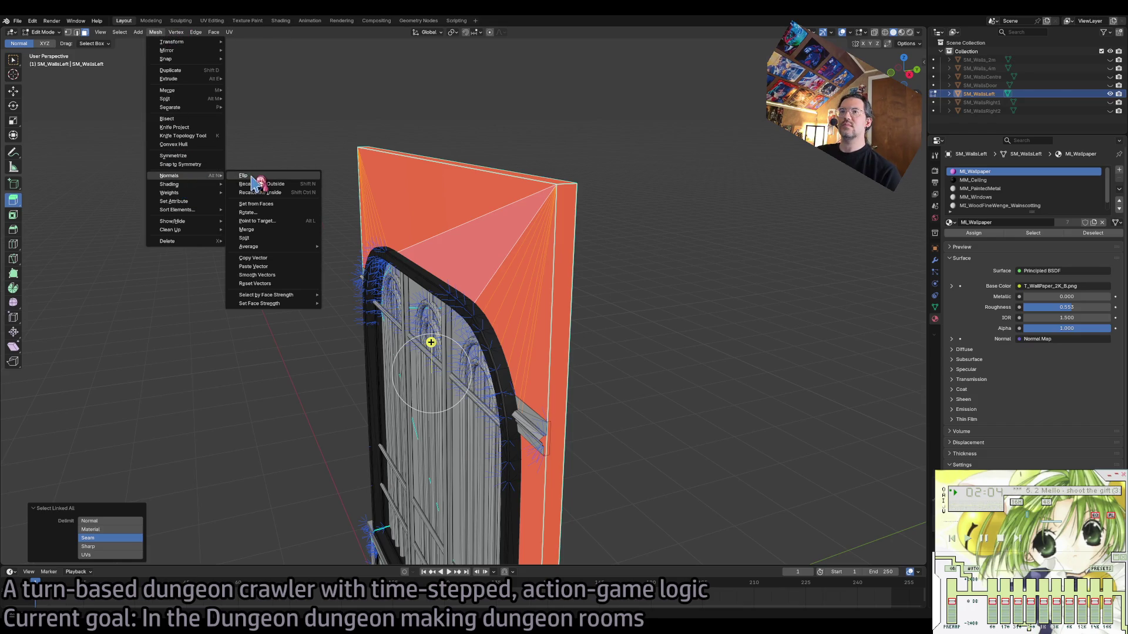
{"action": "left_click", "coordinate": [247, 181]}
Check the large triangular wall face, then hide SM_WallsLeft and show SM_WallsDoor.
{"action": "left_click", "coordinate": [621, 233]}
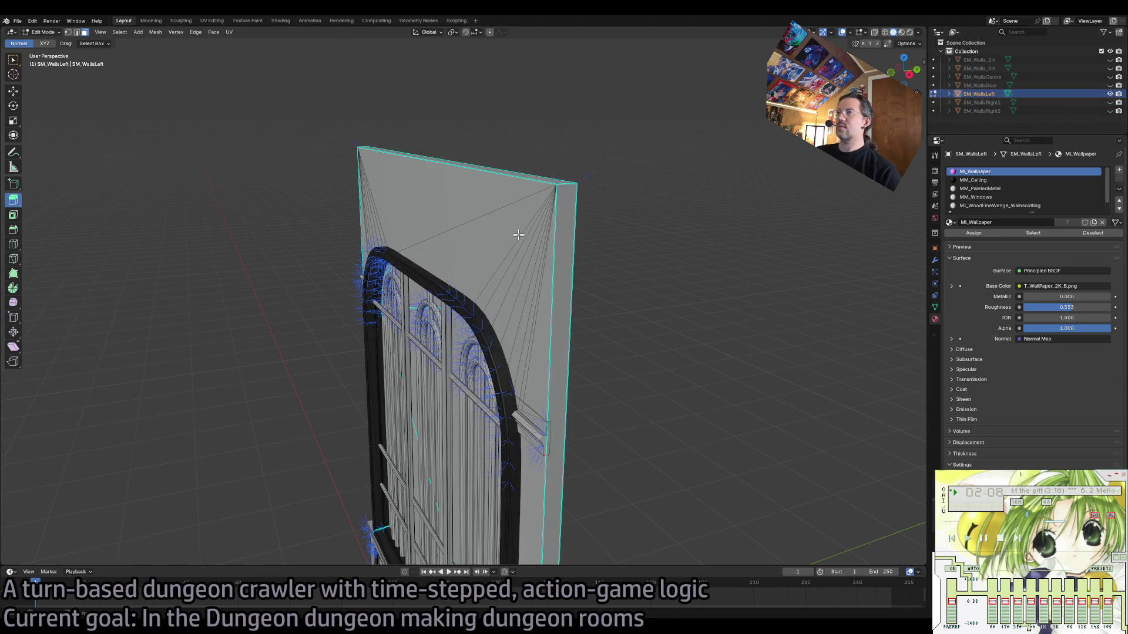
{"action": "left_click", "coordinate": [523, 235]}
{"action": "left_click", "coordinate": [1109, 94]}
{"action": "left_click", "coordinate": [1109, 85]}
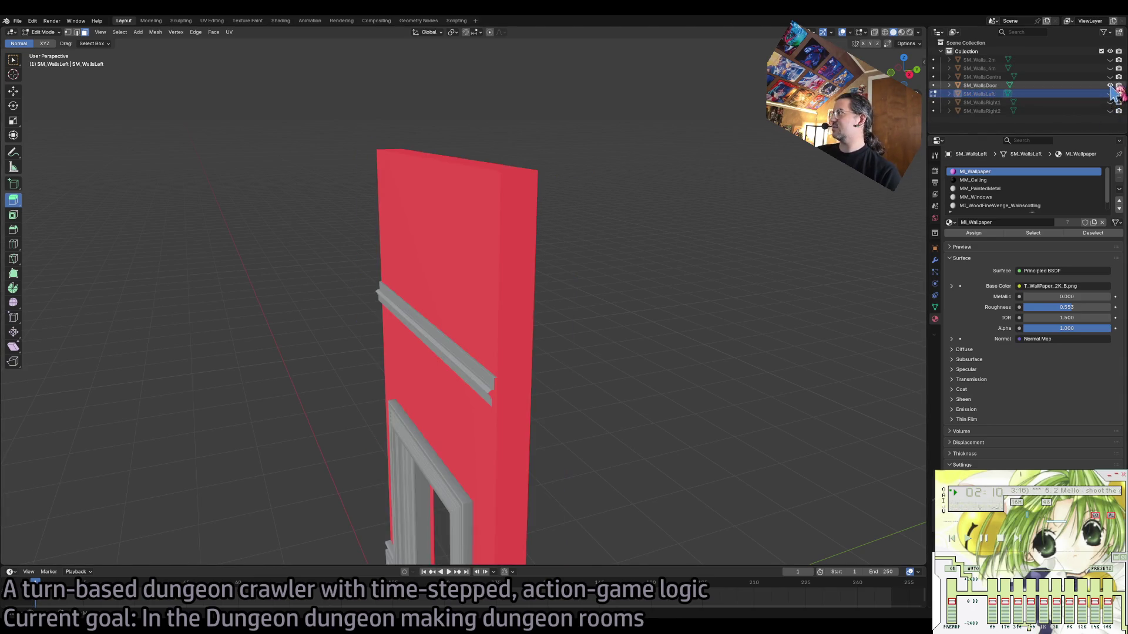
Flip the normals of SM_WallsDoor's linked wall faces.
{"action": "left_click", "coordinate": [473, 270]}
{"action": "key", "text": "Tab"}
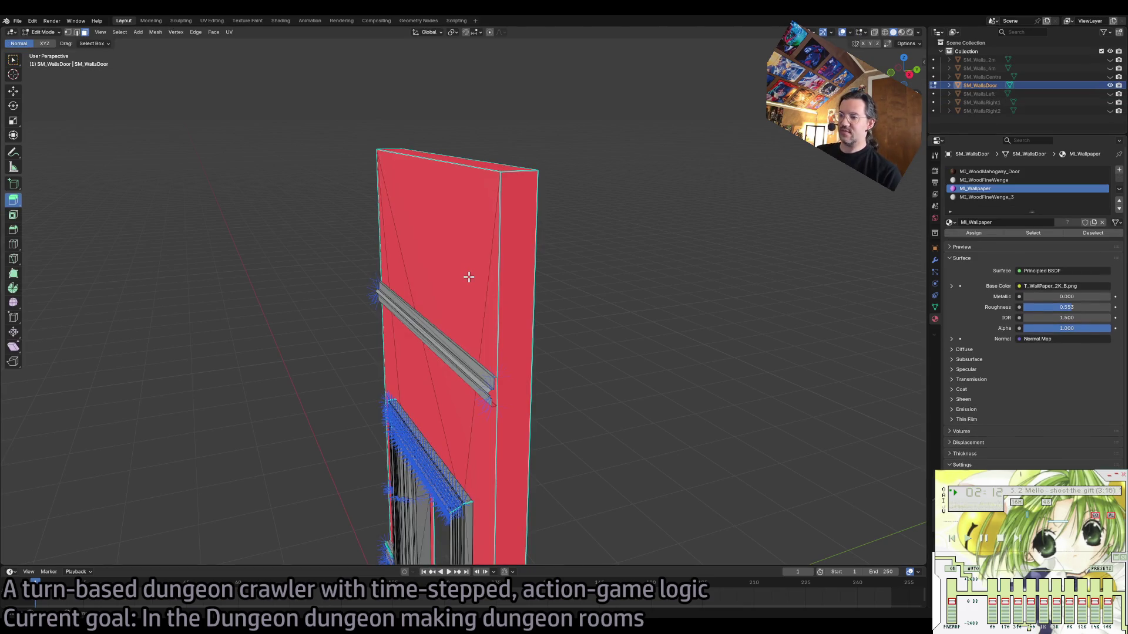
{"action": "left_click", "coordinate": [468, 277]}
{"action": "key", "text": "ctrl+l"}
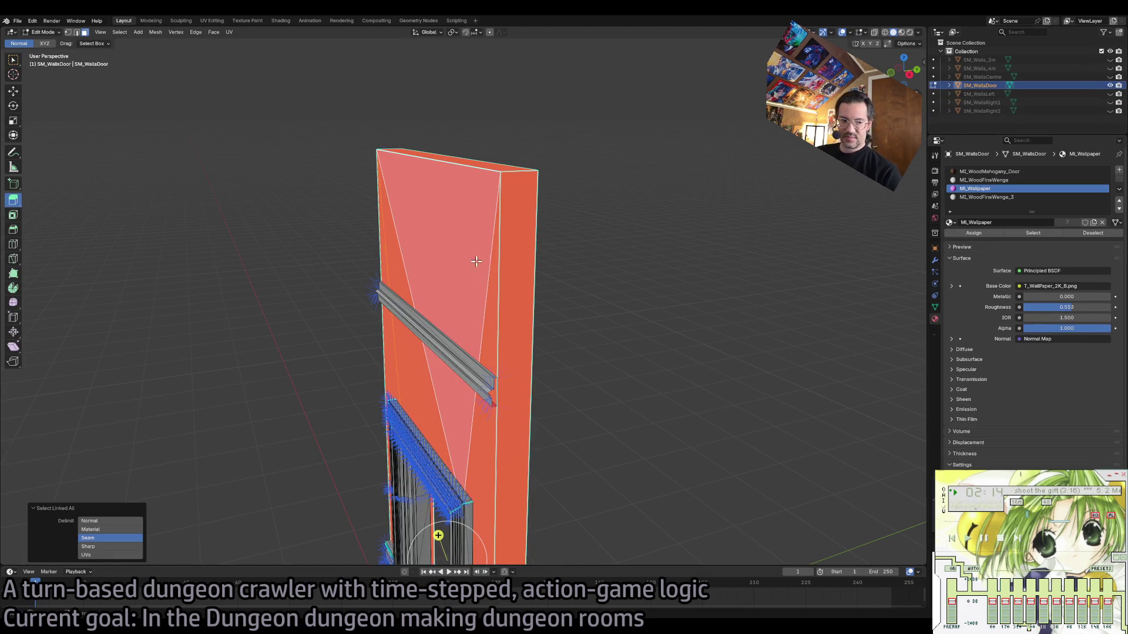
{"action": "left_click", "coordinate": [176, 31]}
{"action": "mouse_move", "coordinate": [155, 32]}
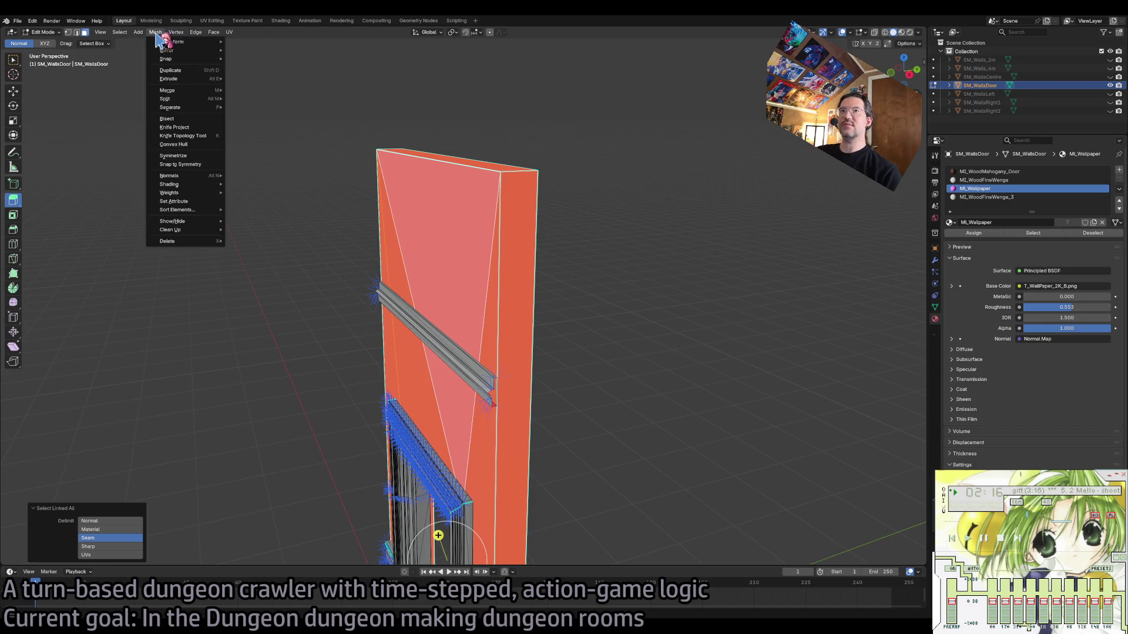
{"action": "mouse_move", "coordinate": [209, 183]}
{"action": "left_click", "coordinate": [259, 177]}
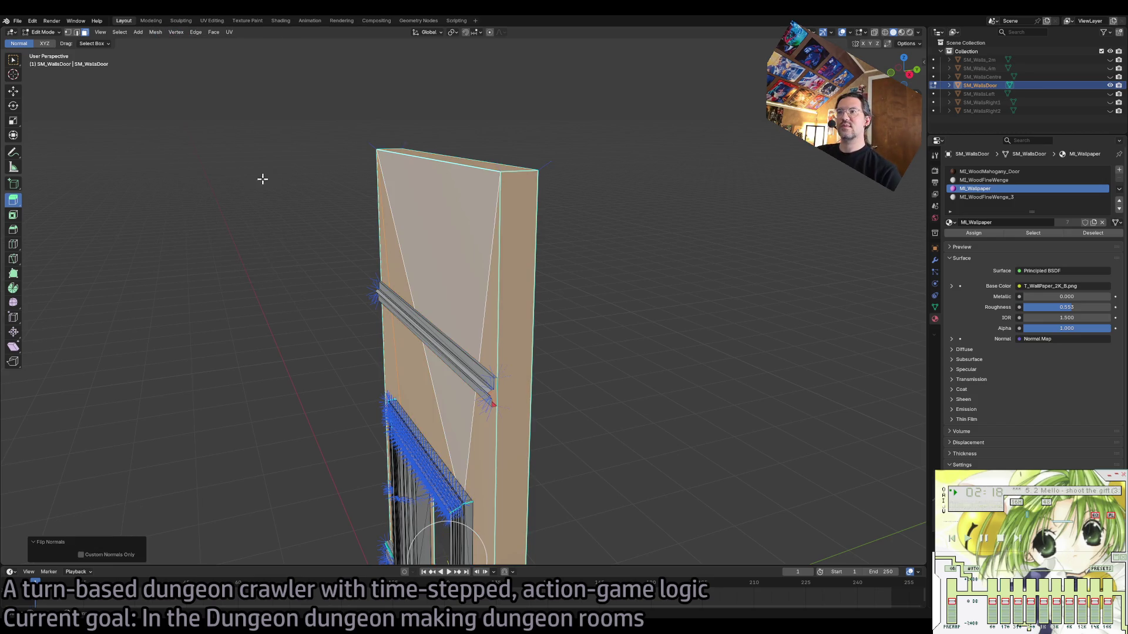
Bring up SM_WallsCentre and flip the normals of its linked wall faces.
{"action": "key", "text": "ctrl+z"}
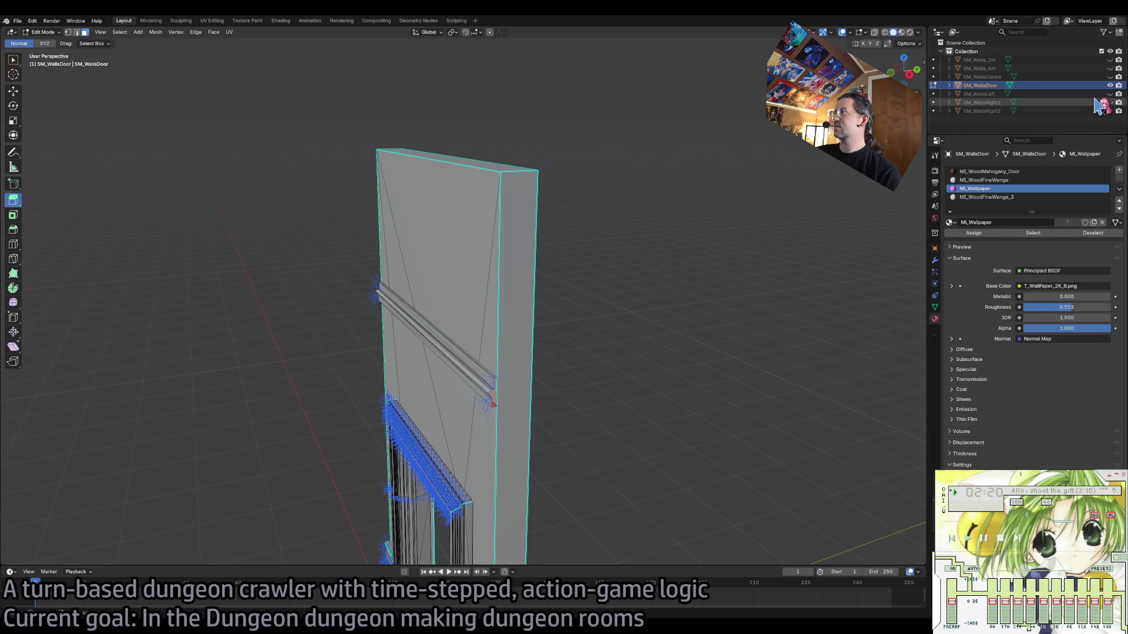
{"action": "key", "text": "ctrl+z"}
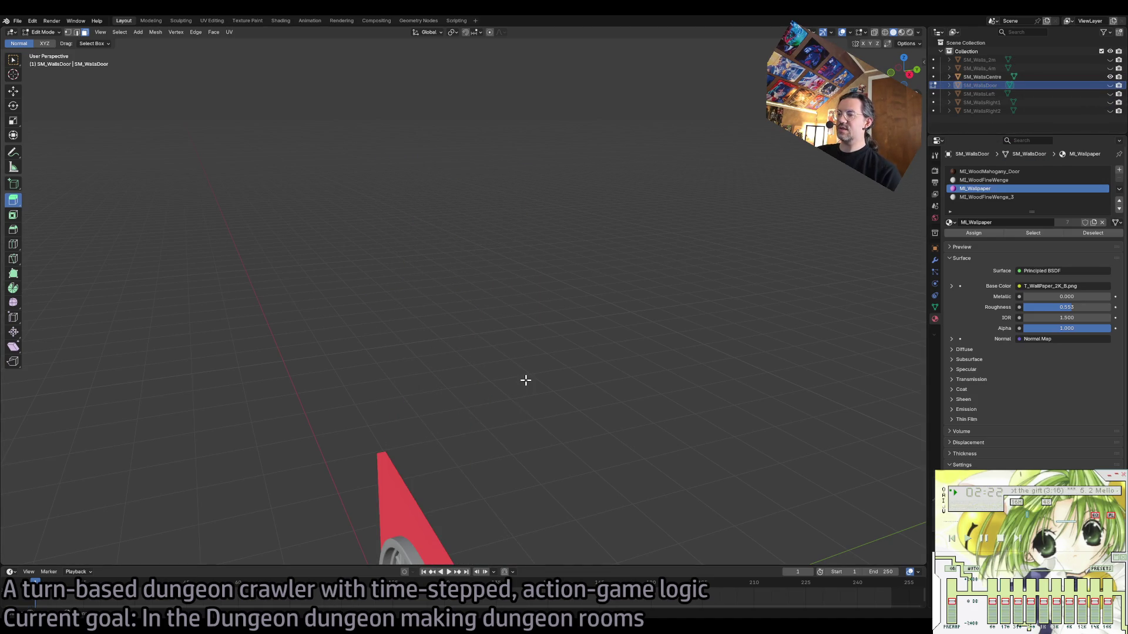
{"action": "key", "text": "KP_Decimal"}
{"action": "key", "text": "Tab"}
{"action": "key", "text": "ctrl+z"}
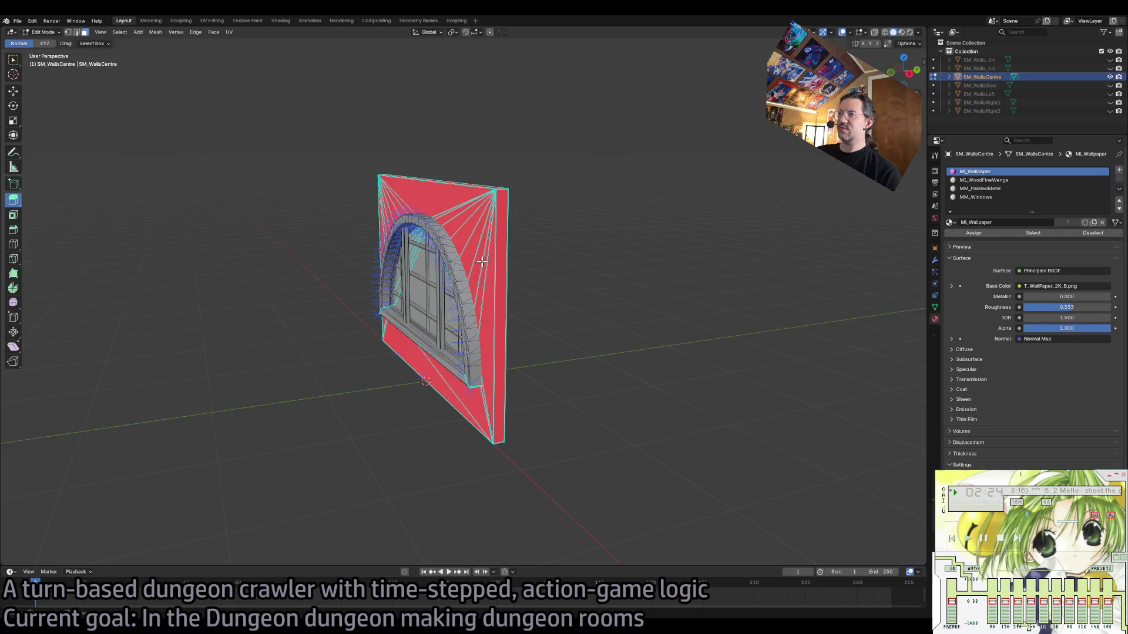
{"action": "key", "text": "ctrl+l"}
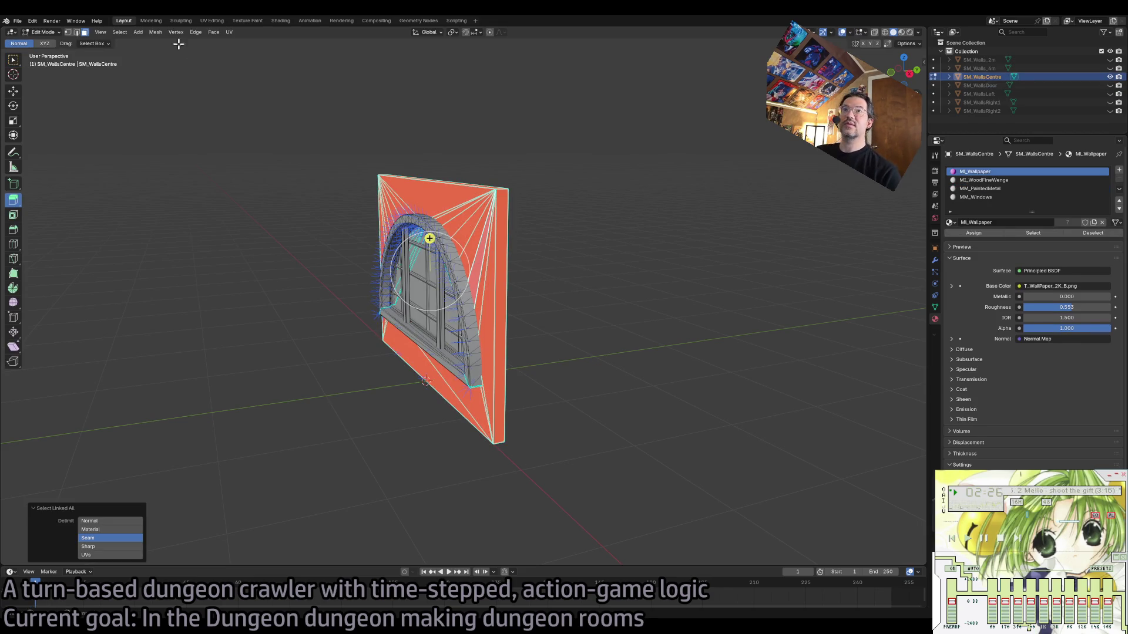
{"action": "left_click", "coordinate": [155, 32]}
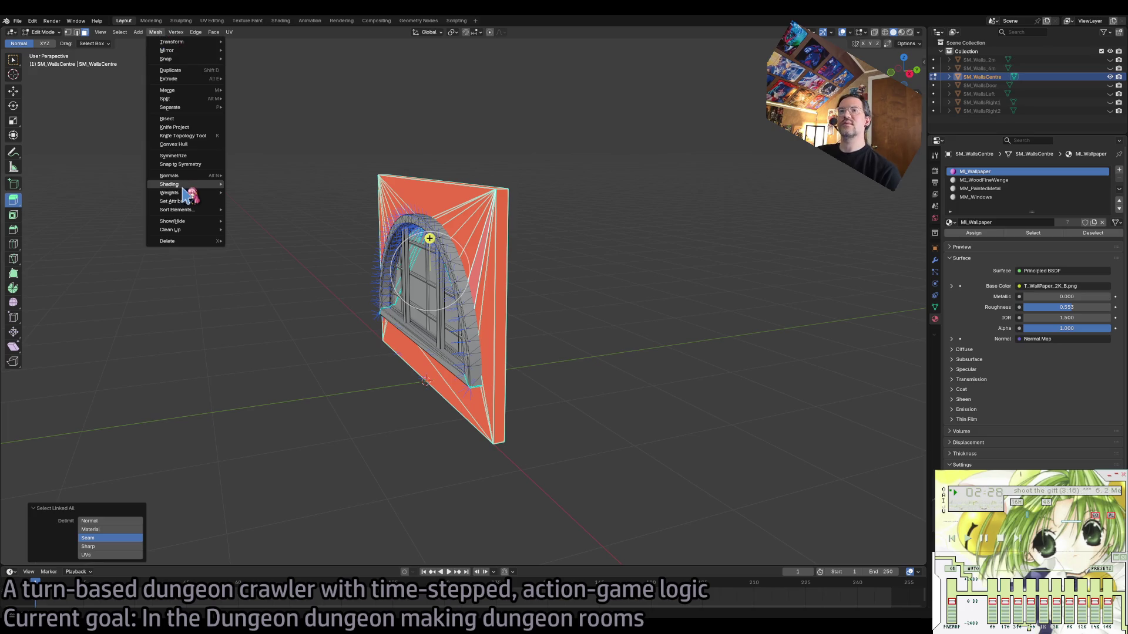
{"action": "left_click", "coordinate": [265, 186]}
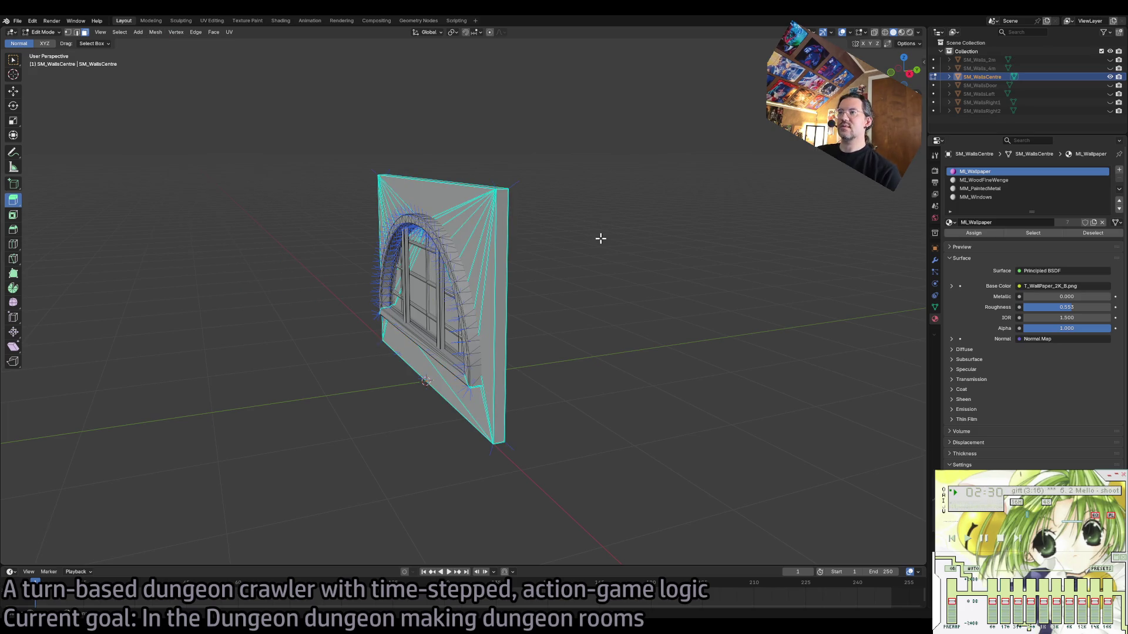
Hide SM_WallsCentre, show SM_Walls_4m, and leave Edit Mode.
{"action": "left_click", "coordinate": [1110, 76]}
{"action": "left_click", "coordinate": [1109, 68]}
{"action": "key", "text": "Tab"}
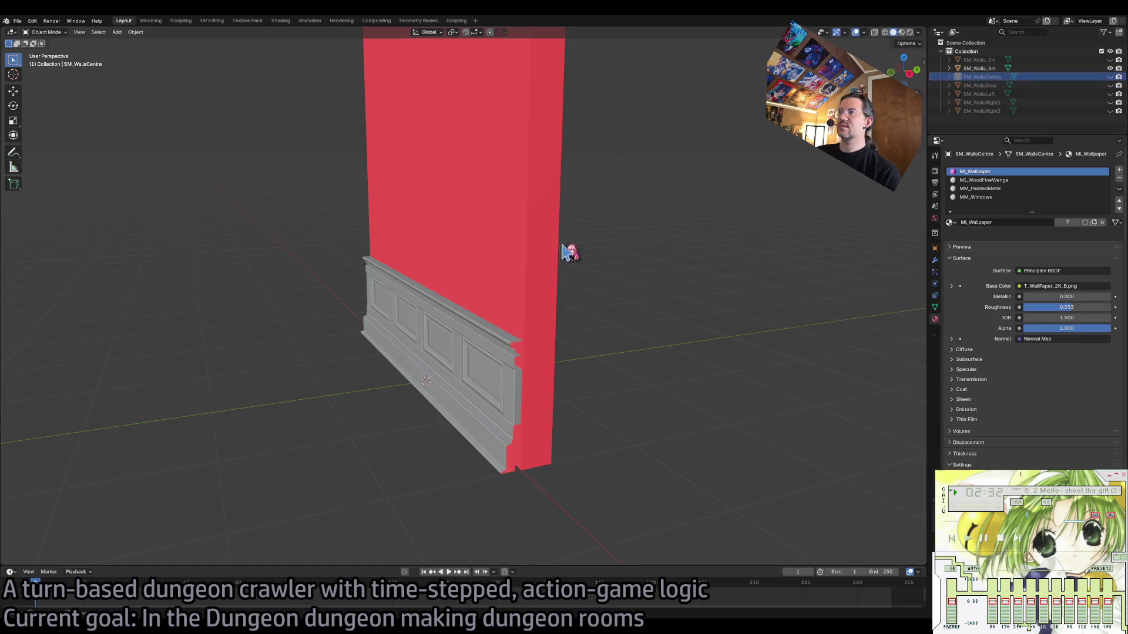
Flip the normals of the whole SM_Walls_4m mesh in Edit Mode.
{"action": "left_click", "coordinate": [559, 252]}
{"action": "key", "text": "Tab"}
{"action": "left_click", "coordinate": [516, 213]}
{"action": "key", "text": "ctrl+l"}
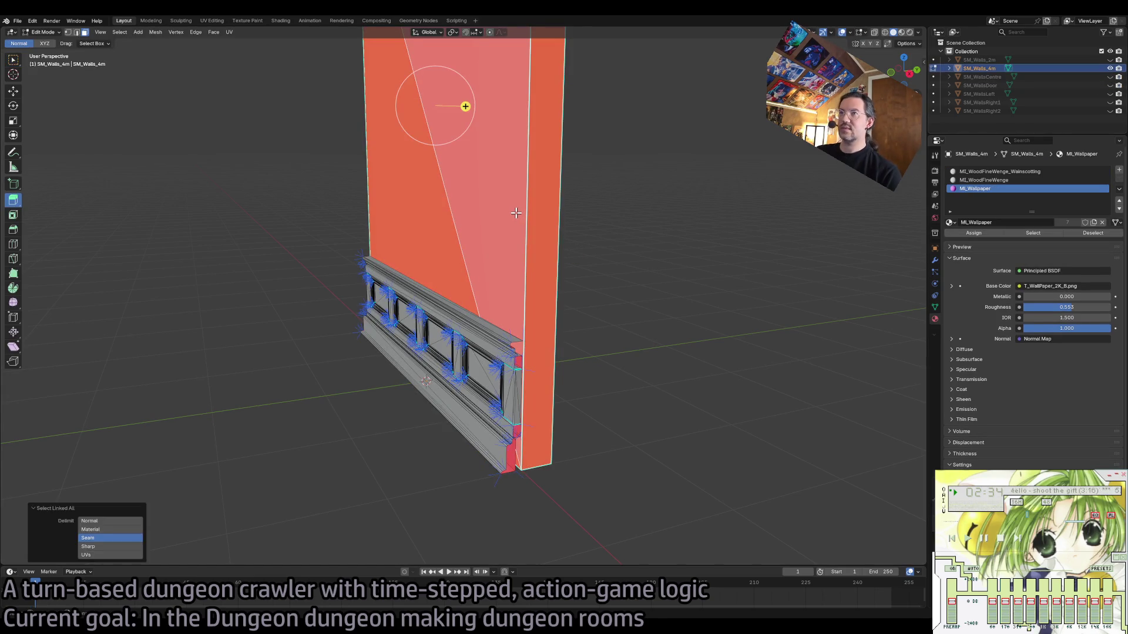
{"action": "left_click", "coordinate": [156, 32]}
{"action": "mouse_move", "coordinate": [171, 175]}
{"action": "left_click", "coordinate": [290, 177]}
{"action": "scroll", "coordinate": [613, 261], "scroll_direction": "up", "scroll_amount": 5}
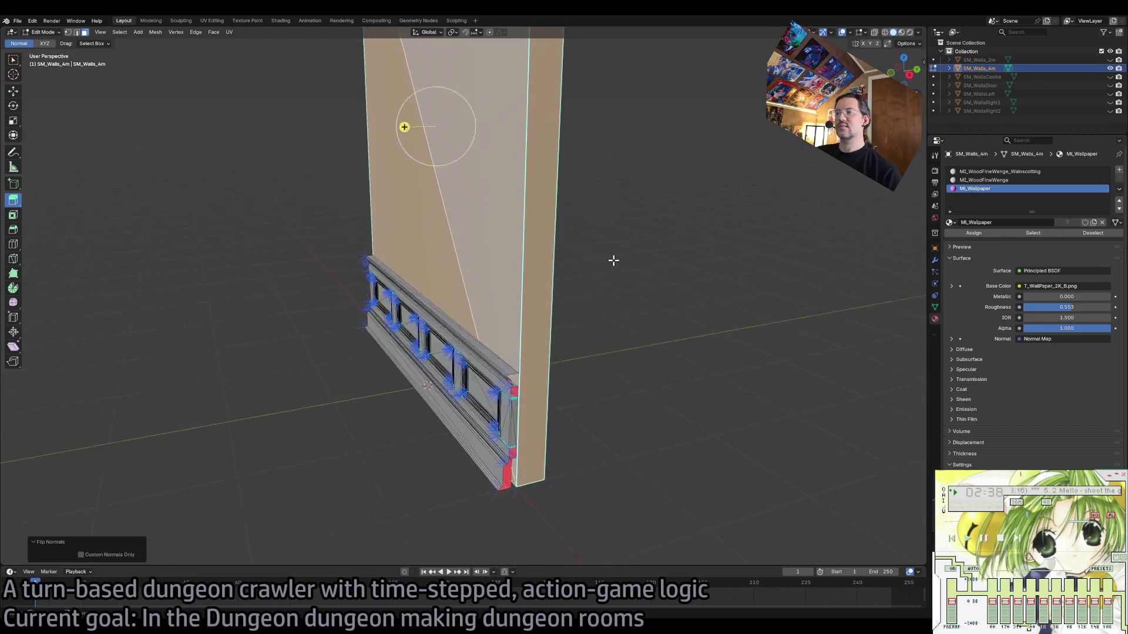
{"action": "mouse_move", "coordinate": [526, 288]}
{"action": "left_mouse_down"}
{"action": "mouse_move", "coordinate": [378, 385]}
{"action": "mouse_move", "coordinate": [400, 384]}
{"action": "left_mouse_up"}
{"action": "key", "text": "Tab"}
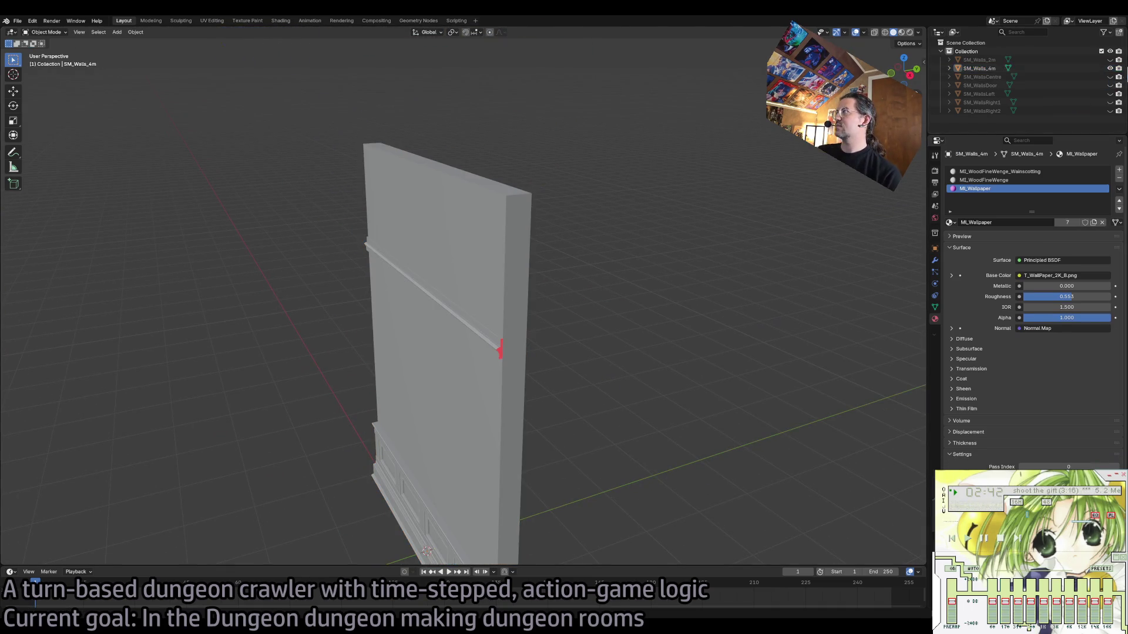
Hide SM_Walls_4m, show SM_Walls_2m, and flip all of SM_Walls_2m's normals.
{"action": "left_click", "coordinate": [1110, 69]}
{"action": "left_click", "coordinate": [1111, 60]}
{"action": "left_click", "coordinate": [430, 273]}
{"action": "key", "text": "Tab"}
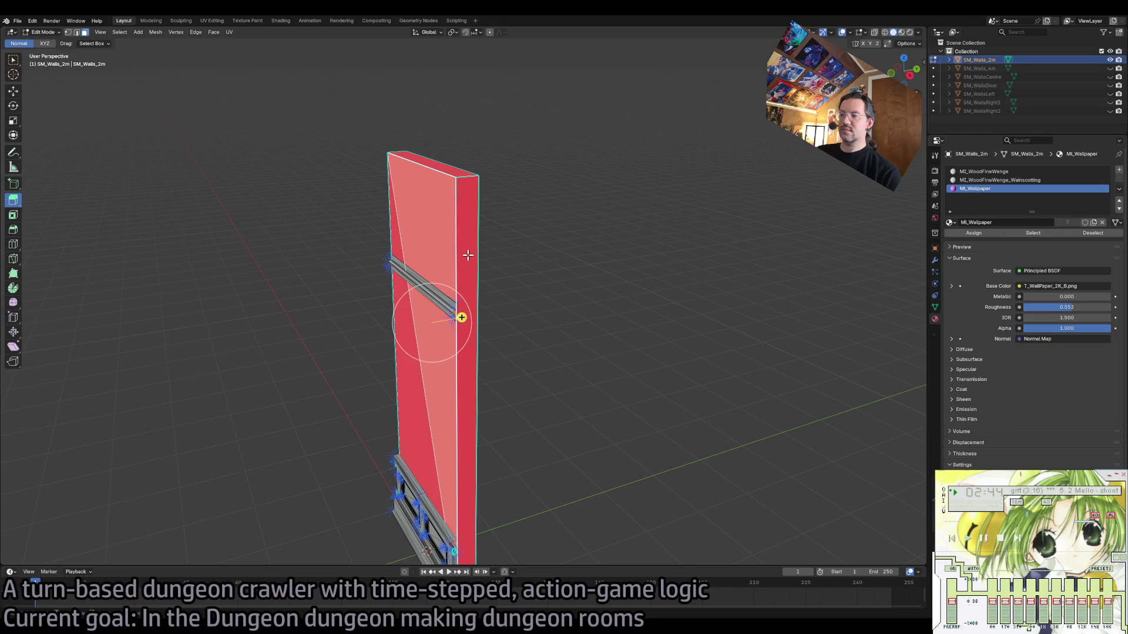
{"action": "key", "text": "ctrl+l"}
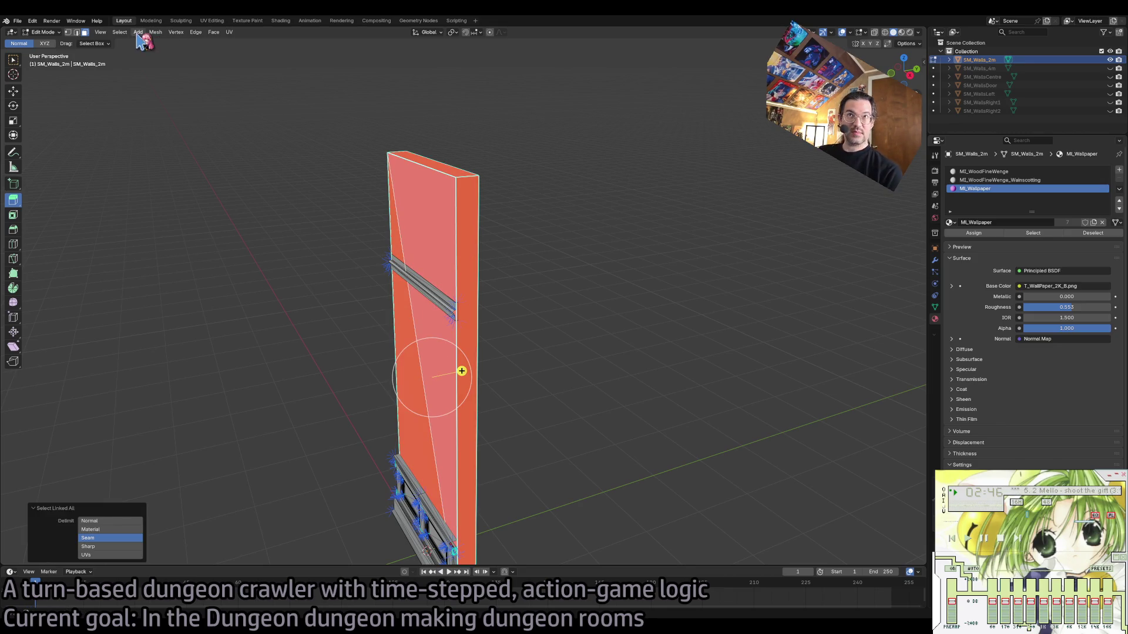
{"action": "left_click", "coordinate": [155, 32]}
{"action": "mouse_move", "coordinate": [188, 177]}
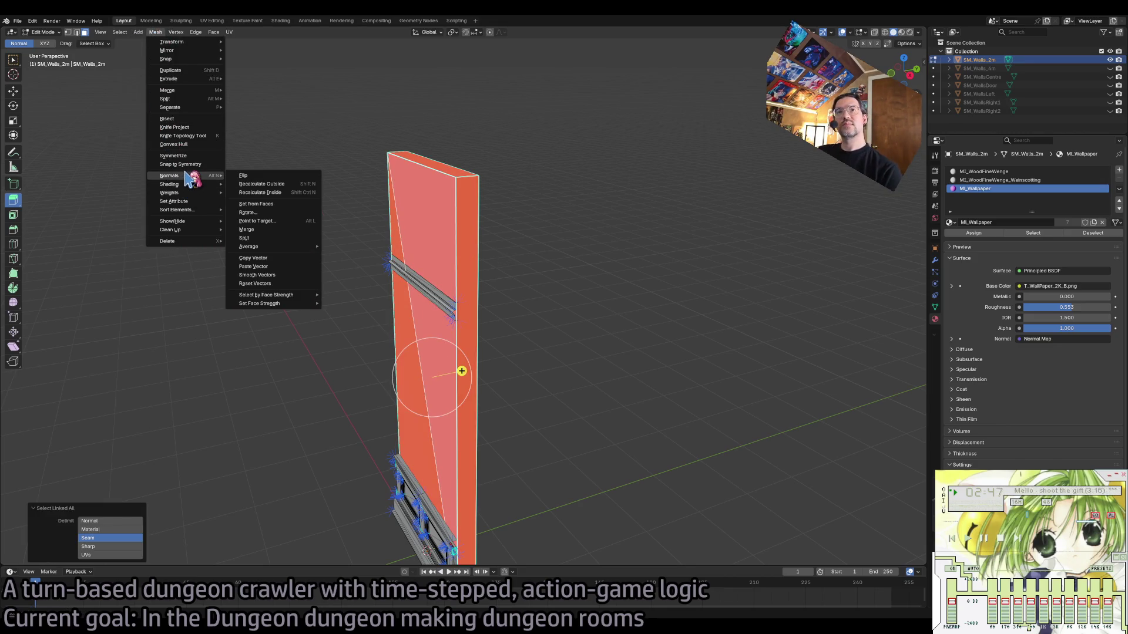
{"action": "left_click", "coordinate": [243, 176]}
{"action": "key", "text": "Tab"}
Reselect SM_Walls_2m alone and head to File > Export for FBX.
{"action": "left_click", "coordinate": [512, 261]}
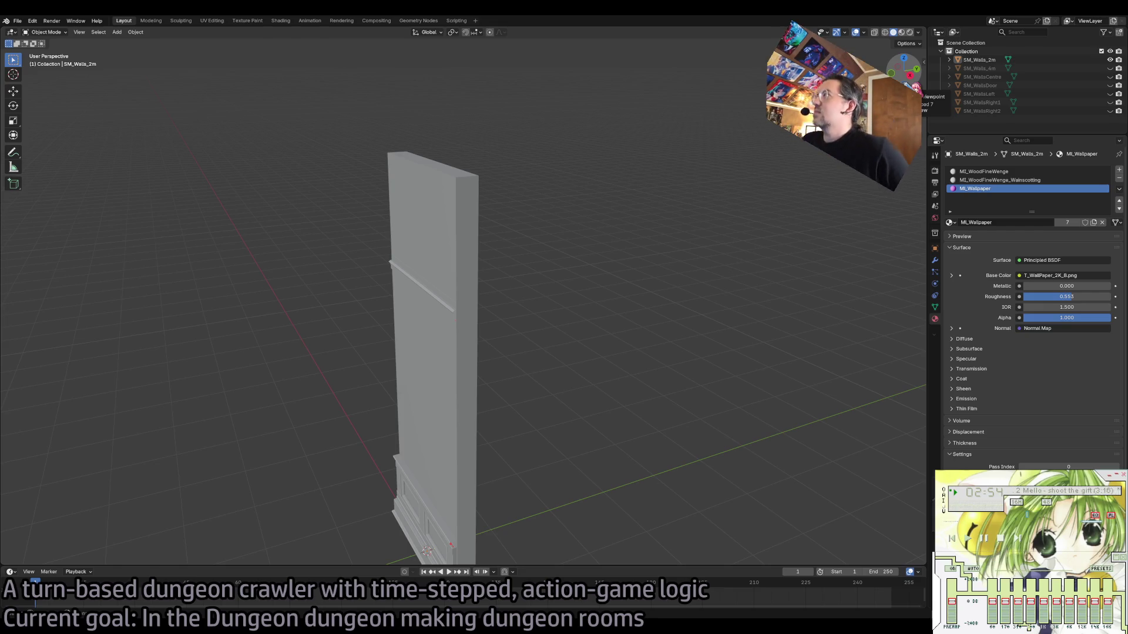
{"action": "left_click", "coordinate": [418, 245]}
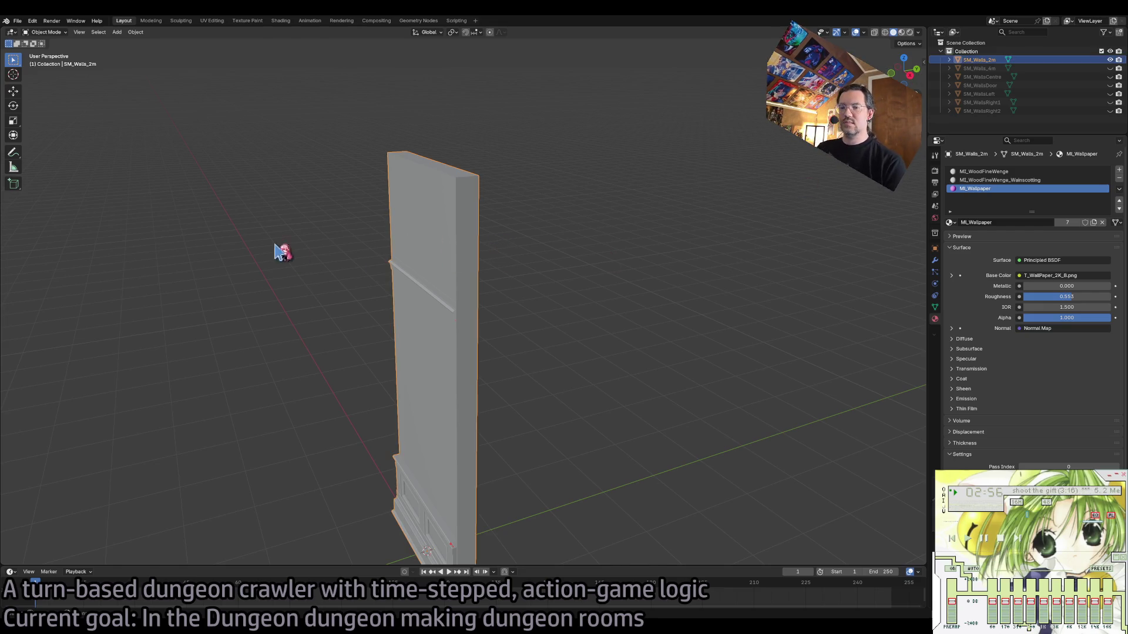
{"action": "left_click", "coordinate": [18, 21]}
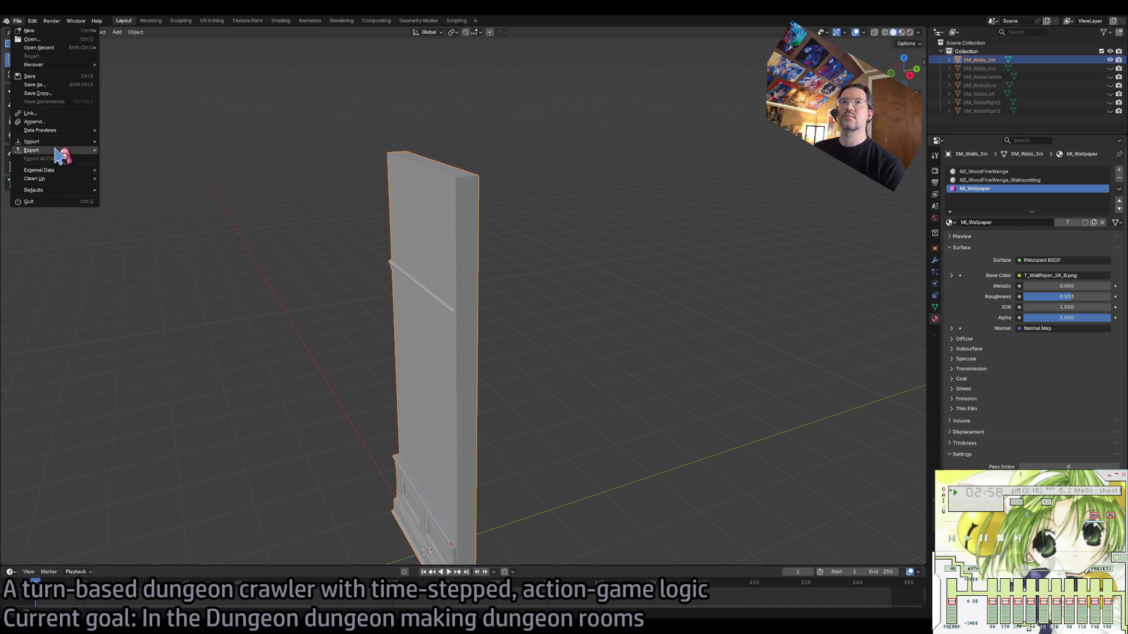
{"action": "mouse_move", "coordinate": [57, 151]}
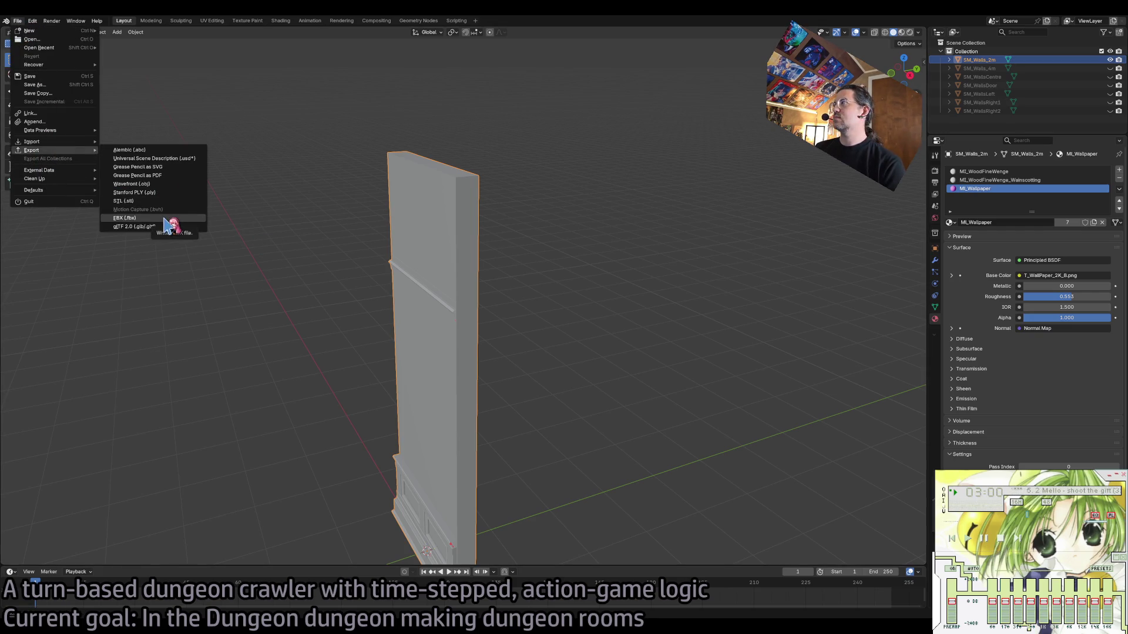
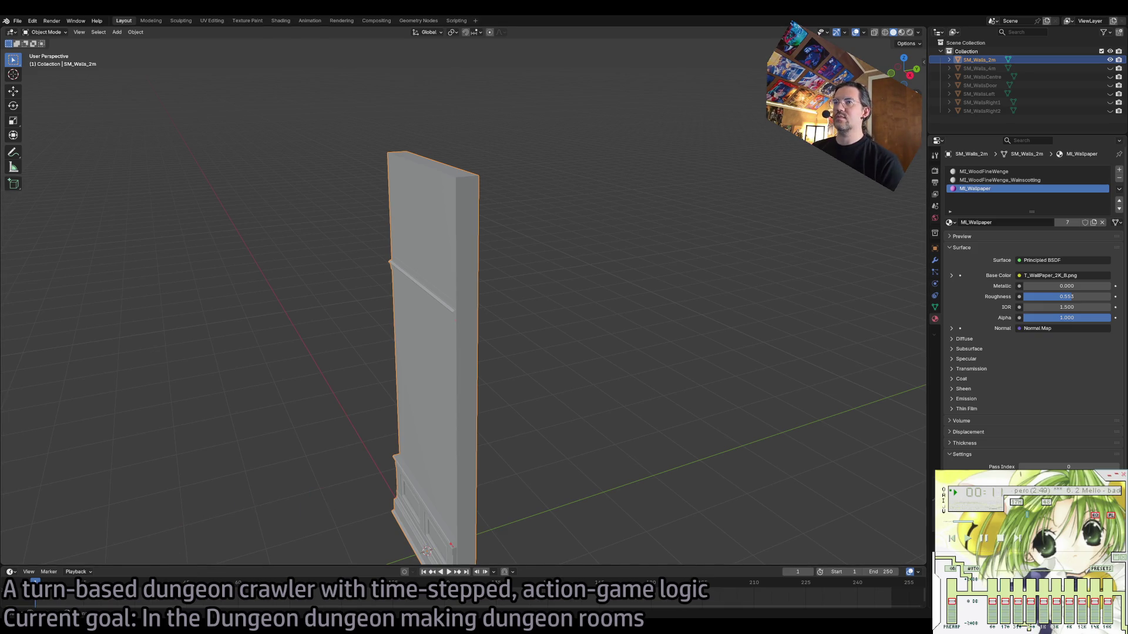
Export the SM_Walls_2m and SM_Walls_4m wall pieces from Blender, one at a time.
{"action": "left_click", "coordinate": [249, 220]}
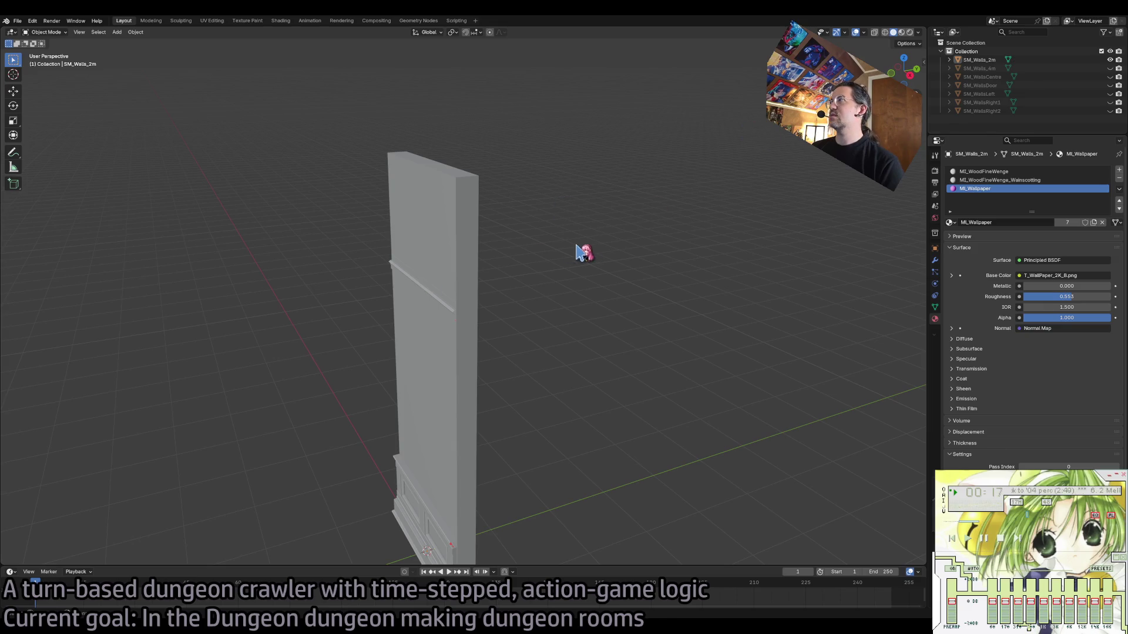
{"action": "left_click", "coordinate": [437, 249]}
{"action": "left_click", "coordinate": [24, 24]}
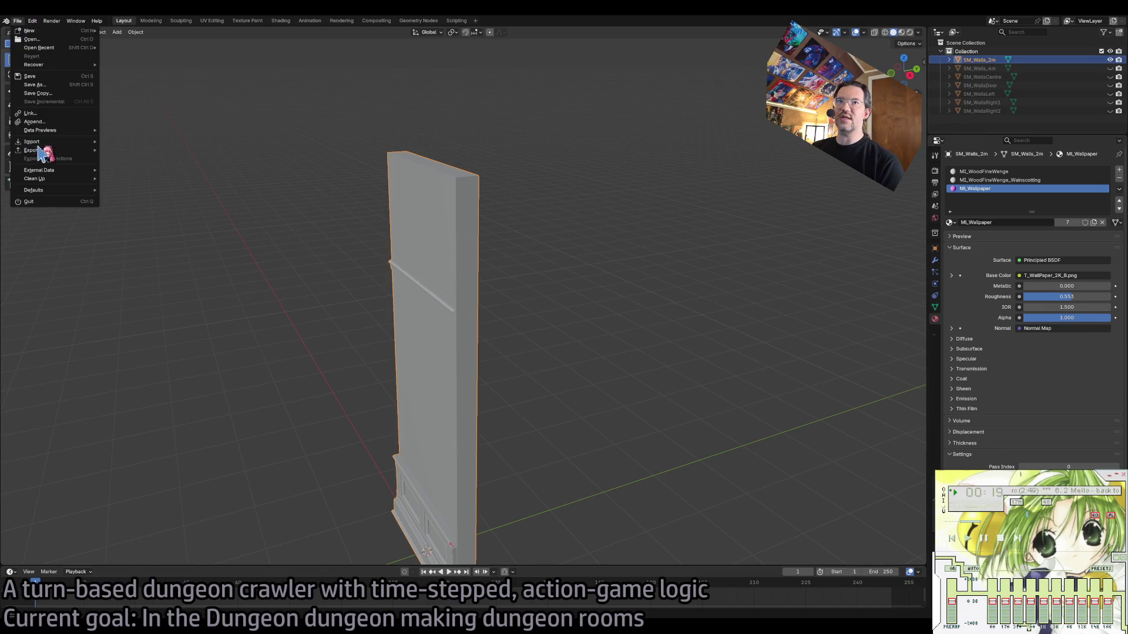
{"action": "left_click", "coordinate": [146, 225]}
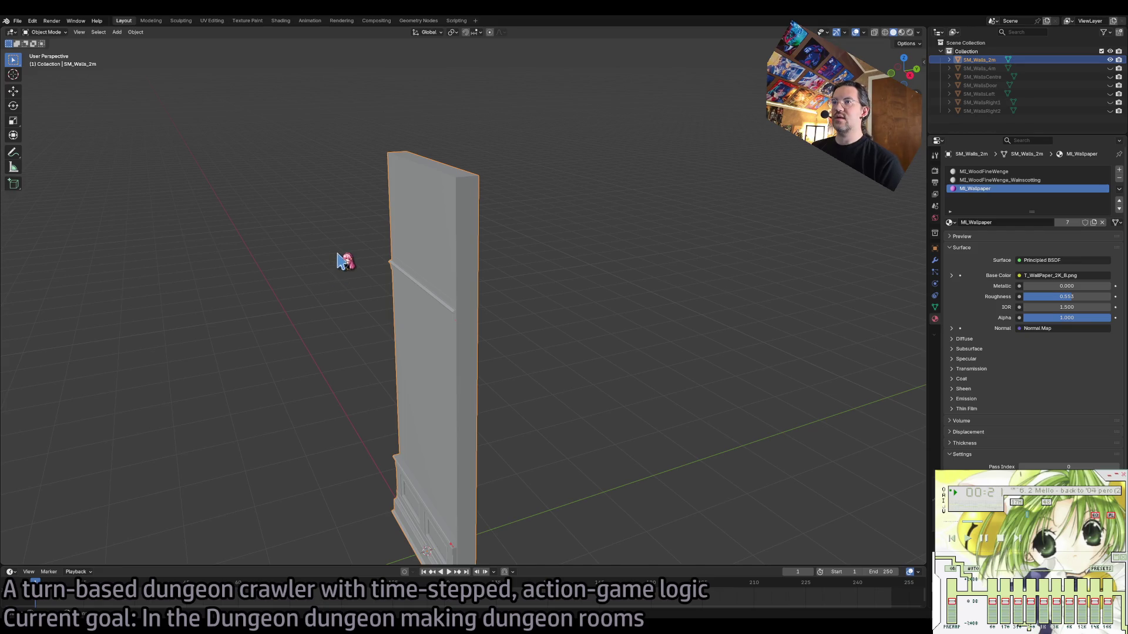
{"action": "left_click", "coordinate": [1110, 69], "text": "ctrl"}
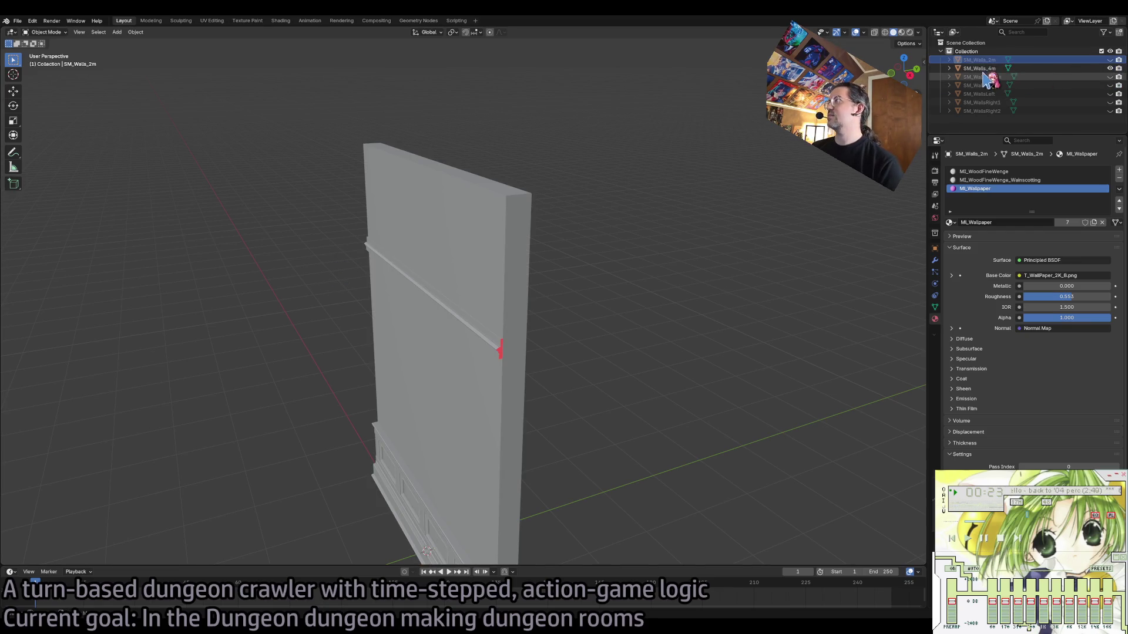
{"action": "left_click", "coordinate": [454, 269]}
{"action": "left_click", "coordinate": [18, 20]}
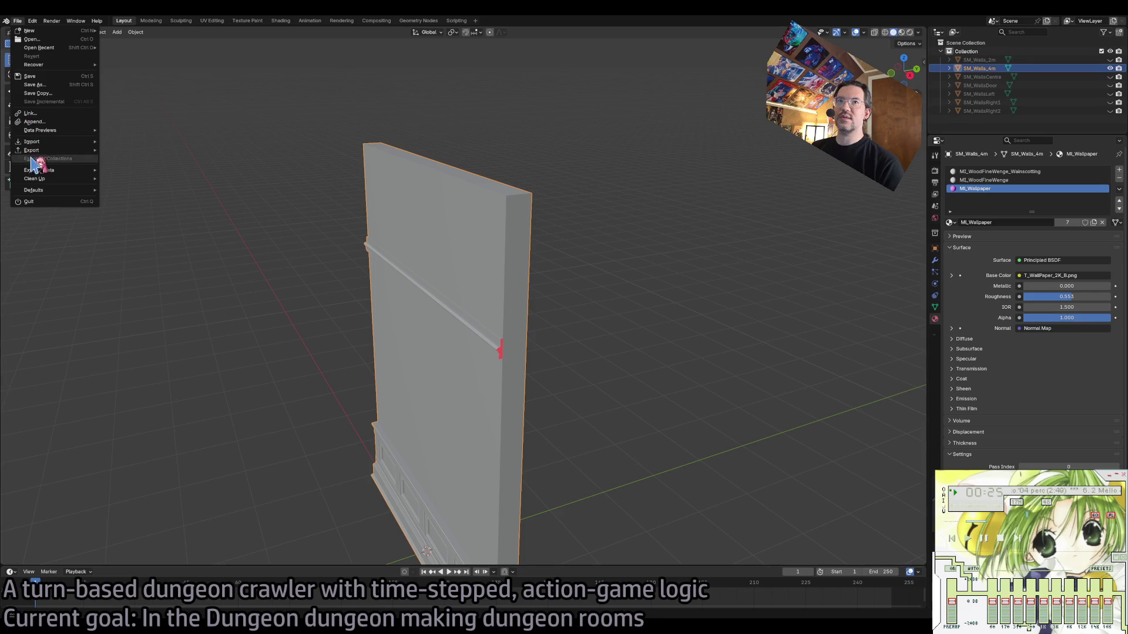
{"action": "mouse_move", "coordinate": [42, 154]}
{"action": "left_click", "coordinate": [151, 226]}
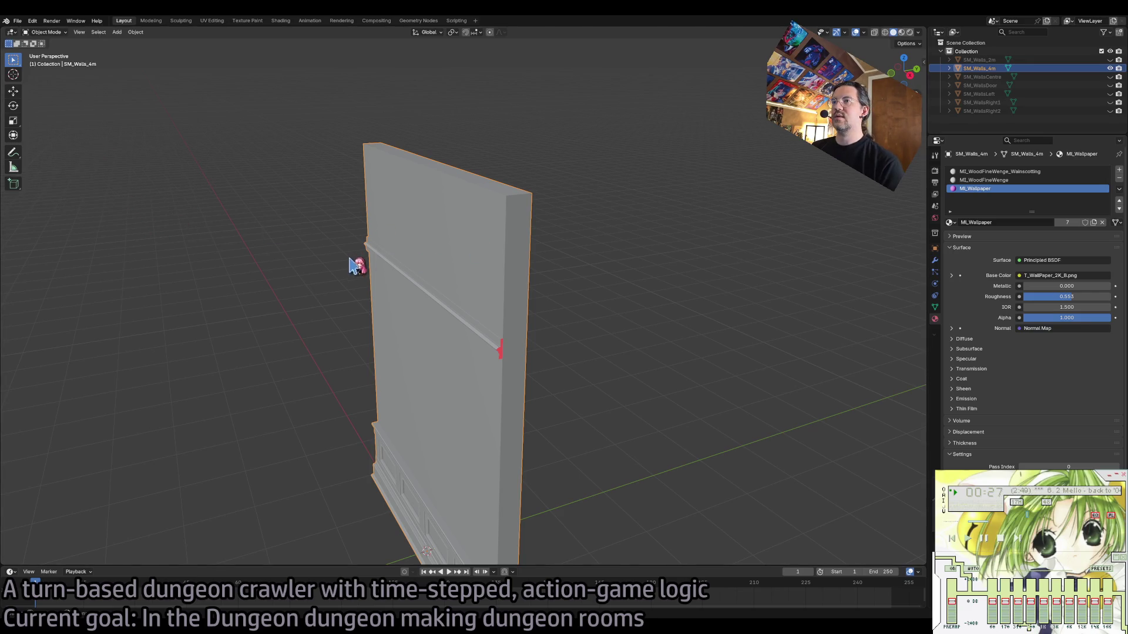
Show the arched SM_WallsCentre wall alone and export it.
{"action": "left_click", "coordinate": [1109, 76], "text": "ctrl"}
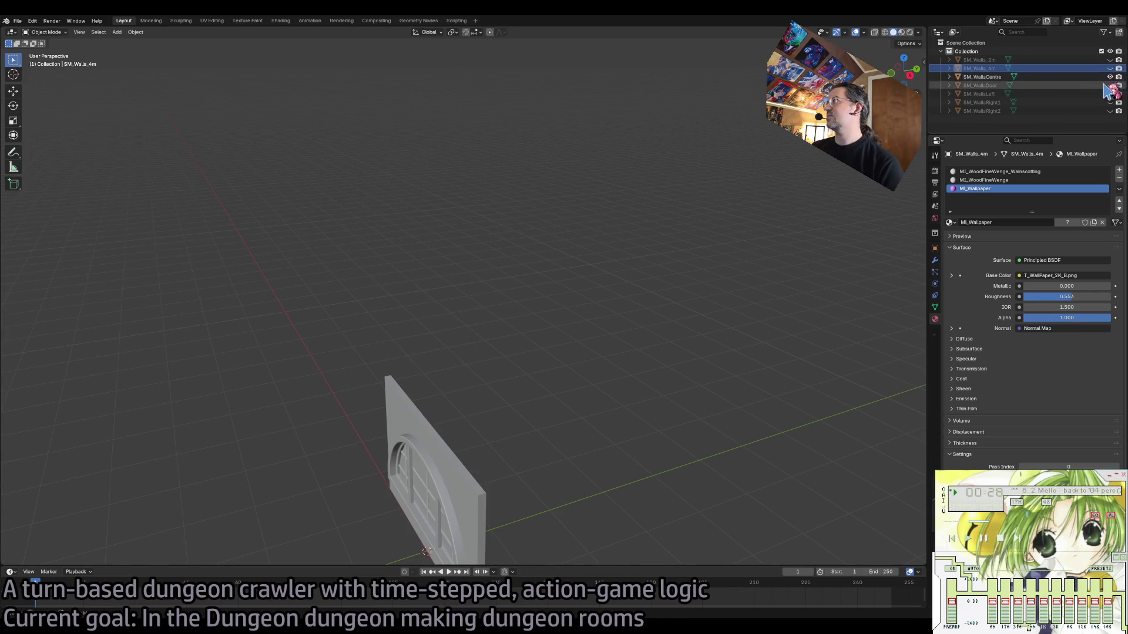
{"action": "left_click", "coordinate": [444, 479]}
{"action": "left_click", "coordinate": [17, 20]}
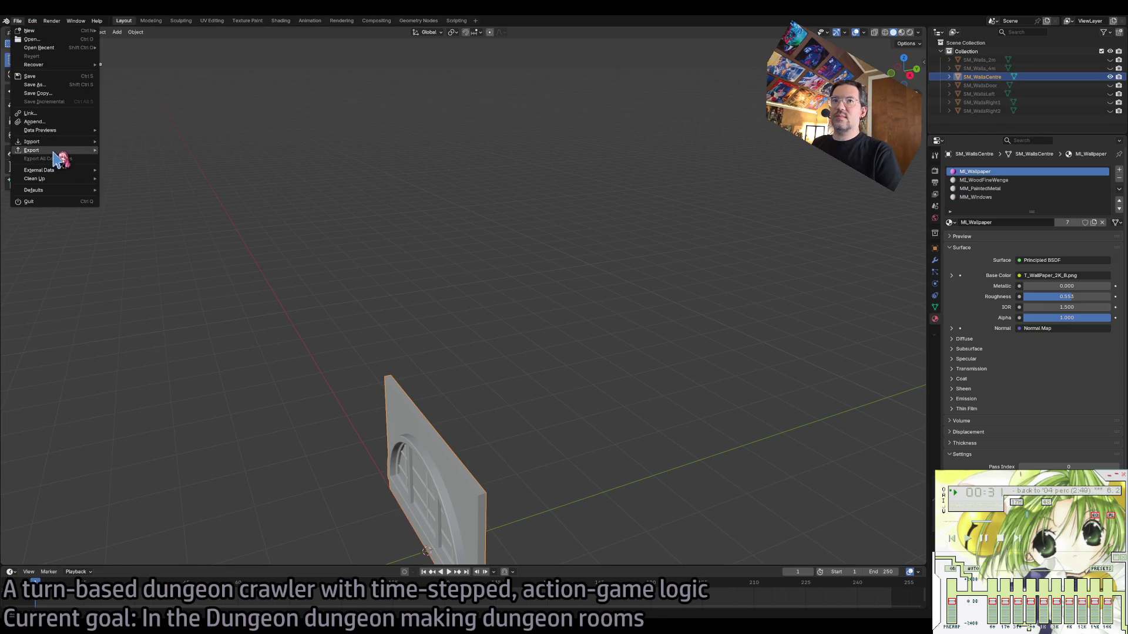
{"action": "mouse_move", "coordinate": [56, 150]}
{"action": "left_click", "coordinate": [147, 225]}
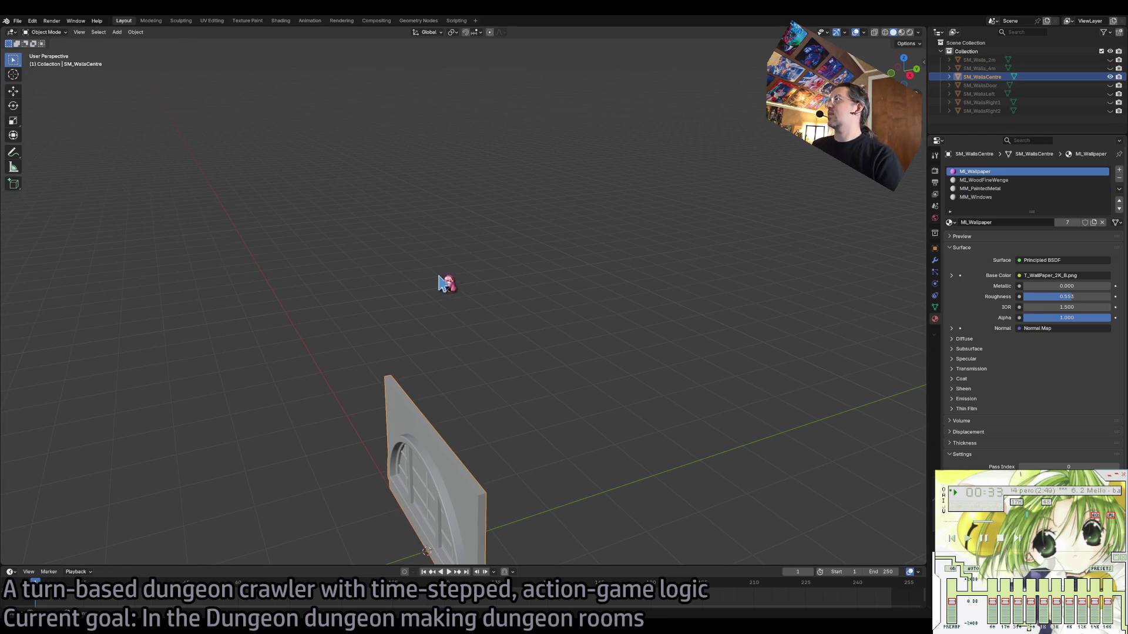
Export SM_WallsDoor and then SM_WallsLeft, each shown on its own.
{"action": "left_click", "coordinate": [1110, 85], "text": "ctrl"}
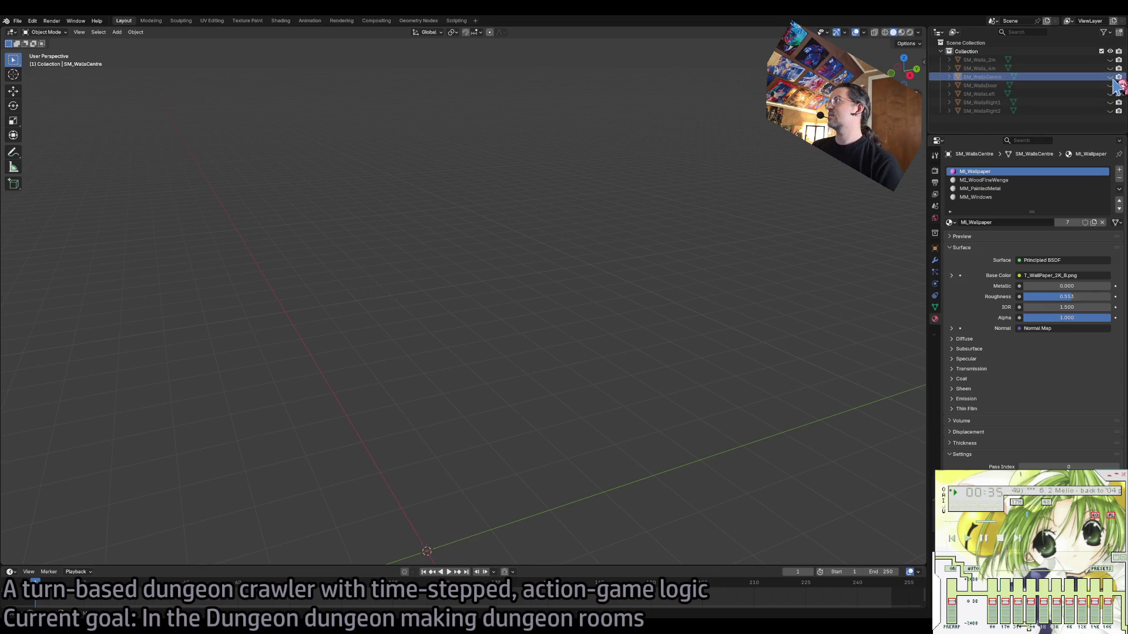
{"action": "left_click", "coordinate": [470, 256]}
{"action": "left_click", "coordinate": [18, 20]}
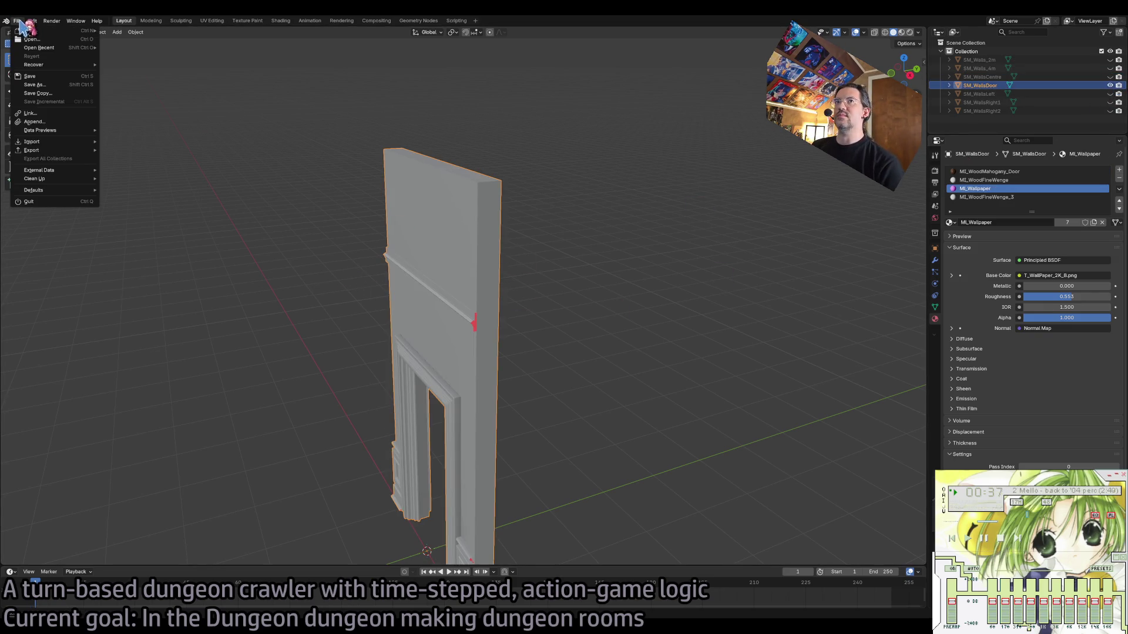
{"action": "mouse_move", "coordinate": [42, 152]}
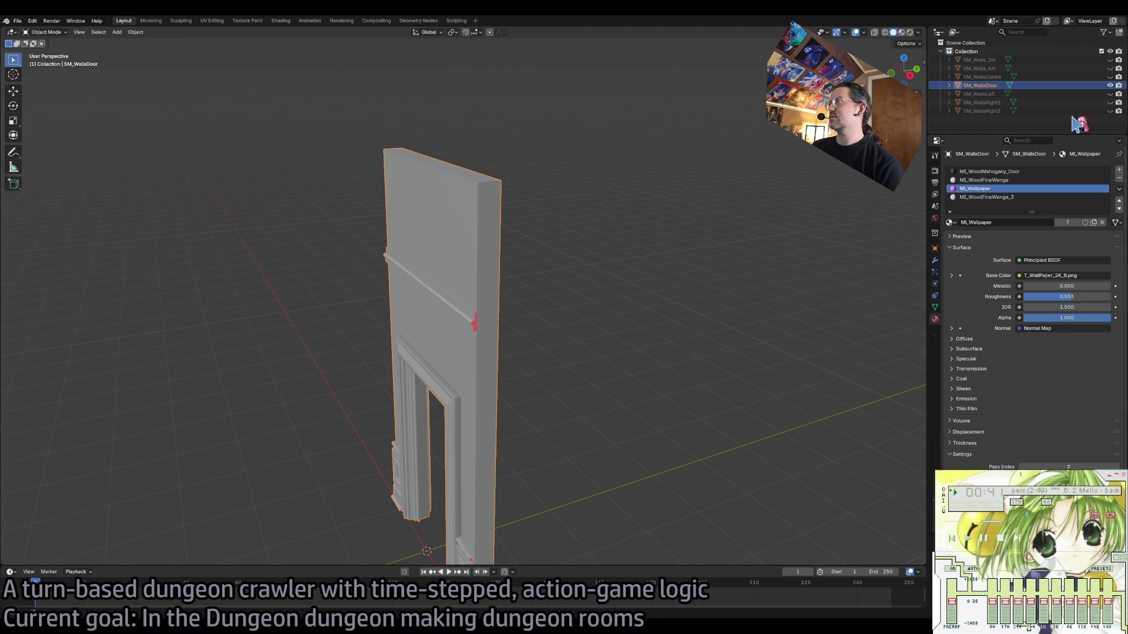
{"action": "left_click", "coordinate": [1110, 93], "text": "ctrl"}
{"action": "left_click", "coordinate": [506, 264]}
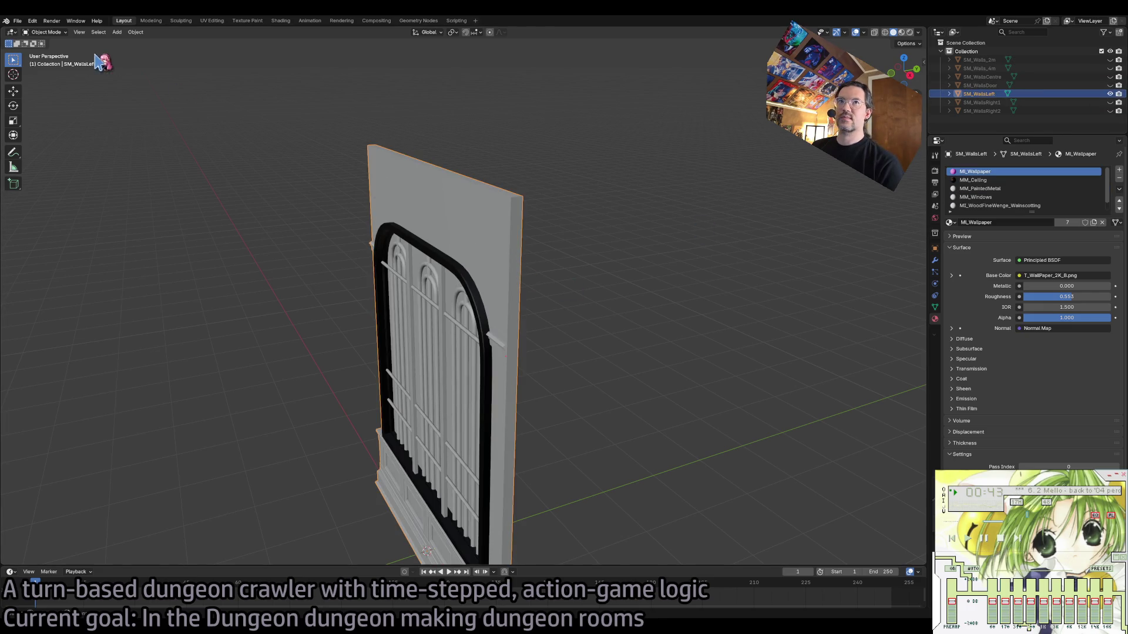
{"action": "left_click", "coordinate": [17, 20]}
{"action": "mouse_move", "coordinate": [42, 150]}
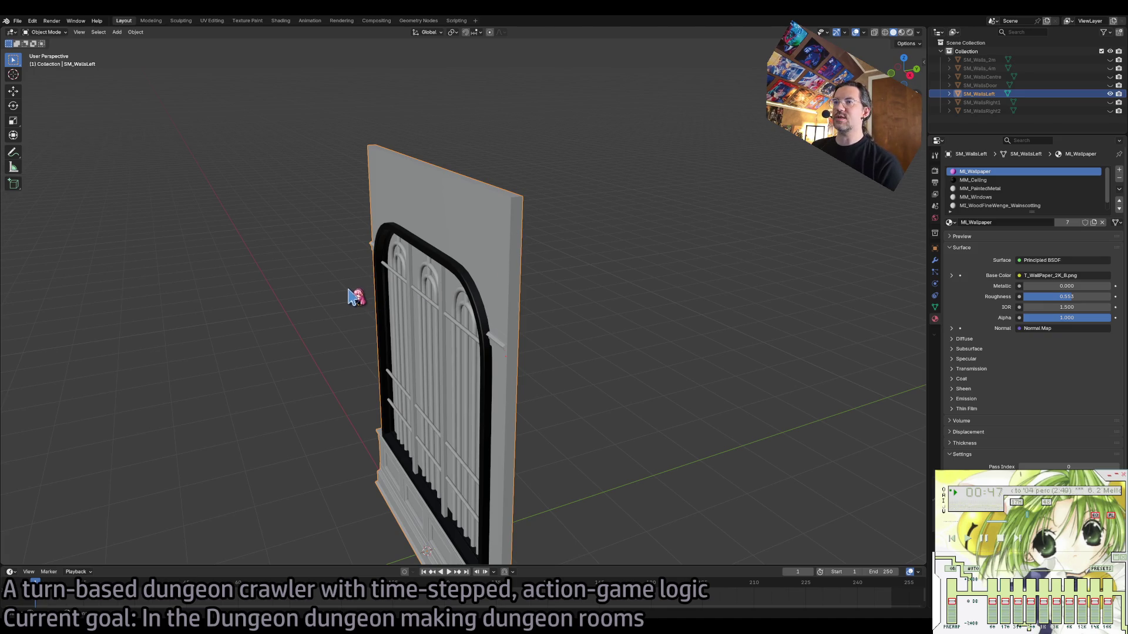
Export SM_WallsRight1 and SM_WallsRight2, leaving SM_WallsRight2 visible and deselected.
{"action": "left_click", "coordinate": [1110, 102], "text": "ctrl"}
{"action": "left_click", "coordinate": [397, 176]}
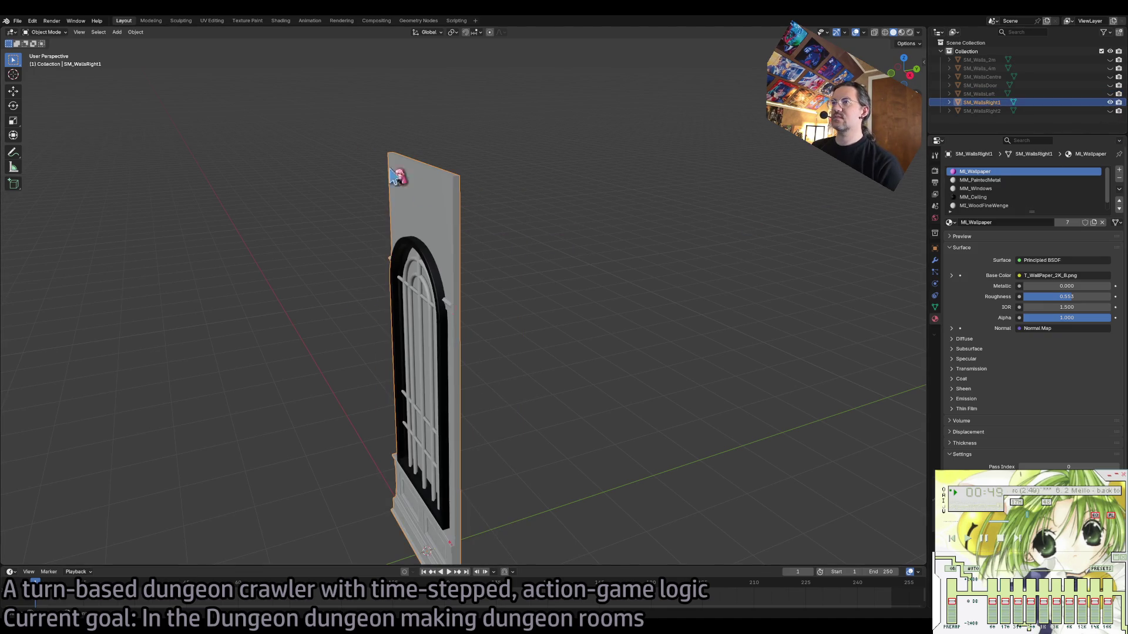
{"action": "left_click", "coordinate": [18, 21]}
{"action": "mouse_move", "coordinate": [41, 151]}
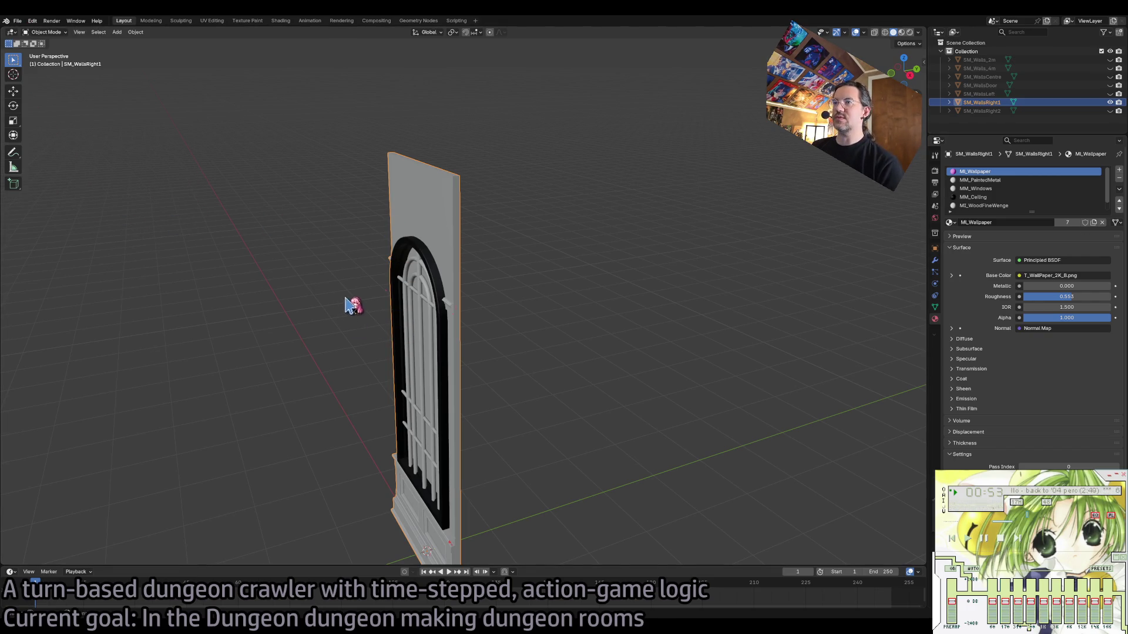
{"action": "left_click", "coordinate": [1110, 110], "text": "ctrl"}
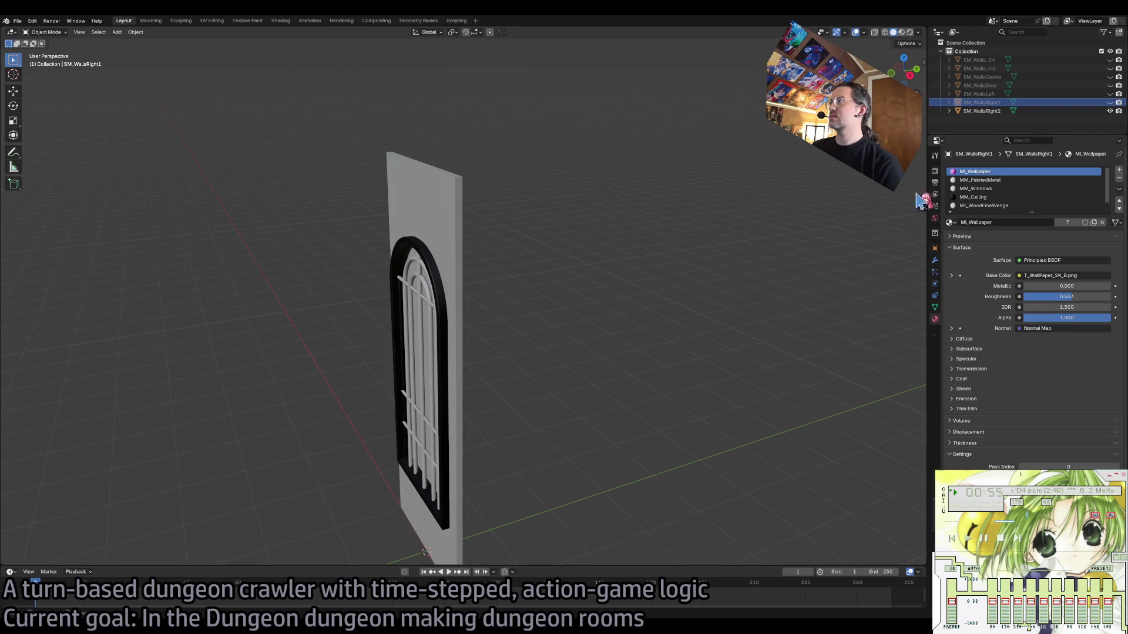
{"action": "left_click", "coordinate": [392, 219]}
{"action": "left_click", "coordinate": [17, 20]}
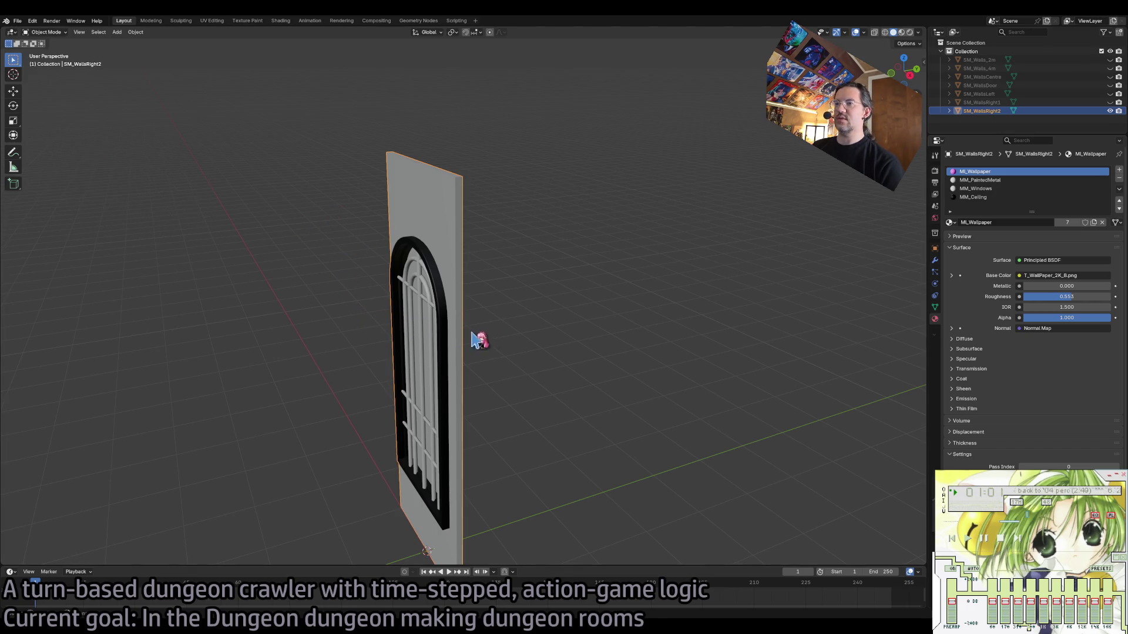
{"action": "left_click", "coordinate": [590, 413]}
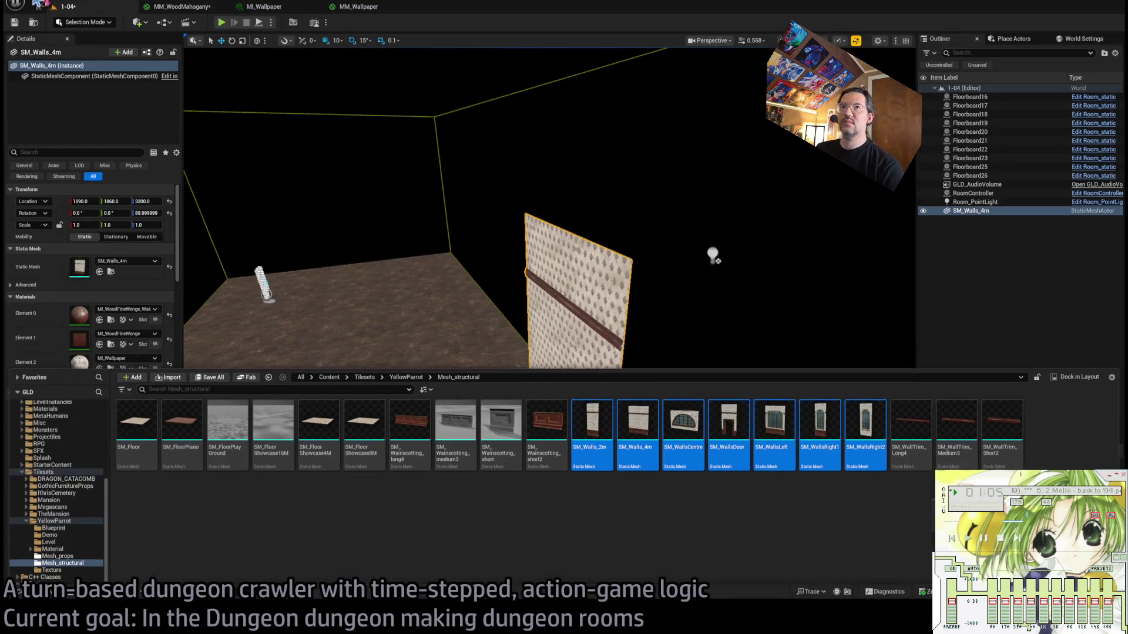
Rename SM_Walls_2m, SM_Walls_4m and SM_WallsCentre with a DEP suffix.
{"action": "left_click", "coordinate": [59, 596]}
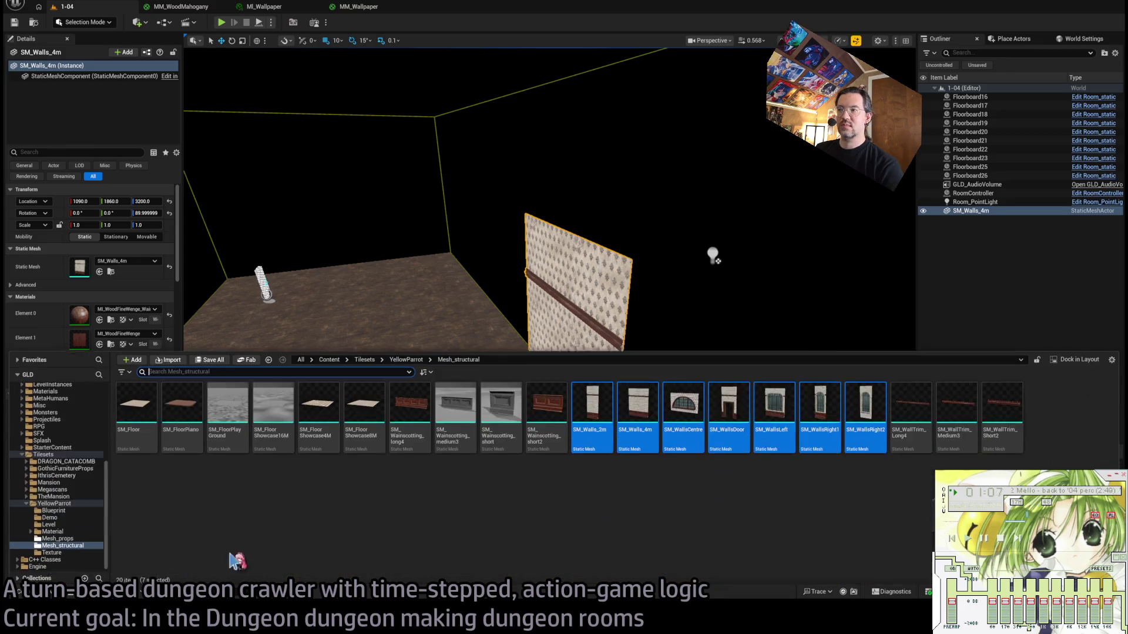
{"action": "left_click", "coordinate": [592, 411]}
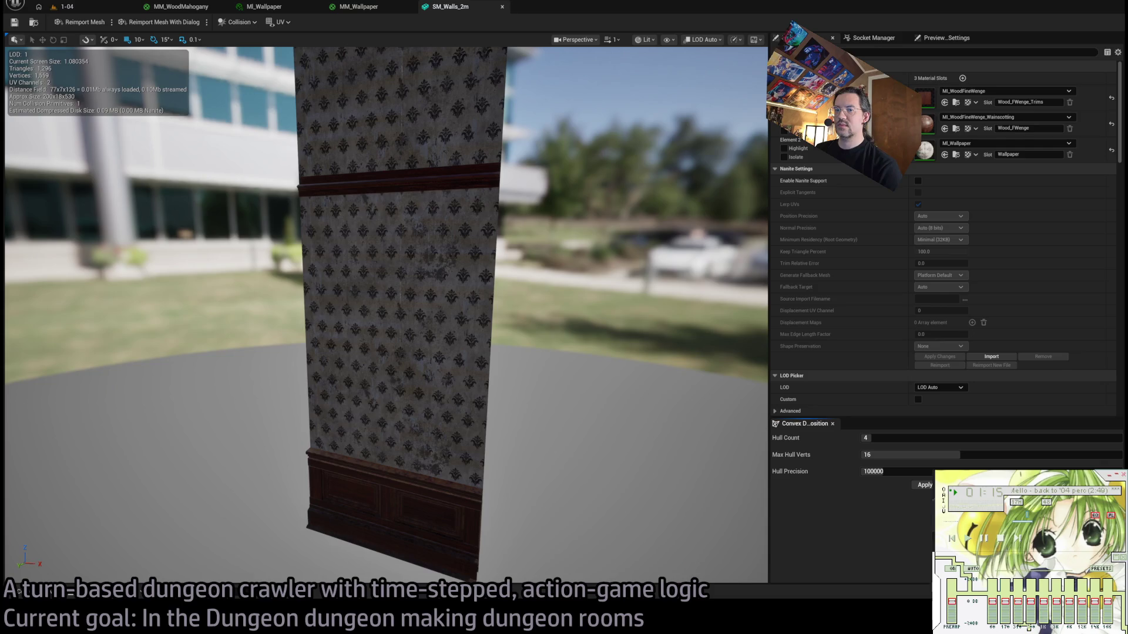
{"action": "left_click", "coordinate": [52, 595]}
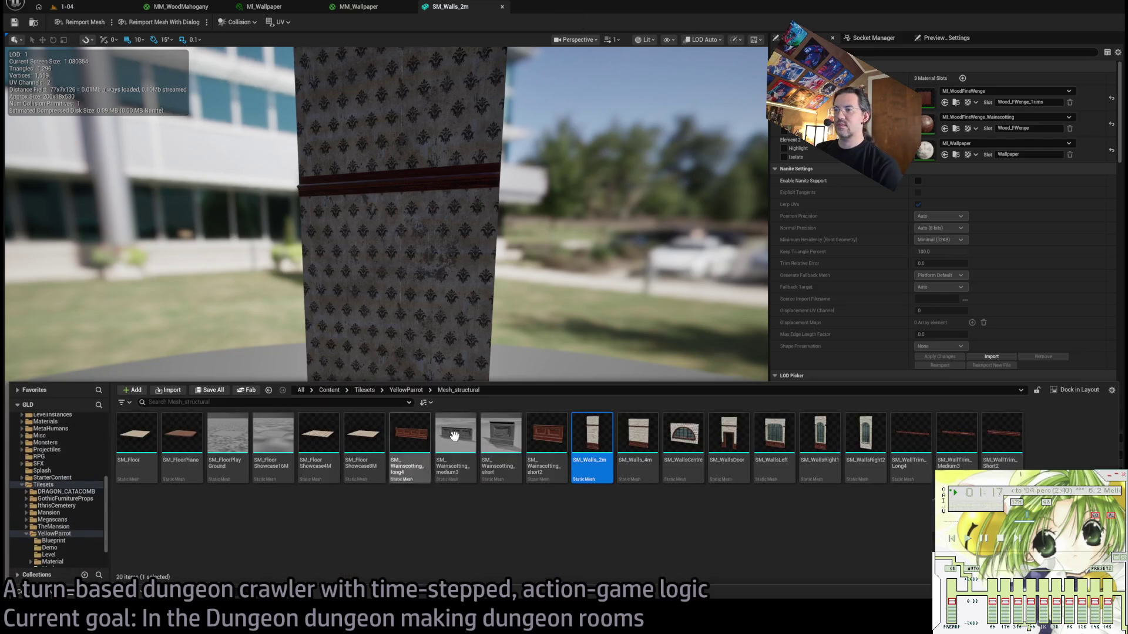
{"action": "key", "text": "F2"}
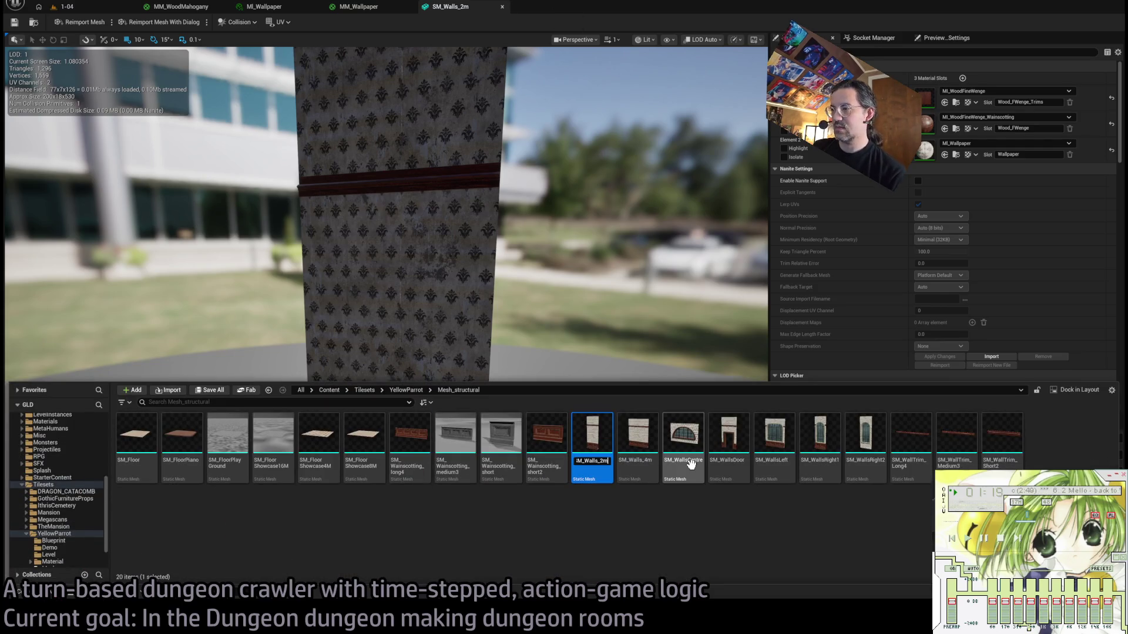
{"action": "key", "text": "Return"}
{"action": "left_click", "coordinate": [619, 446]}
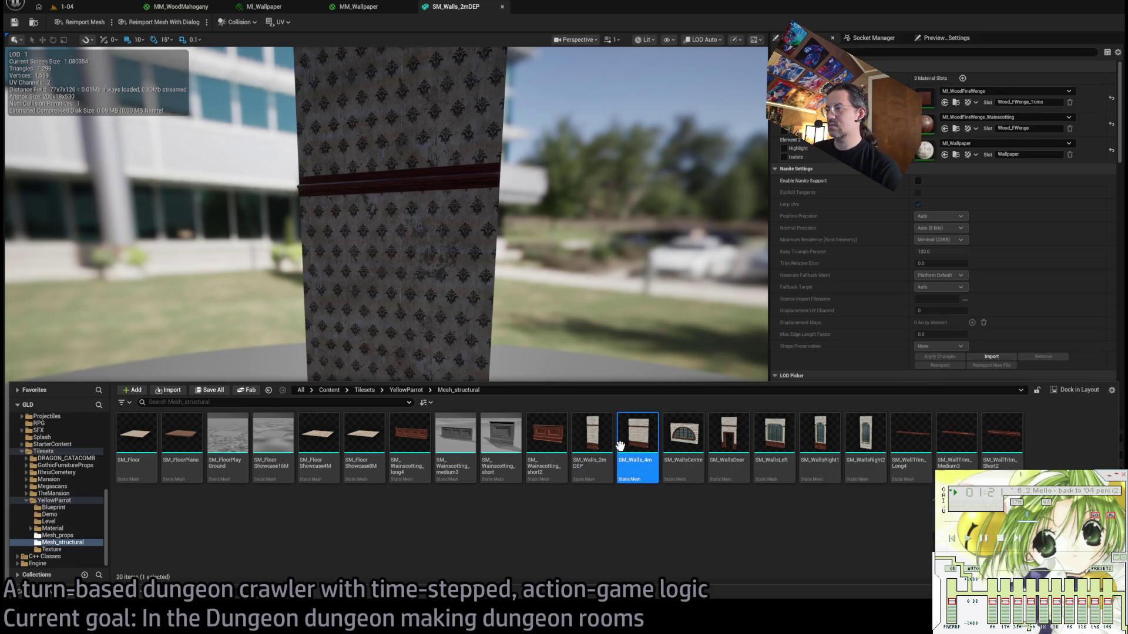
{"action": "key", "text": "F2"}
{"action": "key", "text": "Return"}
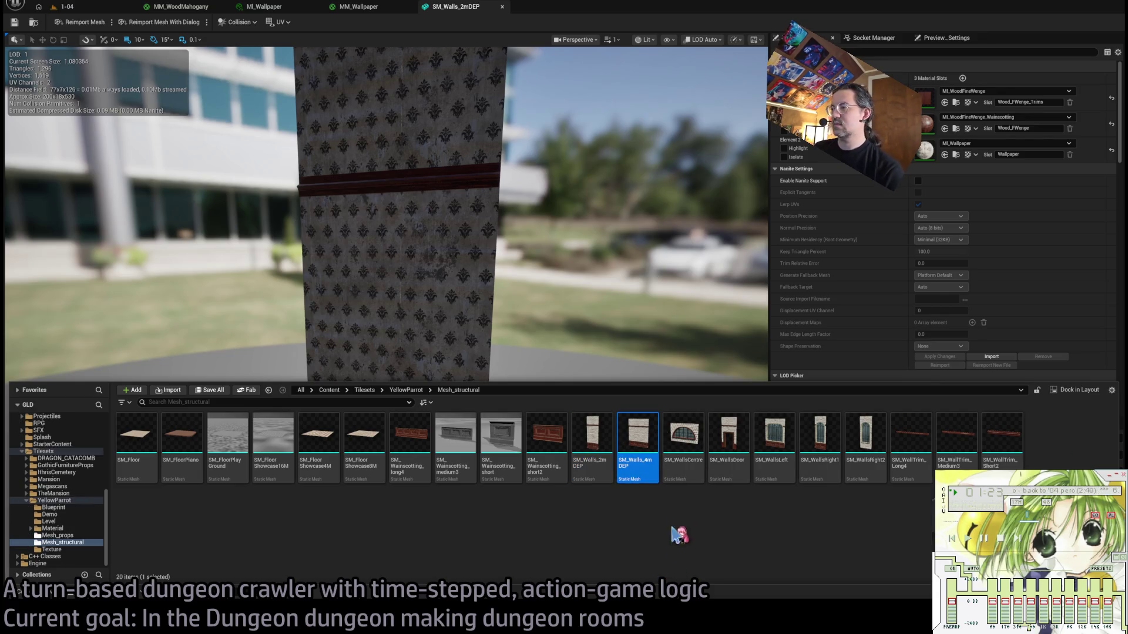
{"action": "key", "text": "Right"}
{"action": "key", "text": "F2"}
{"action": "key", "text": "Return"}
Add the DEP suffix to SM_WallsDoor, SM_WallsLeft, SM_WallsRight1 and SM_WallsRight2.
{"action": "key", "text": "Right"}
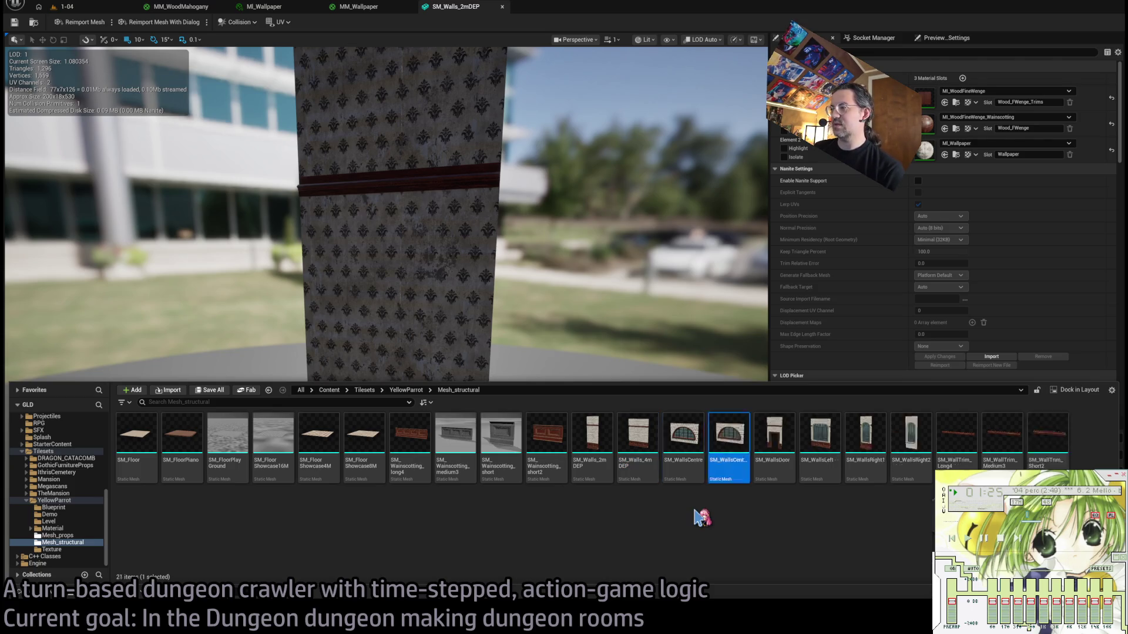
{"action": "key", "text": "F2"}
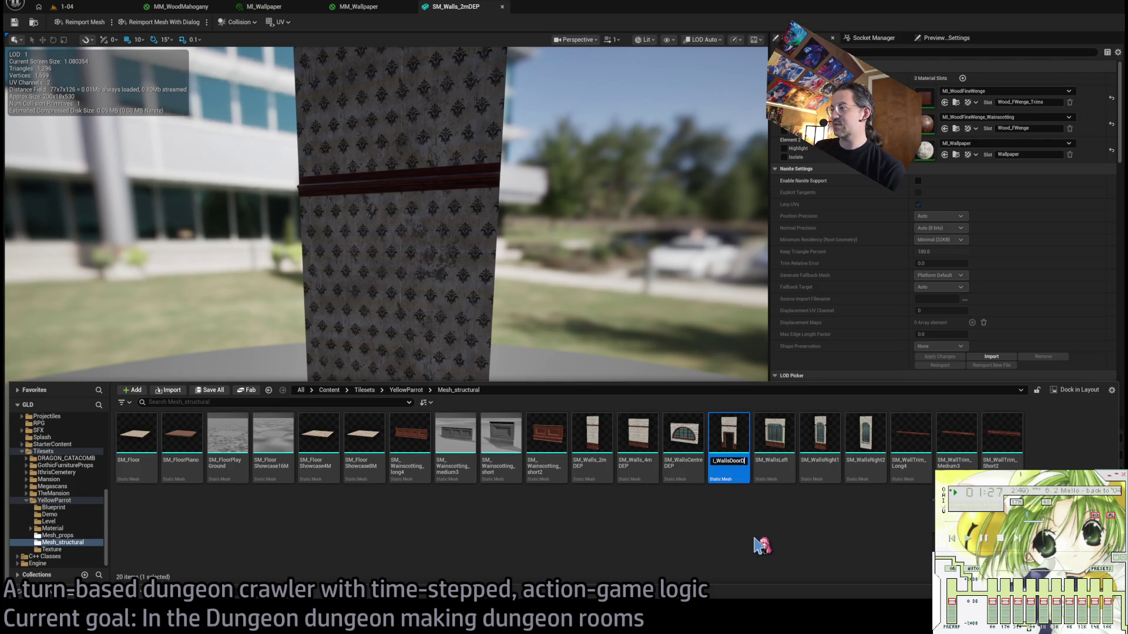
{"action": "key", "text": "Return"}
{"action": "key", "text": "Right"}
{"action": "key", "text": "F2"}
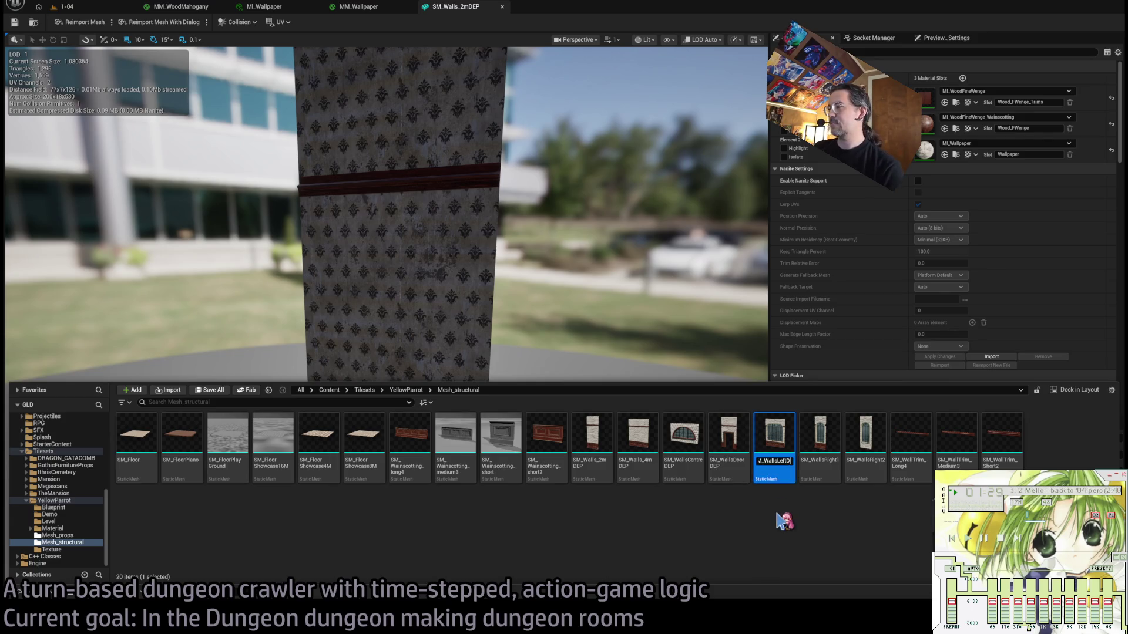
{"action": "key", "text": "Return"}
{"action": "key", "text": "Right"}
{"action": "key", "text": "F2"}
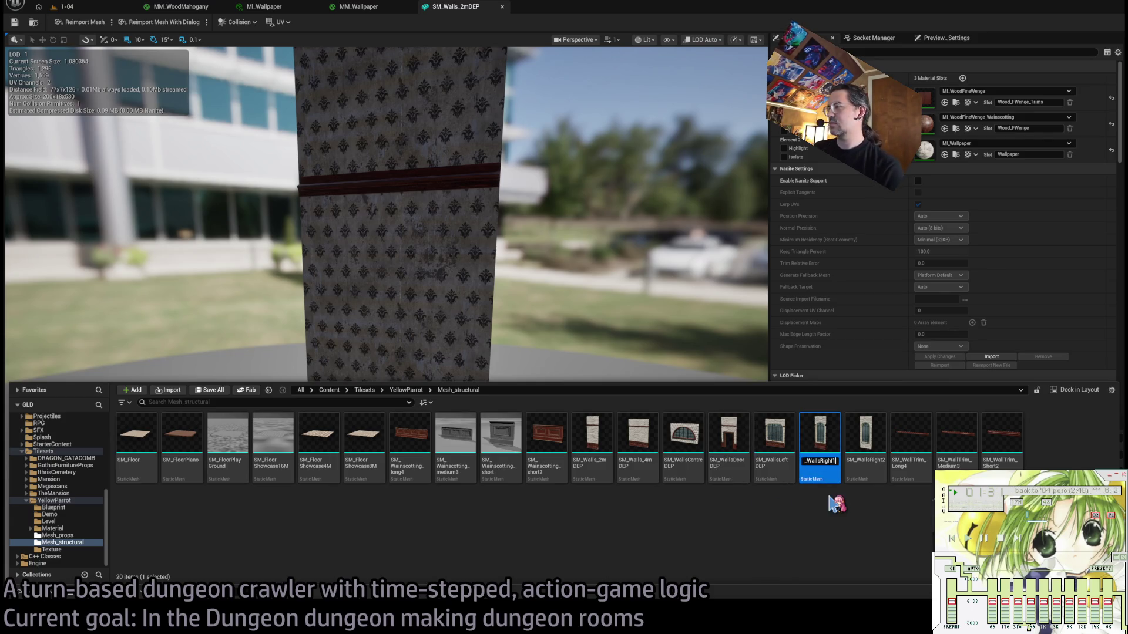
{"action": "key", "text": "Return"}
{"action": "key", "text": "Right"}
{"action": "key", "text": "Left"}
{"action": "key", "text": "Left"}
{"action": "key", "text": "F2"}
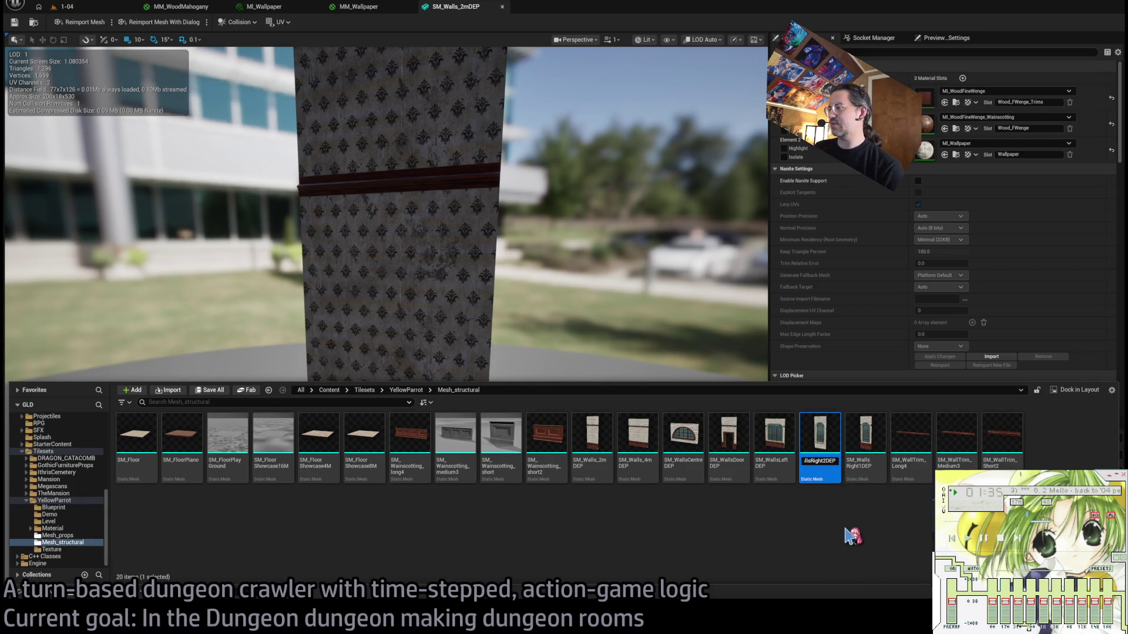
{"action": "key", "text": "Return"}
Duplicate SM_Walls_2mDEP and name the copy SM_Walls_2m.
{"action": "key", "text": "Left"}
{"action": "key", "text": "Left"}
{"action": "key", "text": "Left"}
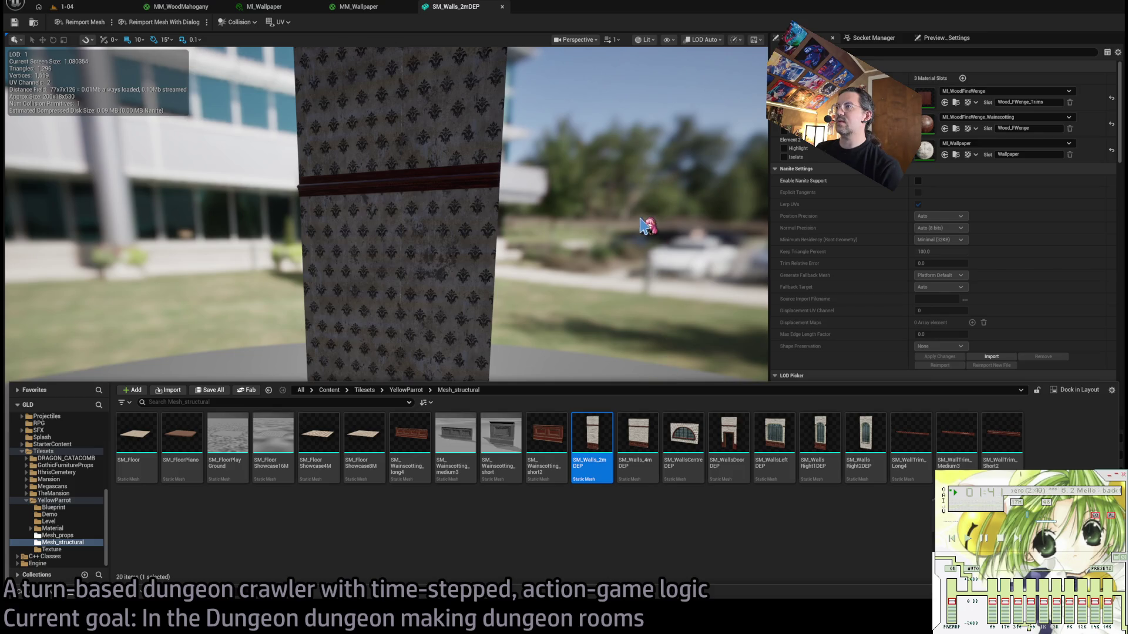
{"action": "key", "text": "ctrl+d"}
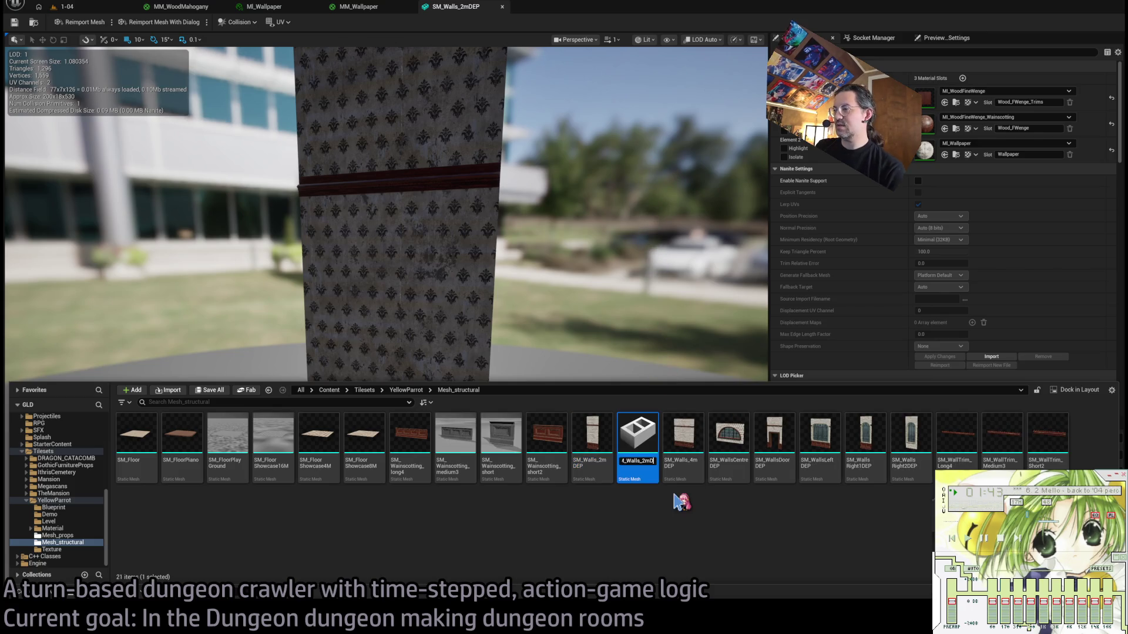
{"action": "key", "text": "Return"}
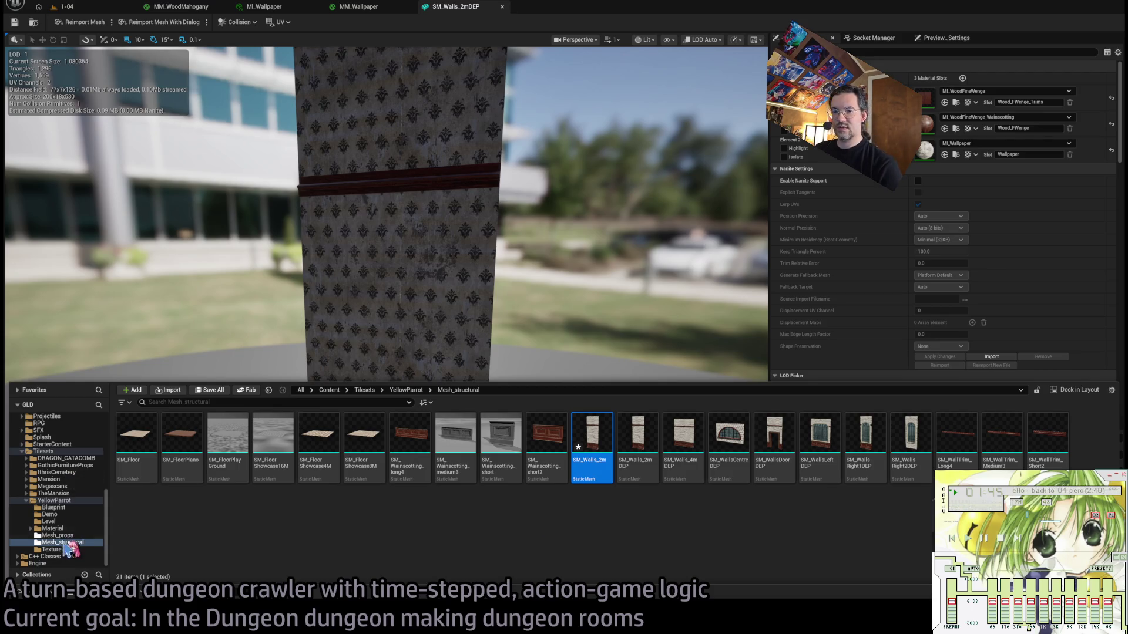
Open the new SM_Walls_2m mesh in the mesh editor.
{"action": "left_click", "coordinate": [69, 544]}
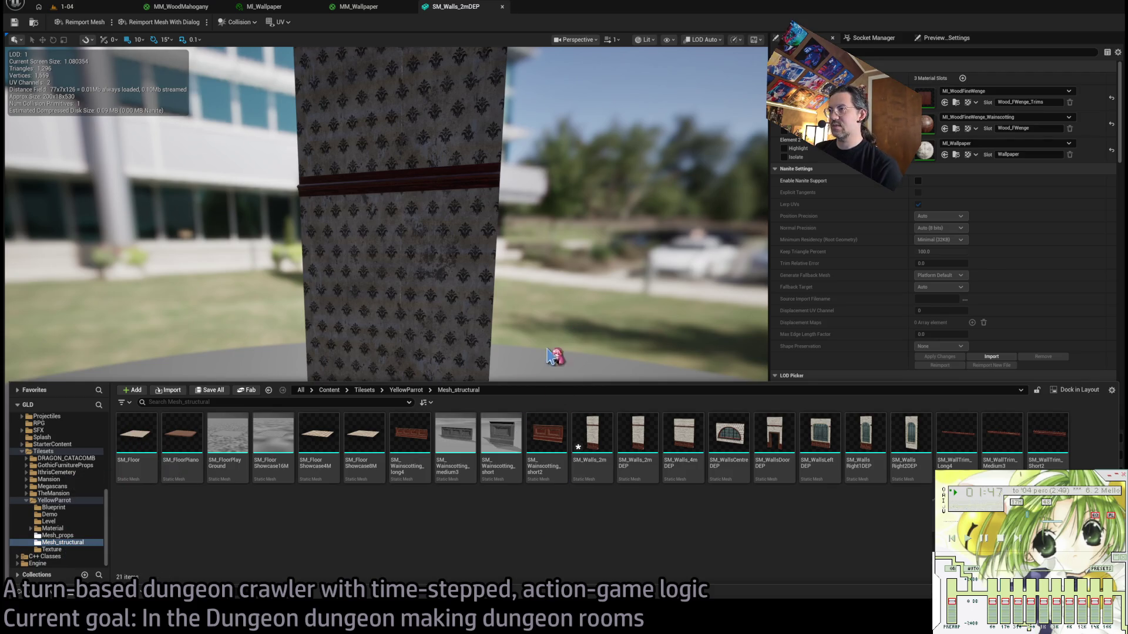
{"action": "left_click", "coordinate": [592, 444]}
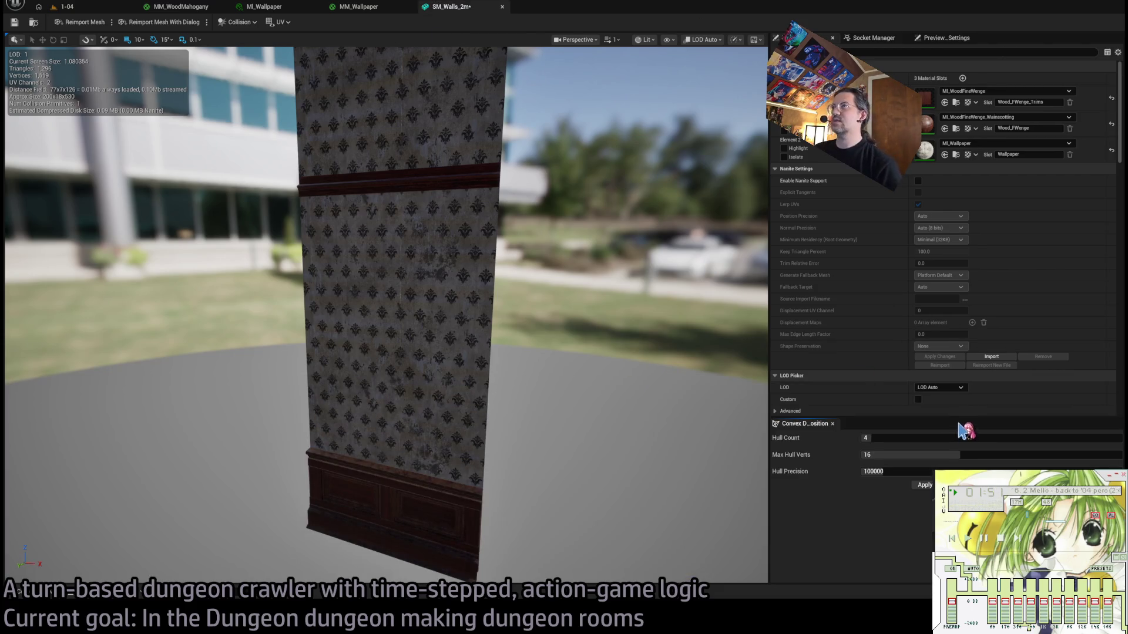
{"action": "scroll", "coordinate": [864, 385], "scroll_direction": "down", "scroll_amount": 10}
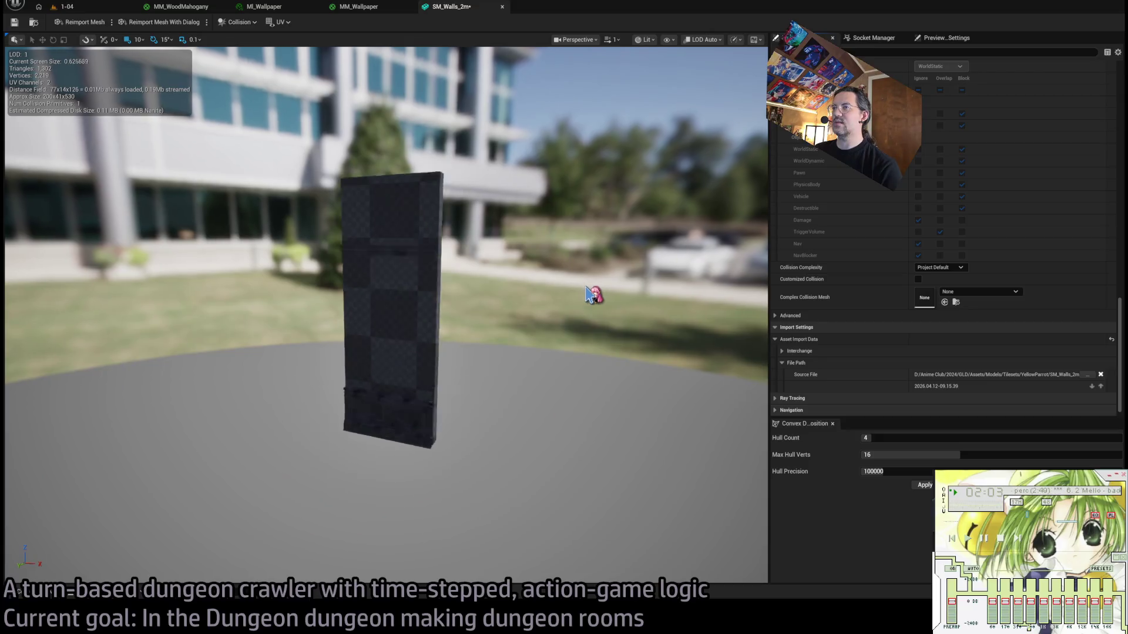
{"action": "scroll", "coordinate": [909, 283], "scroll_direction": "up", "scroll_amount": 10}
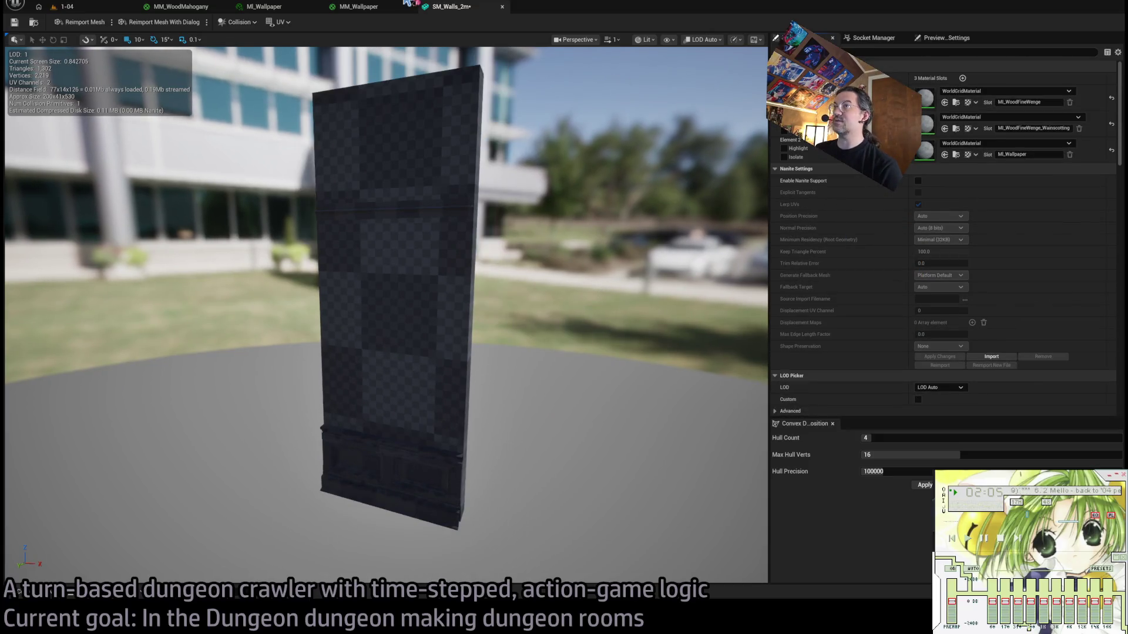
{"action": "left_click", "coordinate": [359, 7]}
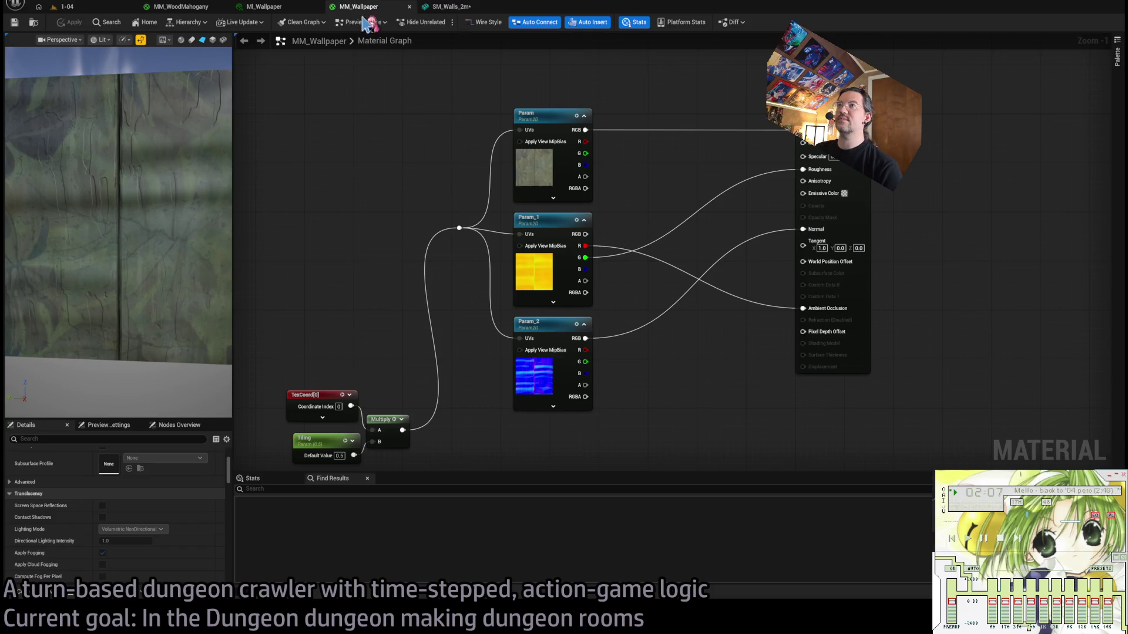
{"action": "left_click", "coordinate": [452, 6]}
Open SM_Walls_2m DEP for comparison and enable Nanite on the new SM_Walls_2m.
{"action": "left_click", "coordinate": [53, 594]}
{"action": "left_click", "coordinate": [632, 436]}
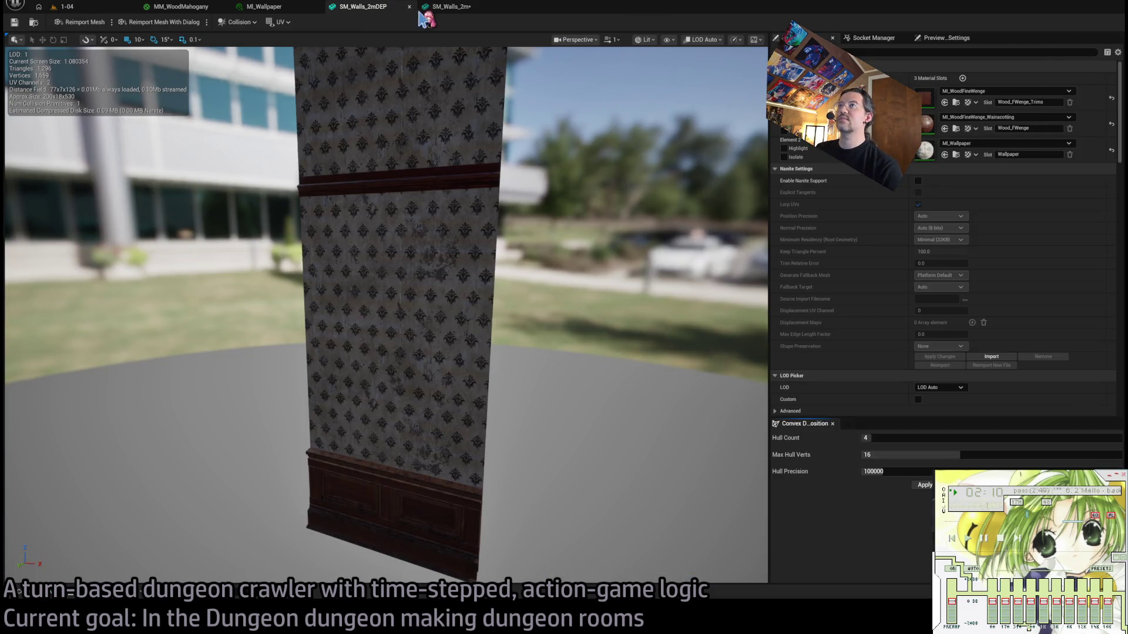
{"action": "left_click_drag", "start_coordinate": [439, 8], "coordinate": [388, 15]}
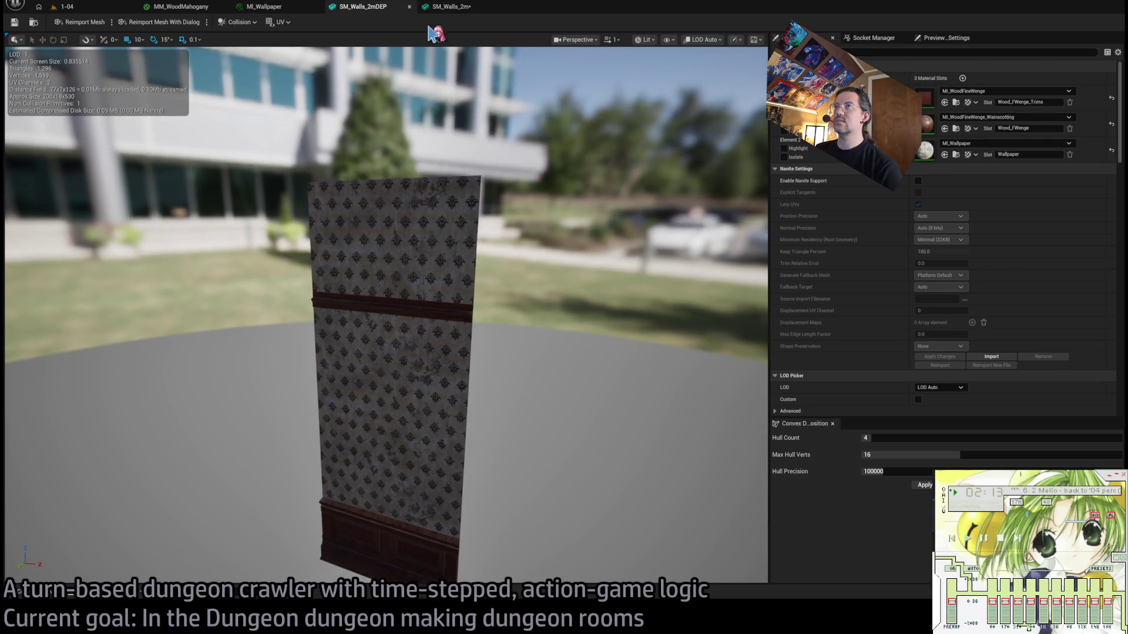
{"action": "left_click", "coordinate": [451, 7]}
{"action": "left_click", "coordinate": [393, 12]}
{"action": "left_click", "coordinate": [444, 8]}
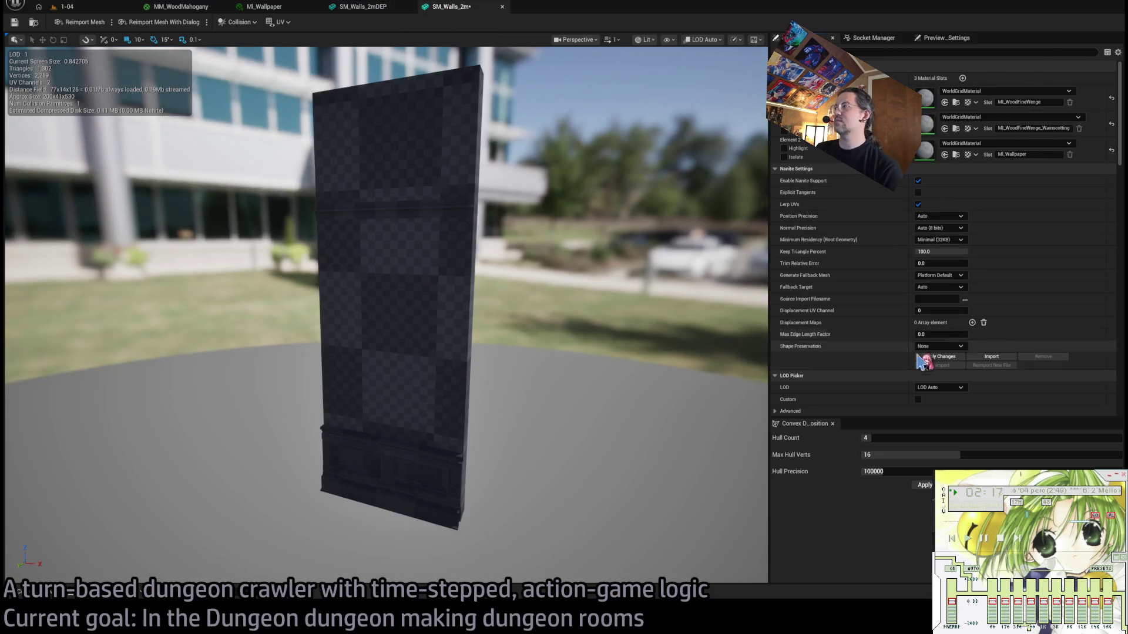
{"action": "left_click", "coordinate": [946, 358]}
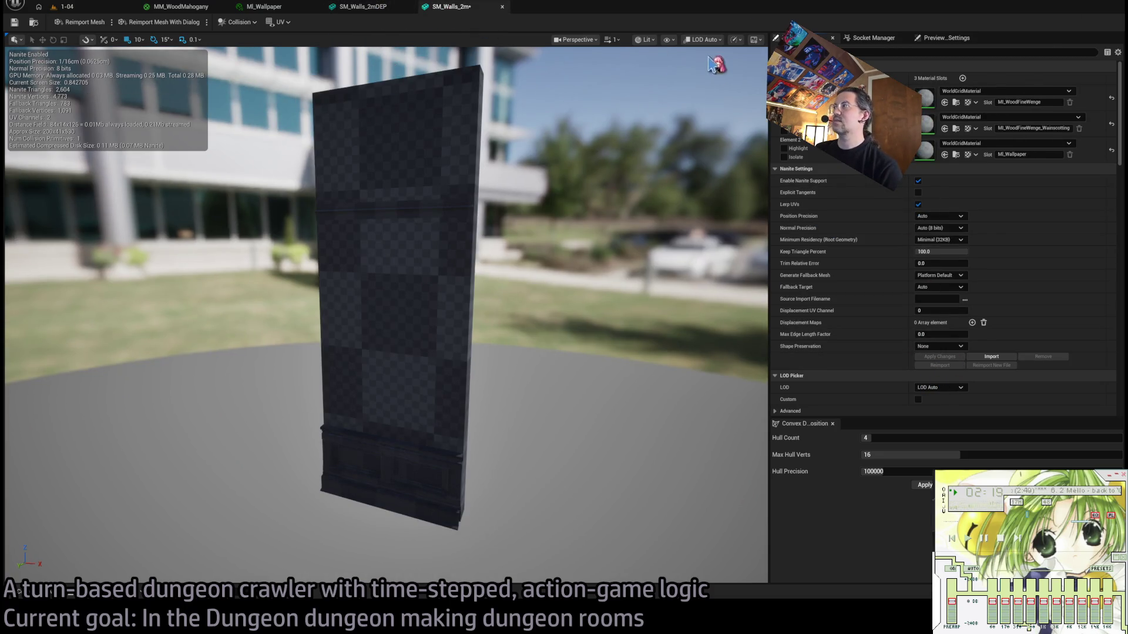
Copy the old wall's wenge, wainscotting and MI_Wallpaper materials into the new wall's slots.
{"action": "left_click", "coordinate": [381, 12]}
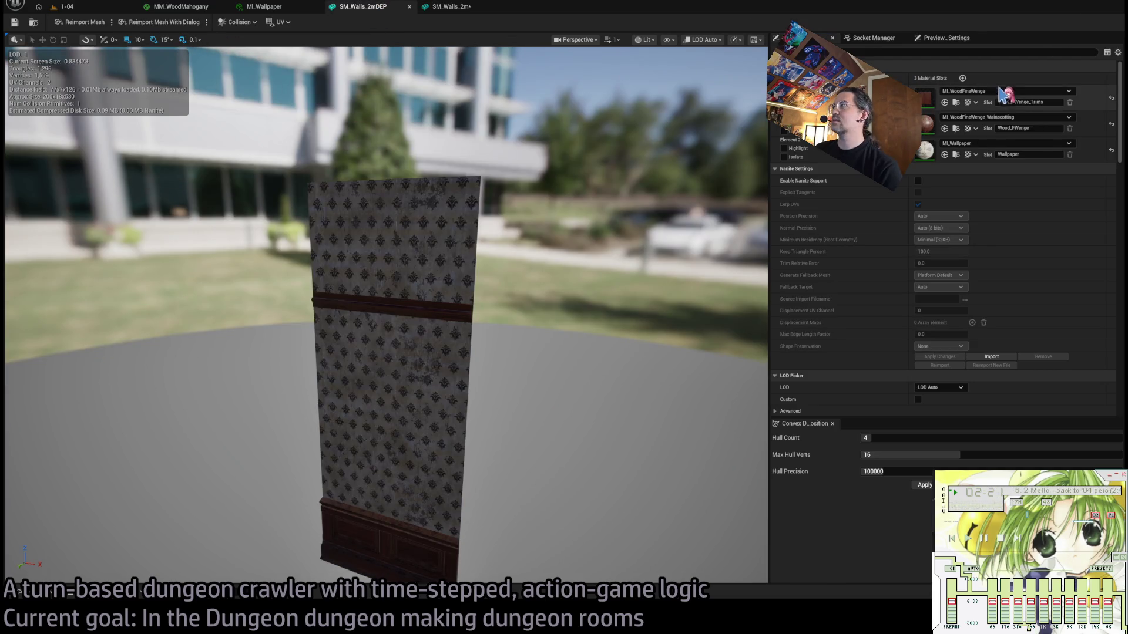
{"action": "left_click", "coordinate": [452, 12]}
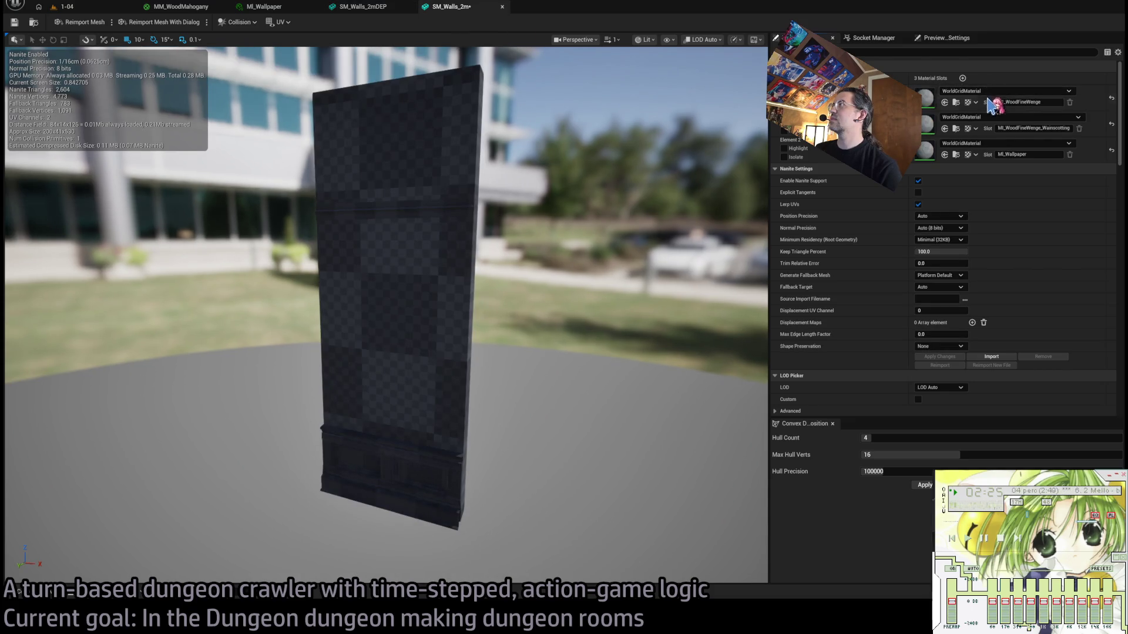
{"action": "left_click", "coordinate": [363, 7]}
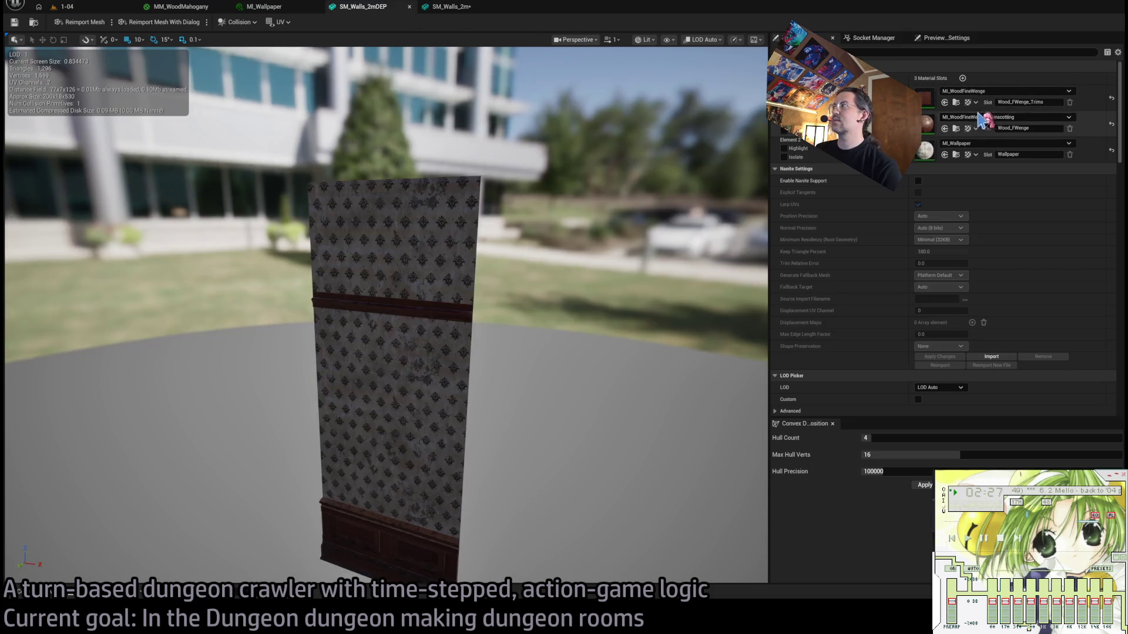
{"action": "left_click", "coordinate": [453, 6]}
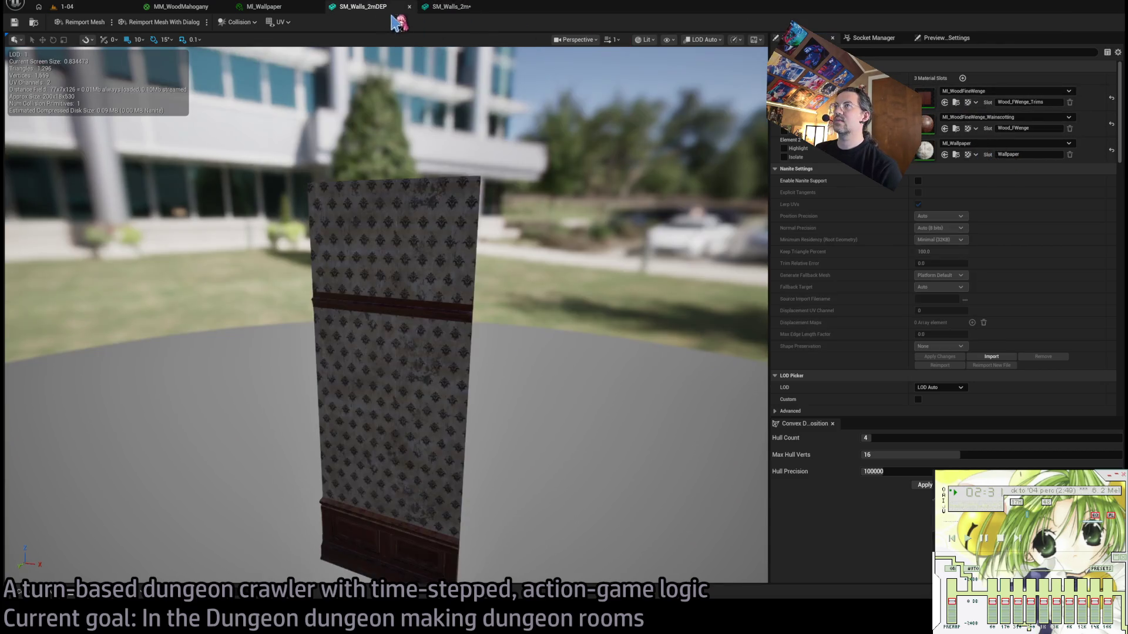
{"action": "left_click", "coordinate": [387, 7]}
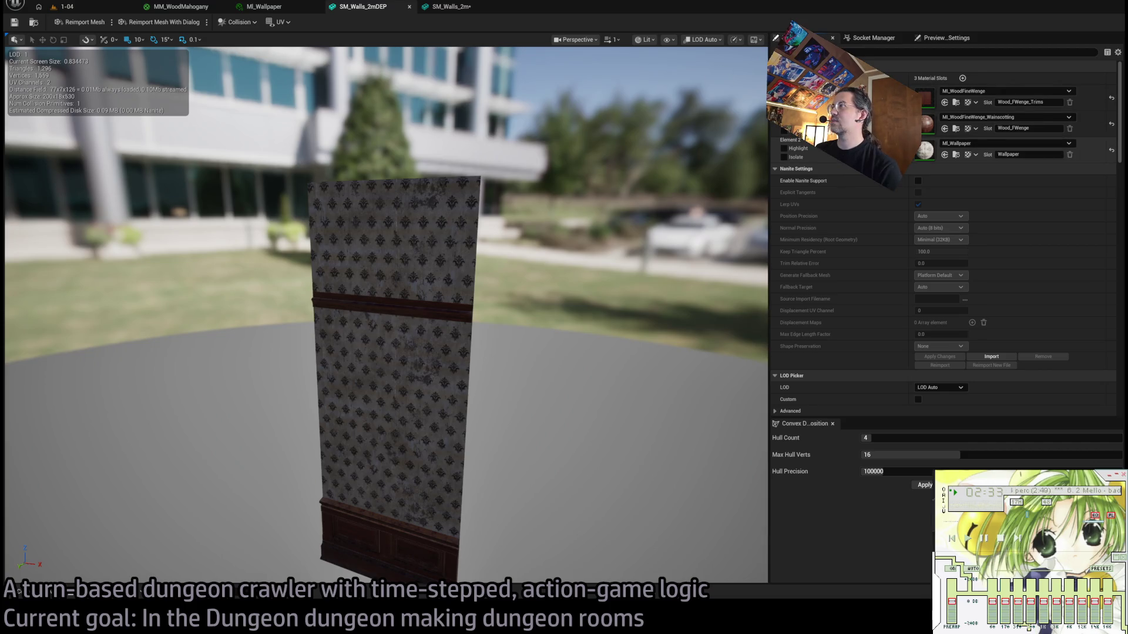
{"action": "left_click", "coordinate": [453, 7]}
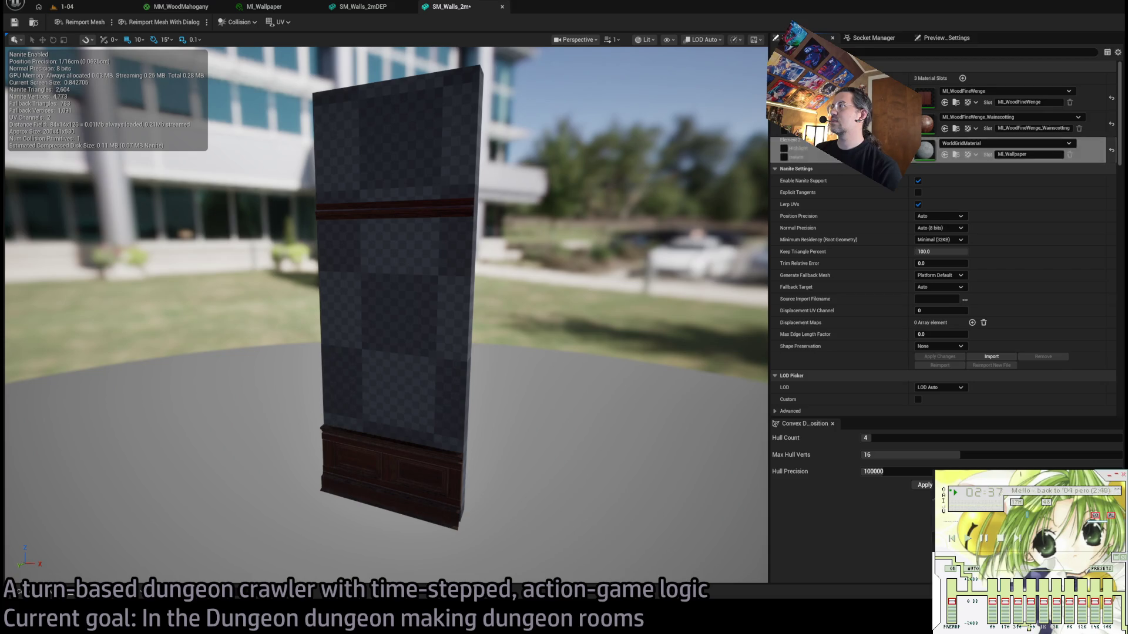
{"action": "left_click", "coordinate": [364, 7]}
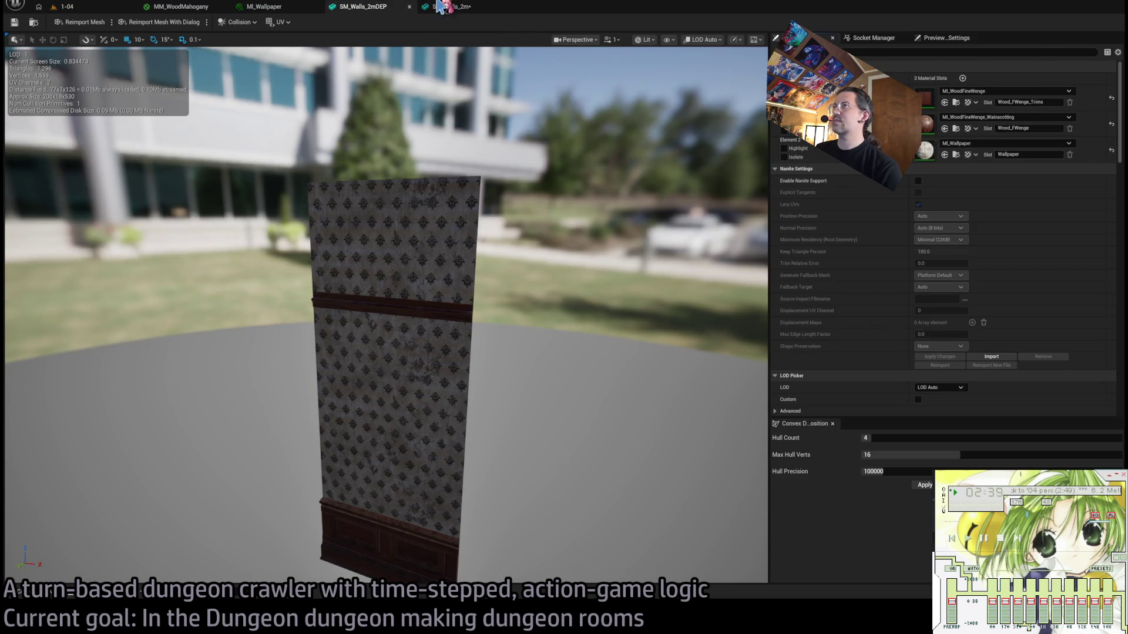
{"action": "left_click", "coordinate": [453, 6]}
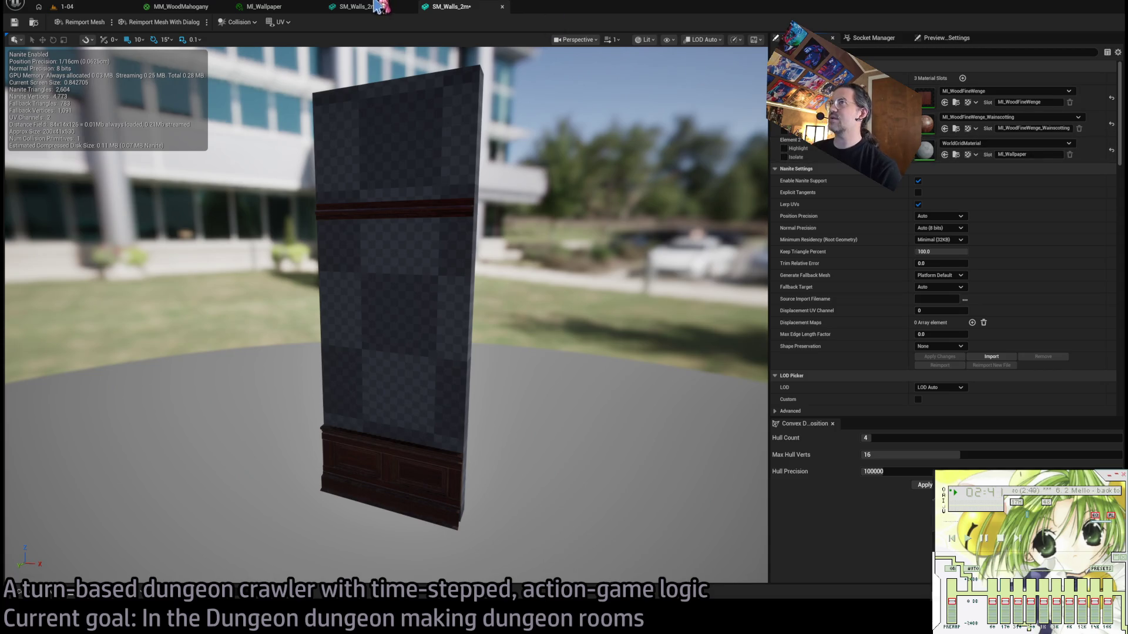
{"action": "left_click", "coordinate": [364, 7]}
{"action": "left_click", "coordinate": [945, 155]}
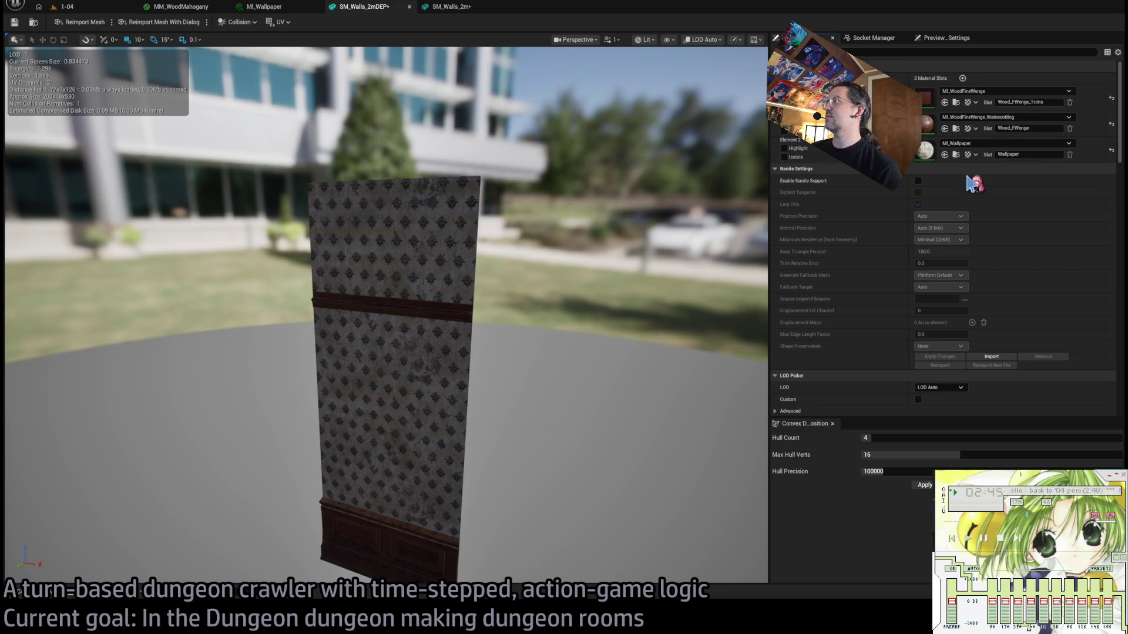
{"action": "left_click", "coordinate": [453, 6]}
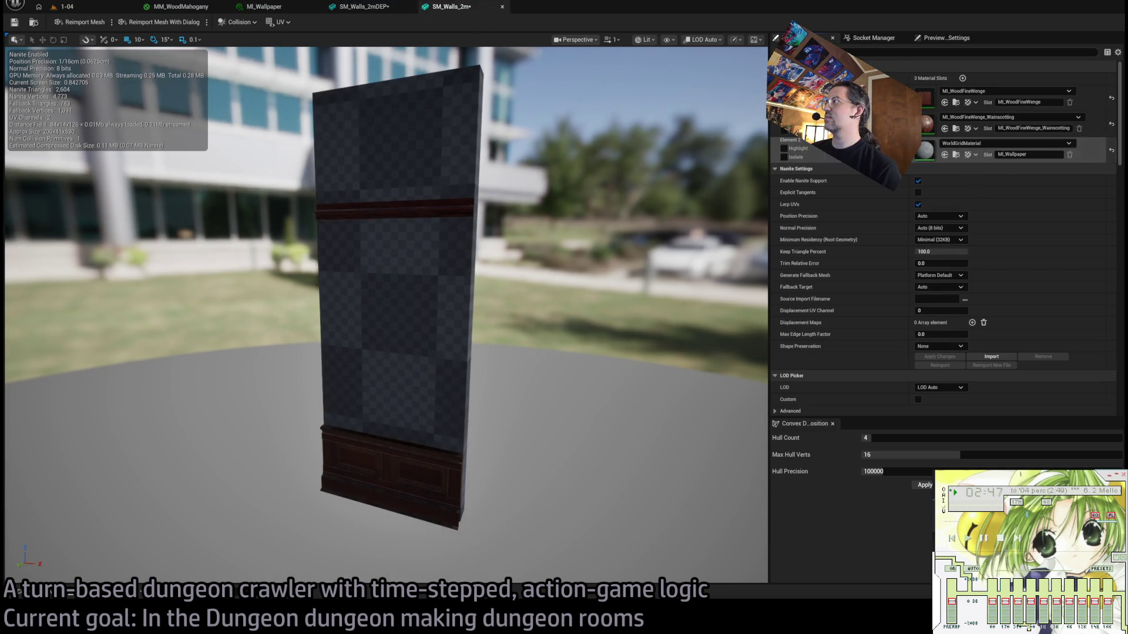
{"action": "left_click", "coordinate": [364, 7]}
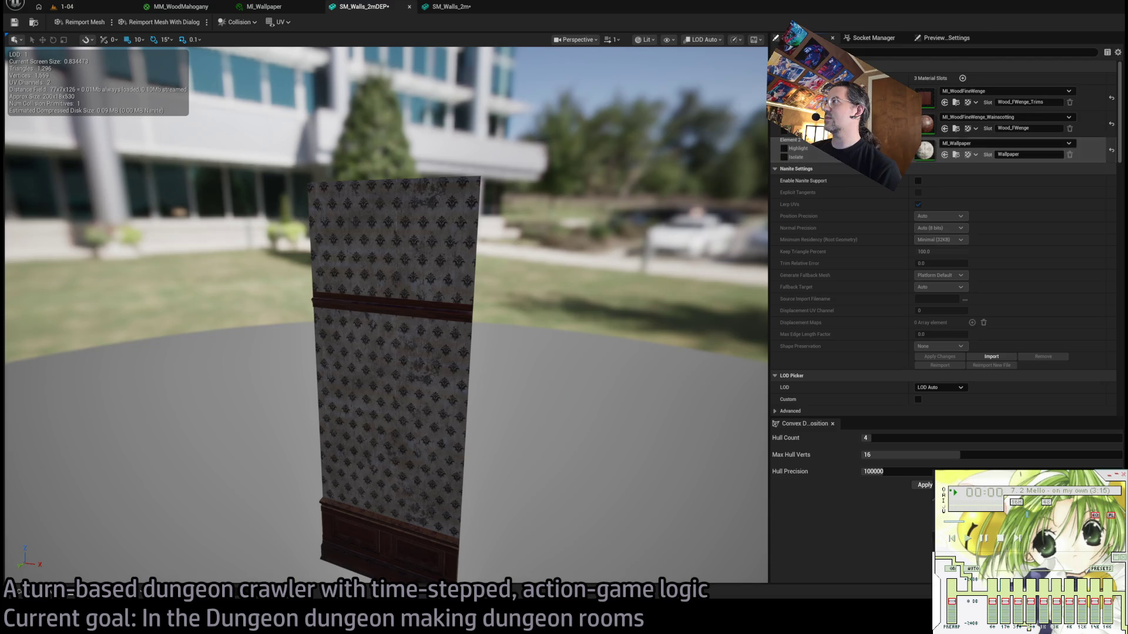
{"action": "left_click", "coordinate": [452, 7]}
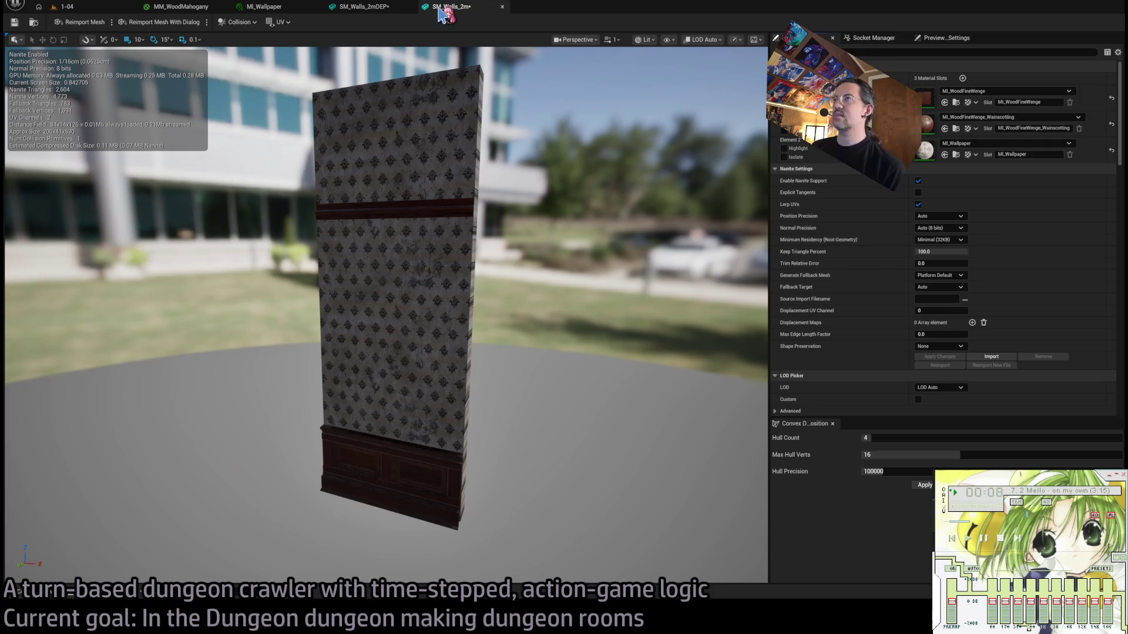
Save SM_Walls_2m and close both wall mesh editors.
{"action": "left_click", "coordinate": [15, 21]}
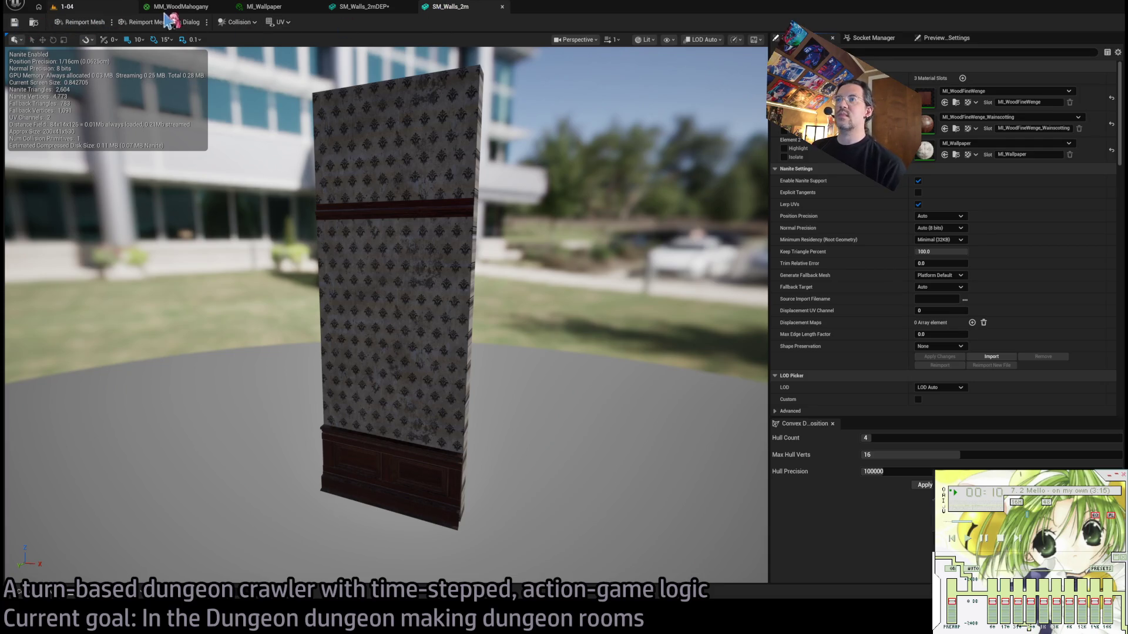
{"action": "left_click", "coordinate": [410, 6]}
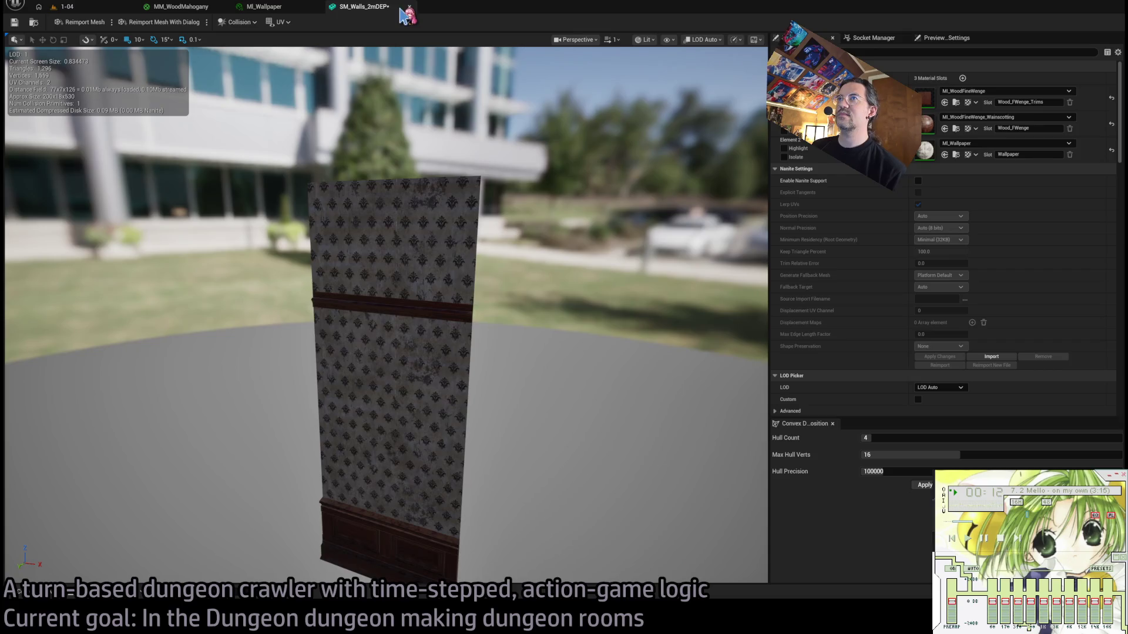
{"action": "left_click", "coordinate": [409, 6]}
{"action": "left_click", "coordinate": [49, 596]}
Rename the 4 m wall to SM_Walls_4mDEP and duplicate it as a new SM_Walls_4m.
{"action": "key", "text": "Right"}
{"action": "key", "text": "F2"}
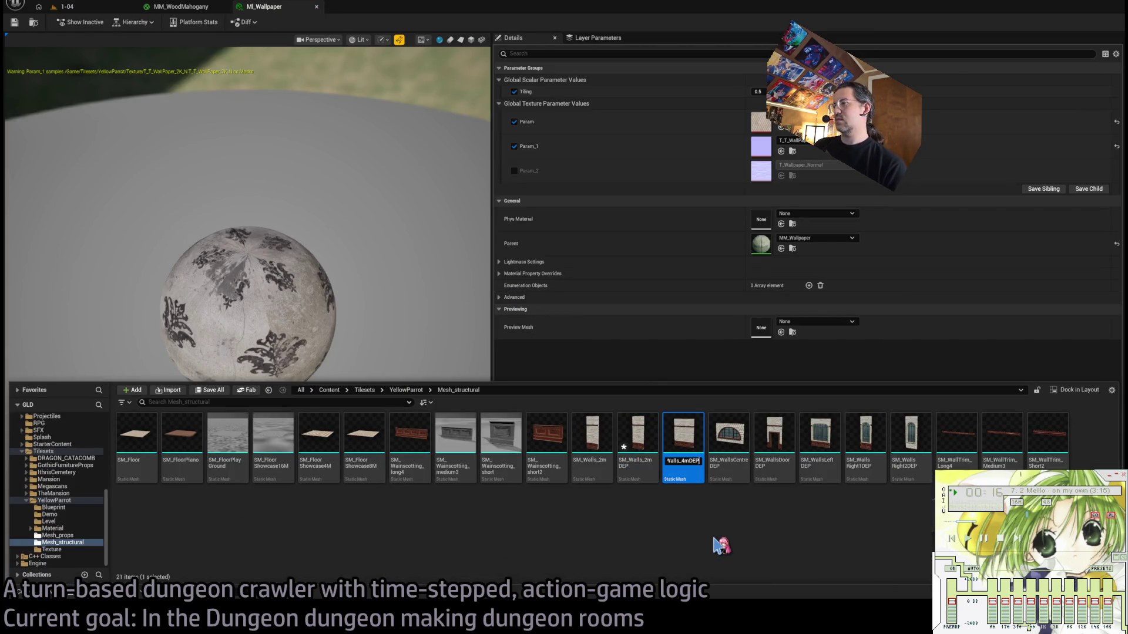
{"action": "key", "text": "Escape"}
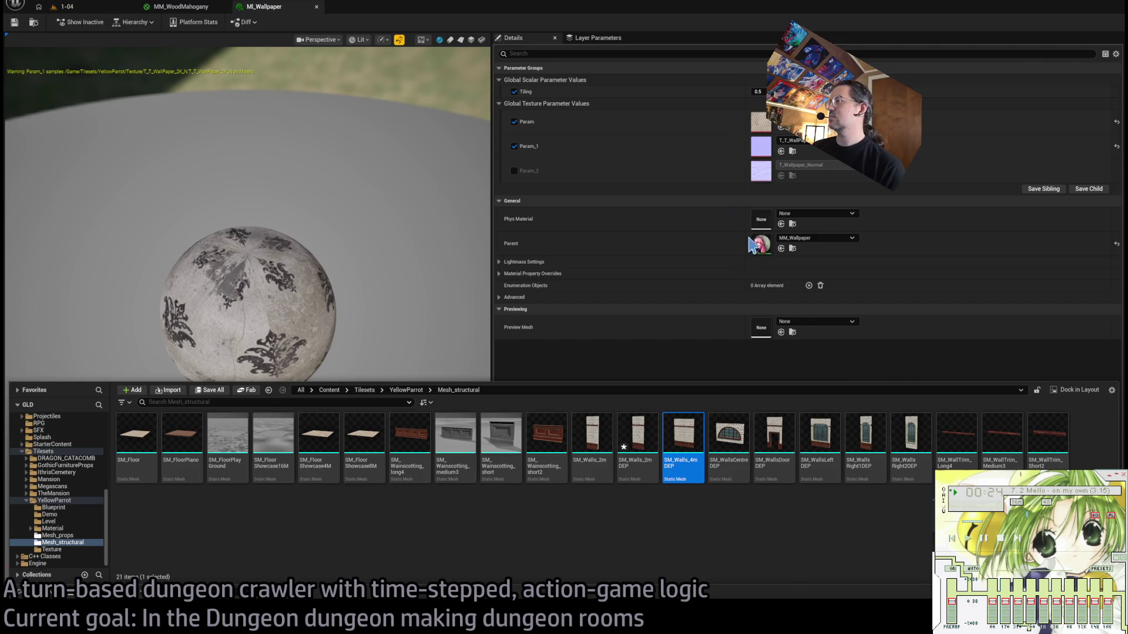
{"action": "key", "text": "ctrl+d"}
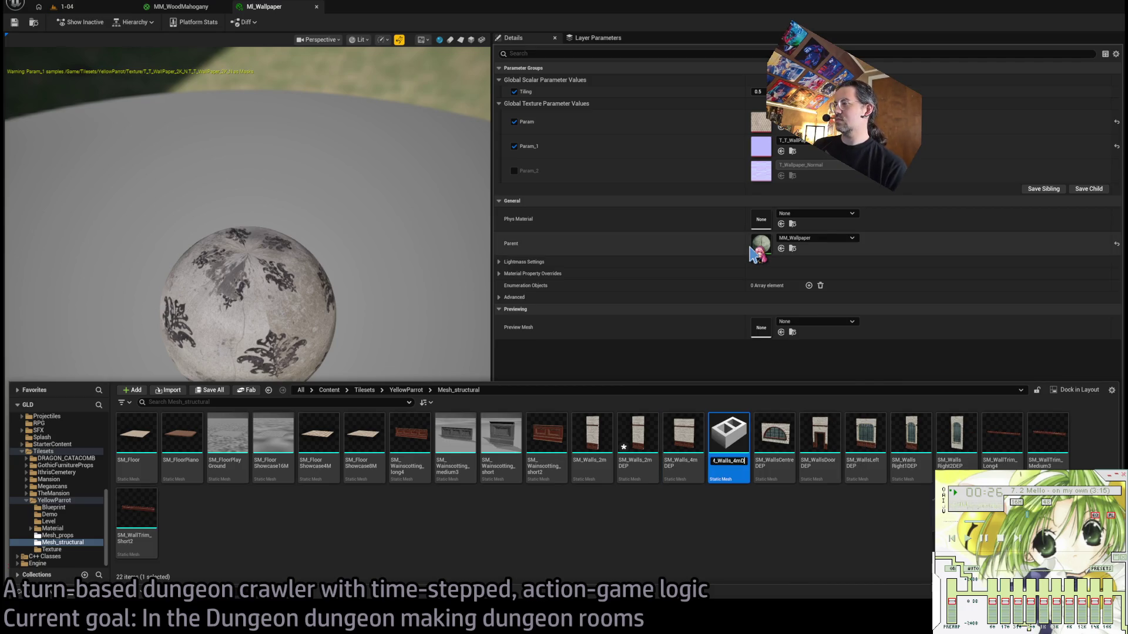
{"action": "key", "text": "Return"}
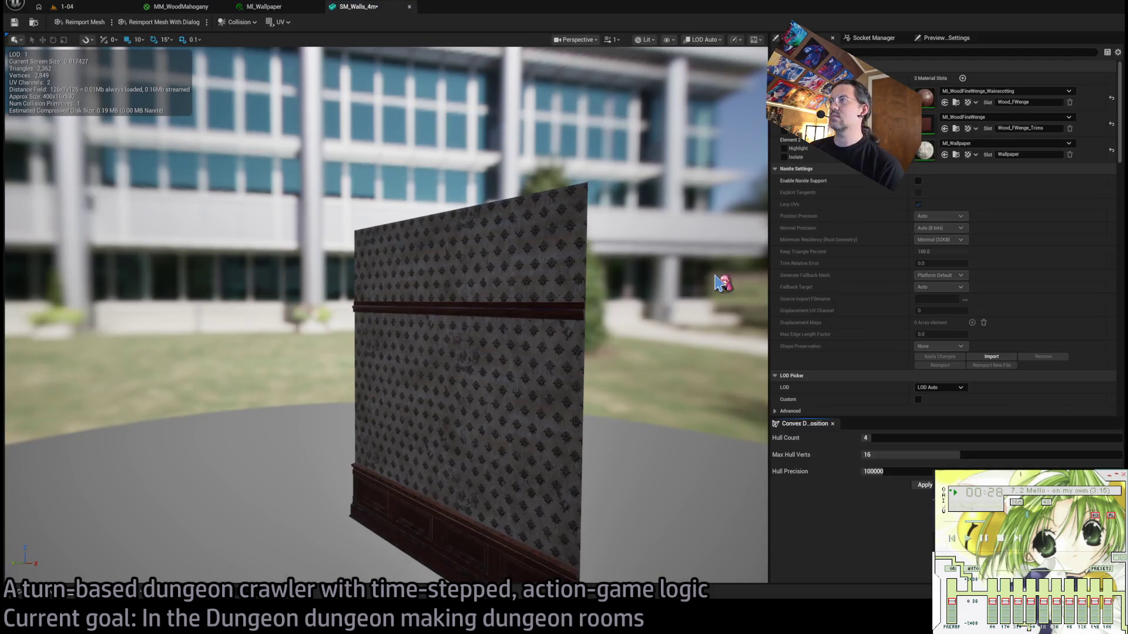
Reimport the new SM_Walls_4m mesh and open SM_Walls_4mDEP alongside it.
{"action": "scroll", "coordinate": [1093, 382], "scroll_direction": "down", "scroll_amount": 10}
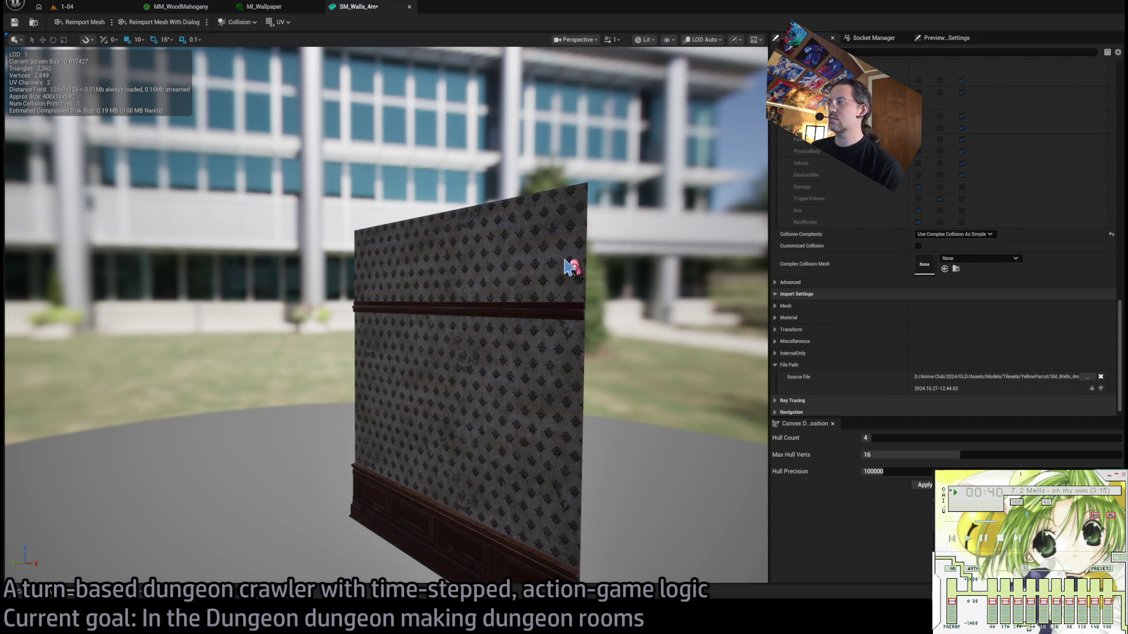
{"action": "left_click", "coordinate": [82, 27]}
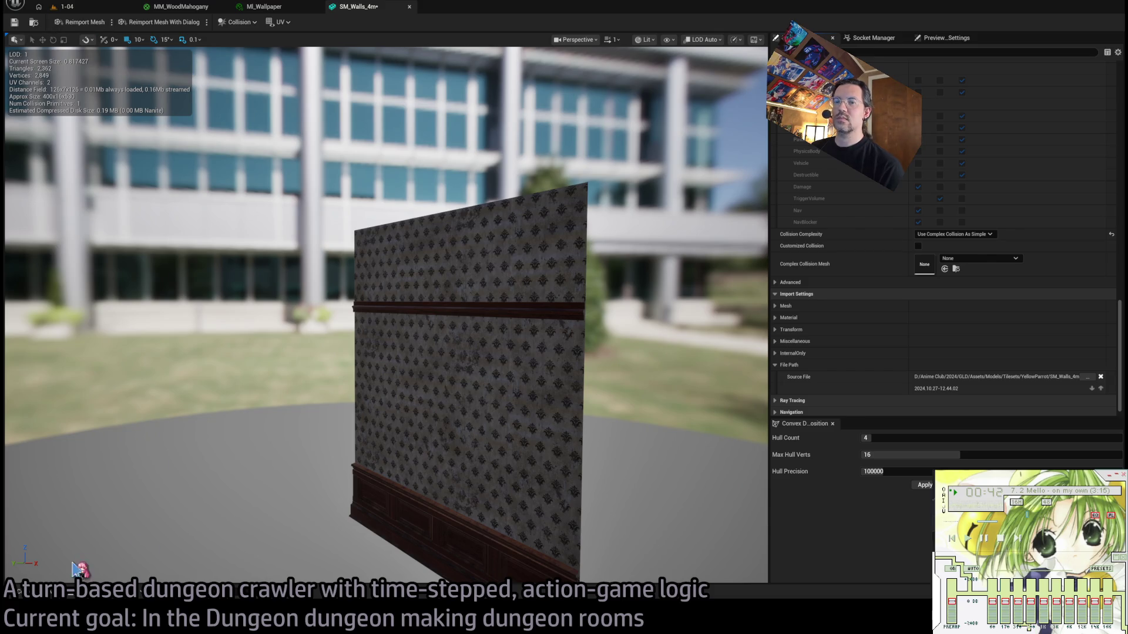
{"action": "left_click", "coordinate": [54, 597]}
{"action": "double_click", "coordinate": [720, 433]}
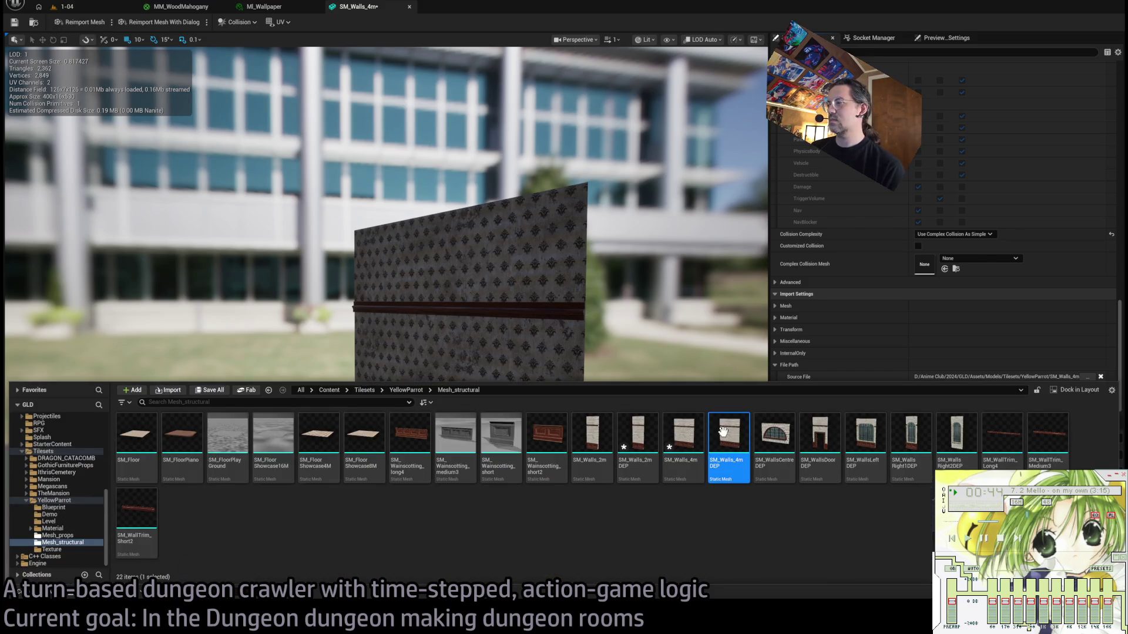
{"action": "left_click", "coordinate": [446, 6]}
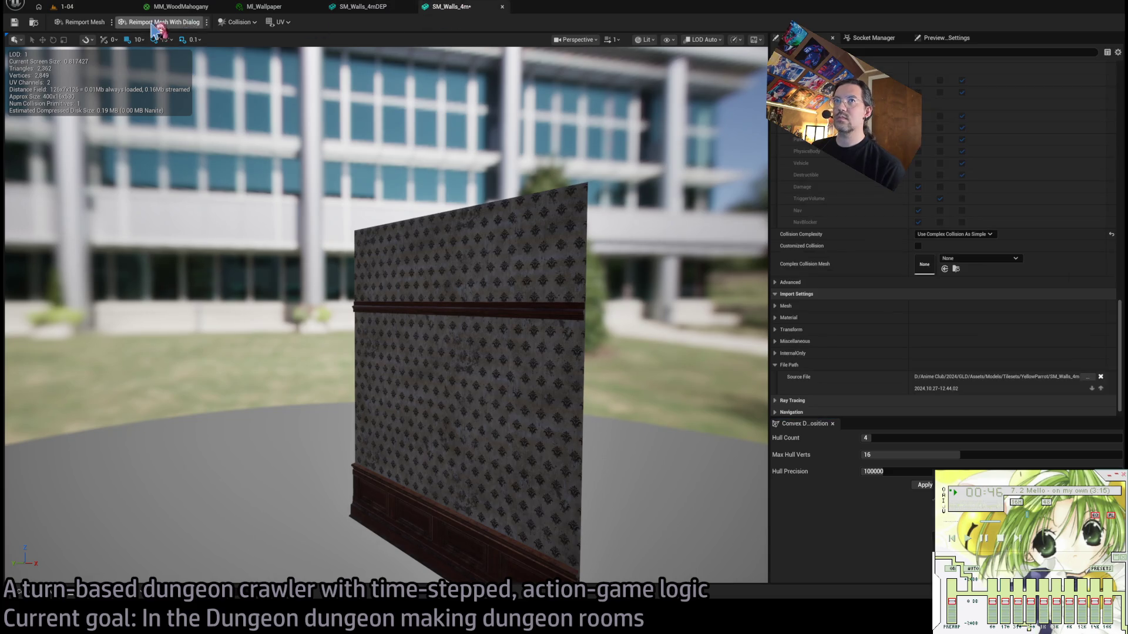
{"action": "left_click", "coordinate": [85, 22]}
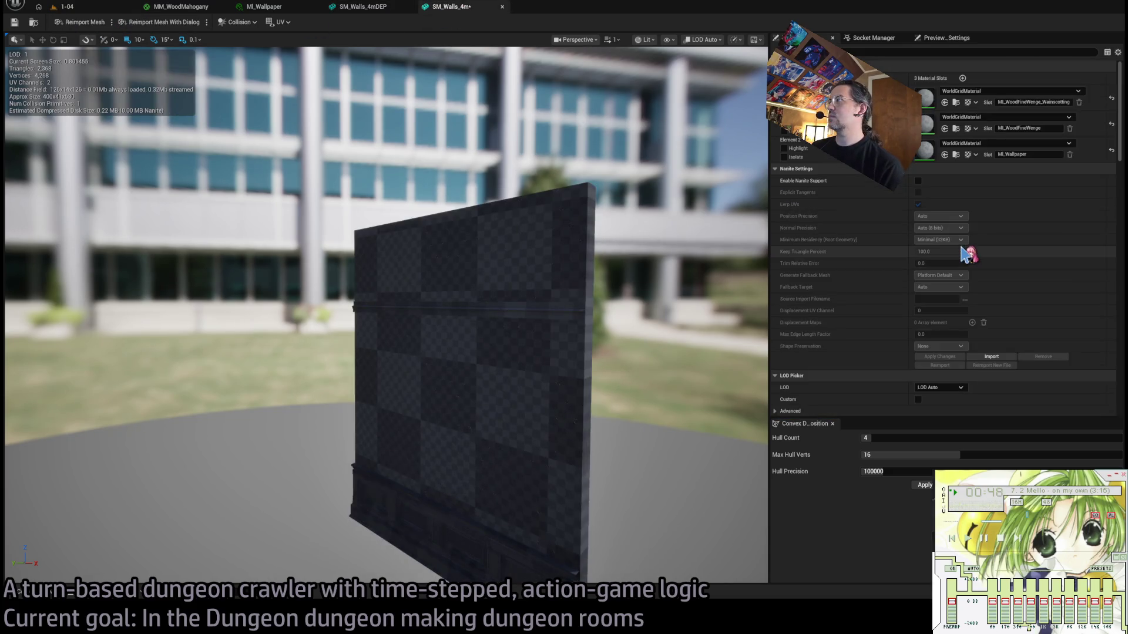
Check SM_Walls_4m's wainscot and wallpaper materials against SM_Walls_4mDEP, then save it.
{"action": "left_click", "coordinate": [360, 7]}
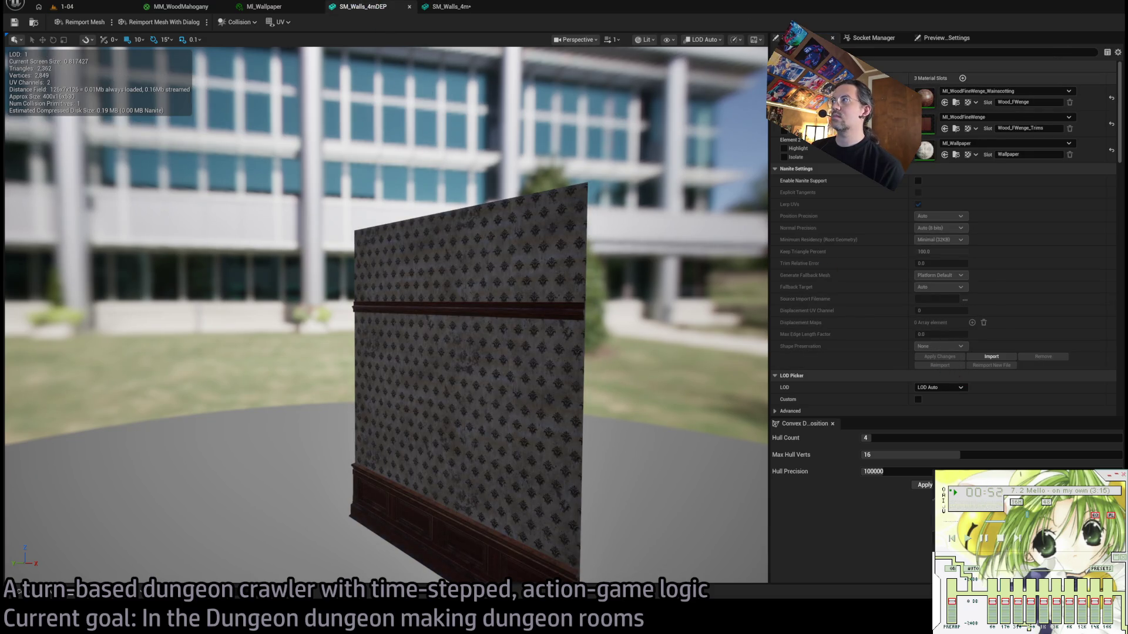
{"action": "left_click", "coordinate": [464, 6]}
{"action": "left_click", "coordinate": [412, 7]}
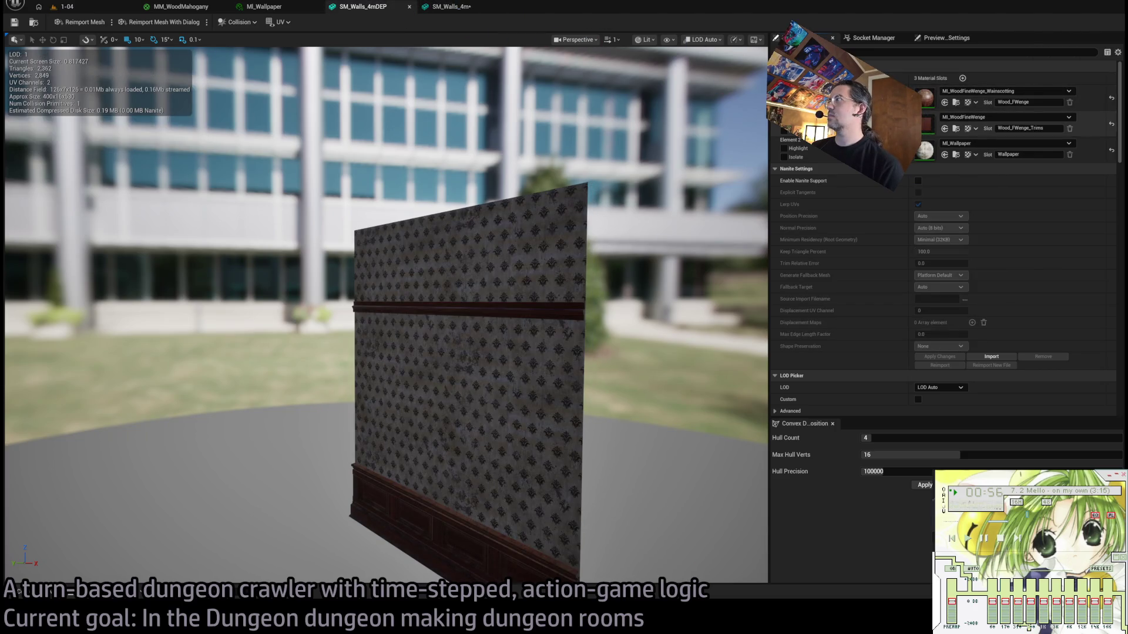
{"action": "left_click", "coordinate": [453, 6]}
{"action": "left_click", "coordinate": [388, 6]}
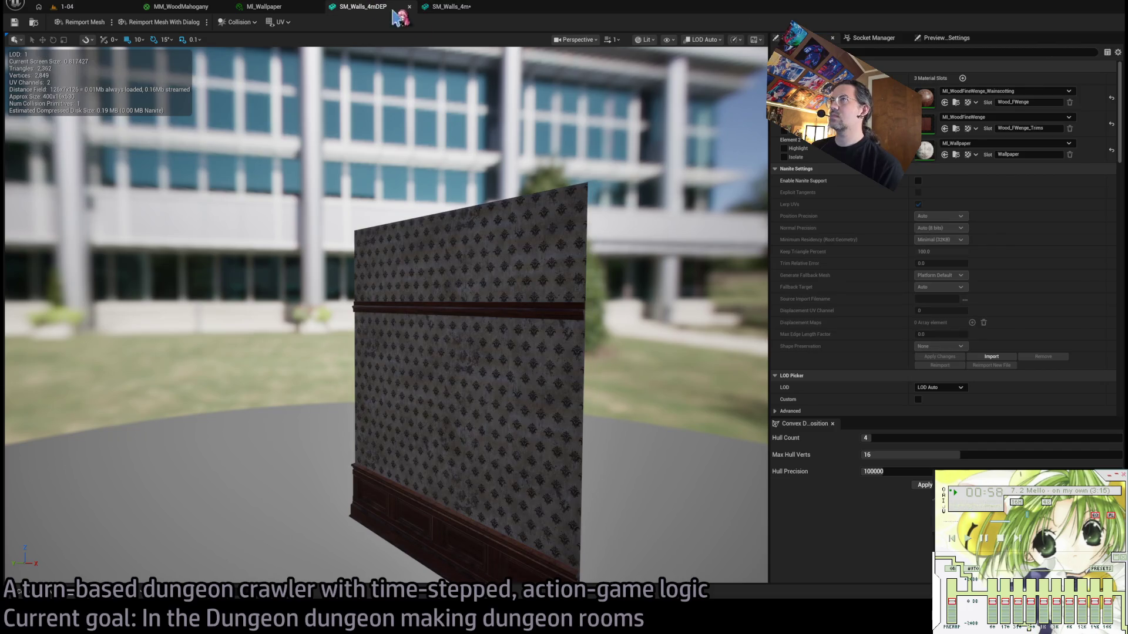
{"action": "left_click", "coordinate": [476, 8]}
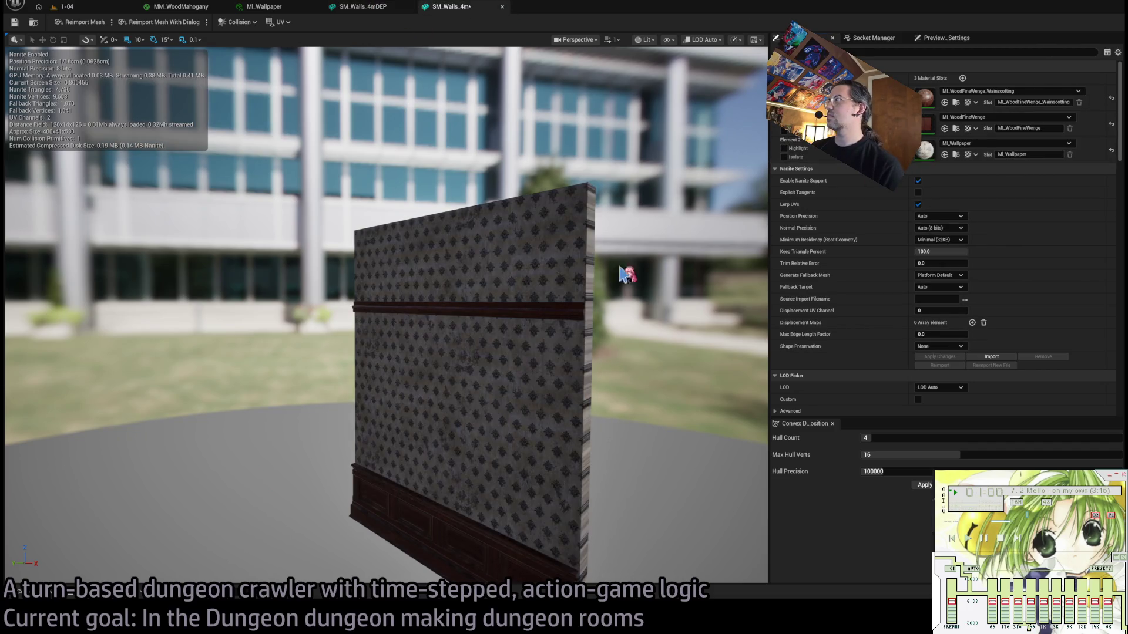
{"action": "left_click", "coordinate": [15, 22]}
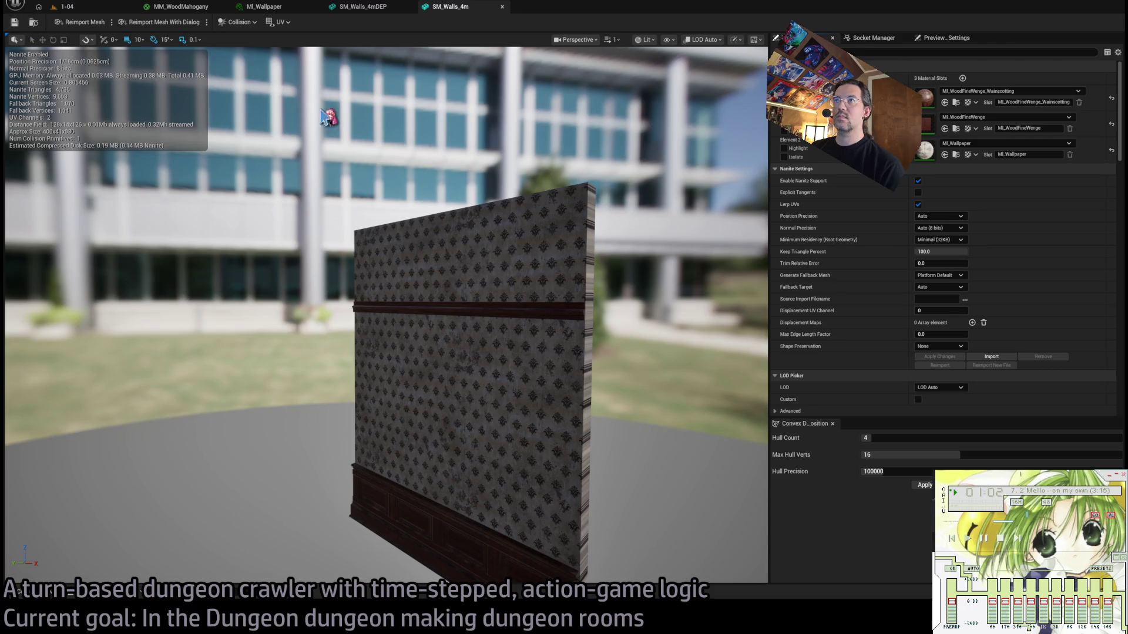
Orbit SM_Walls_4m to inspect its collision shape and search its settings for 'complex'.
{"action": "scroll", "coordinate": [856, 302], "scroll_direction": "down", "scroll_amount": 3}
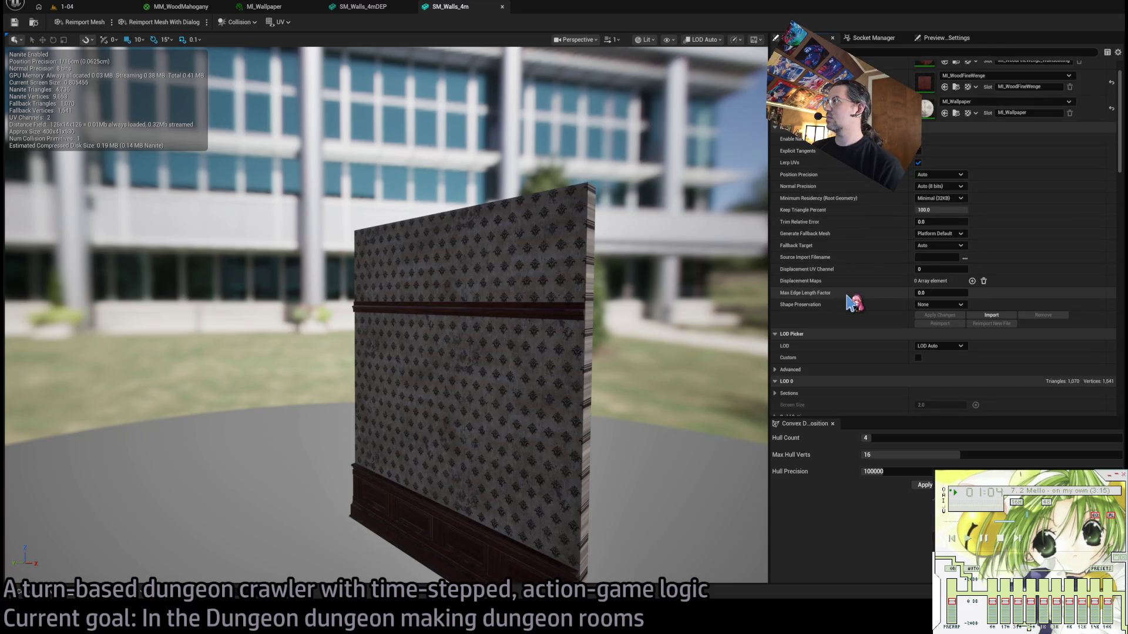
{"action": "scroll", "coordinate": [856, 302], "scroll_direction": "up", "scroll_amount": 3}
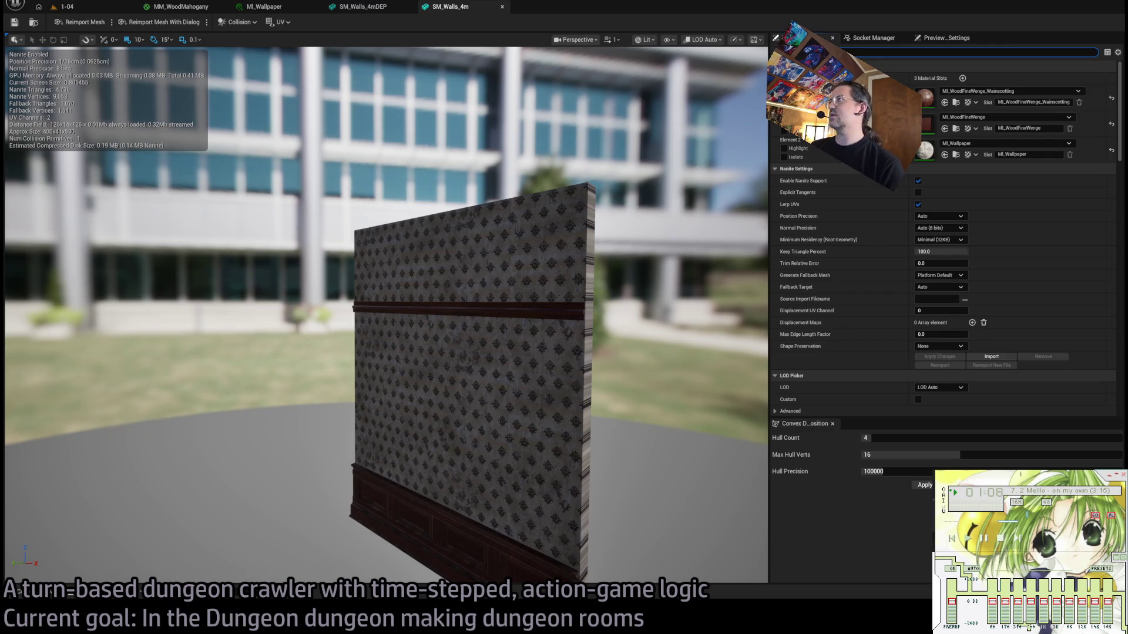
{"action": "scroll", "coordinate": [944, 247], "scroll_direction": "down", "scroll_amount": 5}
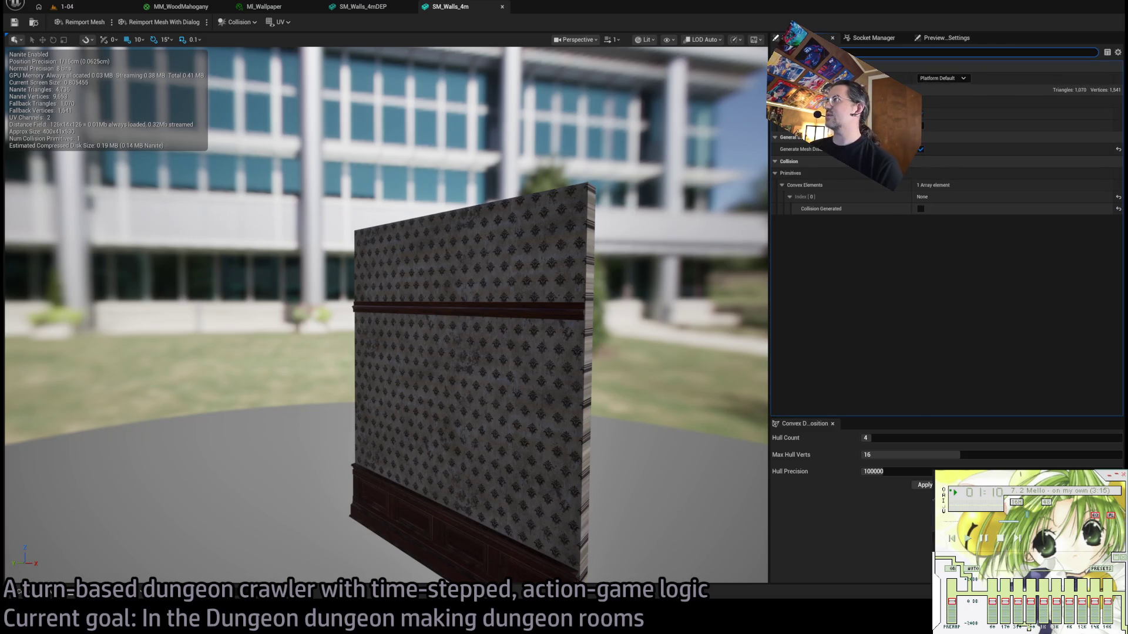
{"action": "scroll", "coordinate": [943, 247], "scroll_direction": "up", "scroll_amount": 5}
{"action": "left_click_drag", "start_coordinate": [676, 162], "coordinate": [660, 47]}
{"action": "mouse_move", "coordinate": [705, 294]}
{"action": "left_mouse_down"}
{"action": "mouse_move", "coordinate": [529, 293]}
{"action": "mouse_move", "coordinate": [588, 294]}
{"action": "mouse_move", "coordinate": [675, 146]}
{"action": "left_mouse_up"}
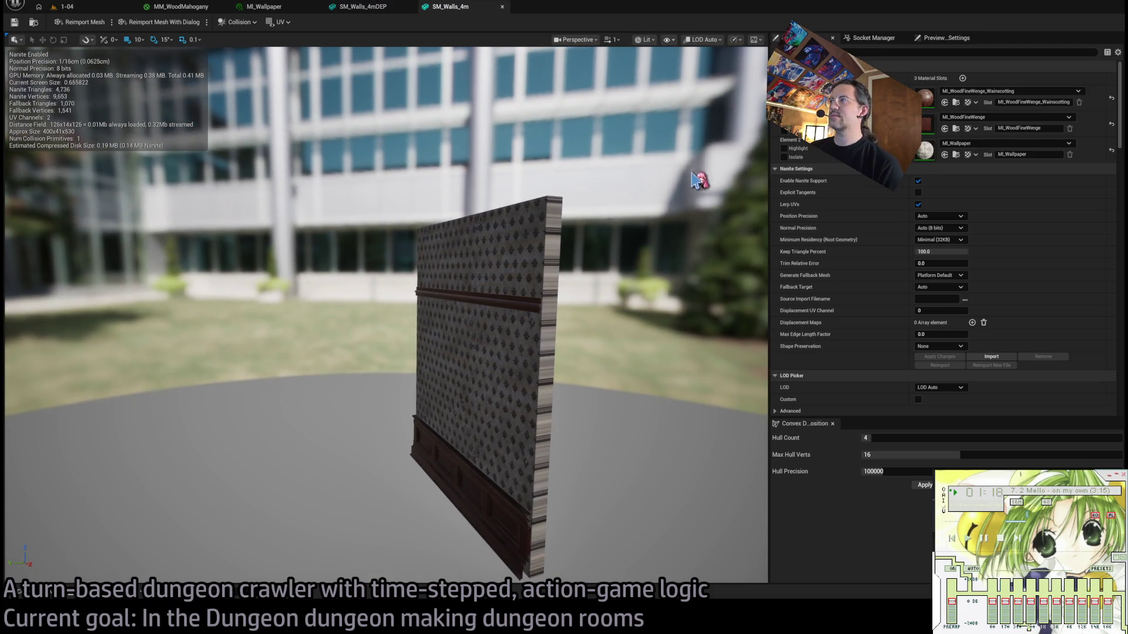
{"action": "left_click_drag", "start_coordinate": [576, 229], "coordinate": [632, 84]}
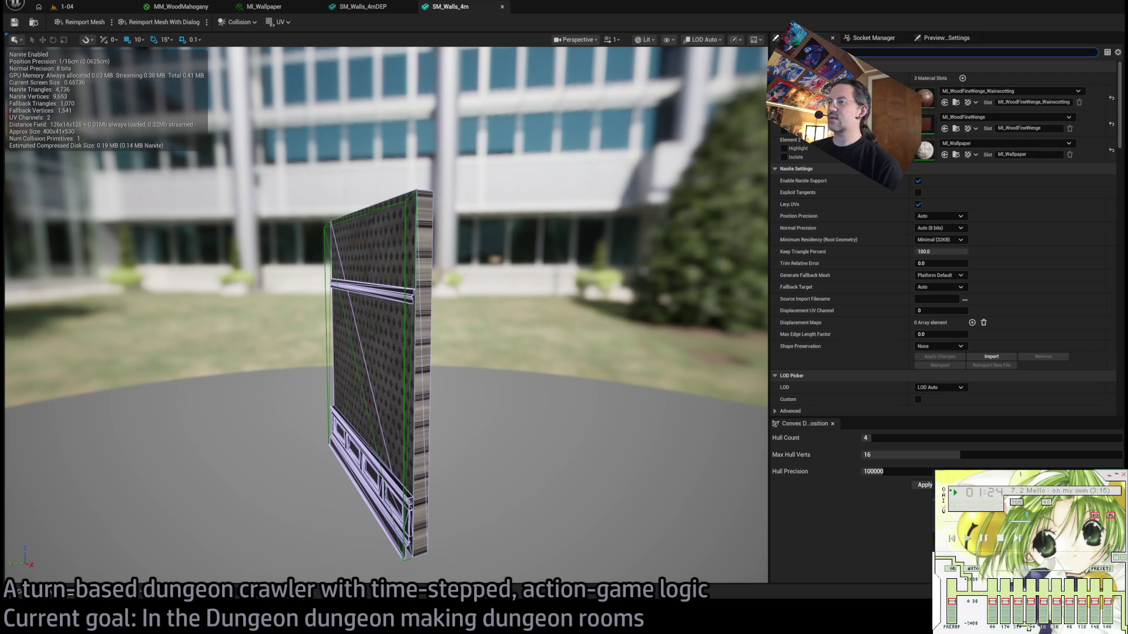
{"action": "scroll", "coordinate": [945, 276], "scroll_direction": "down", "scroll_amount": 5}
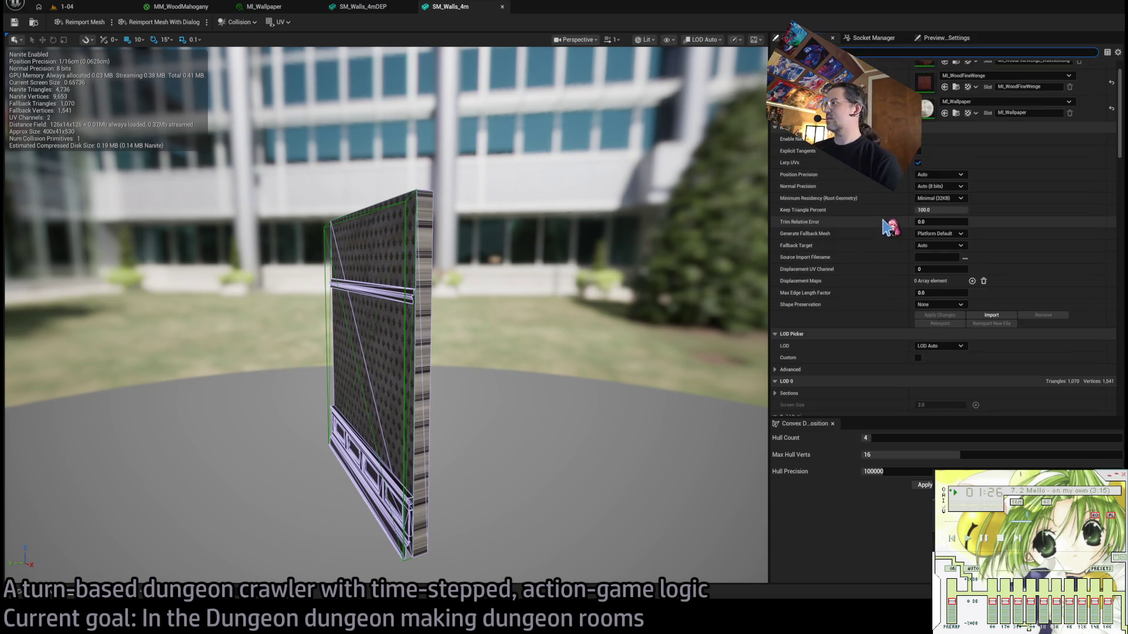
{"action": "scroll", "coordinate": [944, 276], "scroll_direction": "down", "scroll_amount": 9}
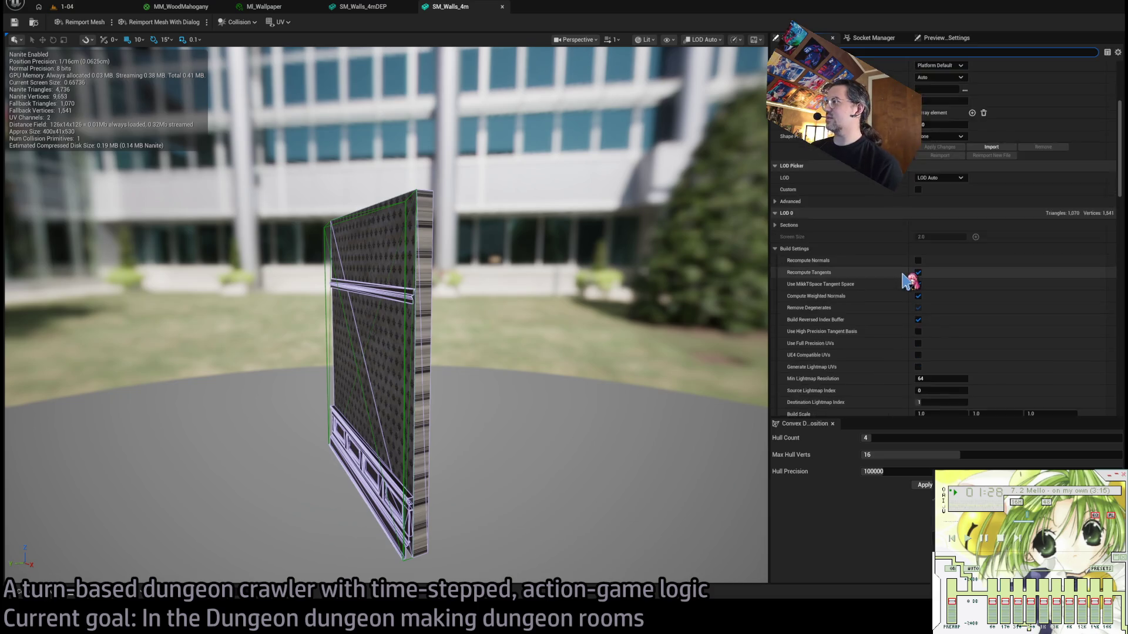
{"action": "scroll", "coordinate": [853, 178], "scroll_direction": "up", "scroll_amount": 12}
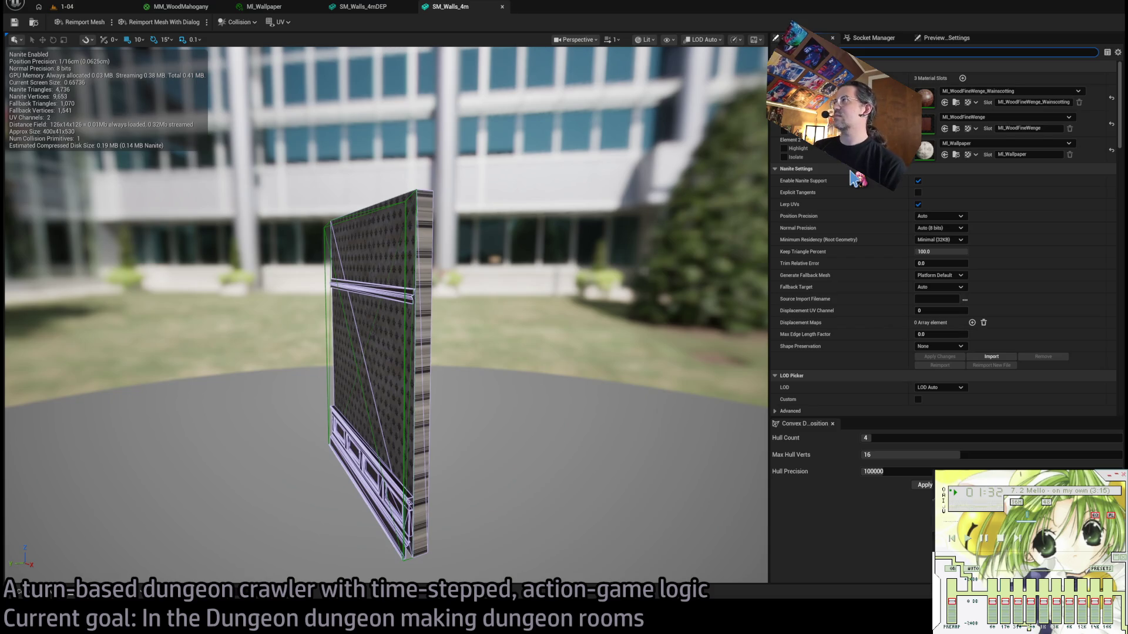
{"action": "type", "text": "complex"}
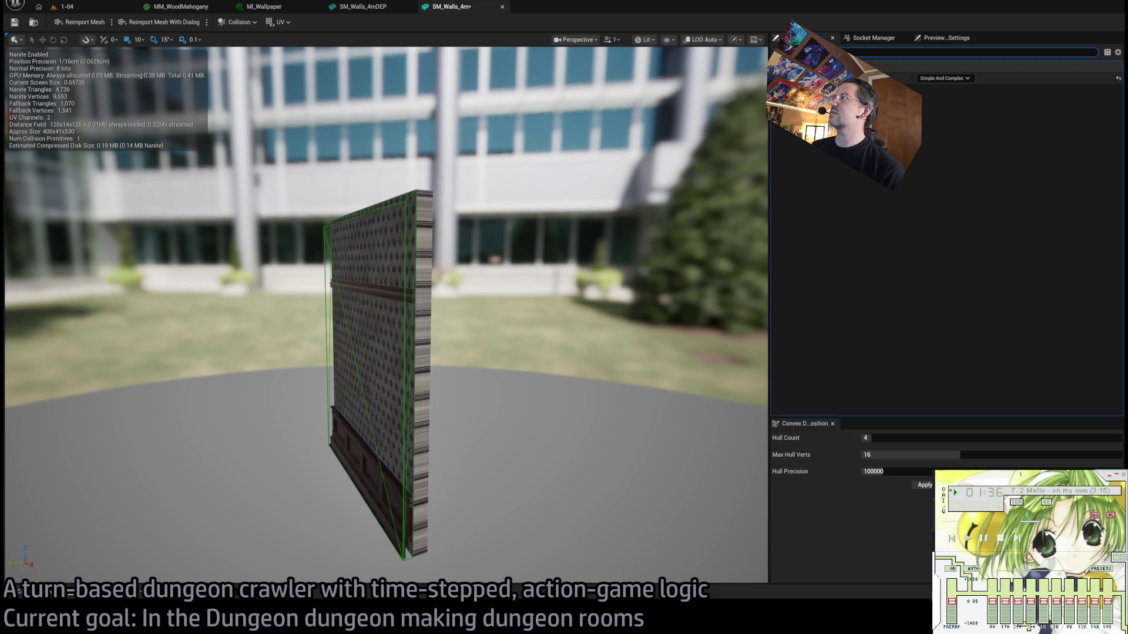
{"action": "key", "text": "Escape"}
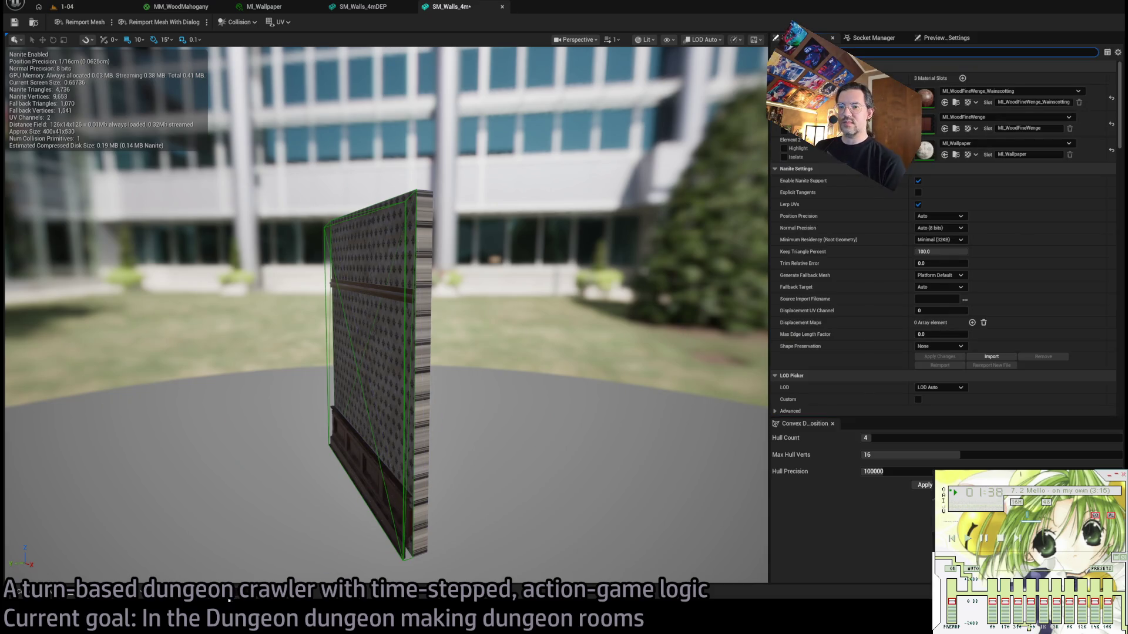
{"action": "key", "text": "alt+Tab"}
{"action": "key", "text": "alt+Tab"}
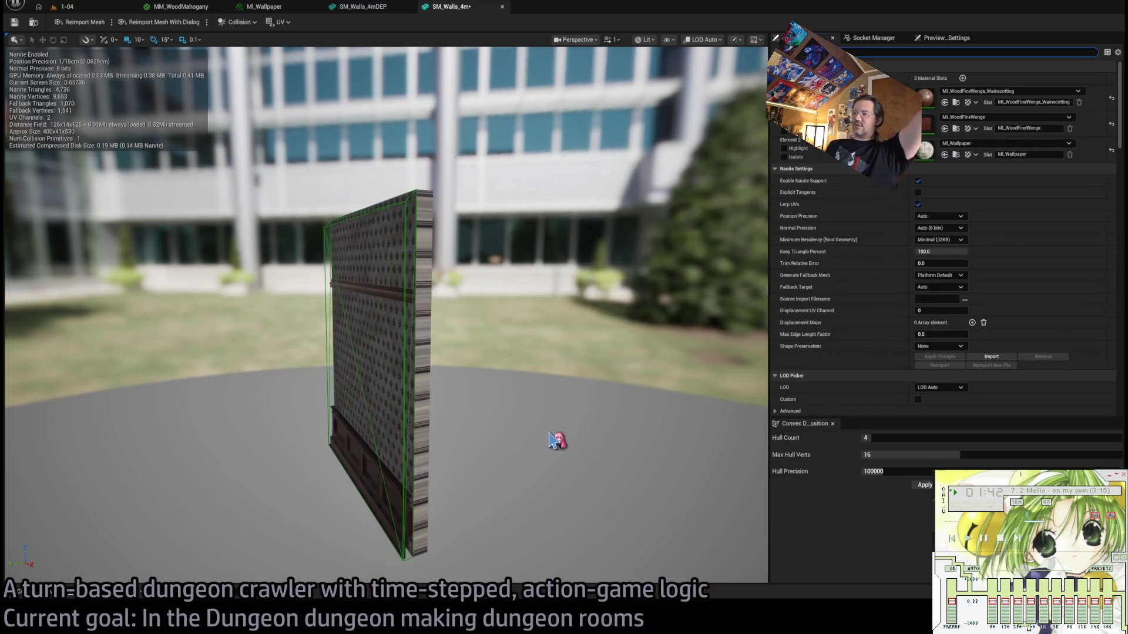
Delete the wall's existing collision shape and close the SM_Walls_4mDEP editor.
{"action": "left_click", "coordinate": [381, 227]}
{"action": "key", "text": "Delete"}
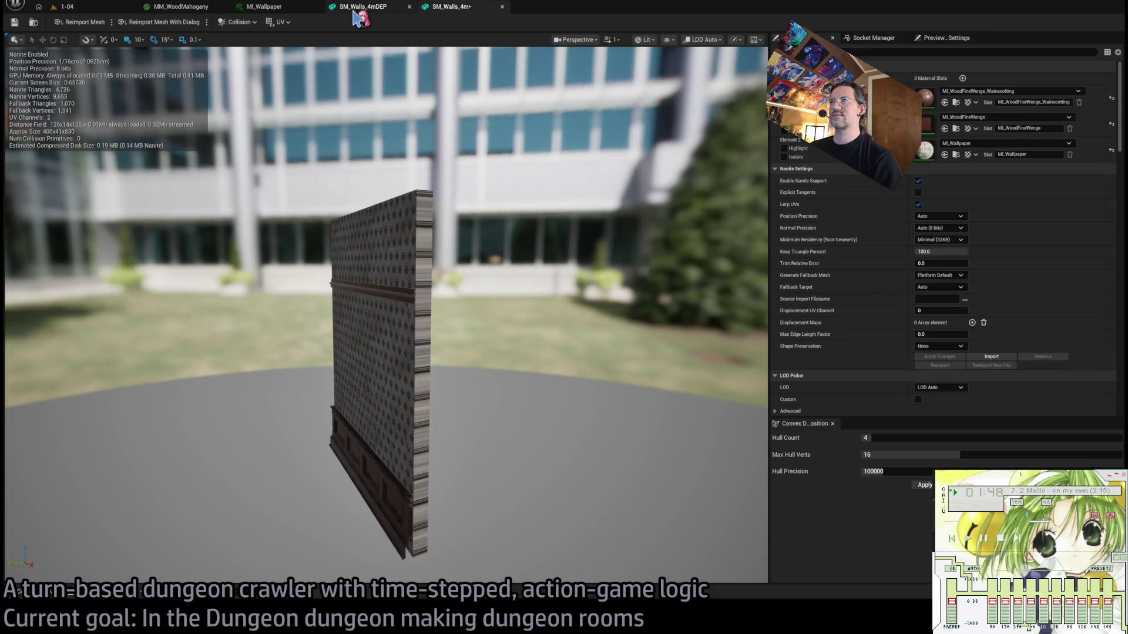
{"action": "left_click", "coordinate": [359, 10]}
{"action": "key", "text": "ctrl+w"}
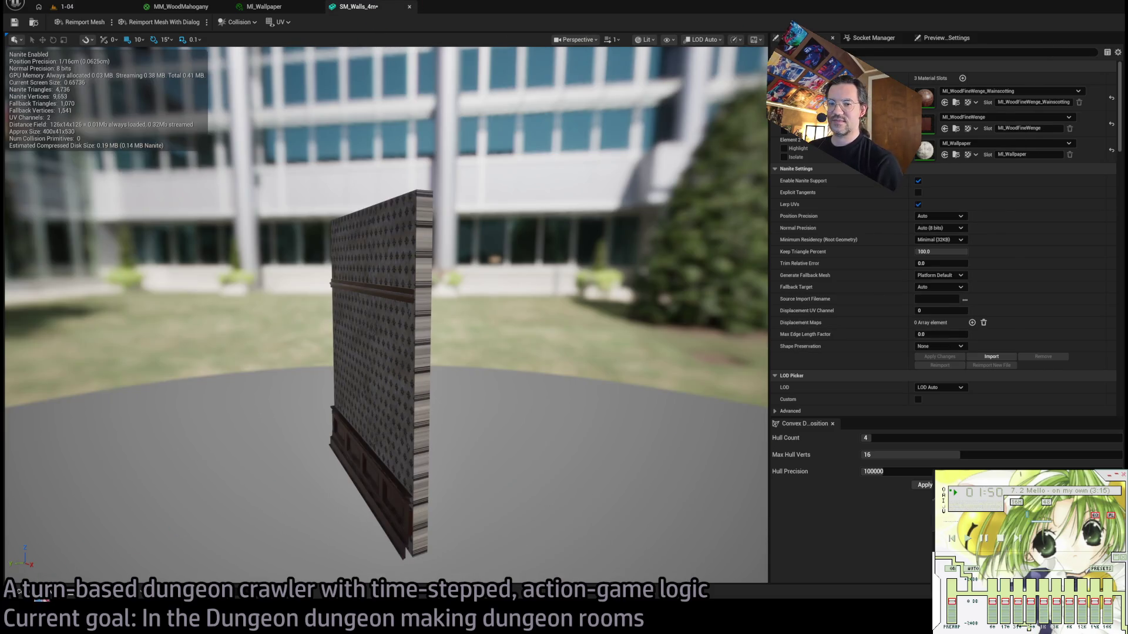
Open SM_Walls_2m DEP to inspect its collision, then close it.
{"action": "key", "text": "ctrl+space"}
{"action": "left_click", "coordinate": [641, 429]}
{"action": "double_click", "coordinate": [642, 429]}
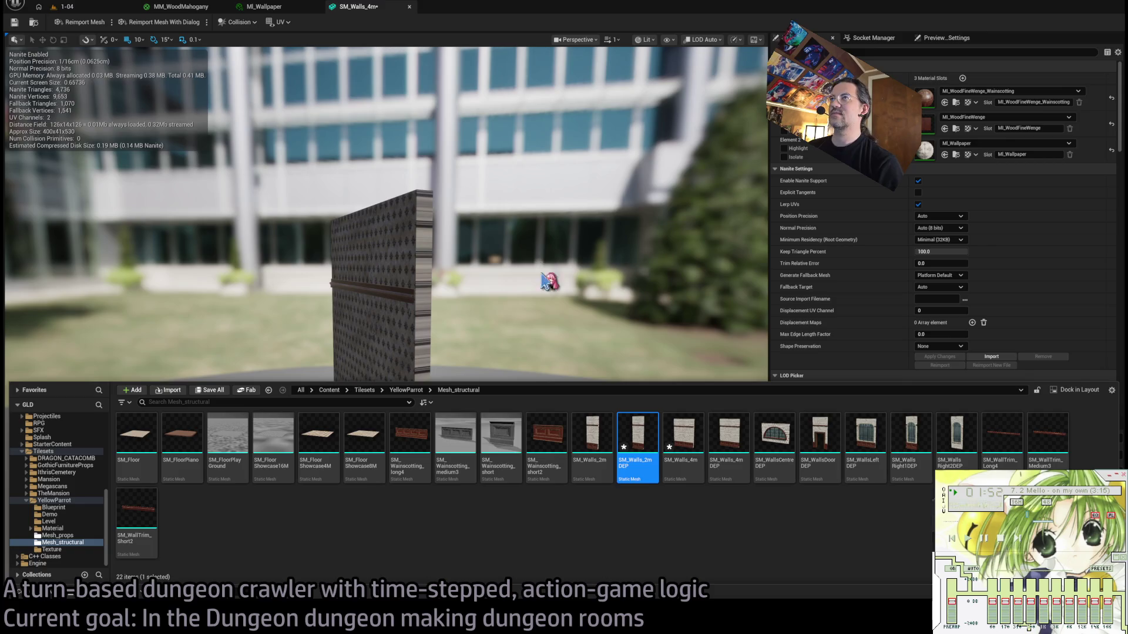
{"action": "left_click_drag", "start_coordinate": [573, 164], "coordinate": [499, 129]}
{"action": "scroll", "coordinate": [481, 112], "scroll_direction": "down", "scroll_amount": 2}
{"action": "scroll", "coordinate": [468, 103], "scroll_direction": "up", "scroll_amount": 2}
{"action": "key", "text": "ctrl+w"}
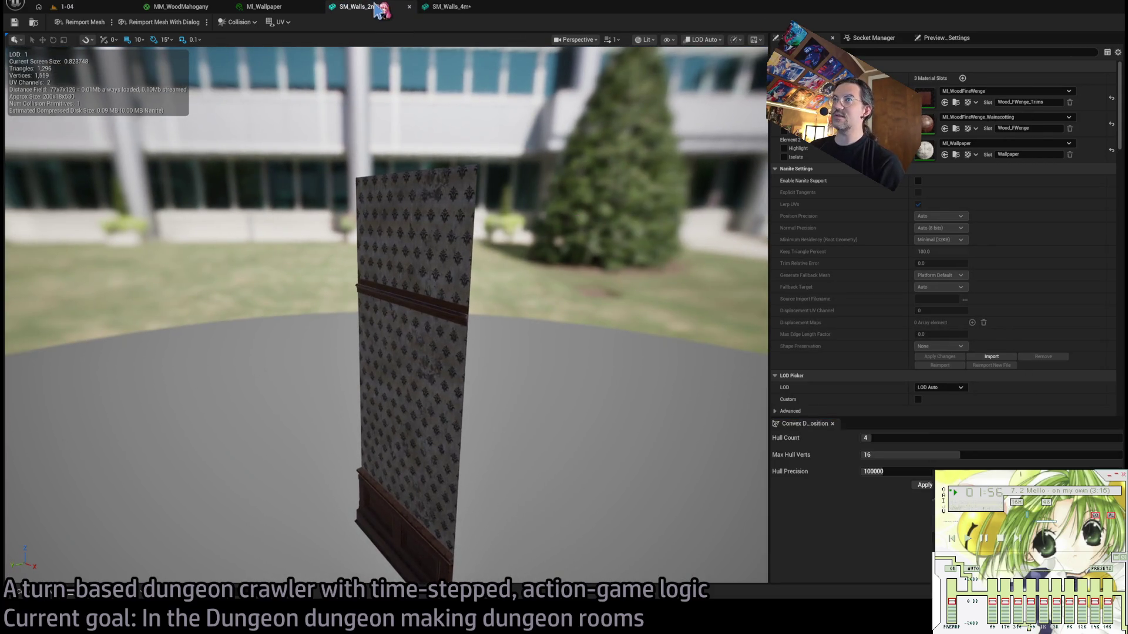
Open SM_Walls_2m beside the 4 m wall and delete its existing collision.
{"action": "key", "text": "ctrl+space"}
{"action": "double_click", "coordinate": [592, 438]}
{"action": "left_click_drag", "start_coordinate": [449, 14], "coordinate": [361, 9]}
{"action": "left_click_drag", "start_coordinate": [593, 159], "coordinate": [590, 157]}
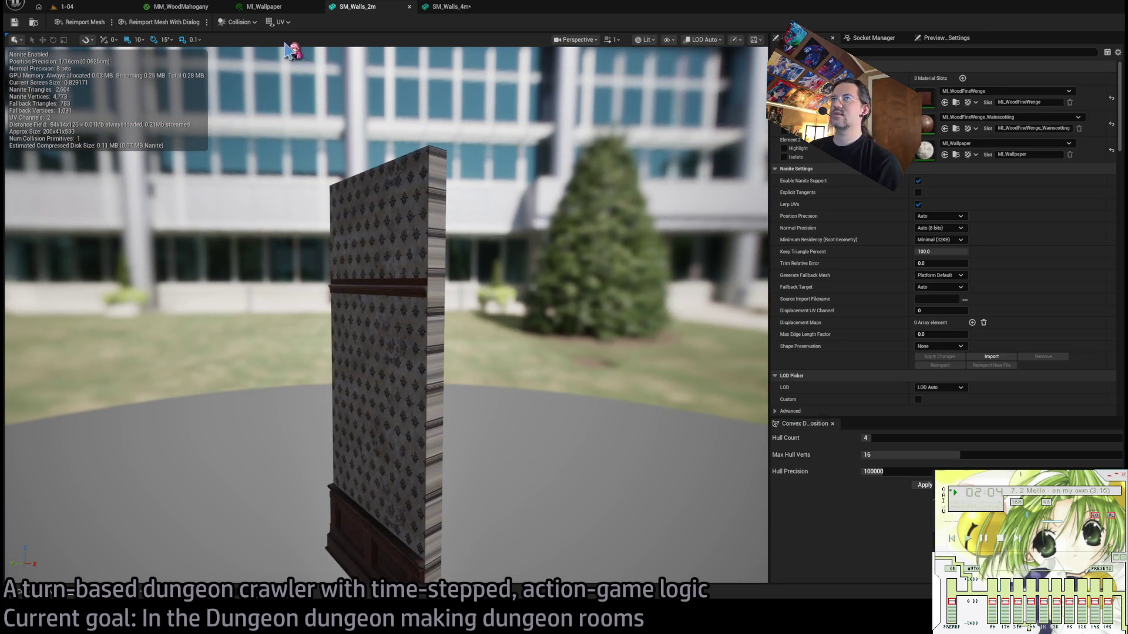
{"action": "key", "text": "Delete"}
{"action": "left_click", "coordinate": [842, 48]}
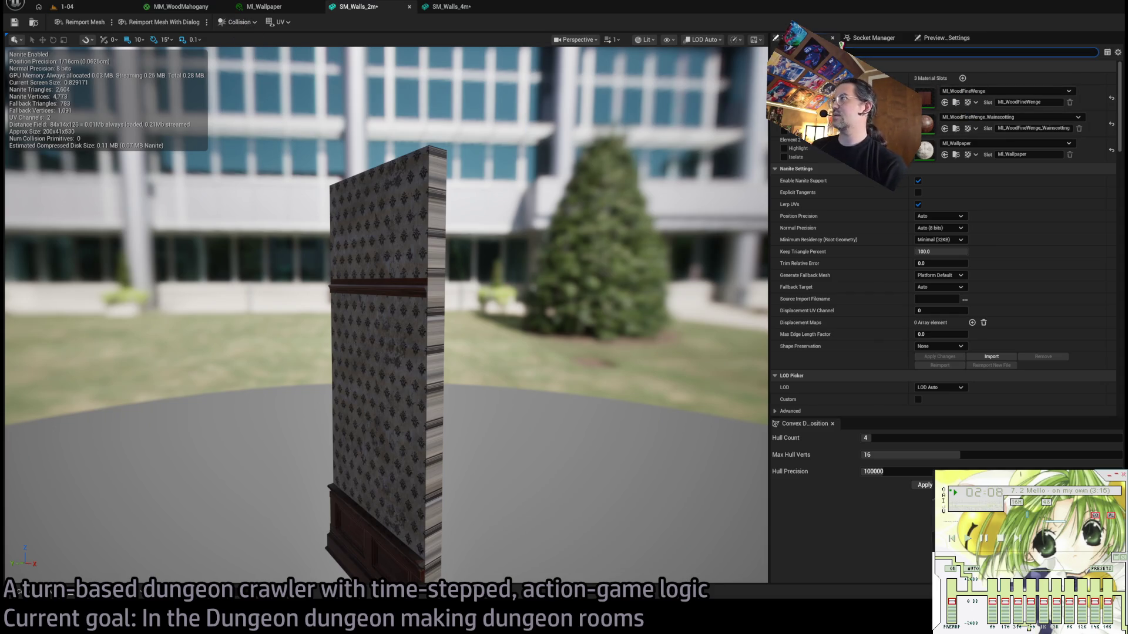
Clear the collision settings search and orbit to view the SM_Walls_2m wall edge-on.
{"action": "type", "text": "collision"}
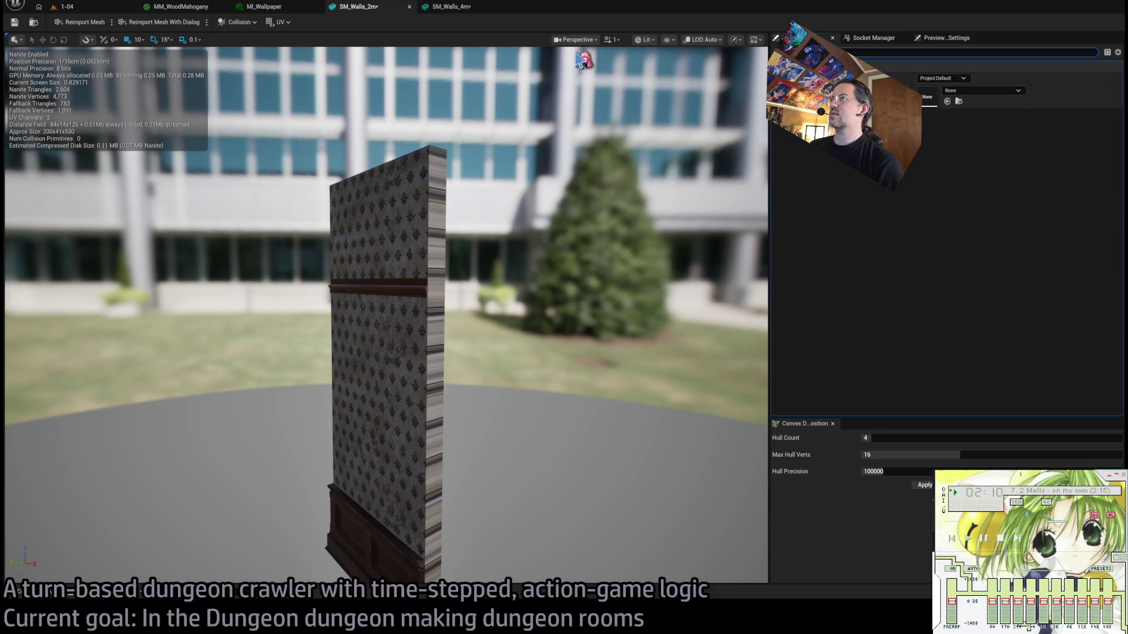
{"action": "key", "text": "Escape"}
{"action": "left_click_drag", "start_coordinate": [513, 250], "coordinate": [464, 150]}
{"action": "left_click", "coordinate": [451, 8]}
{"action": "left_click", "coordinate": [379, 11]}
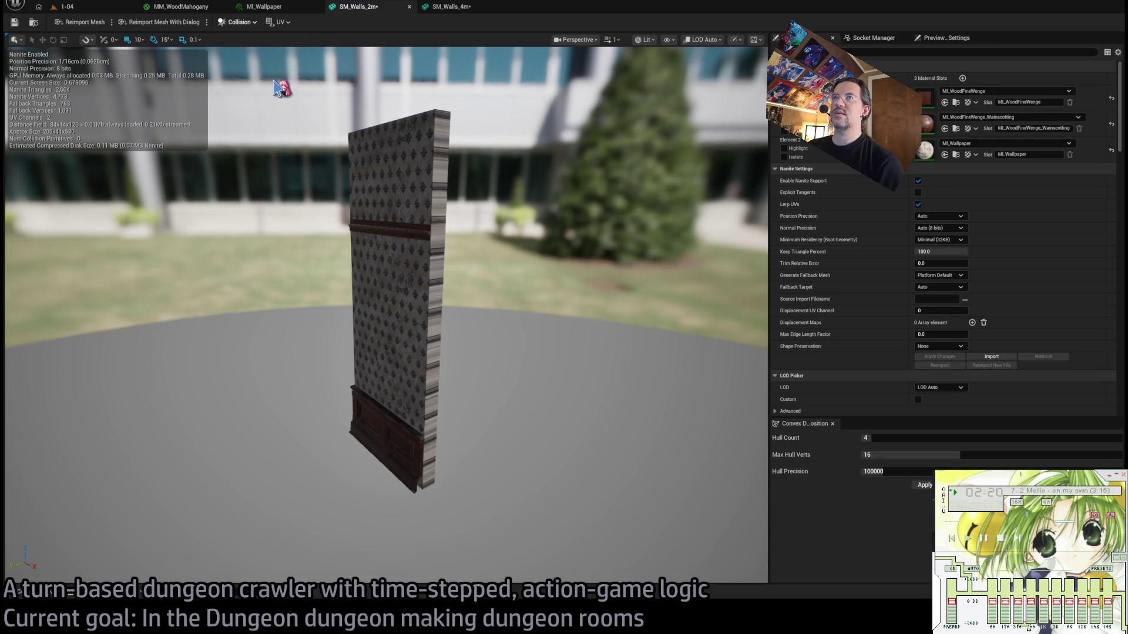
{"action": "left_click_drag", "start_coordinate": [466, 265], "coordinate": [361, 375]}
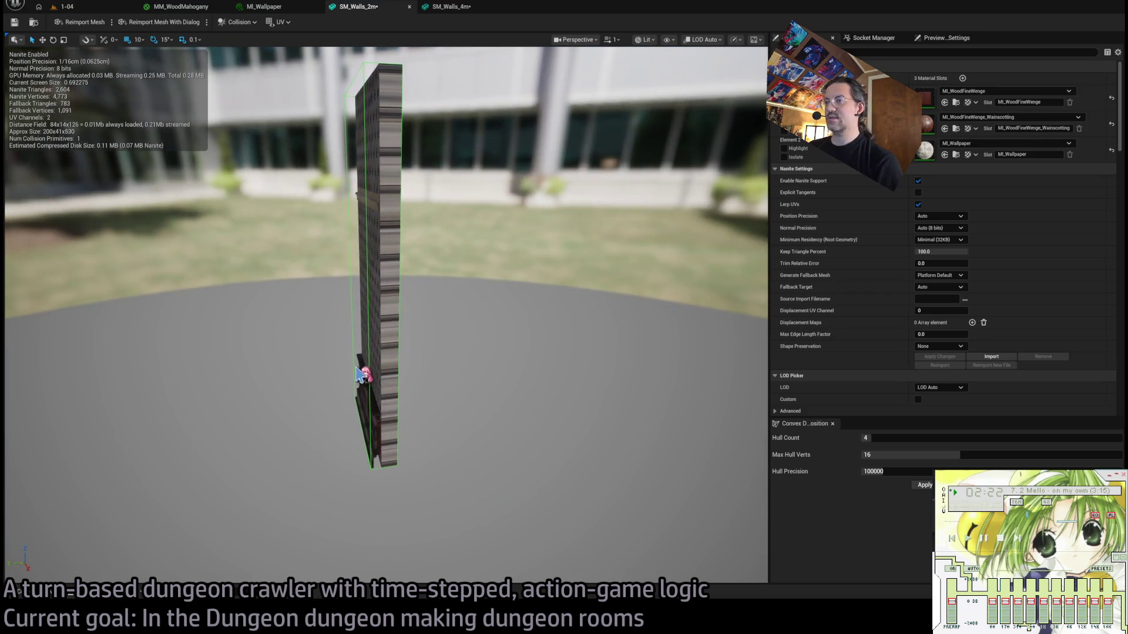
{"action": "scroll", "coordinate": [842, 266], "scroll_direction": "down", "scroll_amount": 10}
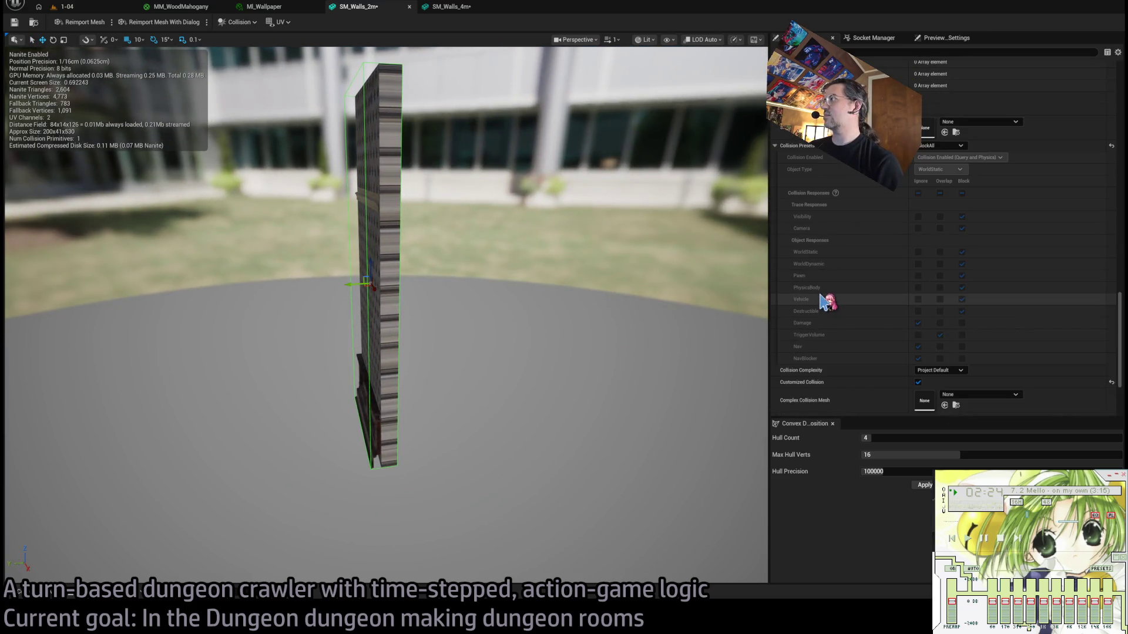
{"action": "scroll", "coordinate": [836, 260], "scroll_direction": "up", "scroll_amount": 2}
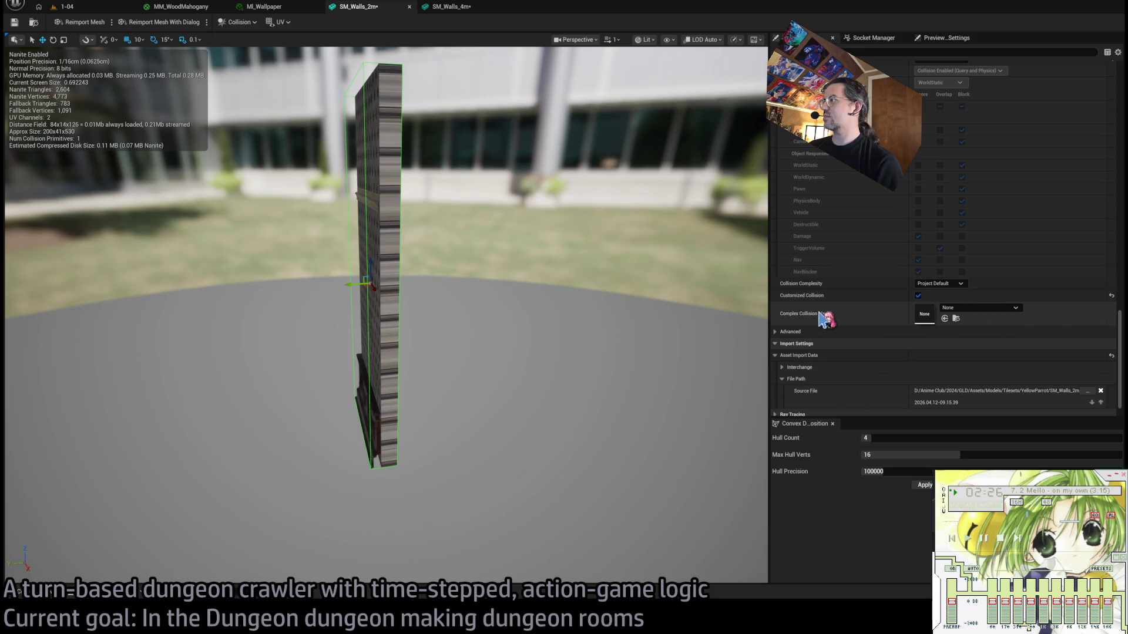
Turn on customized collision for SM_Walls_2m in the advanced collision settings.
{"action": "left_click", "coordinate": [779, 332]}
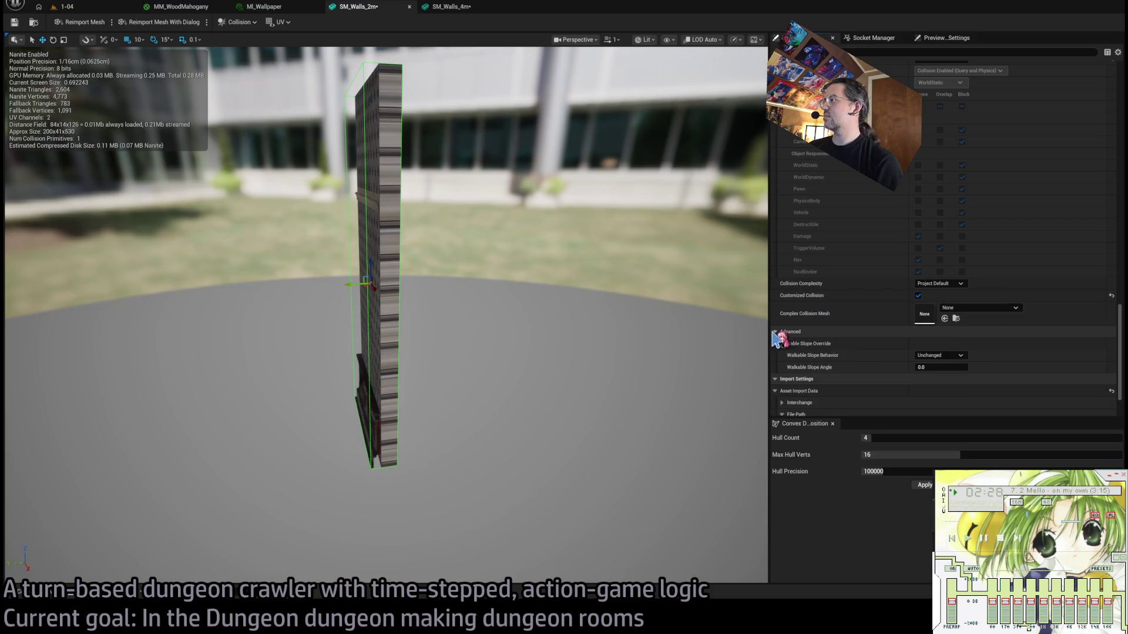
{"action": "left_click", "coordinate": [918, 295]}
{"action": "scroll", "coordinate": [830, 304], "scroll_direction": "down", "scroll_amount": 4}
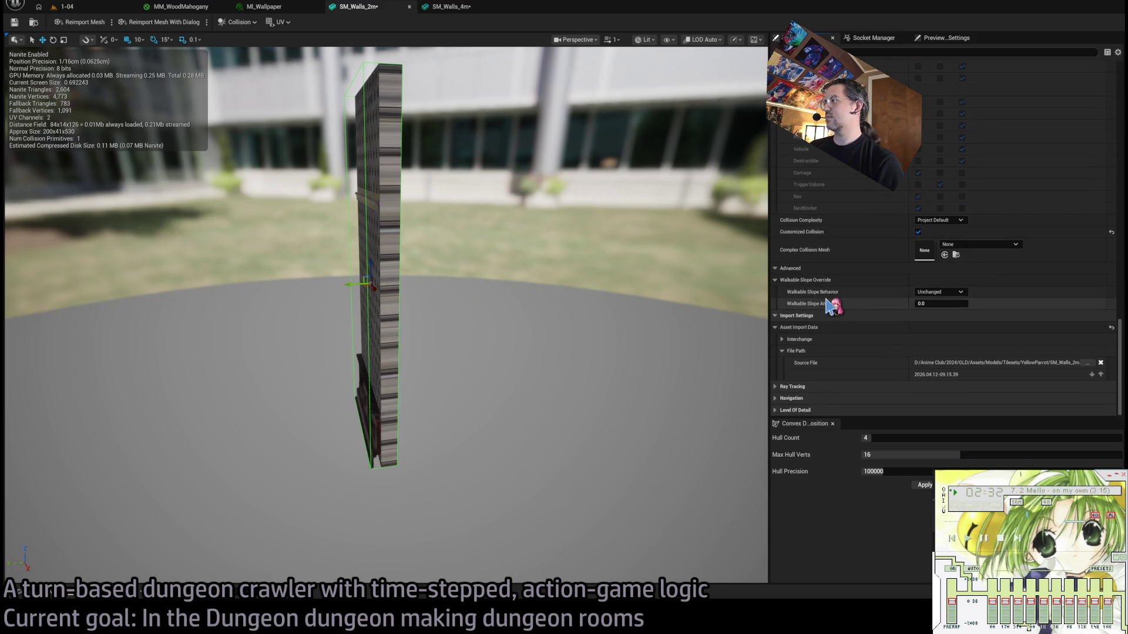
{"action": "scroll", "coordinate": [822, 309], "scroll_direction": "up", "scroll_amount": 10}
{"action": "scroll", "coordinate": [814, 316], "scroll_direction": "up", "scroll_amount": 7}
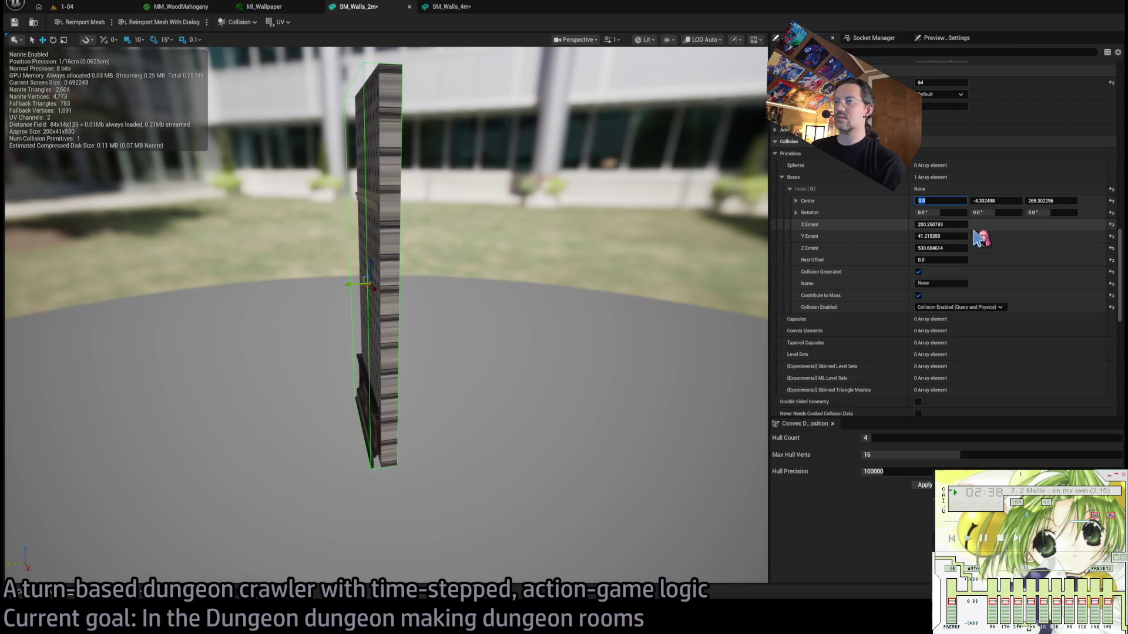
Centre the box collision at Y 0, then nudge it with snap 1 toward Y -11.
{"action": "left_click", "coordinate": [1004, 201]}
{"action": "type", "text": "0"}
{"action": "key", "text": "Return"}
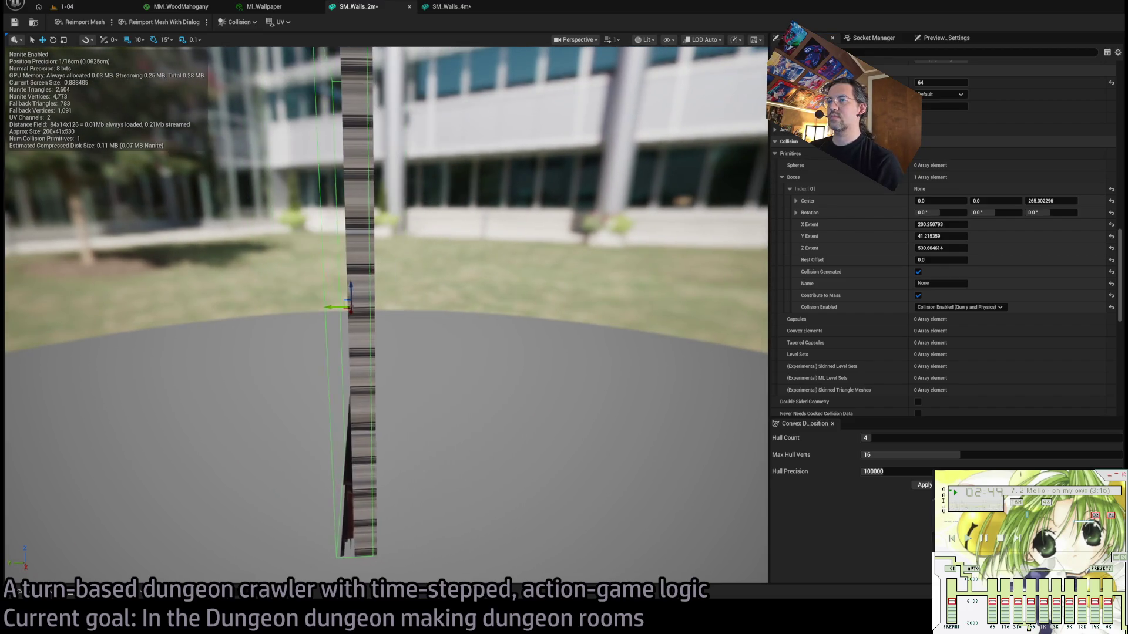
{"action": "left_click_drag", "start_coordinate": [326, 306], "coordinate": [335, 307]}
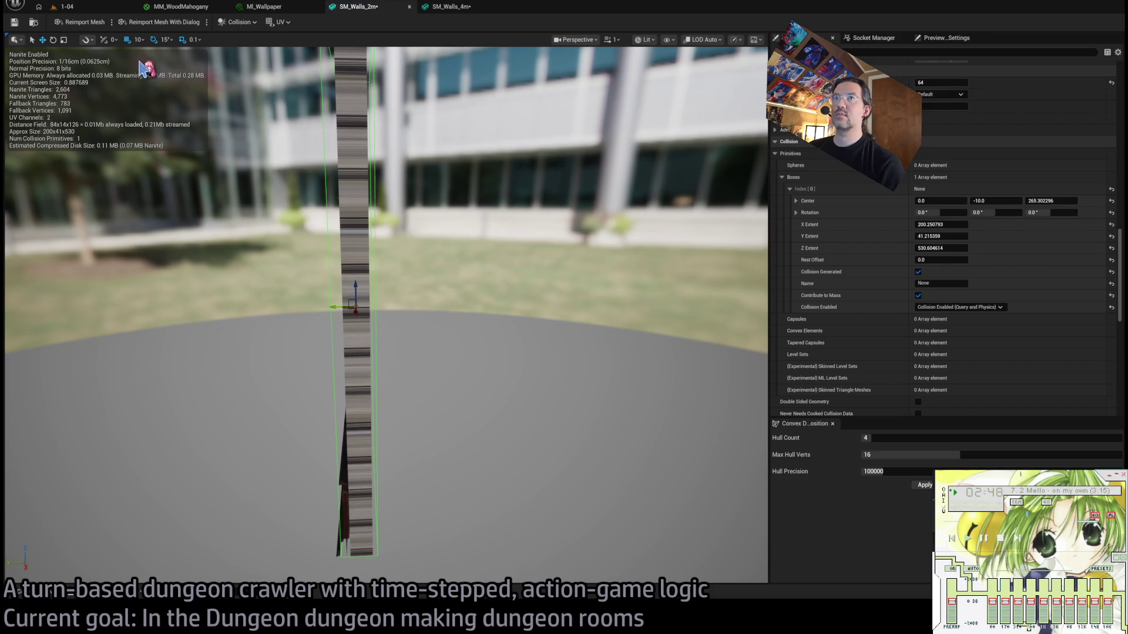
{"action": "left_click", "coordinate": [139, 39]}
{"action": "left_click", "coordinate": [141, 56]}
{"action": "left_click_drag", "start_coordinate": [332, 307], "coordinate": [334, 306]}
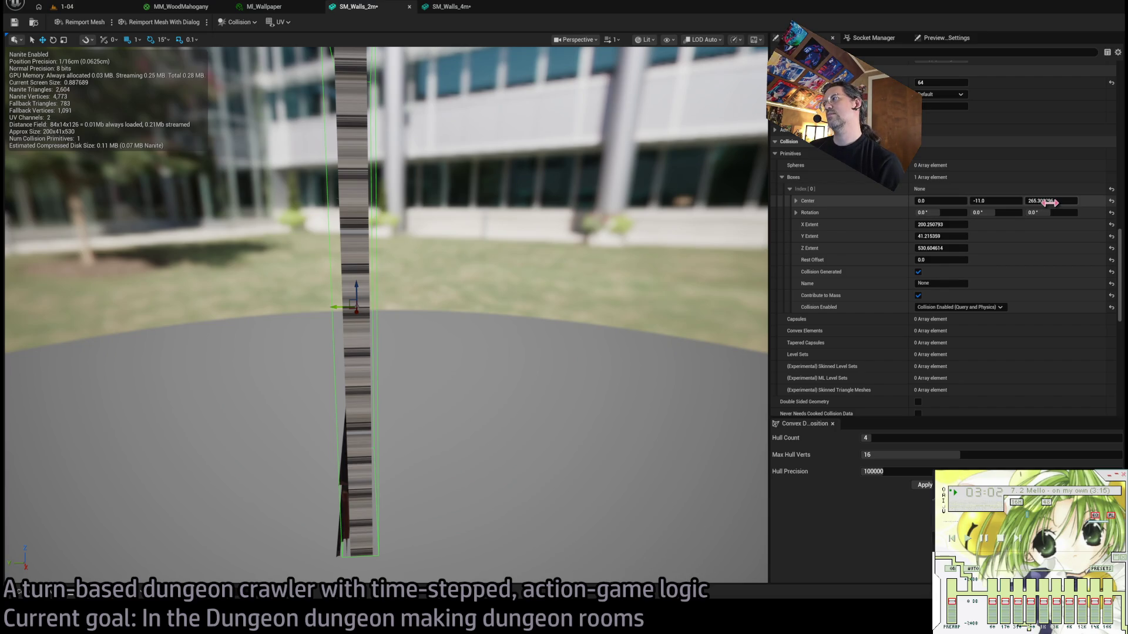
Give the collision box a Y Extent of 25 and Center Y of -12.5.
{"action": "left_click", "coordinate": [952, 236]}
{"action": "type", "text": "25"}
{"action": "key", "text": "Return"}
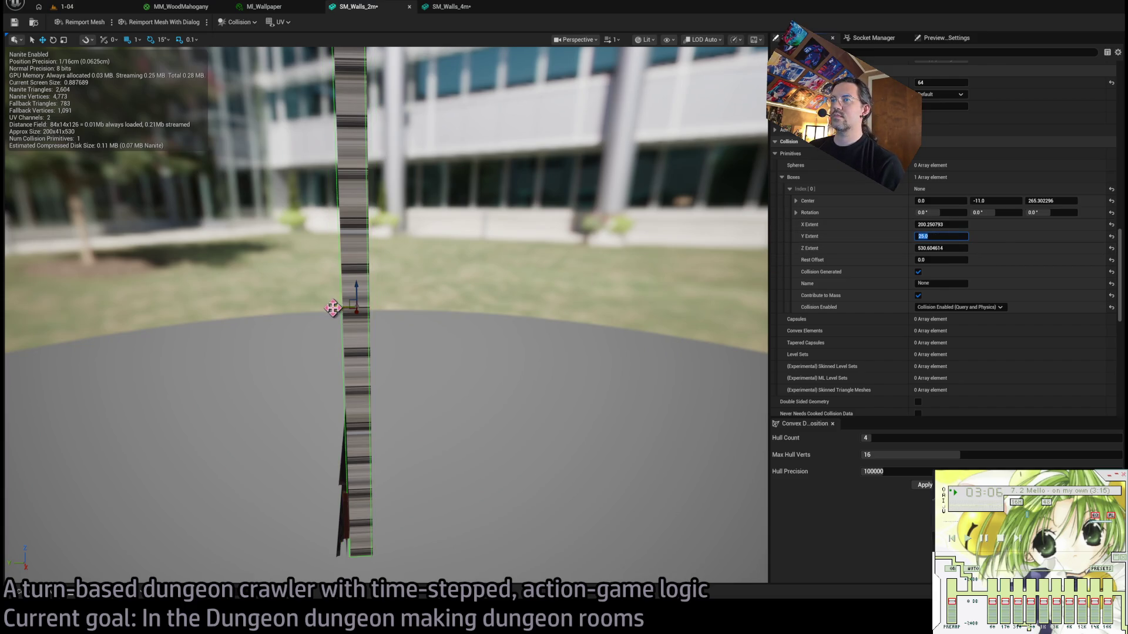
{"action": "left_click", "coordinate": [995, 200]}
{"action": "type", "text": "-12"}
{"action": "key", "text": "Return"}
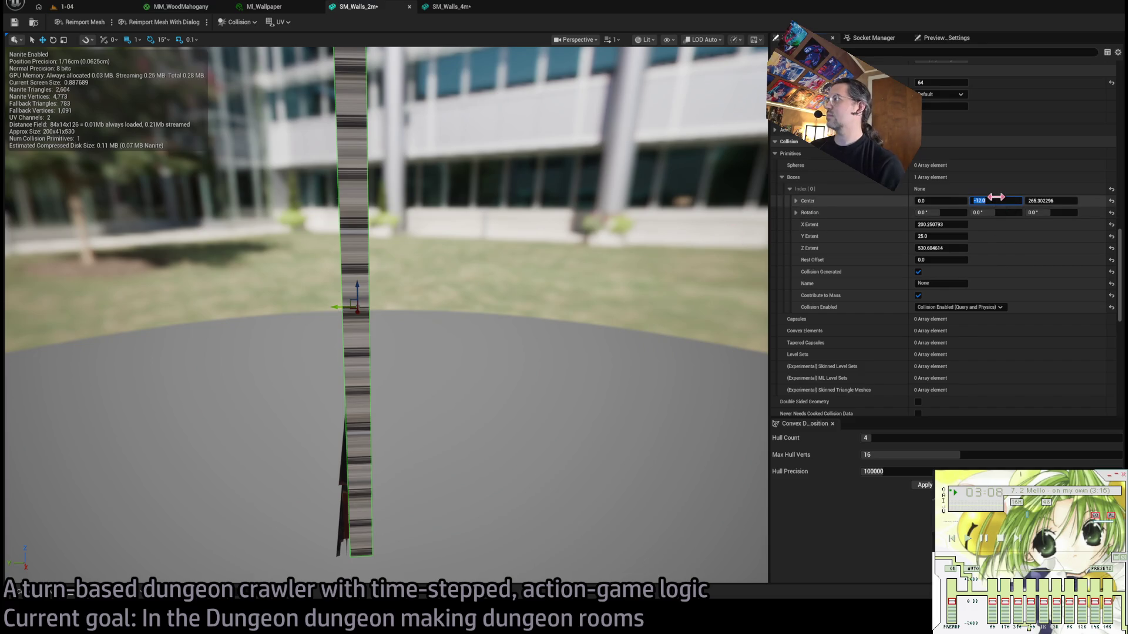
{"action": "type", "text": "5"}
{"action": "key", "text": "Return"}
Round X Extent to 200 and Z Extent to 530, save, and open SM_Walls_4m.
{"action": "left_click_drag", "start_coordinate": [687, 322], "coordinate": [500, 322]}
{"action": "left_click", "coordinate": [938, 224]}
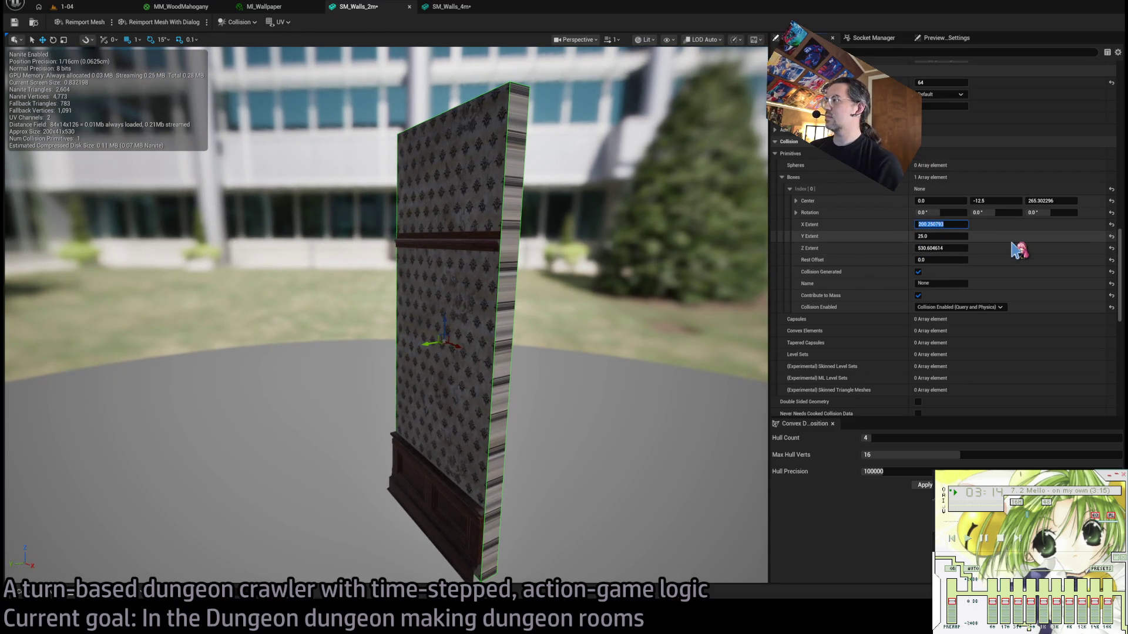
{"action": "type", "text": "200"}
{"action": "left_click", "coordinate": [947, 248]}
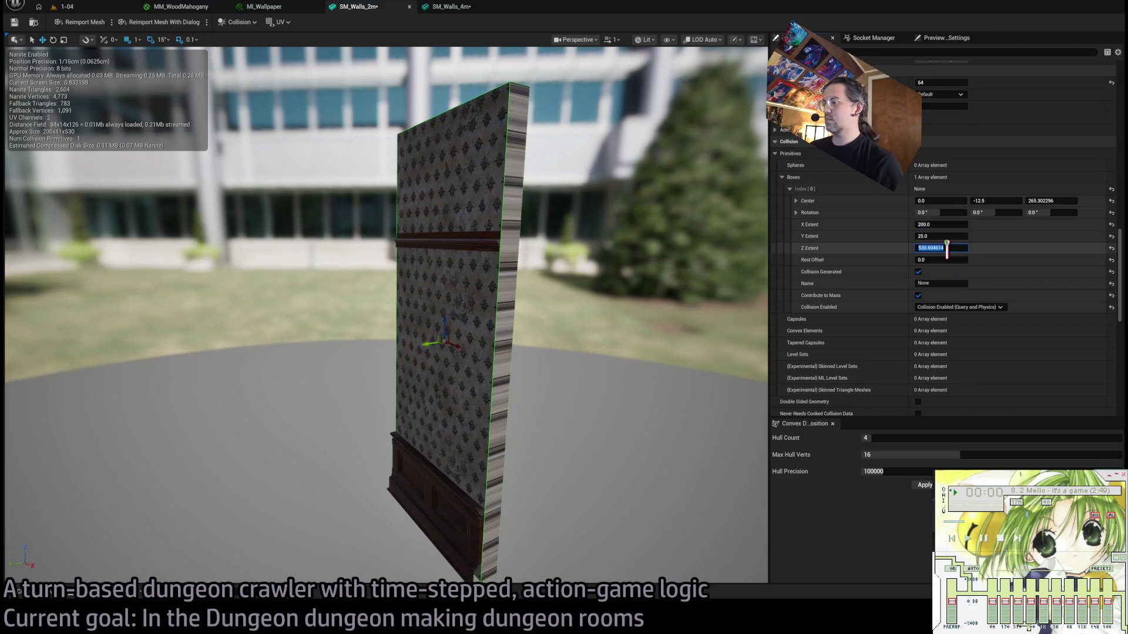
{"action": "type", "text": "530"}
{"action": "left_click", "coordinate": [15, 22]}
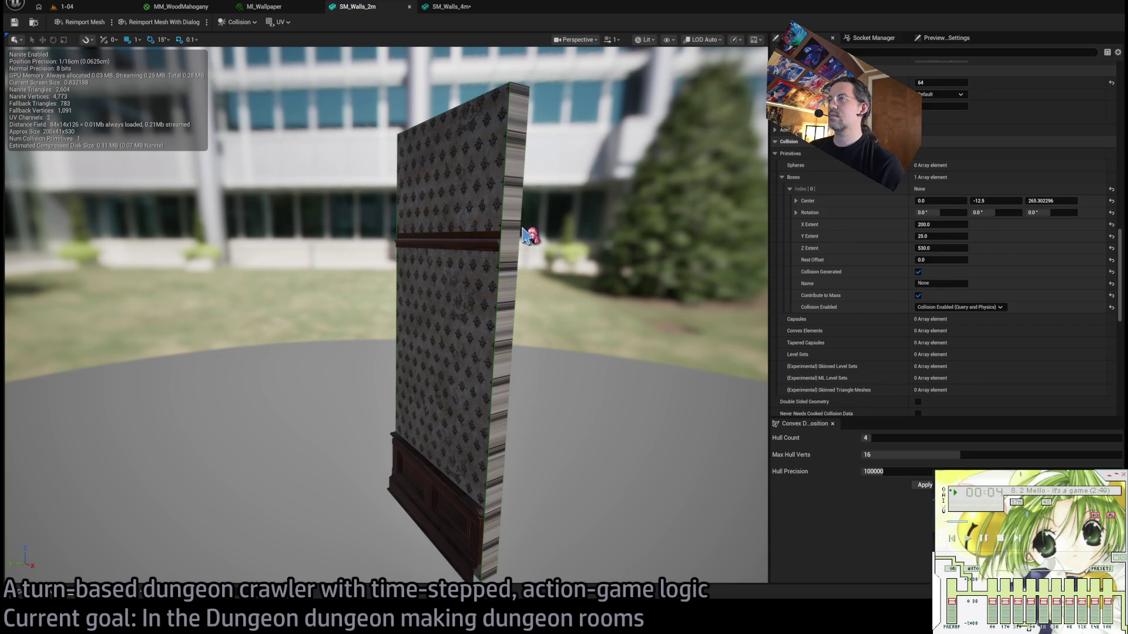
{"action": "left_click", "coordinate": [450, 7]}
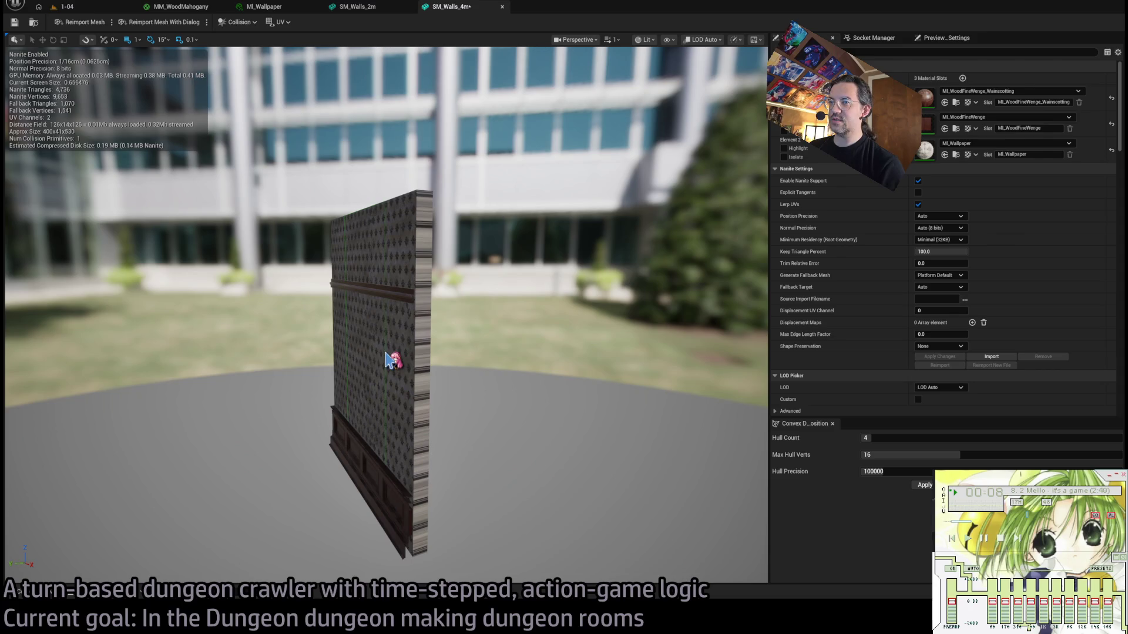
Set SM_Walls_4m's collision box X Extent to 400 and save the mesh.
{"action": "left_click", "coordinate": [389, 354]}
{"action": "scroll", "coordinate": [882, 287], "scroll_direction": "down", "scroll_amount": 10}
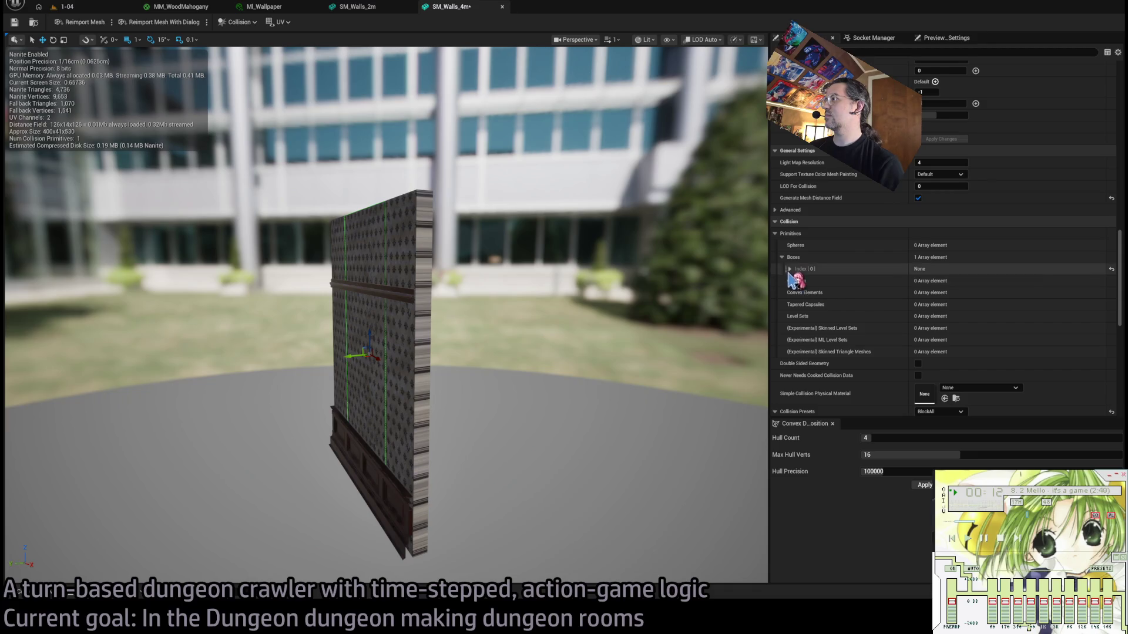
{"action": "left_click", "coordinate": [789, 269]}
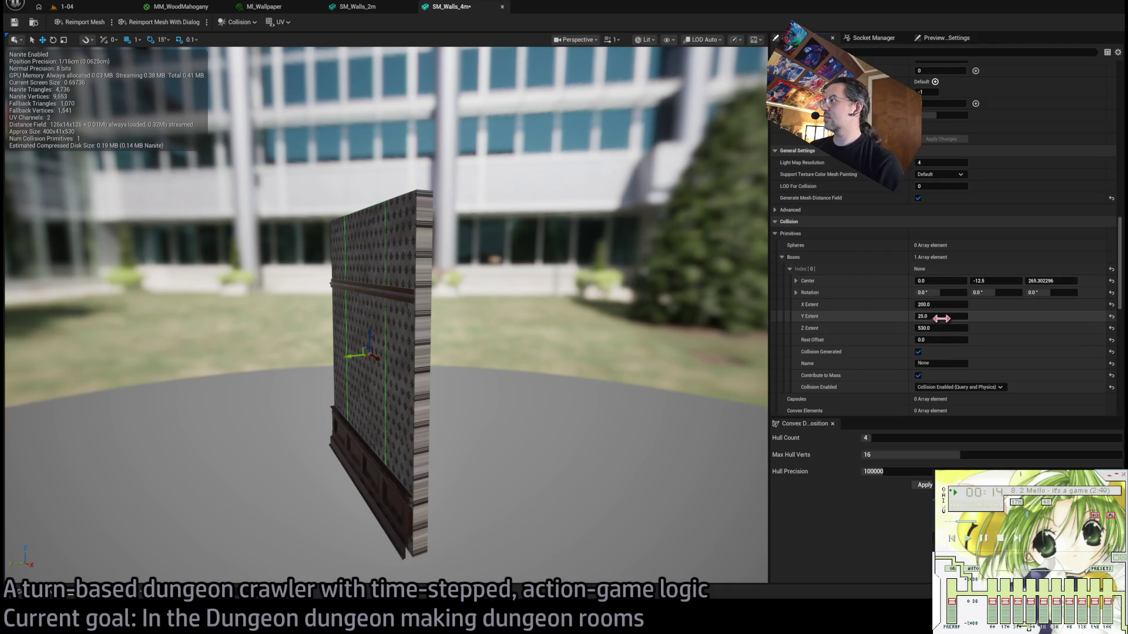
{"action": "left_click_drag", "start_coordinate": [941, 304], "coordinate": [973, 319]}
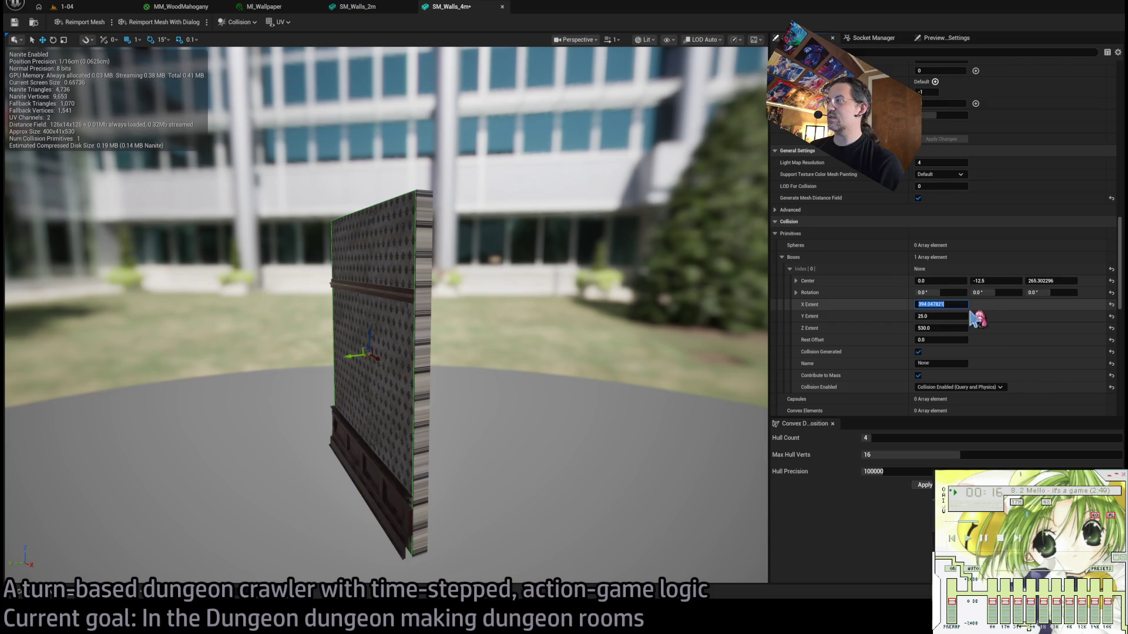
{"action": "type", "text": "400"}
{"action": "key", "text": "Return"}
{"action": "left_click", "coordinate": [22, 21]}
Select the SM_WallsCentreDEP asset in the Content Drawer.
{"action": "left_click", "coordinate": [41, 599]}
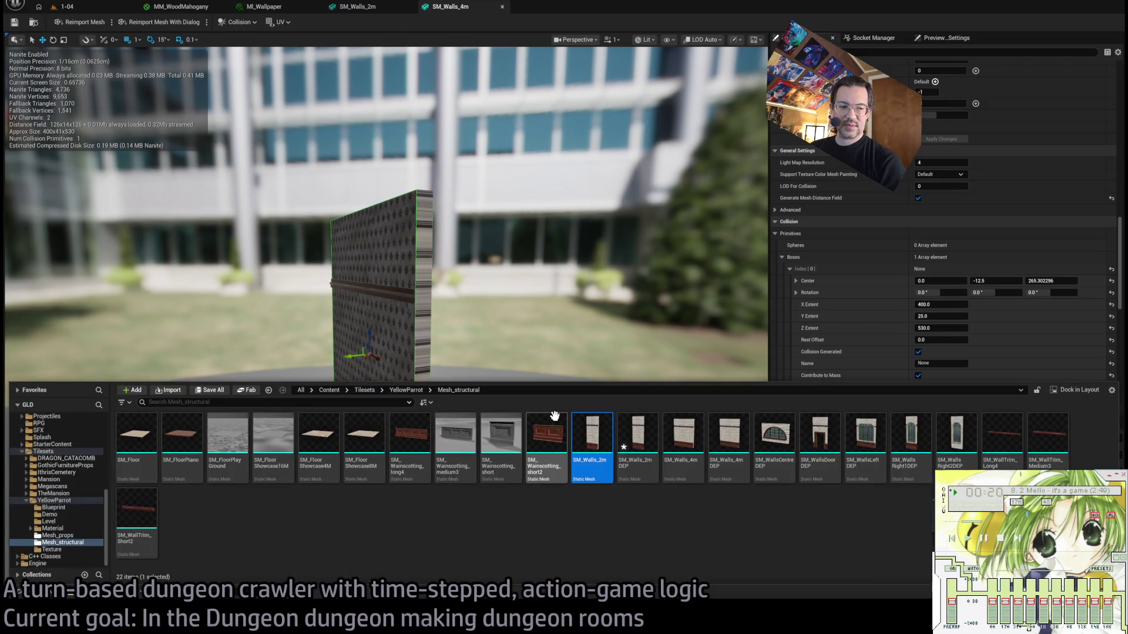
{"action": "left_click", "coordinate": [656, 554]}
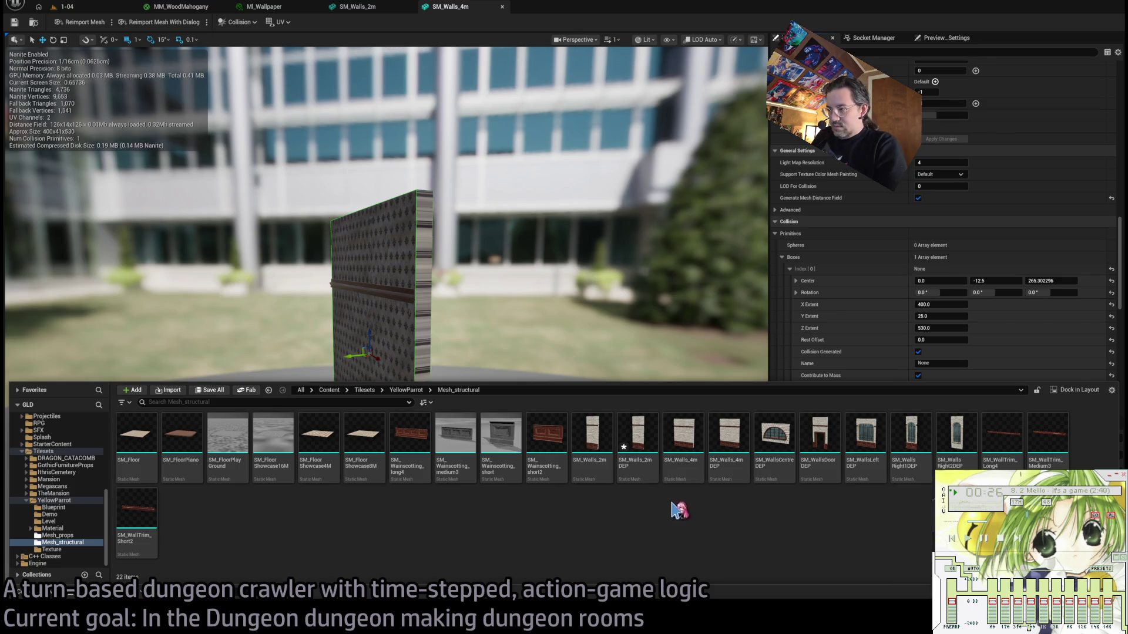
{"action": "left_click", "coordinate": [645, 445]}
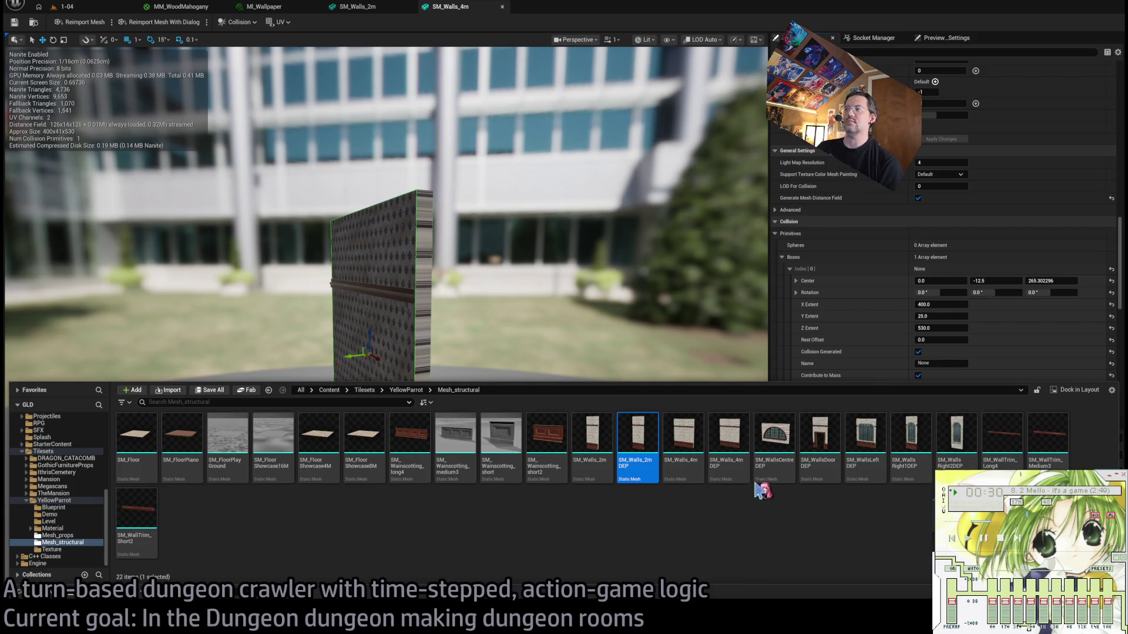
{"action": "left_click", "coordinate": [785, 440]}
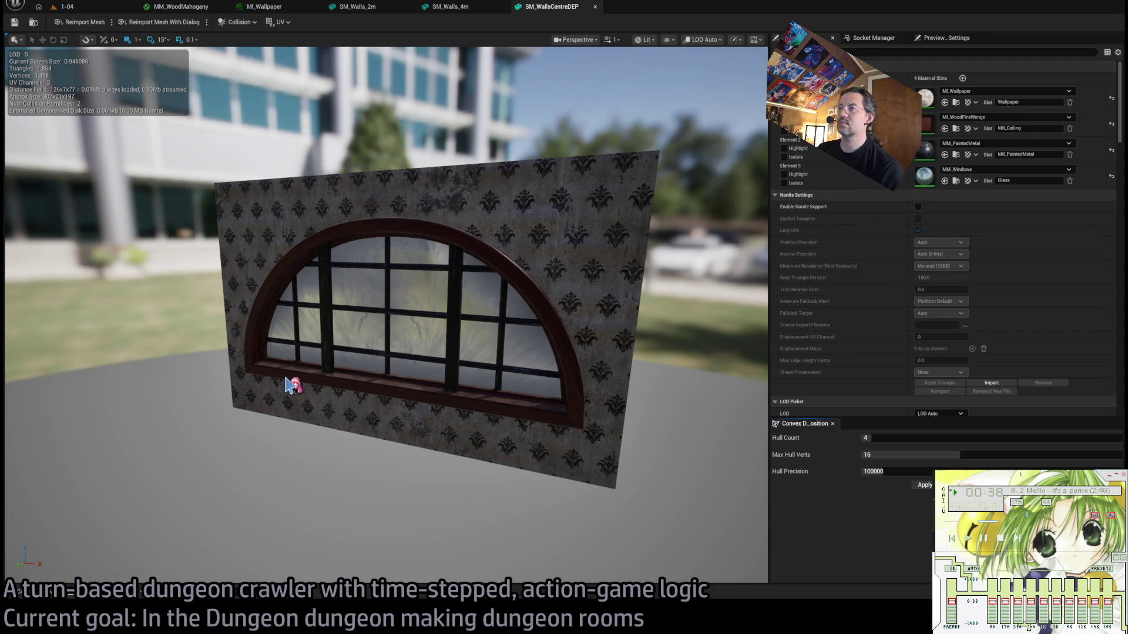
Duplicate SM_WallsCentreDEP and rename the copy to SM_WallsCenter.
{"action": "left_click", "coordinate": [18, 584]}
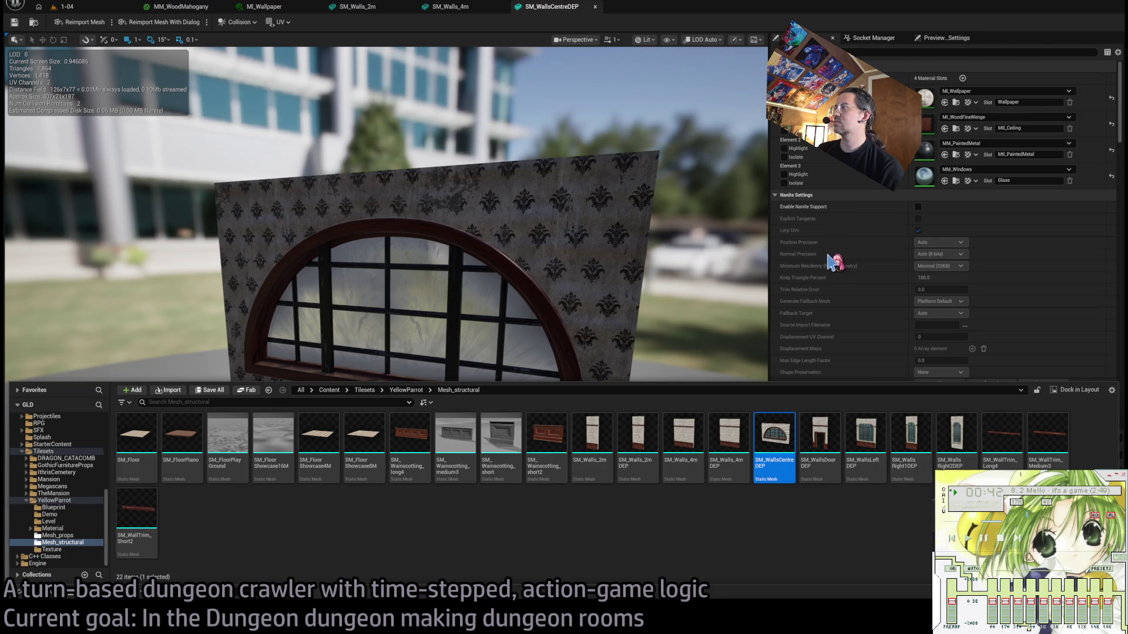
{"action": "left_click", "coordinate": [776, 438]}
{"action": "key", "text": "ctrl+d"}
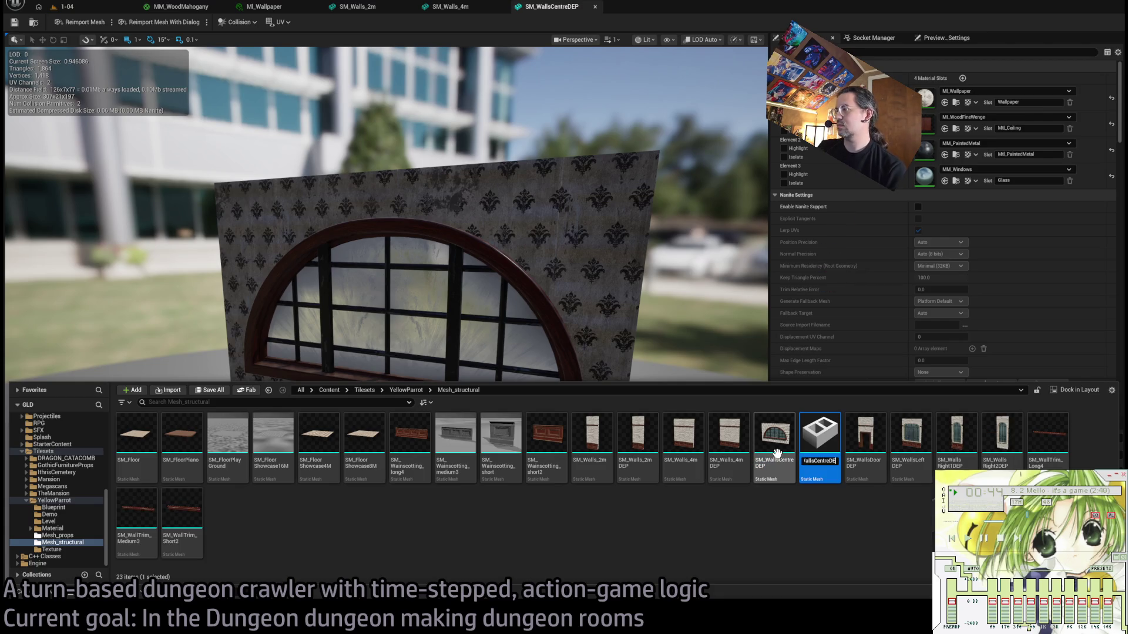
{"action": "left_click", "coordinate": [777, 453]}
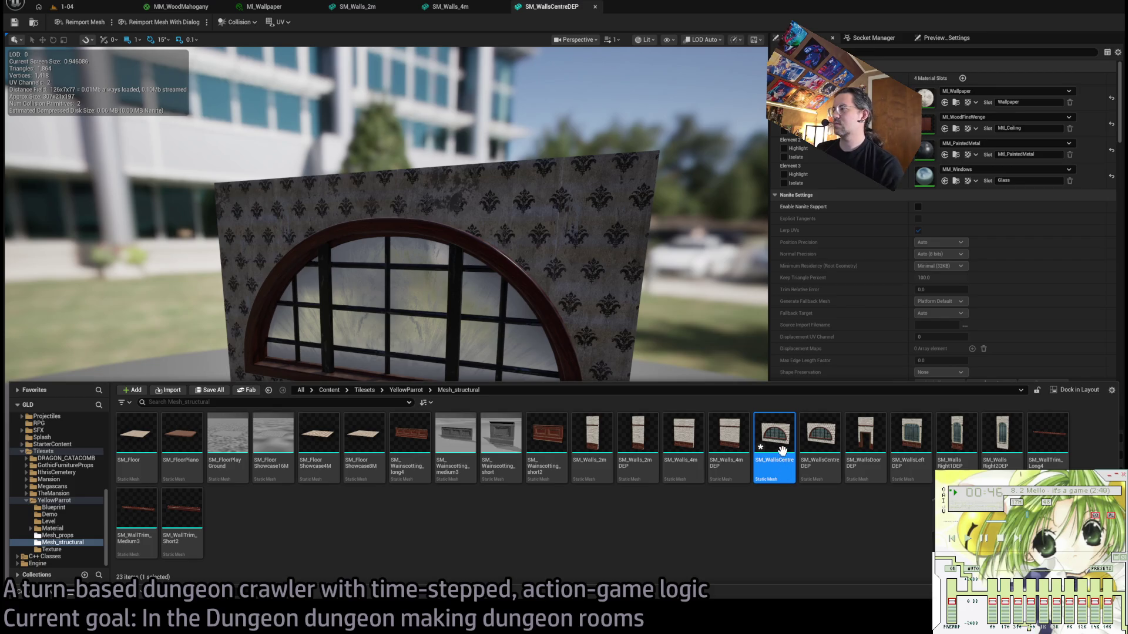
{"action": "key", "text": "F2"}
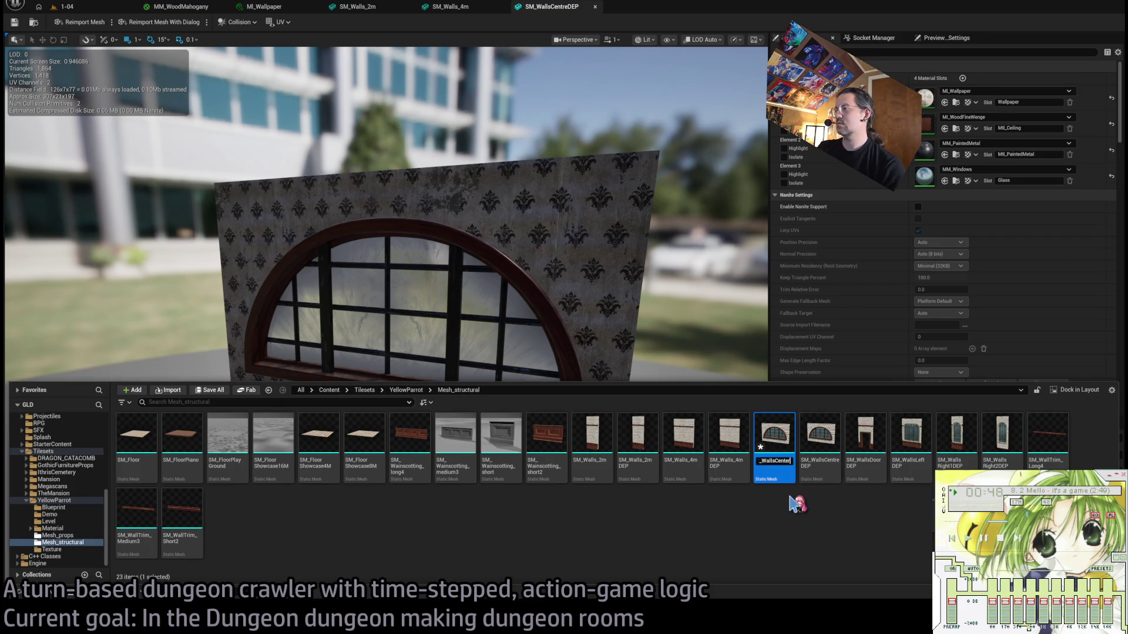
{"action": "key", "text": "Return"}
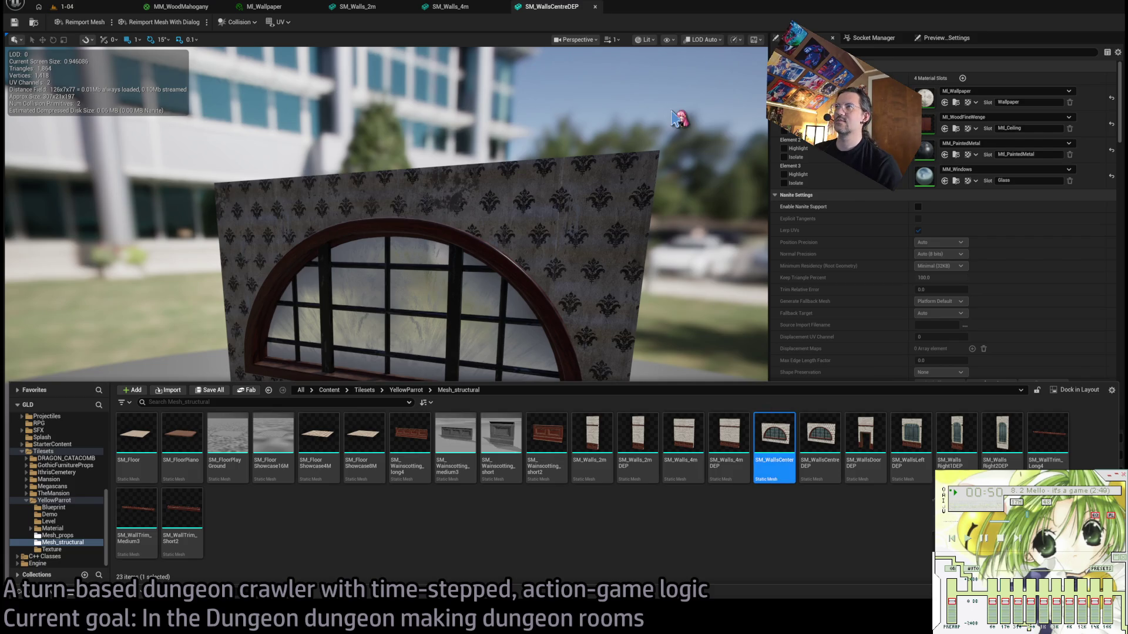
Open SM_WallsCenter in its mesh editor and reimport the mesh from its source file.
{"action": "key", "text": "Return"}
{"action": "scroll", "coordinate": [838, 261], "scroll_direction": "down", "scroll_amount": 10}
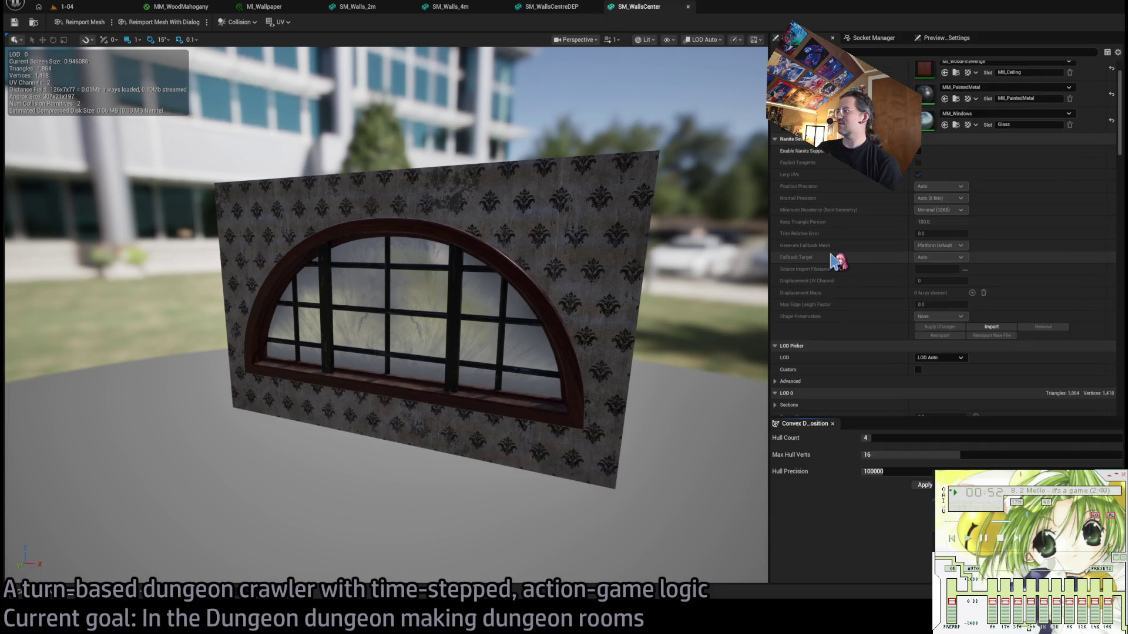
{"action": "scroll", "coordinate": [837, 260], "scroll_direction": "down", "scroll_amount": 15}
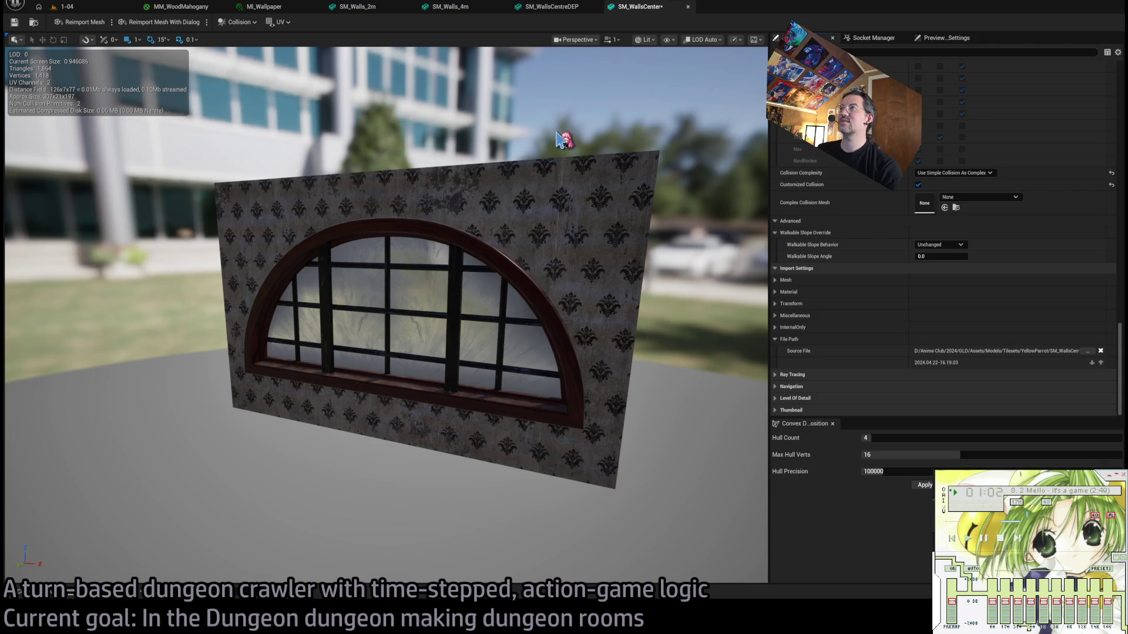
{"action": "left_click", "coordinate": [94, 26]}
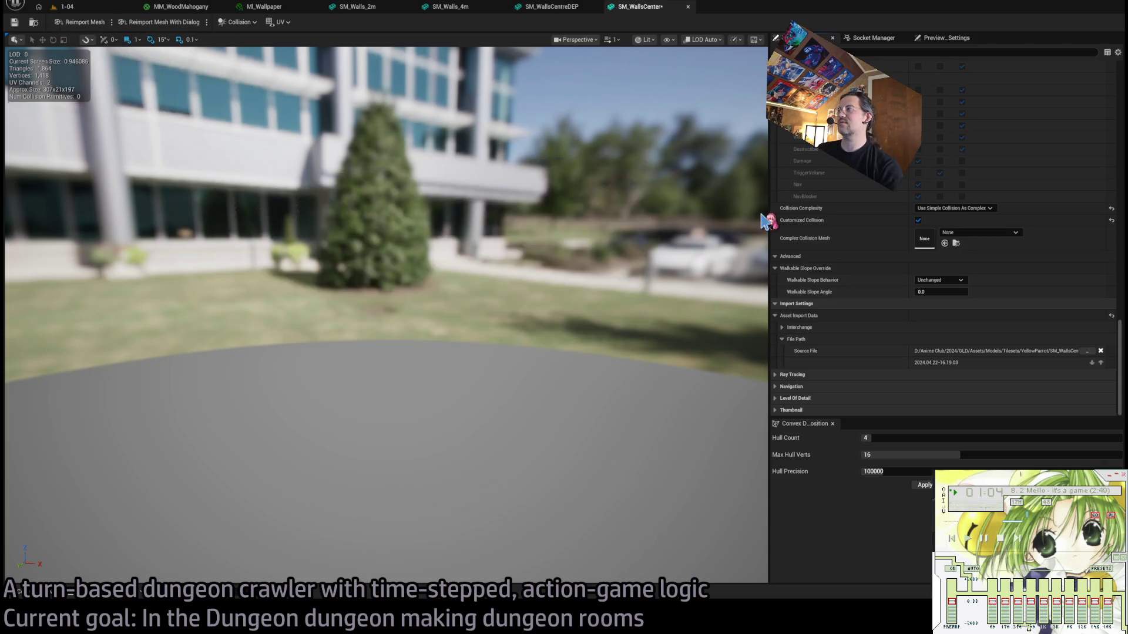
Set collision complexity to project default and delete the existing collision primitive.
{"action": "left_click", "coordinate": [955, 232]}
{"action": "left_click", "coordinate": [940, 243]}
{"action": "mouse_move", "coordinate": [411, 294]}
{"action": "left_mouse_down"}
{"action": "mouse_move", "coordinate": [294, 294]}
{"action": "mouse_move", "coordinate": [341, 276]}
{"action": "left_mouse_up"}
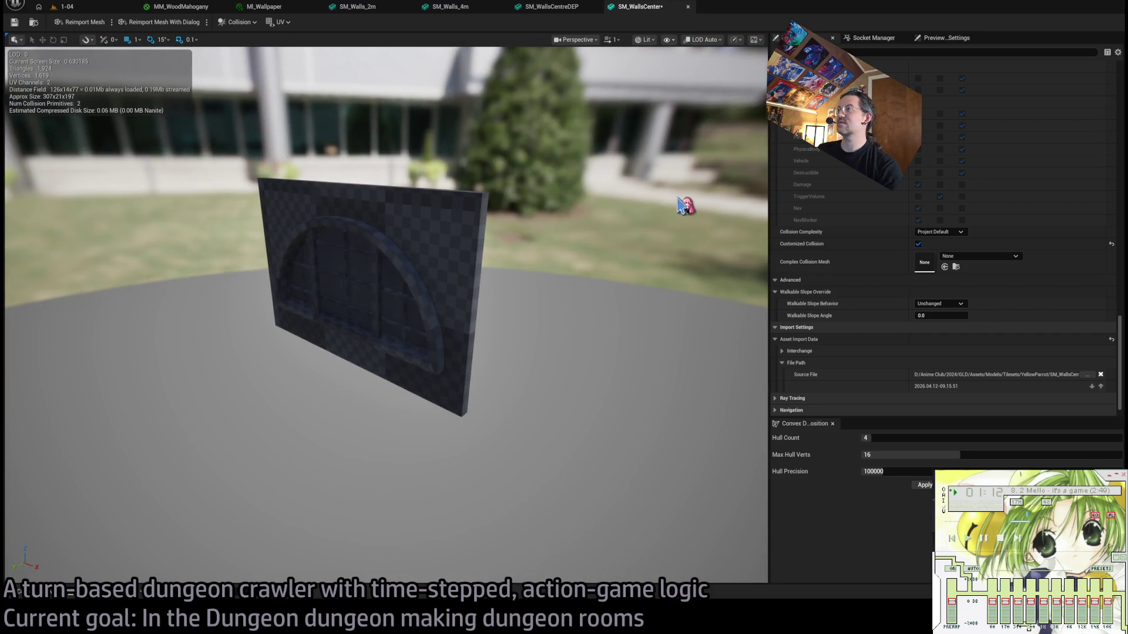
{"action": "left_click", "coordinate": [482, 205]}
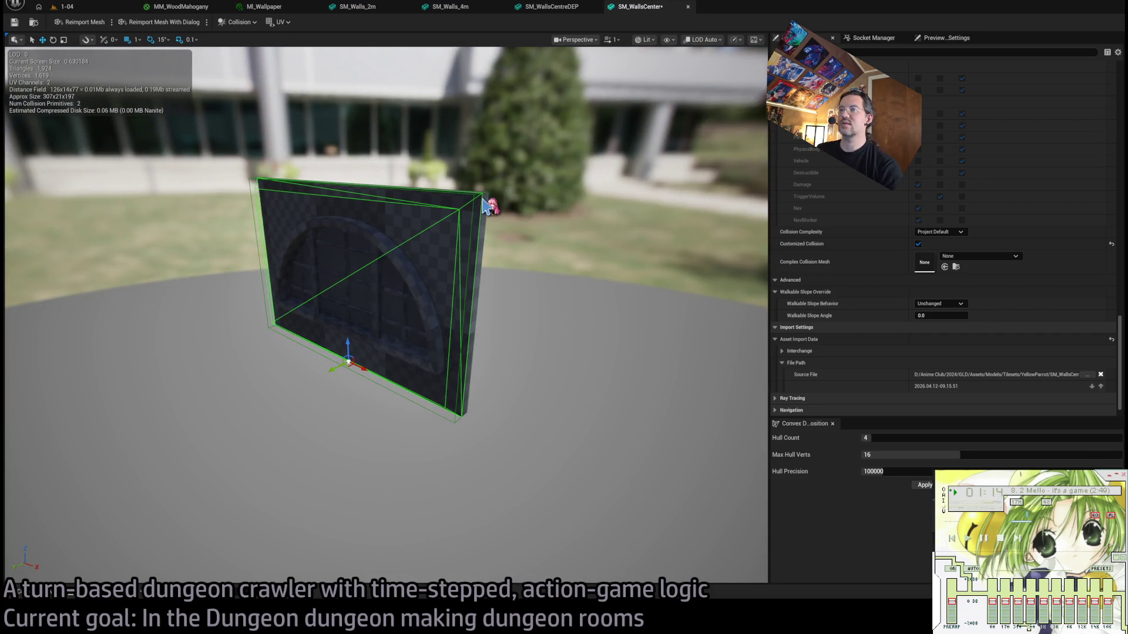
{"action": "key", "text": "Delete"}
{"action": "left_click_drag", "start_coordinate": [484, 177], "coordinate": [411, 177]}
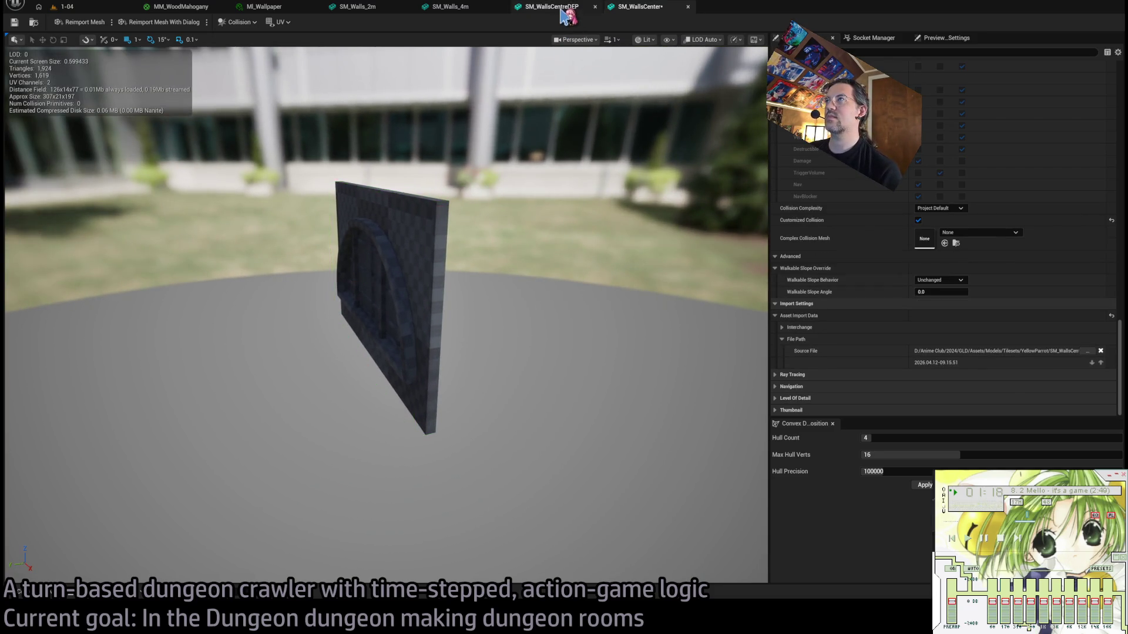
Compare against SM_Walls_4m's collision box, then remove SM_WallsCenter's remaining collision primitive.
{"action": "left_click", "coordinate": [555, 7]}
{"action": "left_click", "coordinate": [461, 8]}
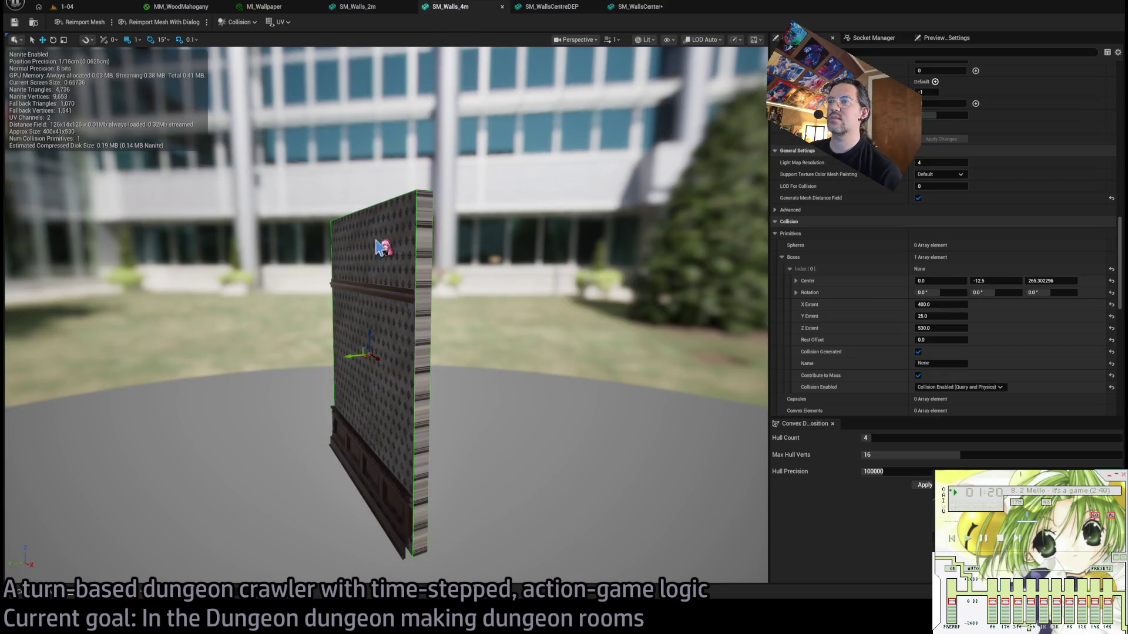
{"action": "left_click", "coordinate": [428, 197]}
{"action": "left_click", "coordinate": [421, 200]}
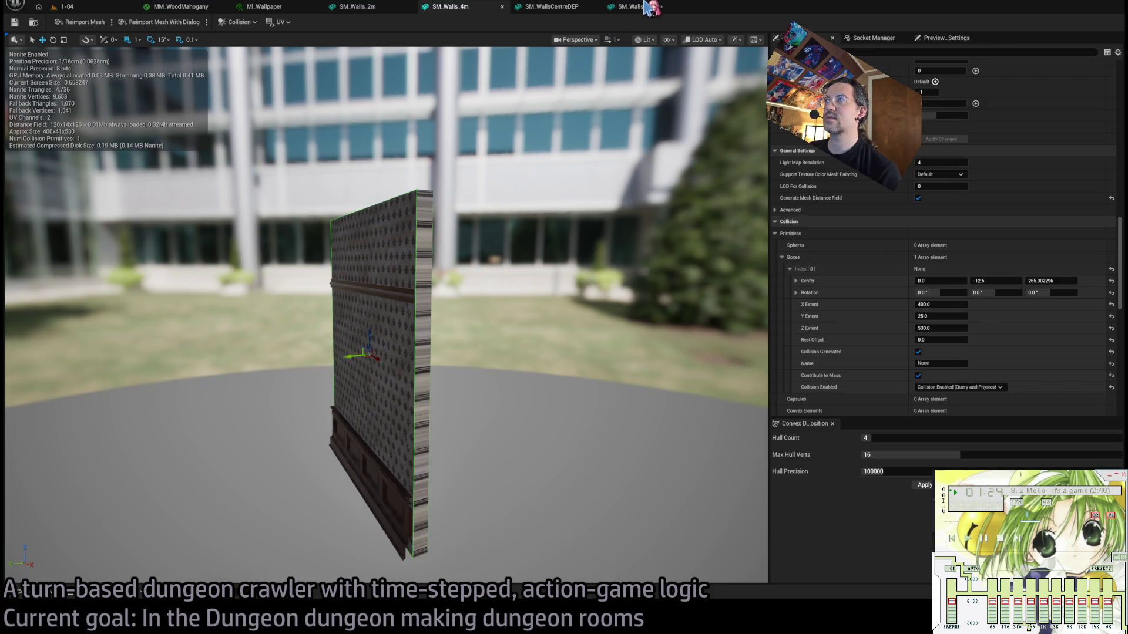
{"action": "left_click", "coordinate": [648, 8]}
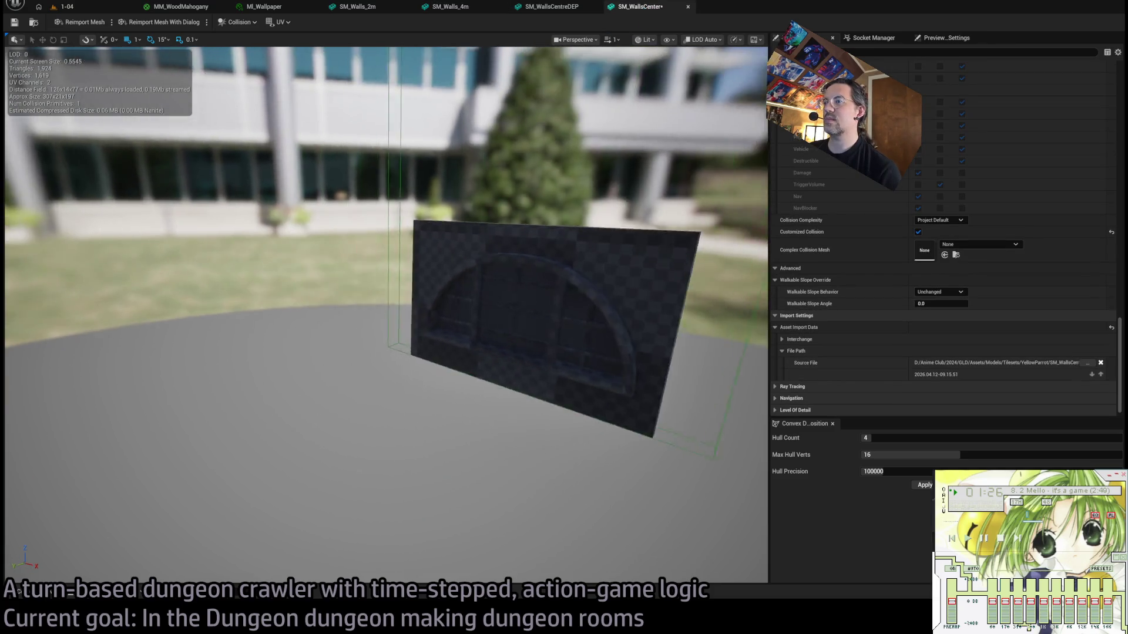
{"action": "left_click_drag", "start_coordinate": [470, 272], "coordinate": [470, 271]}
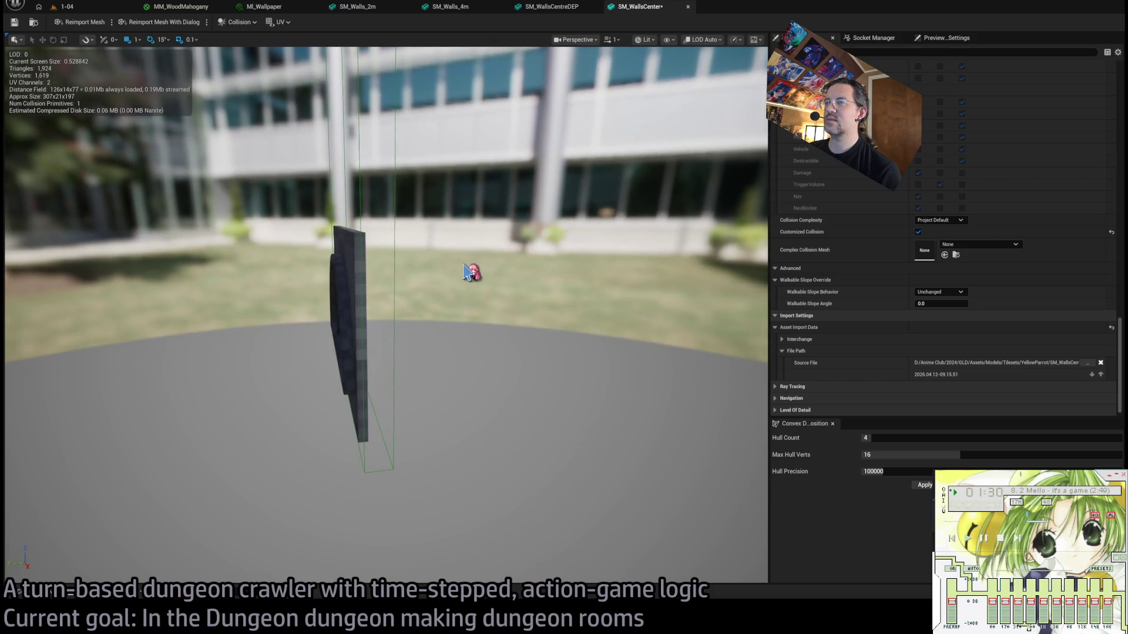
{"action": "key", "text": "ctrl+z"}
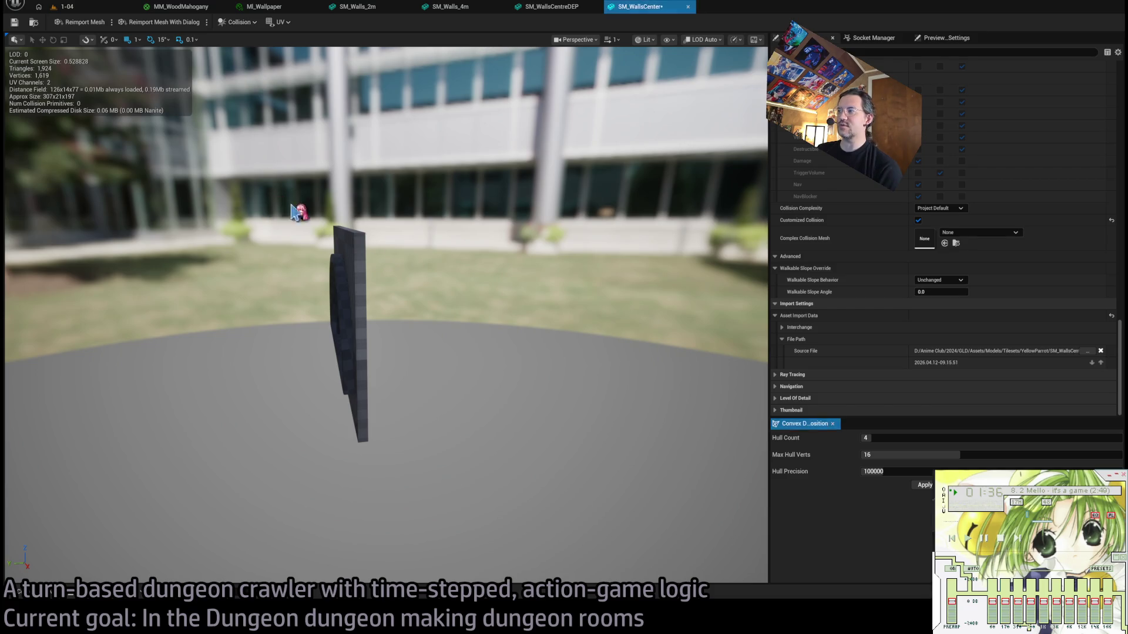
Set convex decomposition to 16 hulls, 32 max hull verts and precision 1000000.
{"action": "left_click", "coordinate": [963, 437]}
{"action": "type", "text": "64"}
{"action": "key", "text": "Return"}
{"action": "left_click", "coordinate": [976, 455]}
{"action": "type", "text": "32"}
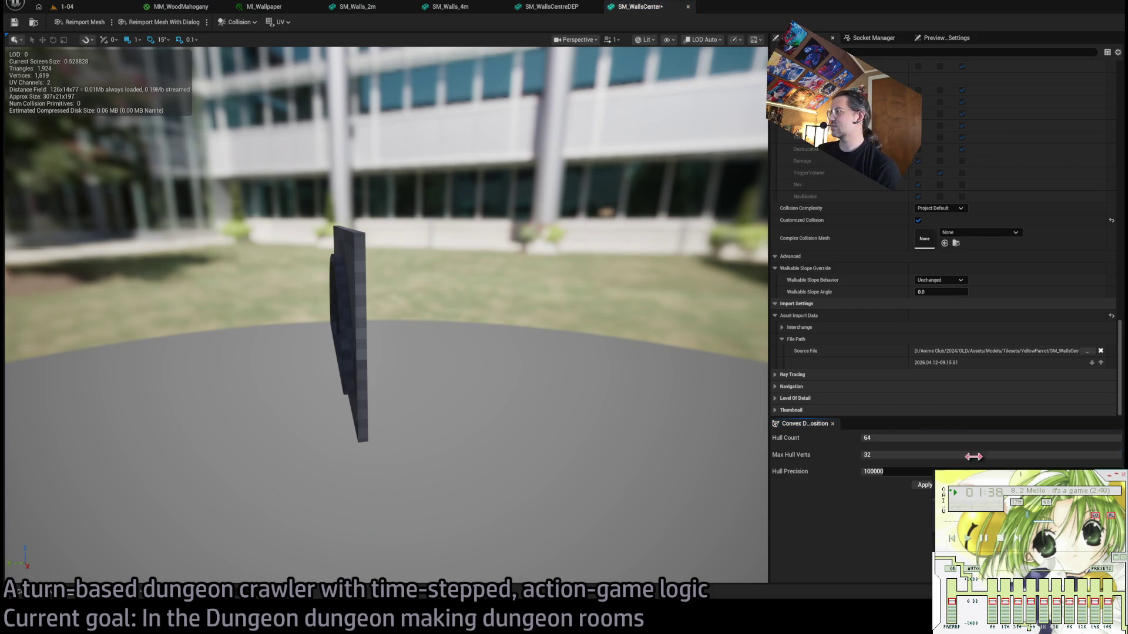
{"action": "type", "text": "0"}
{"action": "key", "text": "Return"}
{"action": "left_click_drag", "start_coordinate": [662, 453], "coordinate": [529, 446]}
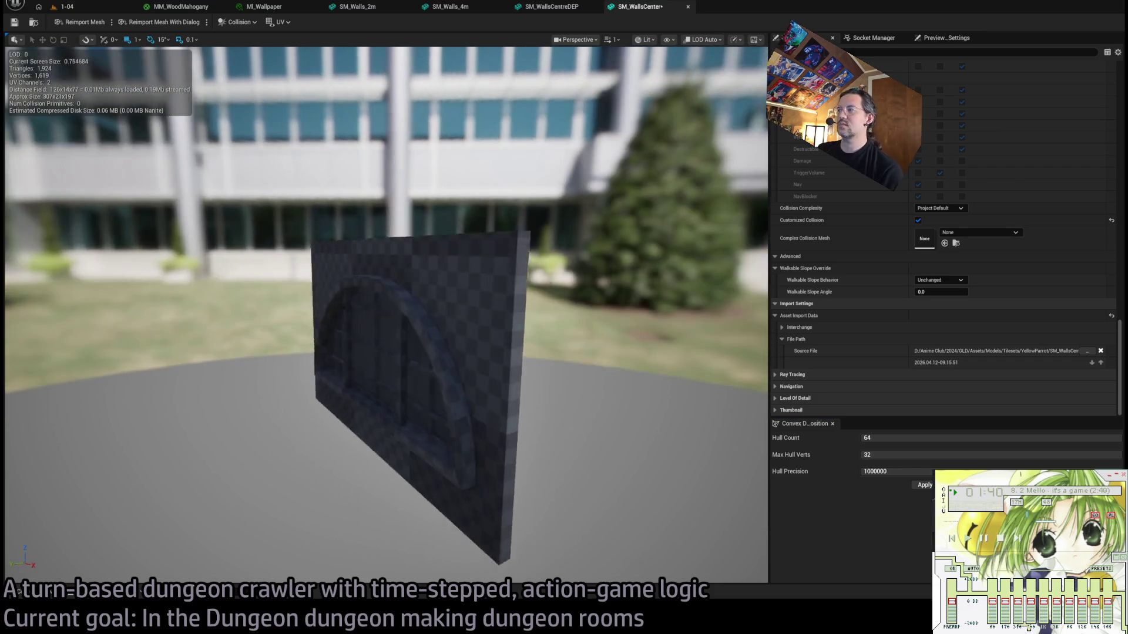
{"action": "left_click", "coordinate": [888, 438]}
{"action": "type", "text": "3"}
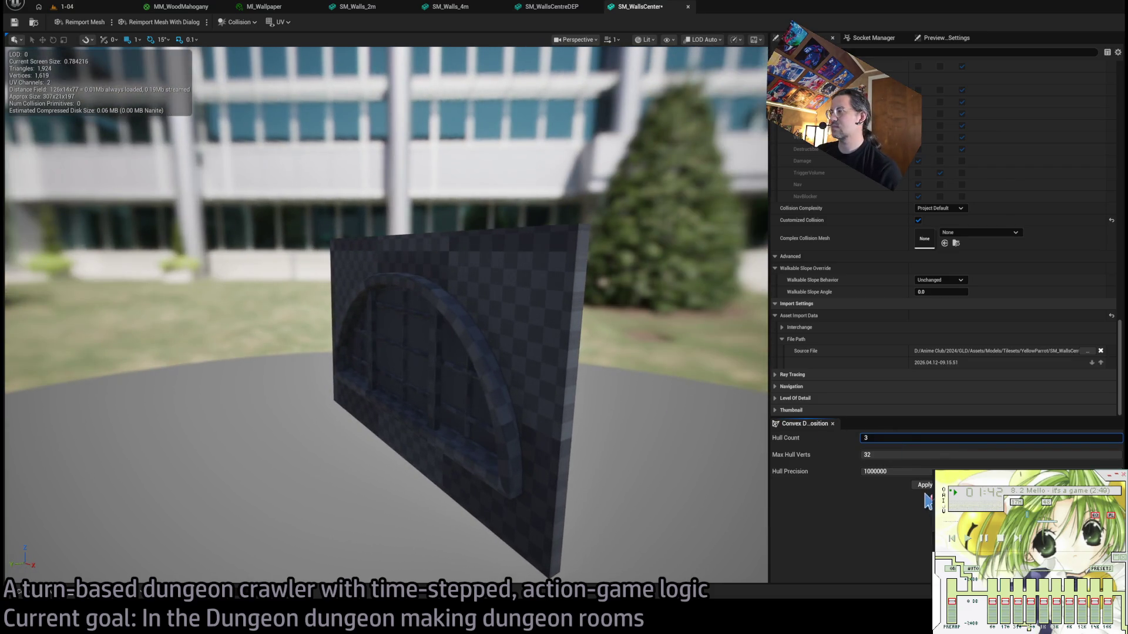
{"action": "type", "text": "16"}
{"action": "left_click", "coordinate": [925, 488]}
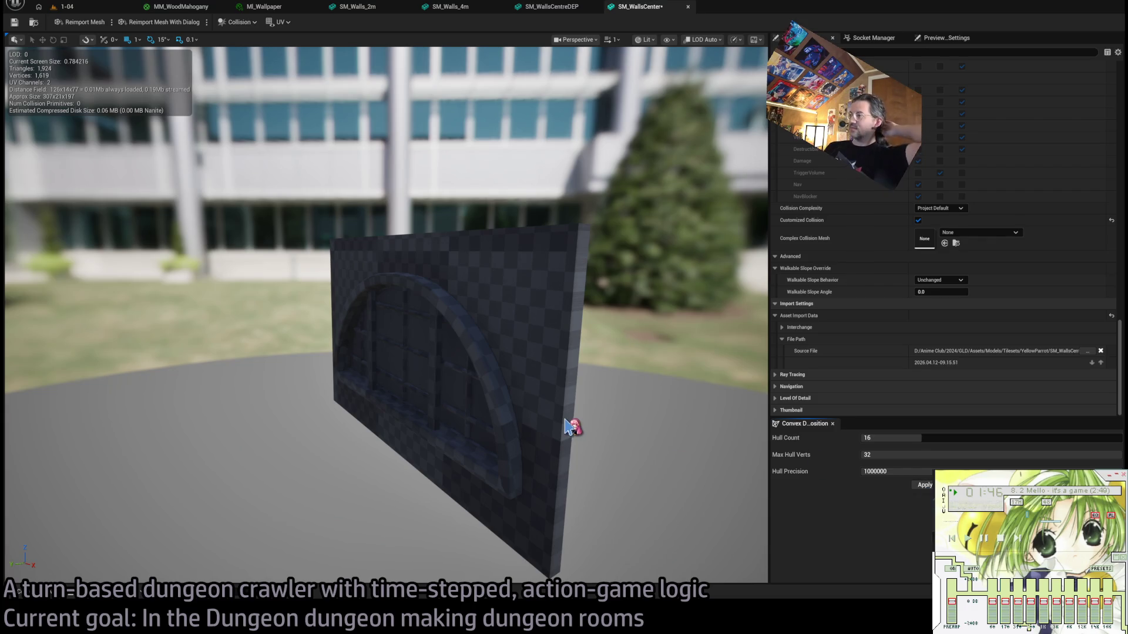
{"action": "scroll", "coordinate": [916, 304], "scroll_direction": "up", "scroll_amount": 10}
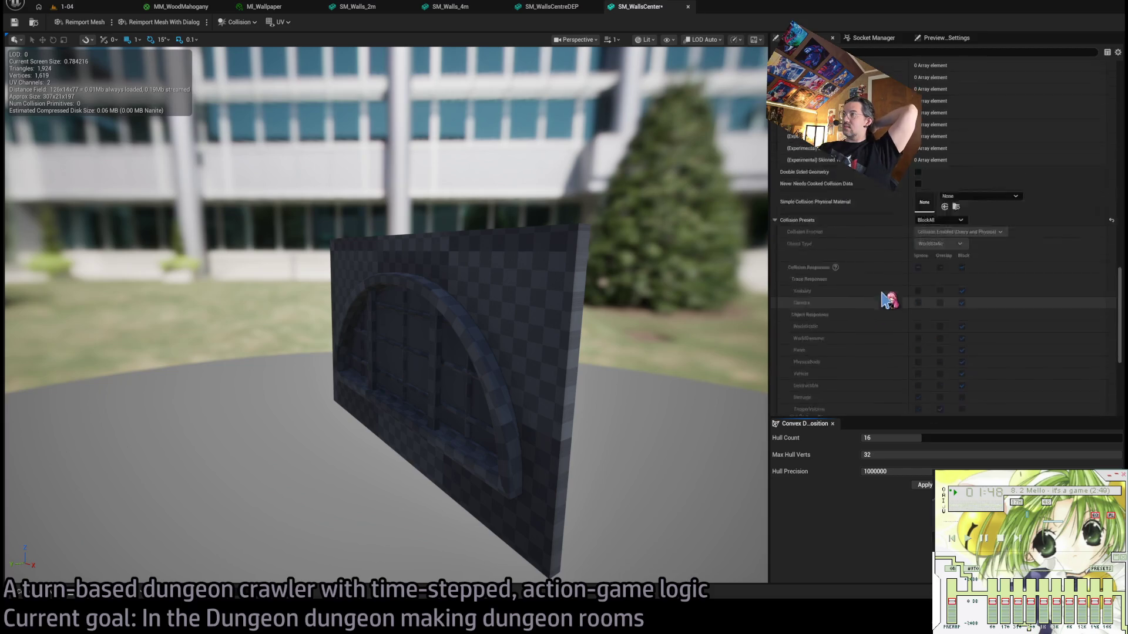
{"action": "left_click", "coordinate": [601, 5]}
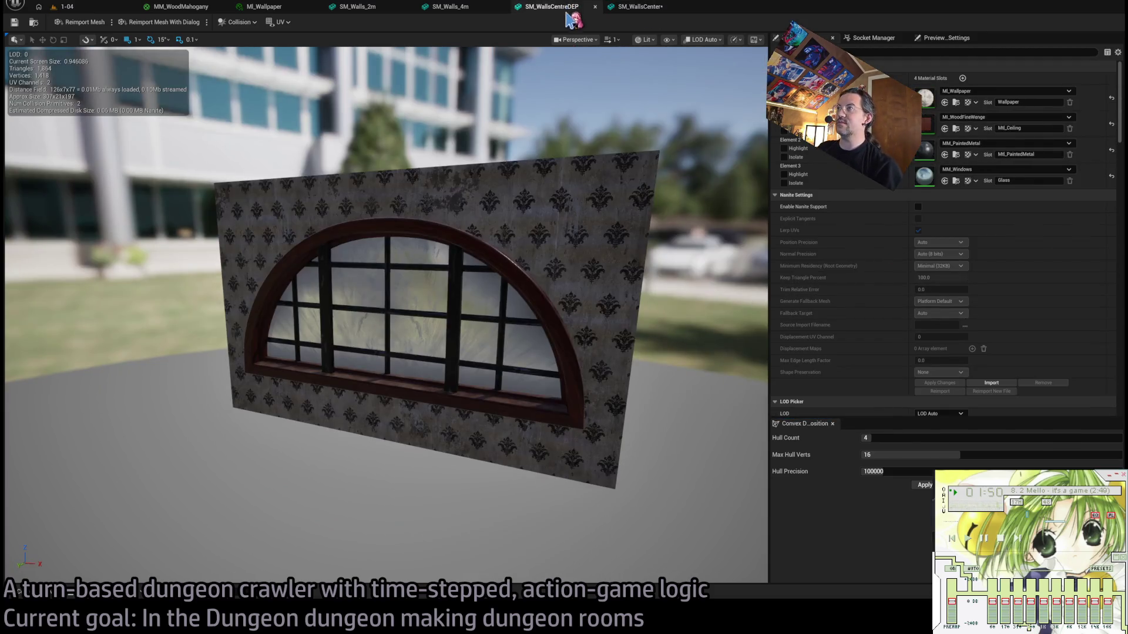
Match the reference mesh by assigning MI_WoodFineWenge, MM_PaintedMetal and MM_Windows to the material slots.
{"action": "left_click", "coordinate": [646, 6]}
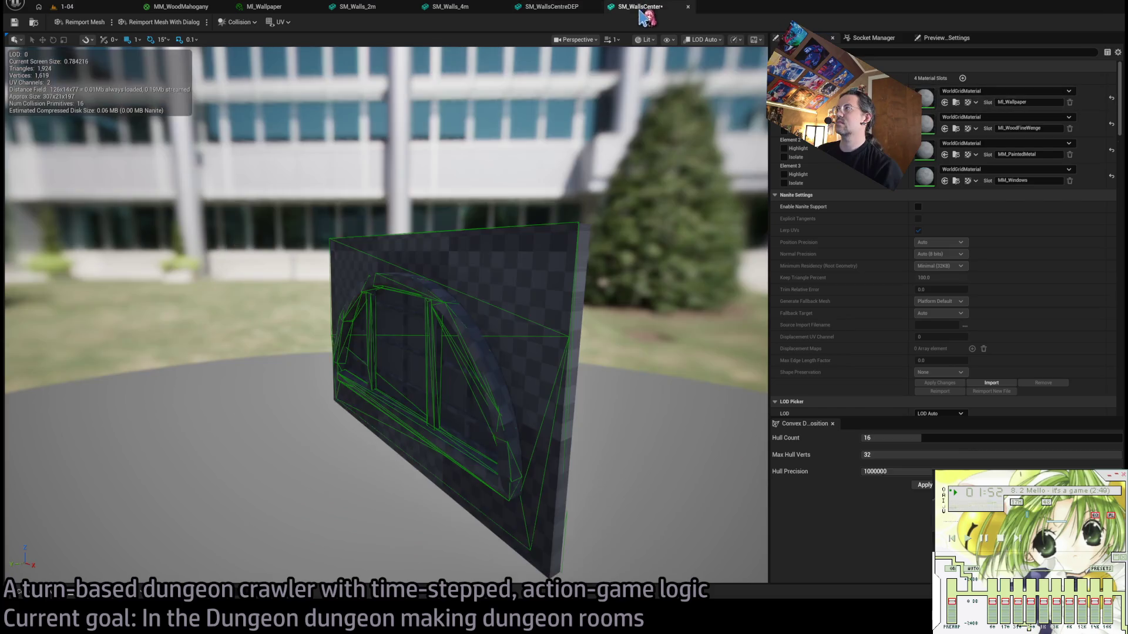
{"action": "left_click", "coordinate": [550, 7]}
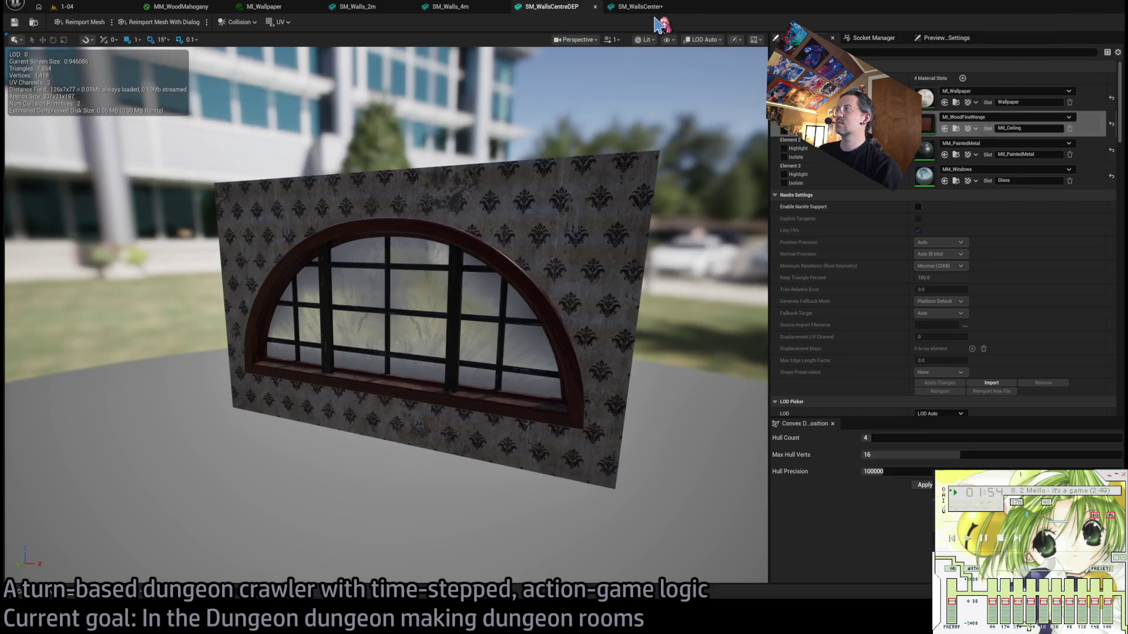
{"action": "left_click", "coordinate": [643, 7]}
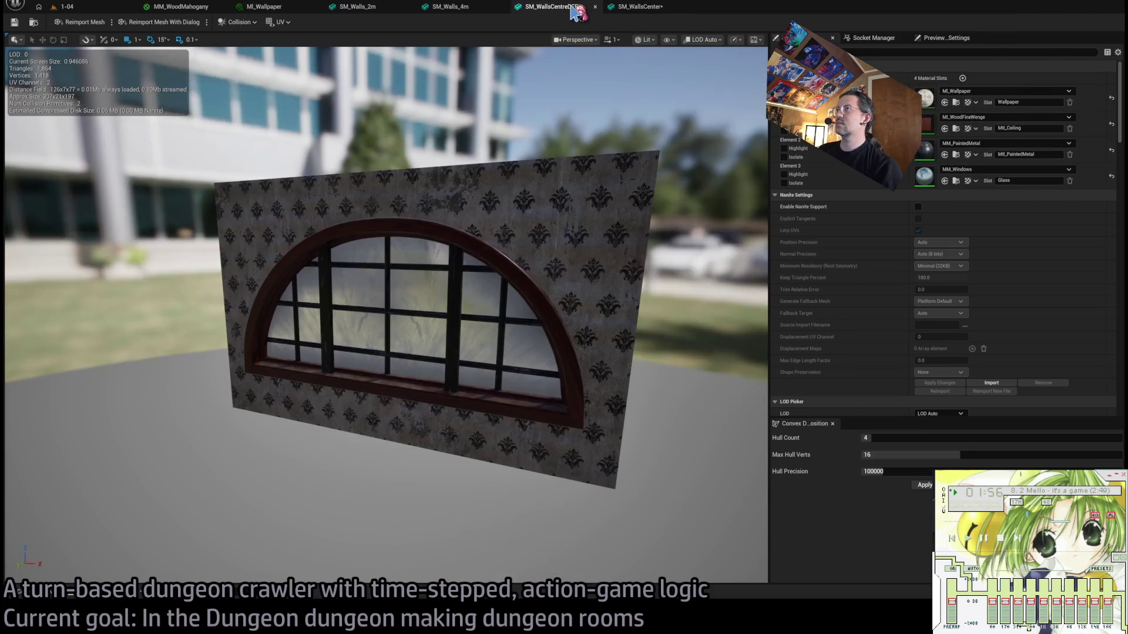
{"action": "left_click", "coordinate": [573, 7]}
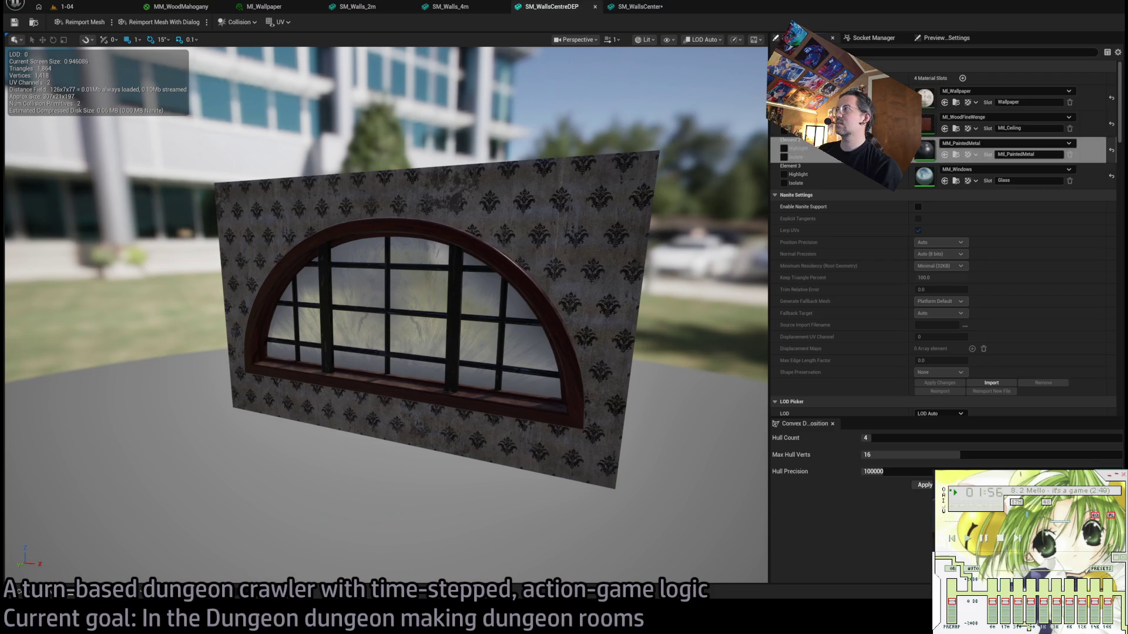
{"action": "left_click", "coordinate": [644, 7]}
{"action": "left_click", "coordinate": [549, 6]}
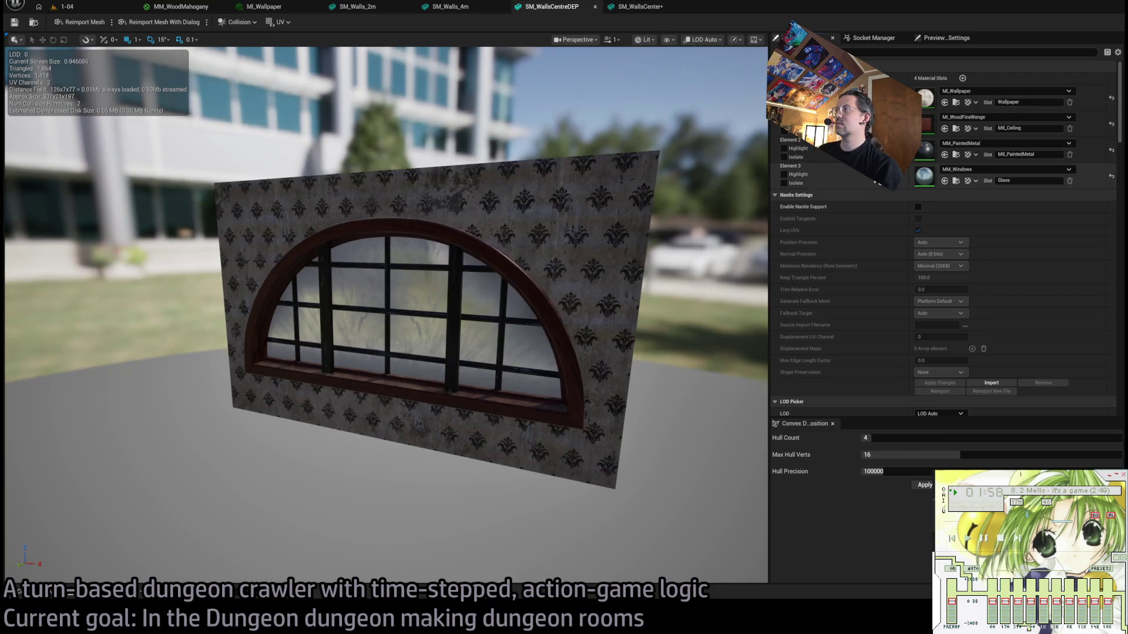
{"action": "left_click", "coordinate": [643, 6]}
Delete the outer convex hull enclosing the whole wall.
{"action": "mouse_move", "coordinate": [604, 239]}
{"action": "left_mouse_down"}
{"action": "mouse_move", "coordinate": [499, 247]}
{"action": "mouse_move", "coordinate": [587, 245]}
{"action": "mouse_move", "coordinate": [537, 252]}
{"action": "left_mouse_up"}
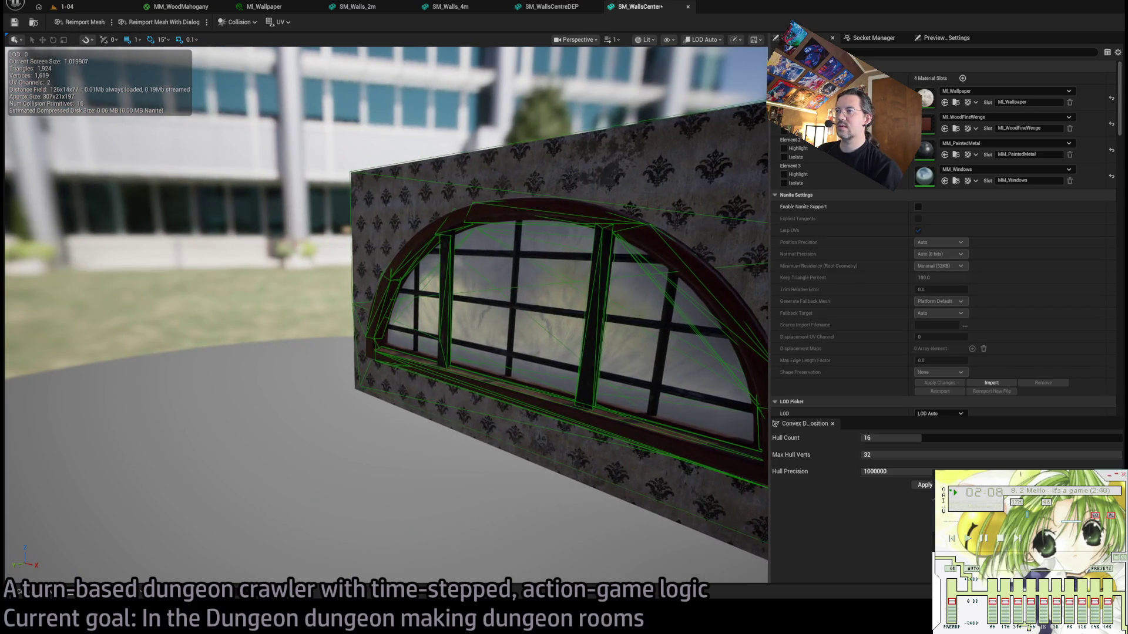
{"action": "left_click", "coordinate": [517, 294]}
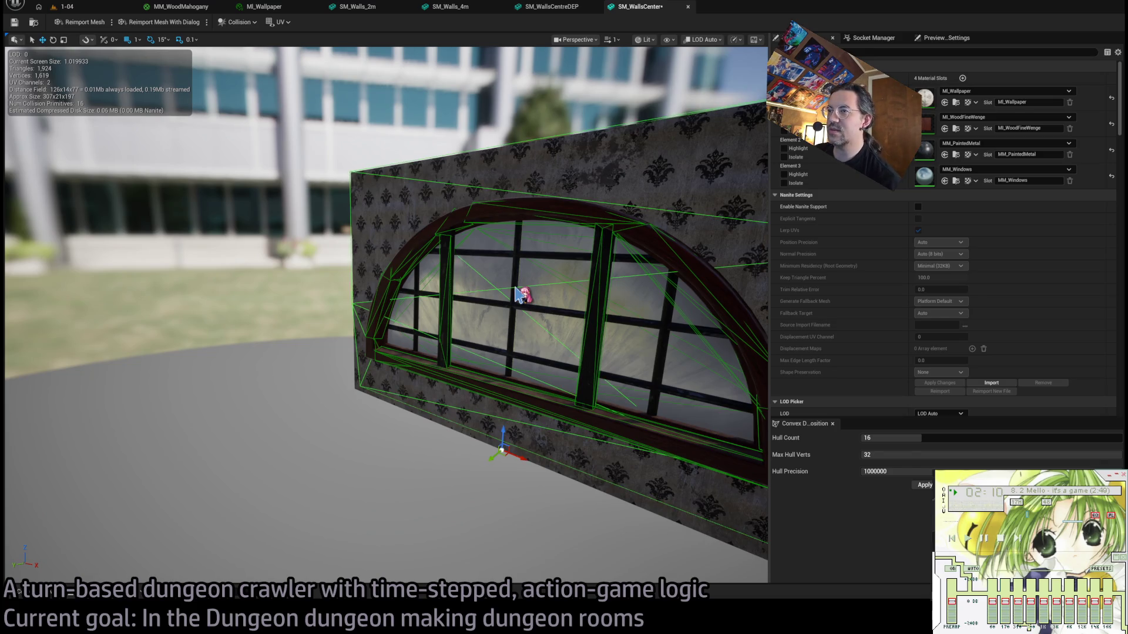
{"action": "key", "text": "Delete"}
{"action": "left_click_drag", "start_coordinate": [523, 297], "coordinate": [511, 297]}
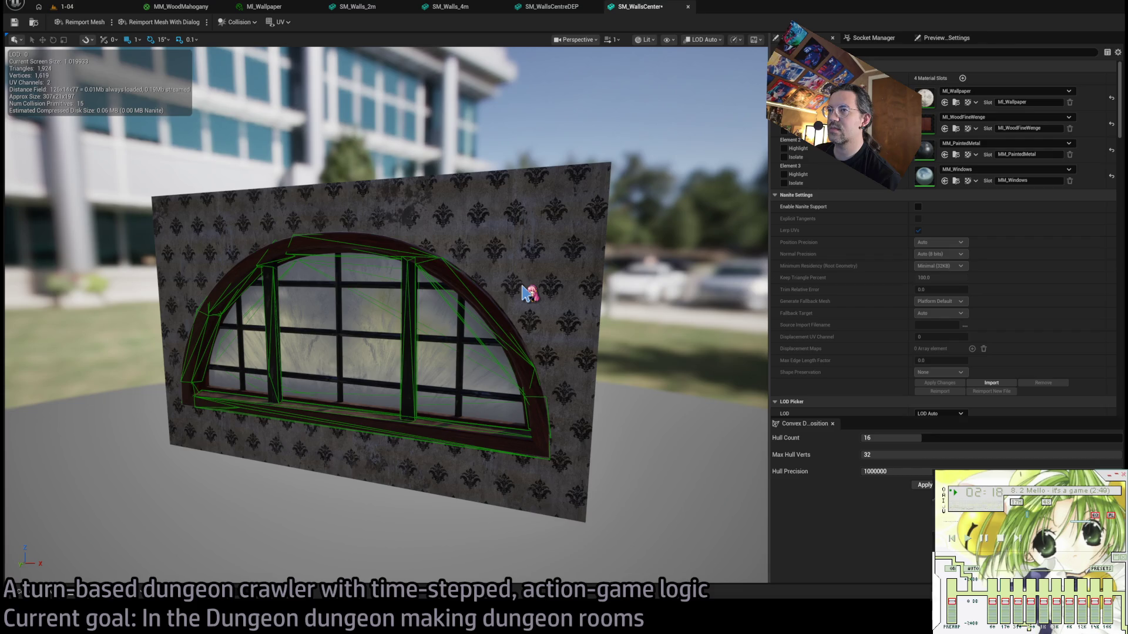
{"action": "key", "text": "ctrl+z"}
{"action": "mouse_move", "coordinate": [524, 294]}
{"action": "left_mouse_down"}
{"action": "mouse_move", "coordinate": [353, 353]}
{"action": "mouse_move", "coordinate": [411, 344]}
{"action": "mouse_move", "coordinate": [423, 311]}
{"action": "mouse_move", "coordinate": [423, 329]}
{"action": "mouse_move", "coordinate": [564, 288]}
{"action": "left_mouse_up"}
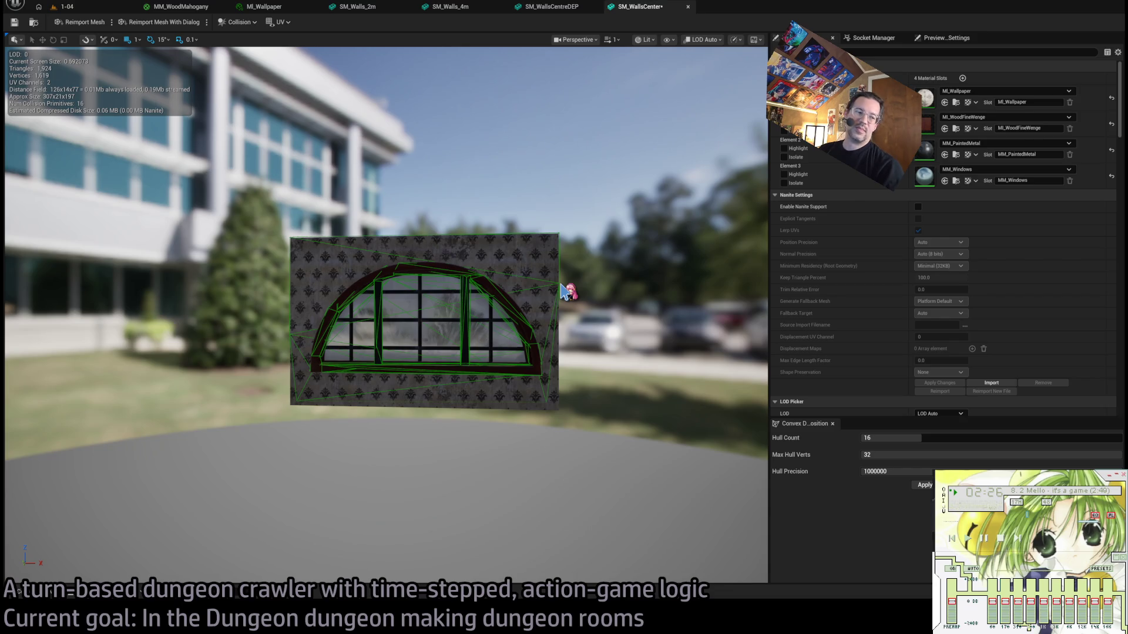
{"action": "key", "text": "Delete"}
{"action": "left_click", "coordinate": [494, 288]}
{"action": "left_click", "coordinate": [443, 306]}
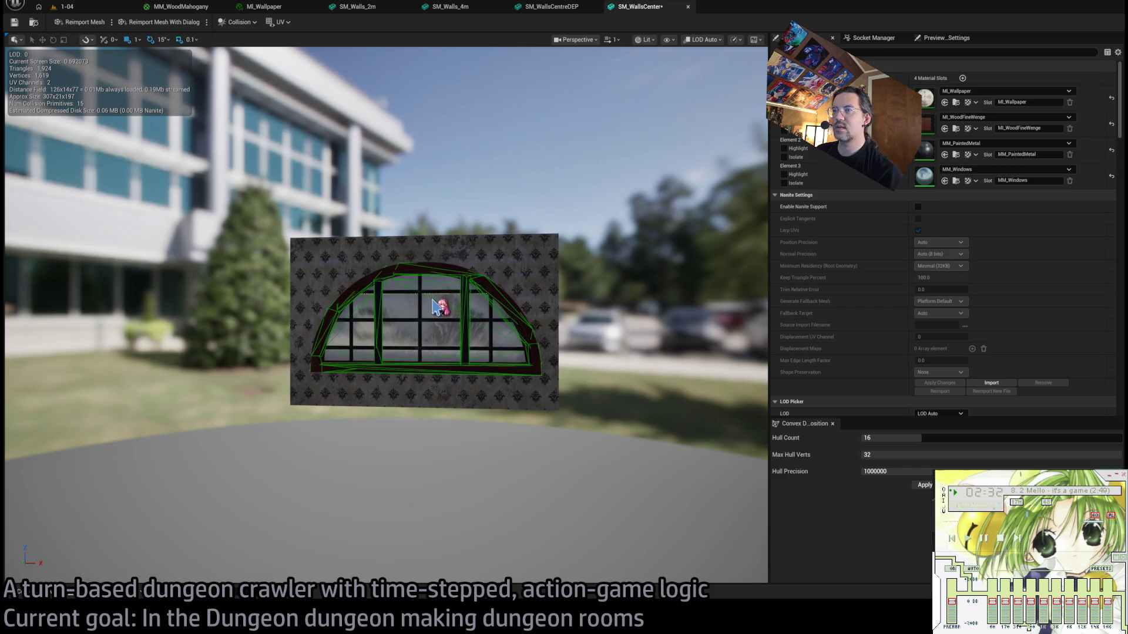
Delete the stray hulls along the window frame edge and the lower wall.
{"action": "scroll", "coordinate": [438, 307], "scroll_direction": "up", "scroll_amount": 3}
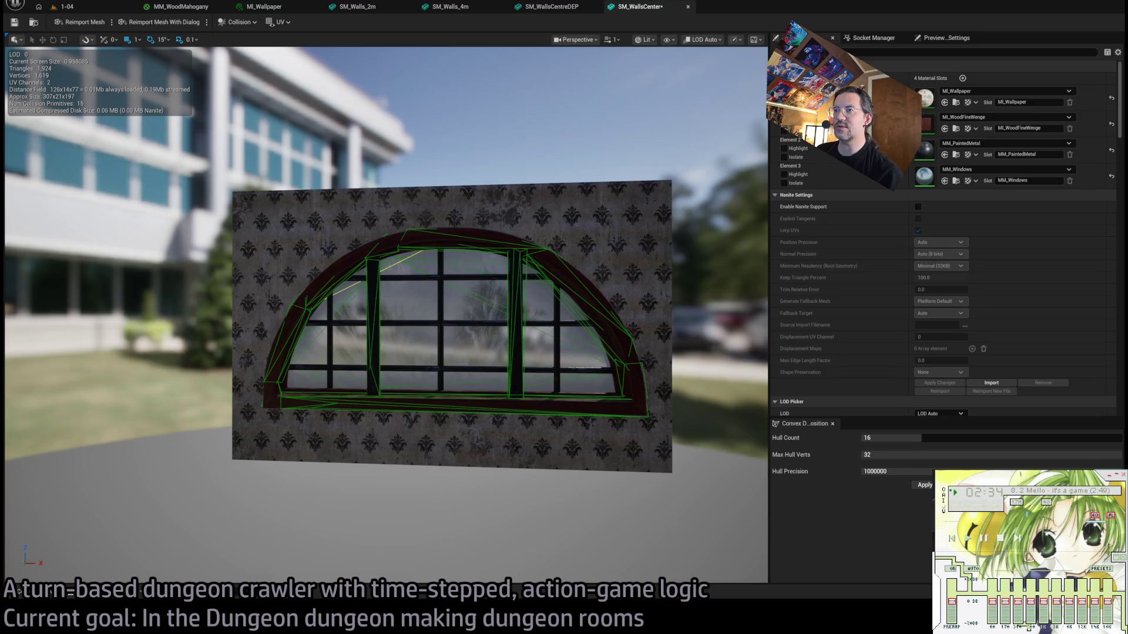
{"action": "scroll", "coordinate": [404, 266], "scroll_direction": "up", "scroll_amount": 4}
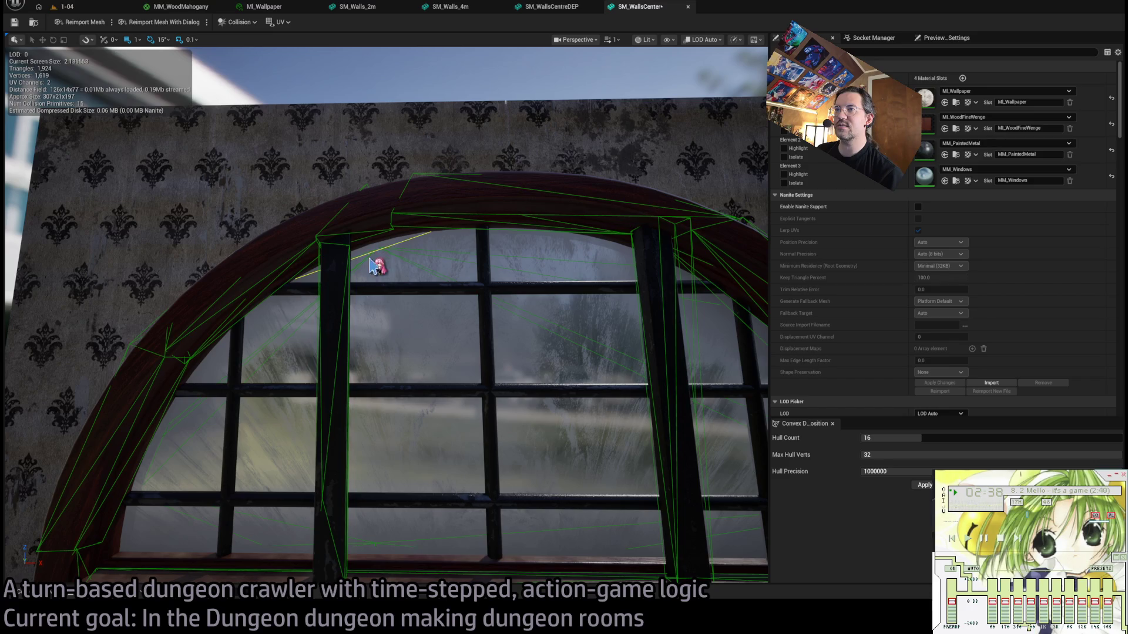
{"action": "left_click_drag", "start_coordinate": [363, 269], "coordinate": [373, 264]}
{"action": "mouse_move", "coordinate": [456, 214]}
{"action": "left_mouse_down"}
{"action": "mouse_move", "coordinate": [490, 235]}
{"action": "mouse_move", "coordinate": [461, 343]}
{"action": "mouse_move", "coordinate": [526, 474]}
{"action": "mouse_move", "coordinate": [504, 502]}
{"action": "left_mouse_up"}
{"action": "left_click", "coordinate": [471, 240]}
{"action": "key", "text": "Delete"}
{"action": "left_click", "coordinate": [504, 503]}
{"action": "key", "text": "Delete"}
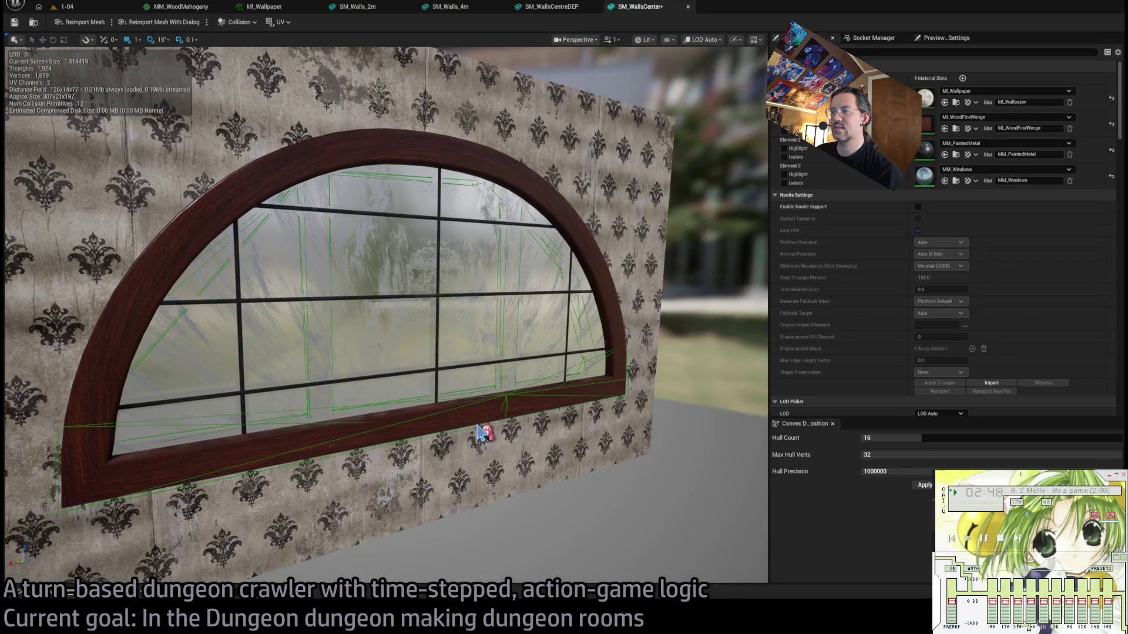
Delete the window-sill hulls and move the collision box down below the wall.
{"action": "left_click", "coordinate": [515, 407]}
{"action": "left_click_drag", "start_coordinate": [514, 407], "coordinate": [461, 397]}
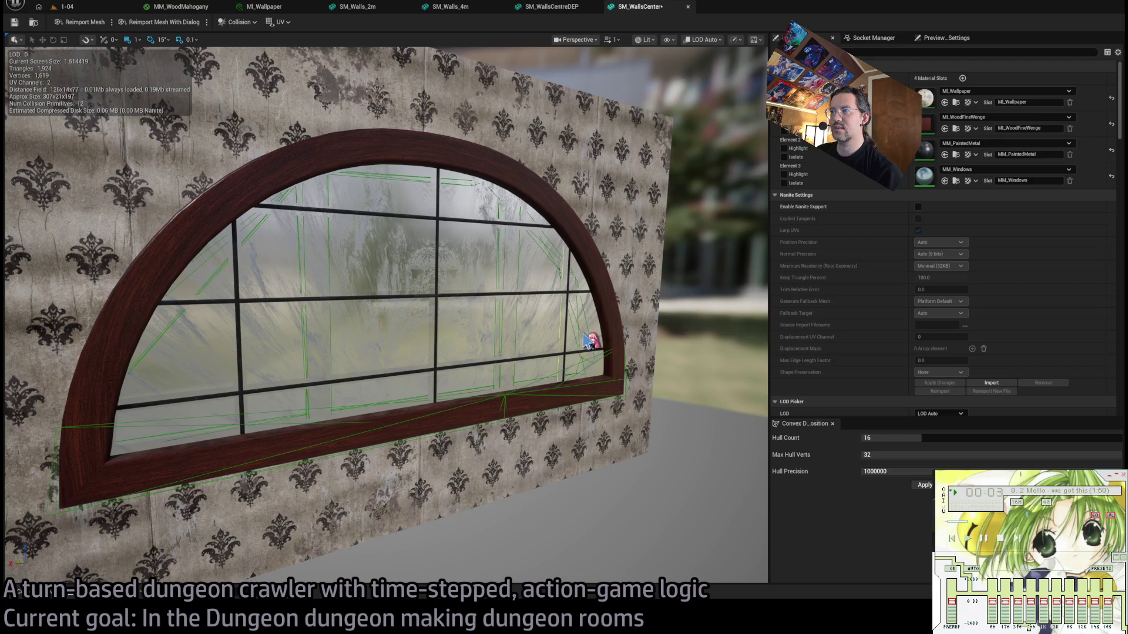
{"action": "scroll", "coordinate": [585, 369], "scroll_direction": "down", "scroll_amount": 5}
{"action": "mouse_move", "coordinate": [585, 369]}
{"action": "left_mouse_down"}
{"action": "mouse_move", "coordinate": [529, 370]}
{"action": "mouse_move", "coordinate": [558, 428]}
{"action": "left_mouse_up"}
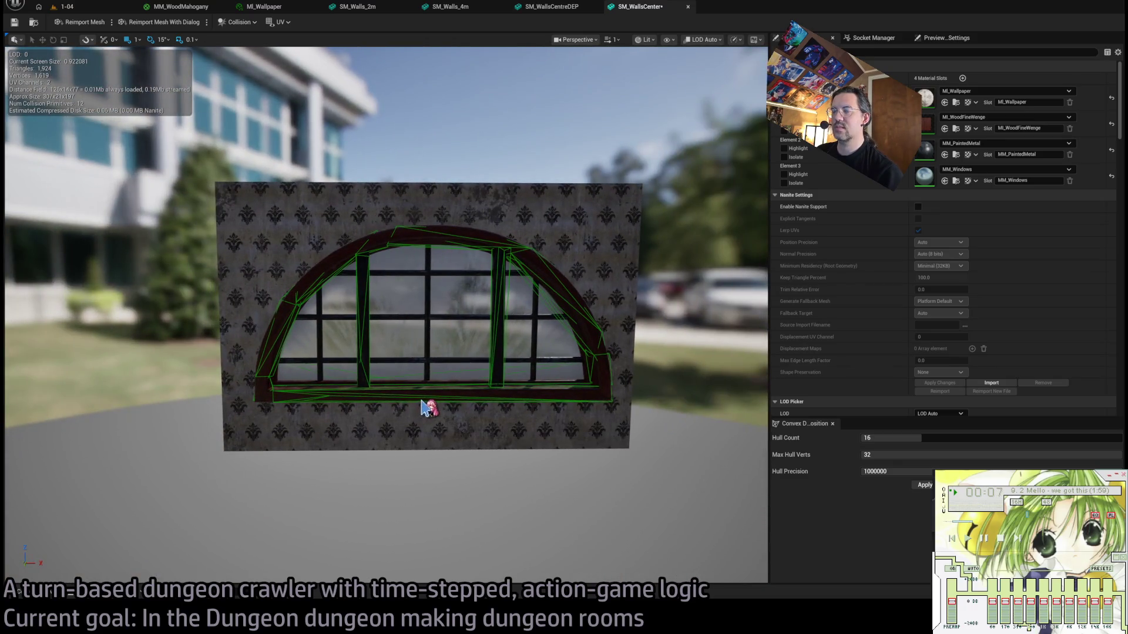
{"action": "left_click", "coordinate": [431, 405]}
{"action": "key", "text": "Delete"}
{"action": "mouse_move", "coordinate": [297, 405]}
{"action": "left_mouse_down"}
{"action": "mouse_move", "coordinate": [528, 478]}
{"action": "mouse_move", "coordinate": [423, 332]}
{"action": "mouse_move", "coordinate": [511, 327]}
{"action": "left_mouse_up"}
{"action": "key", "text": "Delete"}
{"action": "key", "text": "Delete"}
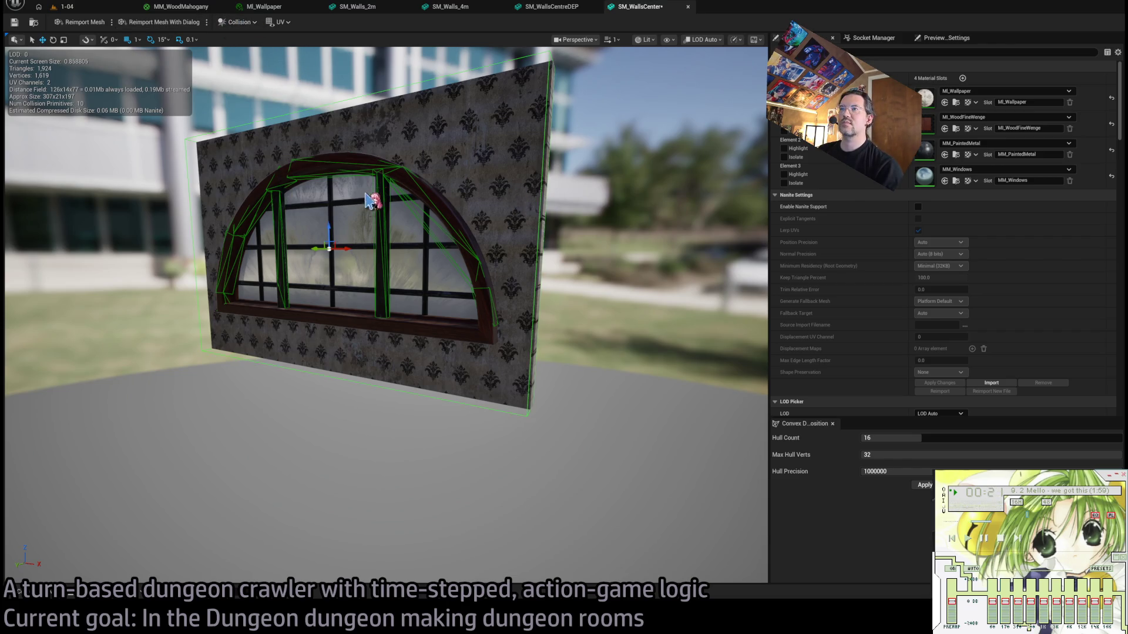
{"action": "mouse_move", "coordinate": [329, 232]}
{"action": "left_mouse_down"}
{"action": "mouse_move", "coordinate": [329, 346]}
{"action": "mouse_move", "coordinate": [385, 336]}
{"action": "left_mouse_up"}
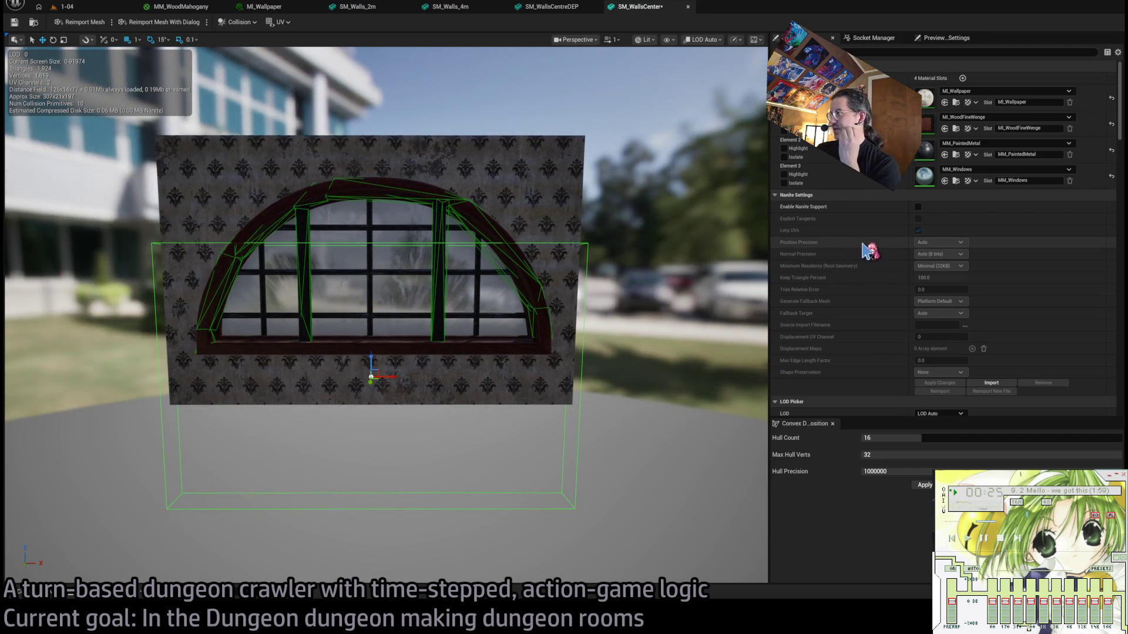
Expand the box collision's settings, shrink its Y extent and raise it slightly.
{"action": "scroll", "coordinate": [834, 282], "scroll_direction": "down", "scroll_amount": 10}
{"action": "scroll", "coordinate": [831, 298], "scroll_direction": "down", "scroll_amount": 8}
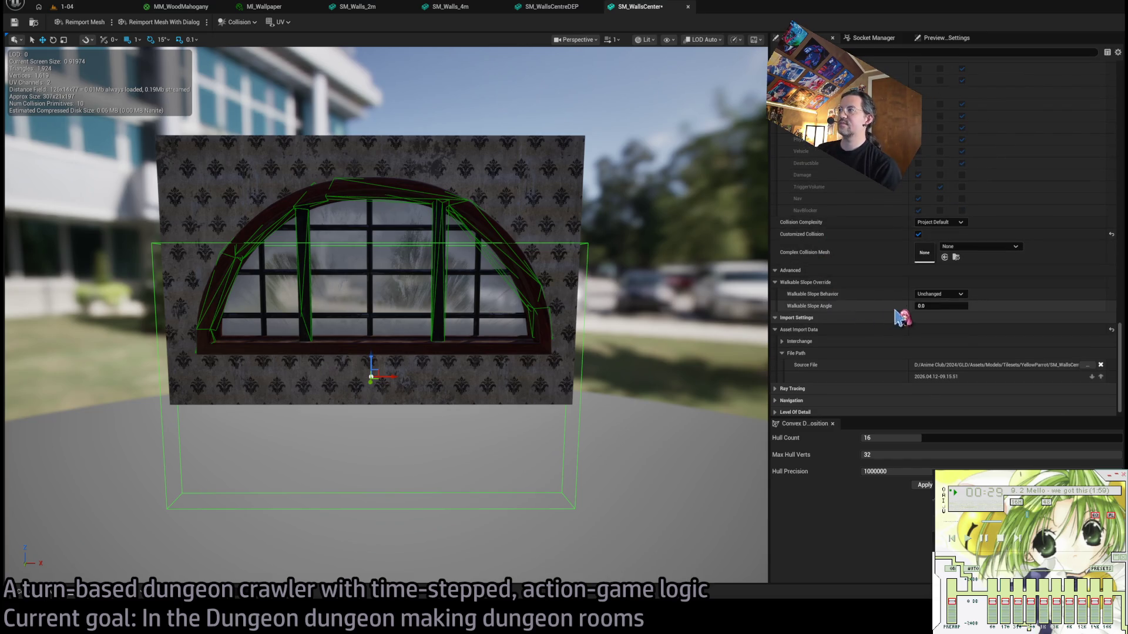
{"action": "scroll", "coordinate": [852, 247], "scroll_direction": "up", "scroll_amount": 8}
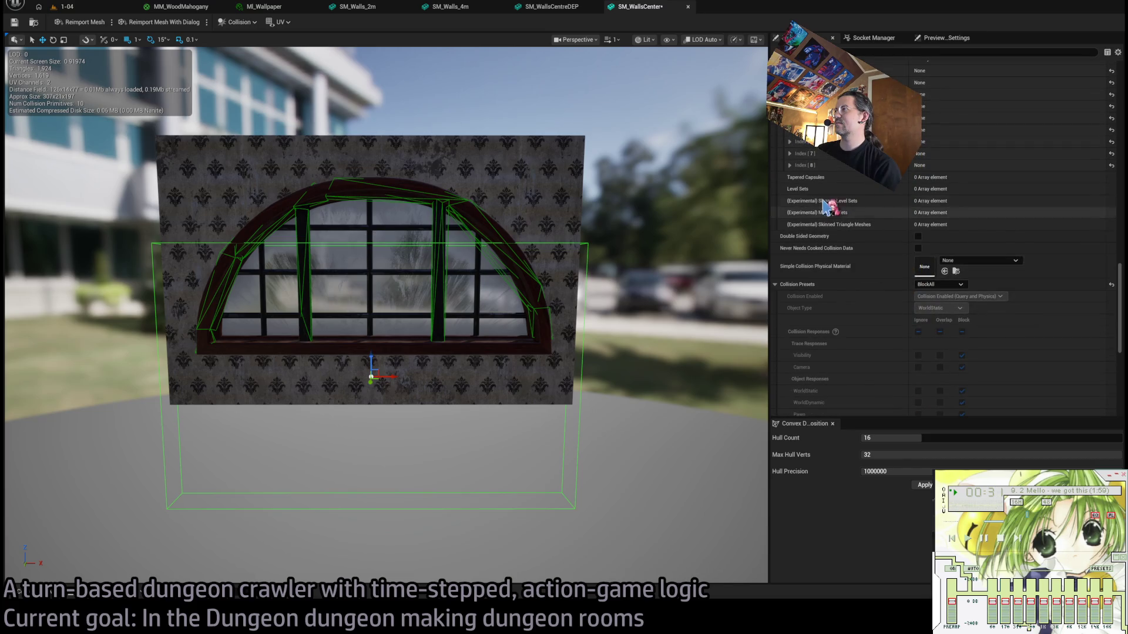
{"action": "left_click", "coordinate": [781, 129]}
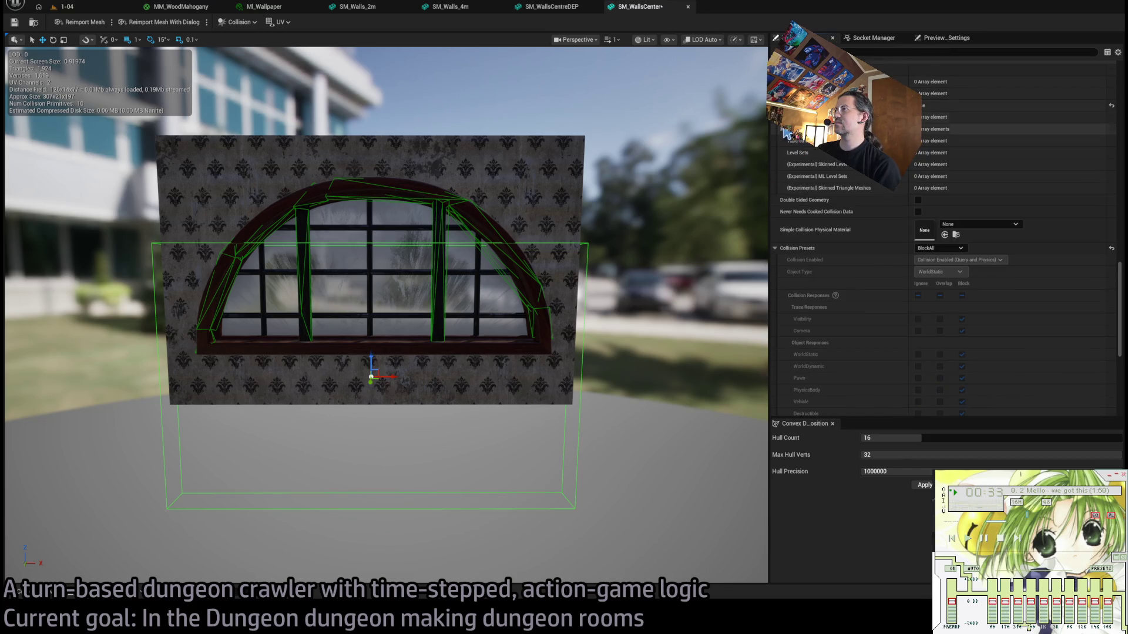
{"action": "left_click", "coordinate": [790, 105]}
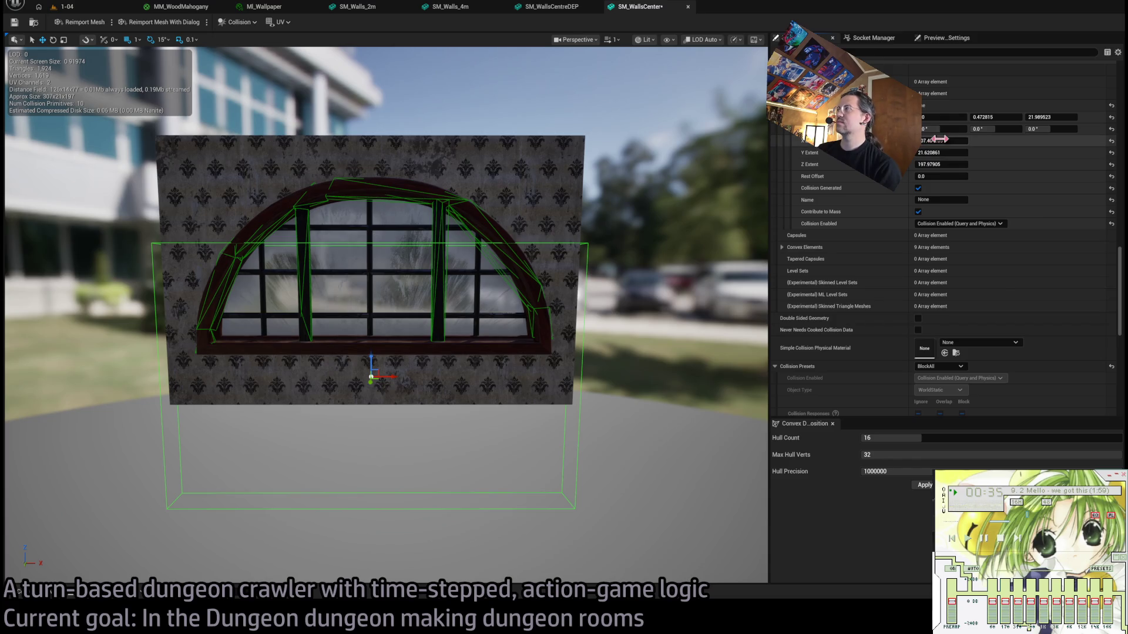
{"action": "mouse_move", "coordinate": [943, 153]}
{"action": "left_mouse_down"}
{"action": "mouse_move", "coordinate": [916, 153]}
{"action": "mouse_move", "coordinate": [943, 167]}
{"action": "mouse_move", "coordinate": [920, 166]}
{"action": "left_mouse_up"}
{"action": "mouse_move", "coordinate": [722, 207]}
{"action": "left_mouse_down"}
{"action": "mouse_move", "coordinate": [721, 176]}
{"action": "mouse_move", "coordinate": [728, 224]}
{"action": "mouse_move", "coordinate": [724, 203]}
{"action": "left_mouse_up"}
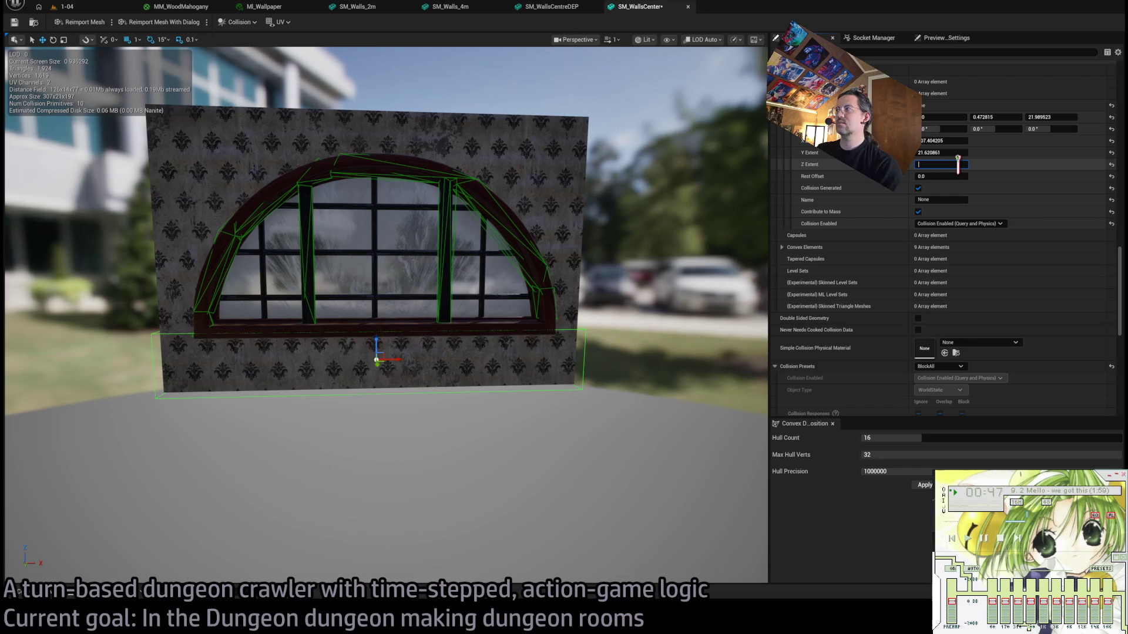
{"action": "type", "text": "40"}
{"action": "left_click_drag", "start_coordinate": [377, 344], "coordinate": [377, 338]}
Set the box's centre height to 20 and its Y position to -5.
{"action": "left_click", "coordinate": [1050, 117]}
{"action": "type", "text": "0"}
{"action": "key", "text": "Return"}
{"action": "mouse_move", "coordinate": [656, 296]}
{"action": "left_mouse_down"}
{"action": "mouse_move", "coordinate": [611, 297]}
{"action": "mouse_move", "coordinate": [656, 297]}
{"action": "left_mouse_up"}
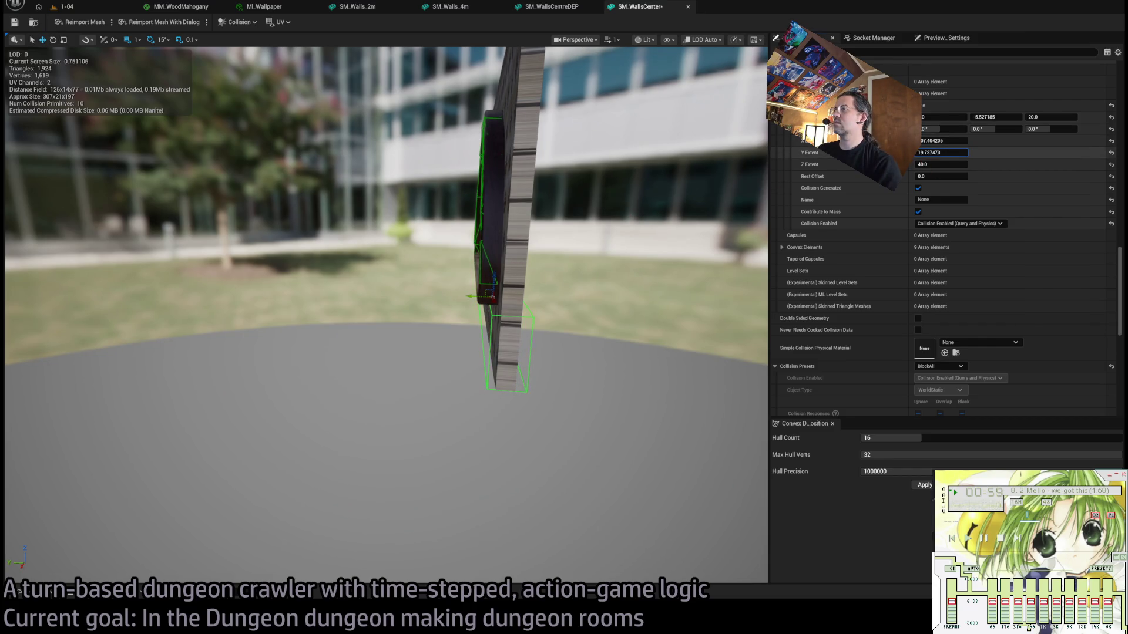
{"action": "left_click", "coordinate": [953, 152]}
{"action": "type", "text": "10"}
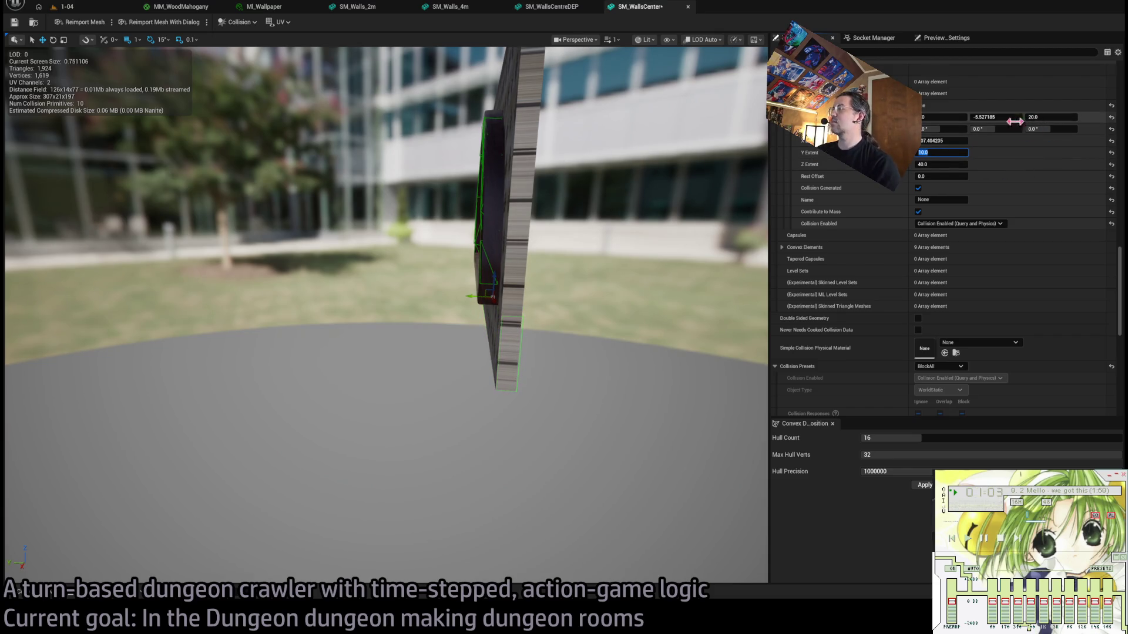
{"action": "type", "text": "-5"}
{"action": "key", "text": "Return"}
{"action": "mouse_move", "coordinate": [587, 247]}
{"action": "left_mouse_down"}
{"action": "mouse_move", "coordinate": [427, 264]}
{"action": "mouse_move", "coordinate": [437, 271]}
{"action": "left_mouse_up"}
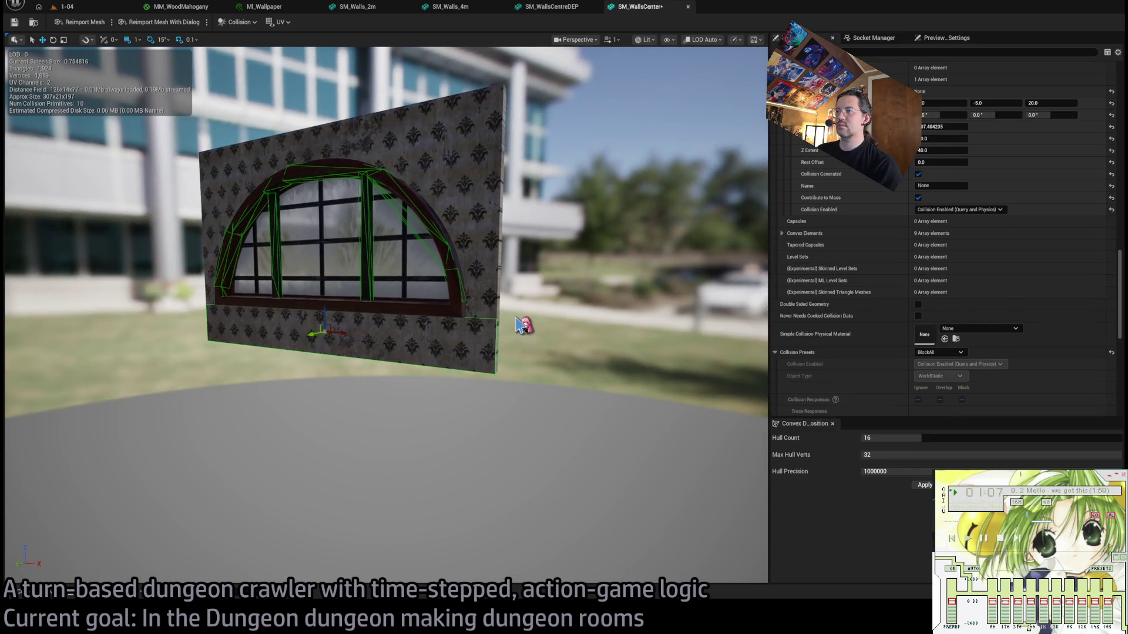
Duplicate the box collision, thin its Y extent, and move it to 96, -5, 108.
{"action": "key", "text": "ctrl+d"}
{"action": "scroll", "coordinate": [782, 205], "scroll_direction": "down", "scroll_amount": 5}
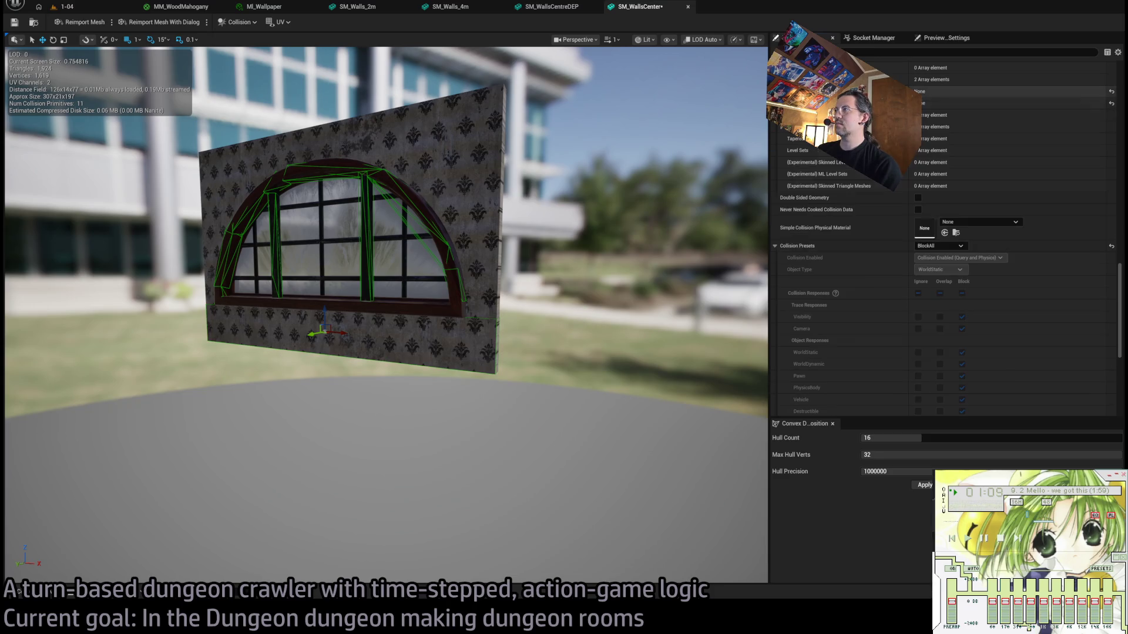
{"action": "scroll", "coordinate": [771, 141], "scroll_direction": "up", "scroll_amount": 5}
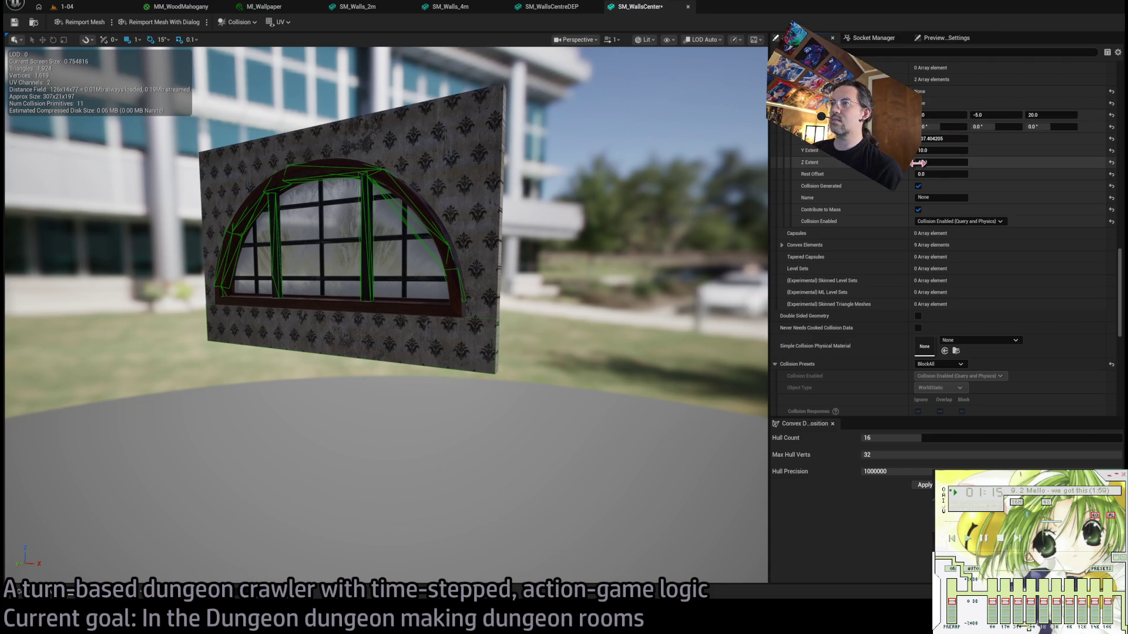
{"action": "mouse_move", "coordinate": [940, 150]}
{"action": "left_mouse_down"}
{"action": "mouse_move", "coordinate": [928, 151]}
{"action": "mouse_move", "coordinate": [952, 160]}
{"action": "mouse_move", "coordinate": [940, 163]}
{"action": "mouse_move", "coordinate": [1002, 163]}
{"action": "left_mouse_up"}
{"action": "left_click", "coordinate": [494, 402]}
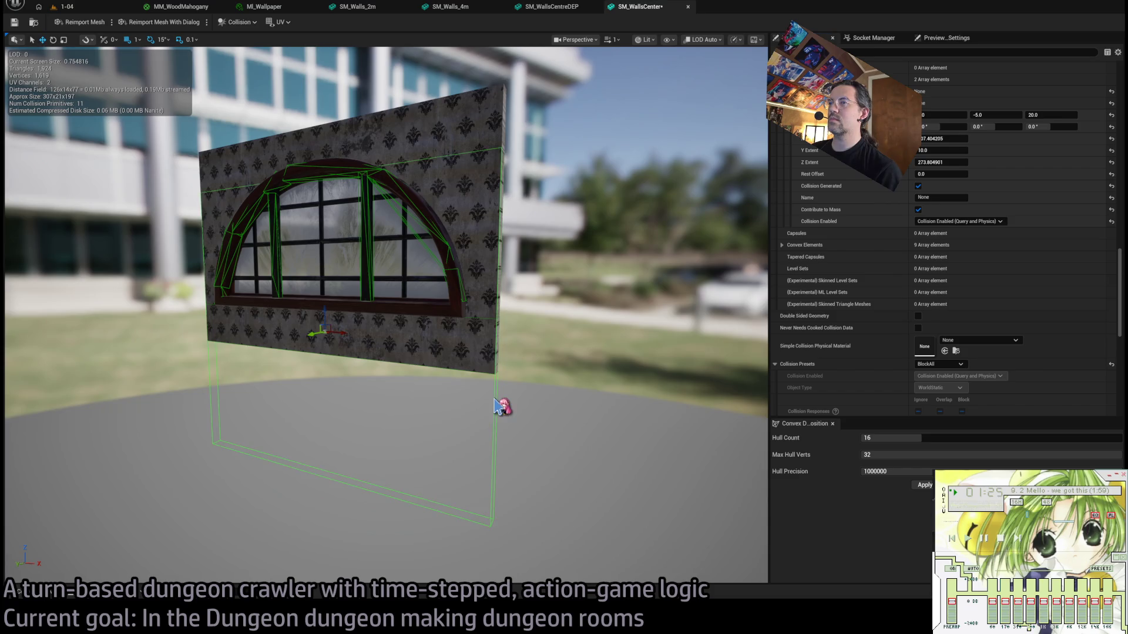
{"action": "mouse_move", "coordinate": [331, 324]}
{"action": "left_mouse_down"}
{"action": "mouse_move", "coordinate": [491, 211]}
{"action": "mouse_move", "coordinate": [511, 222]}
{"action": "left_mouse_up"}
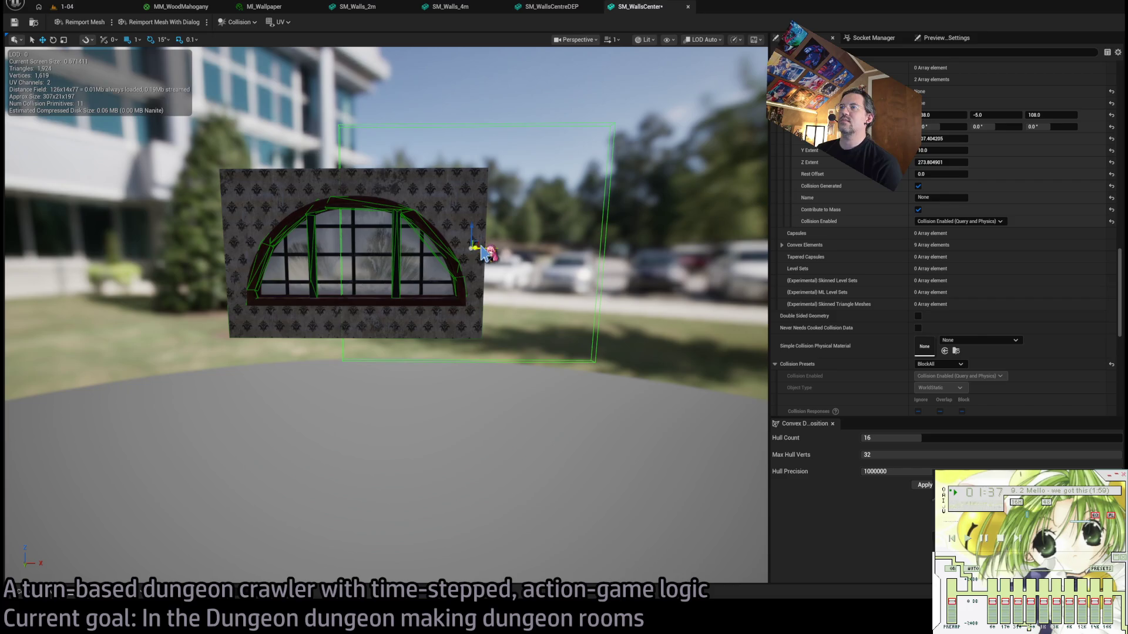
{"action": "left_click_drag", "start_coordinate": [489, 248], "coordinate": [452, 248]}
{"action": "scroll", "coordinate": [856, 210], "scroll_direction": "up", "scroll_amount": 10}
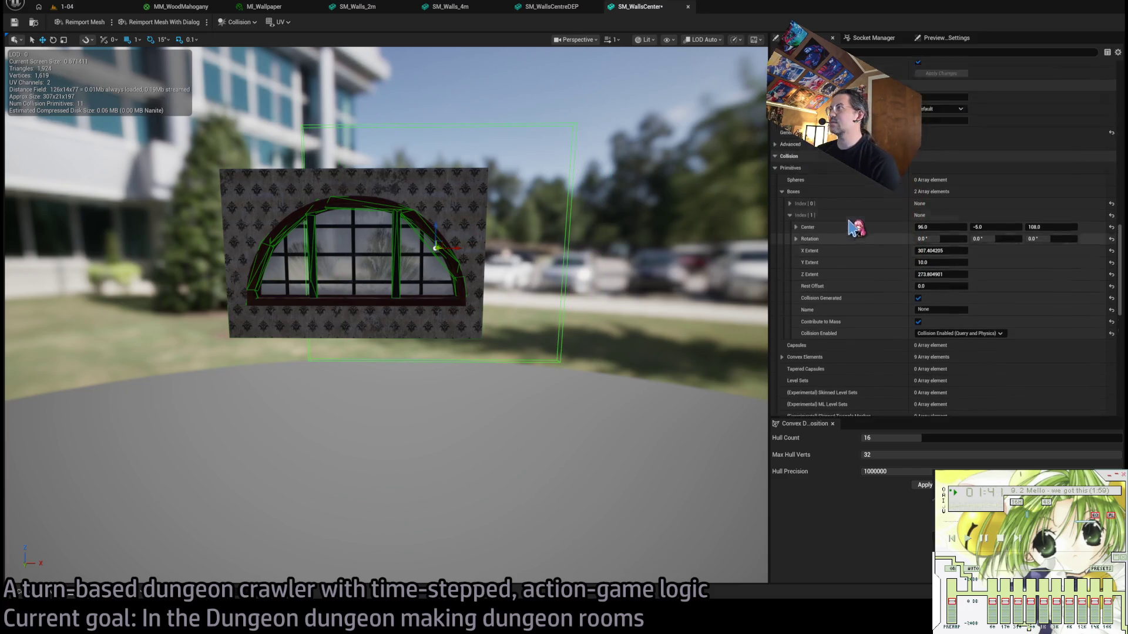
Resize the second collision box to Z Extent 200 at Center Z 100 with X Extent 100, then deselect it.
{"action": "scroll", "coordinate": [856, 233], "scroll_direction": "up", "scroll_amount": 5}
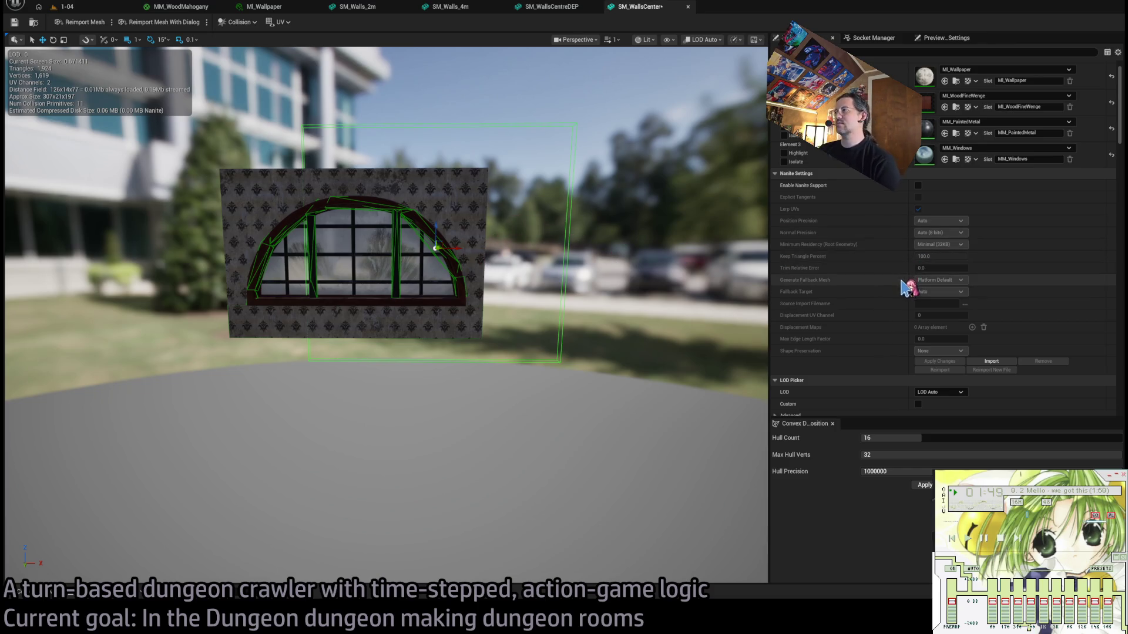
{"action": "scroll", "coordinate": [899, 272], "scroll_direction": "down", "scroll_amount": 10}
{"action": "scroll", "coordinate": [897, 267], "scroll_direction": "up", "scroll_amount": 5}
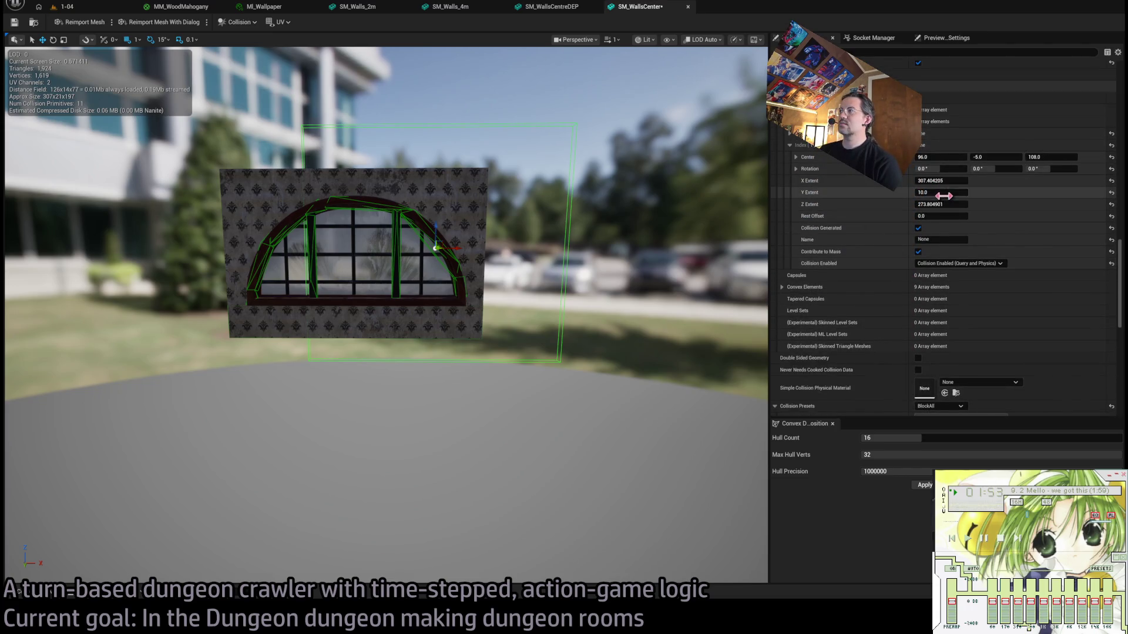
{"action": "mouse_move", "coordinate": [946, 205]}
{"action": "left_mouse_down"}
{"action": "mouse_move", "coordinate": [896, 205]}
{"action": "mouse_move", "coordinate": [1006, 228]}
{"action": "left_mouse_up"}
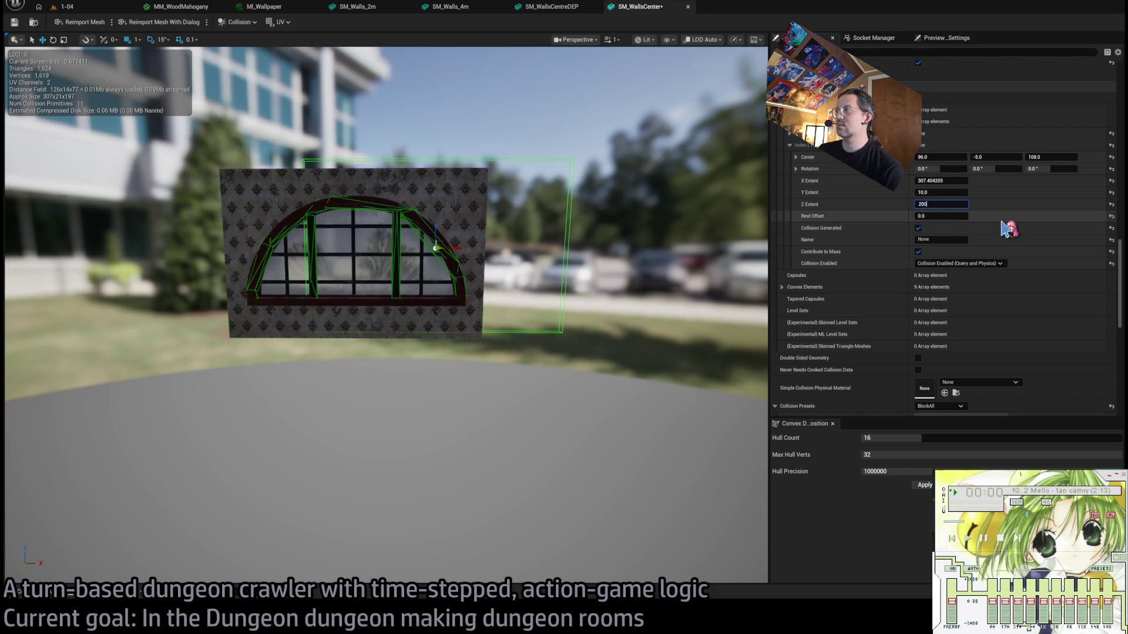
{"action": "left_click", "coordinate": [1039, 157]}
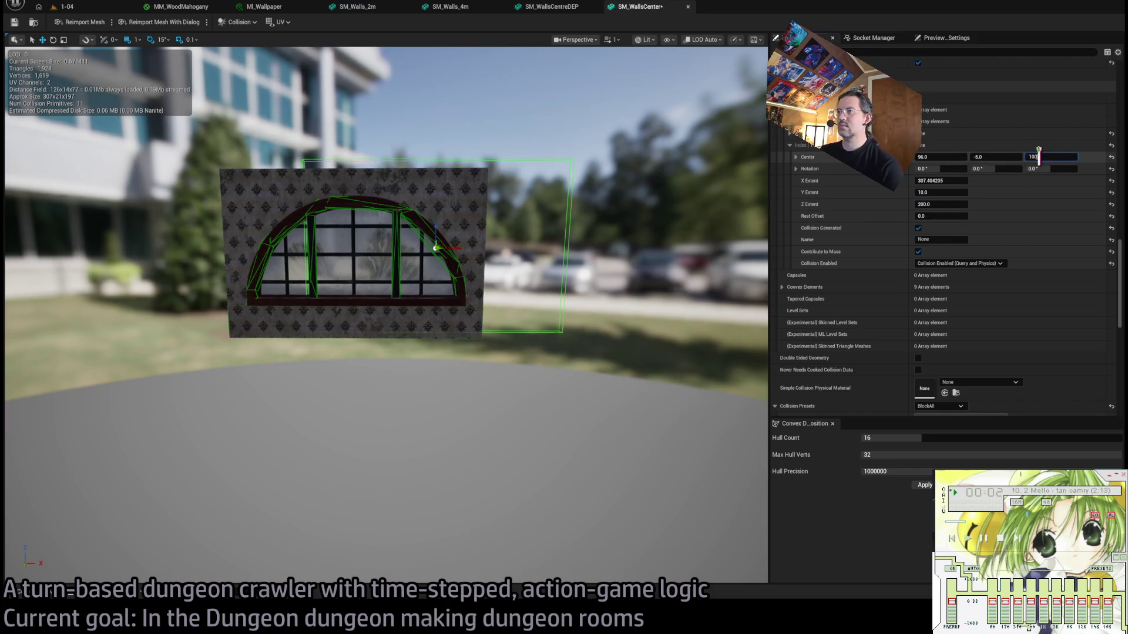
{"action": "key", "text": "Return"}
{"action": "left_click_drag", "start_coordinate": [940, 180], "coordinate": [875, 180]}
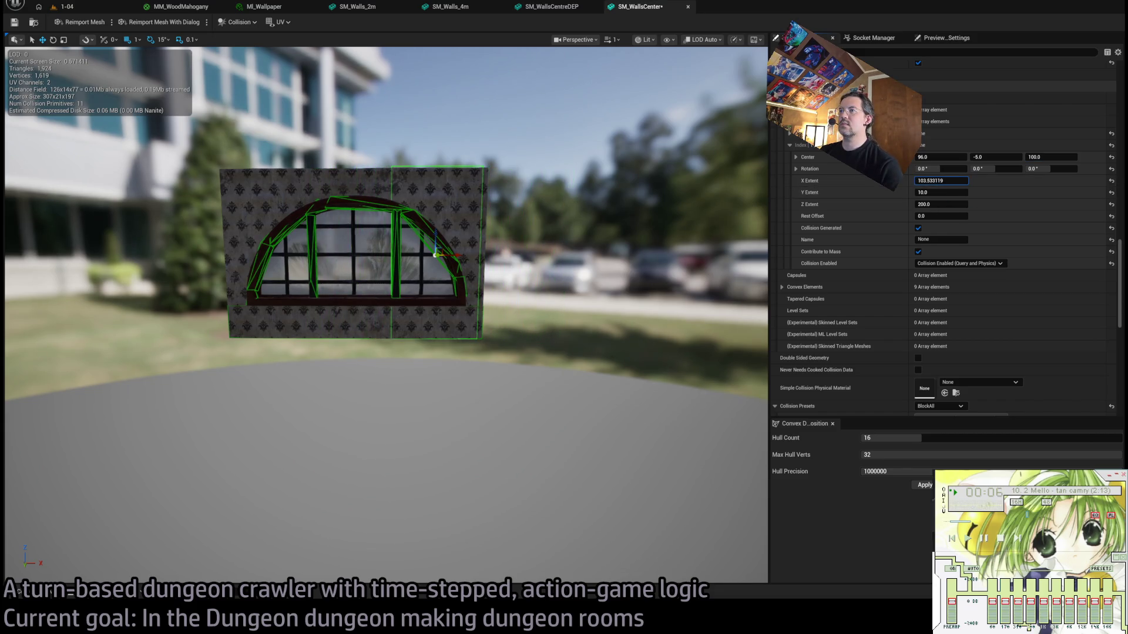
{"action": "left_click", "coordinate": [958, 180]}
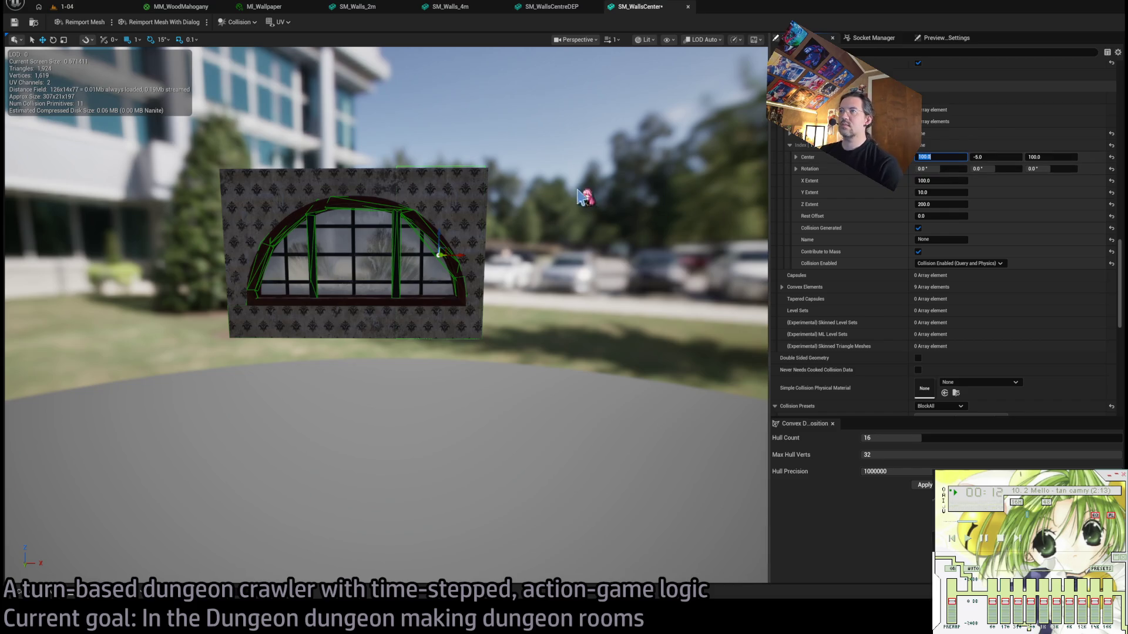
{"action": "scroll", "coordinate": [386, 314], "scroll_direction": "up", "scroll_amount": 5}
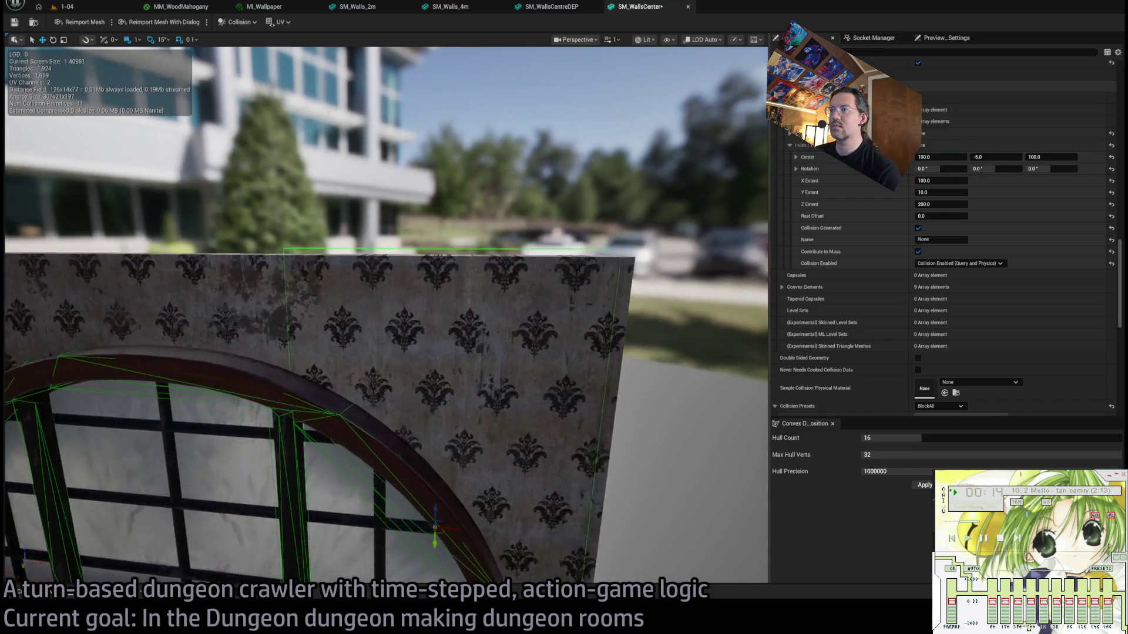
{"action": "left_click_drag", "start_coordinate": [386, 315], "coordinate": [355, 321]}
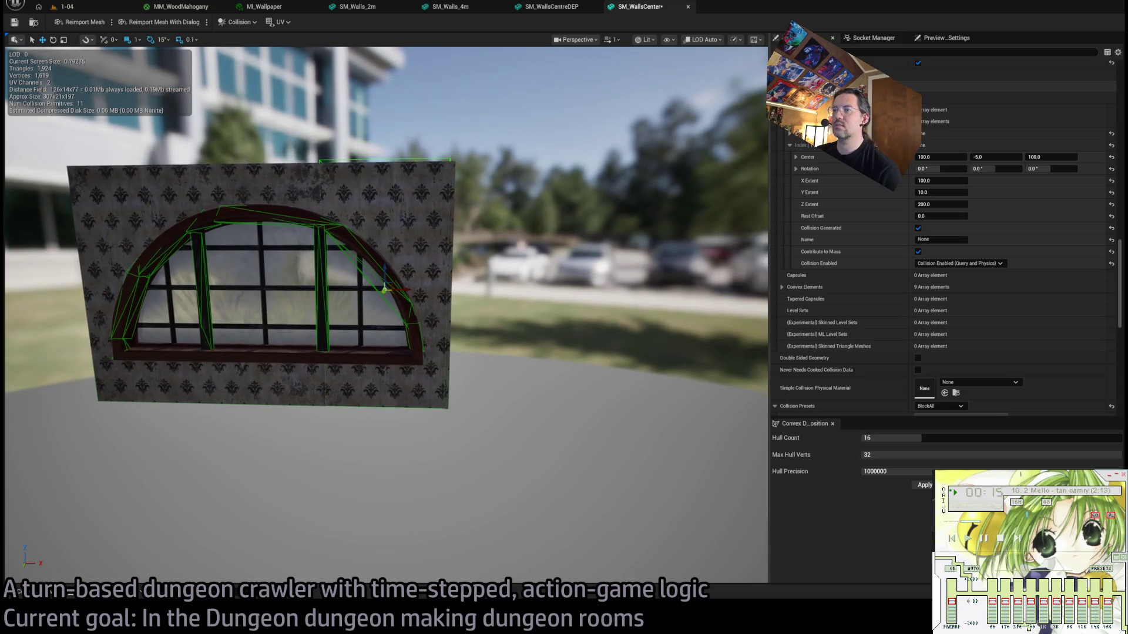
{"action": "left_click", "coordinate": [504, 259]}
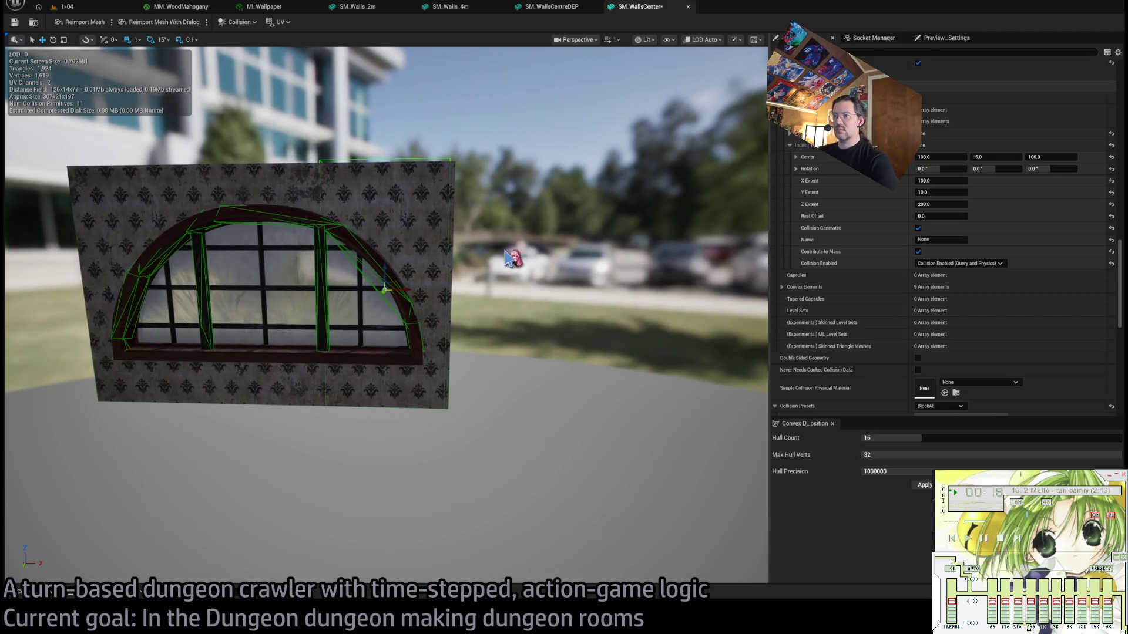
Duplicate the box collision, move the copy to the wall's left side at -100, -5, 100, and save.
{"action": "key", "text": "ctrl+d"}
{"action": "left_click", "coordinate": [461, 170]}
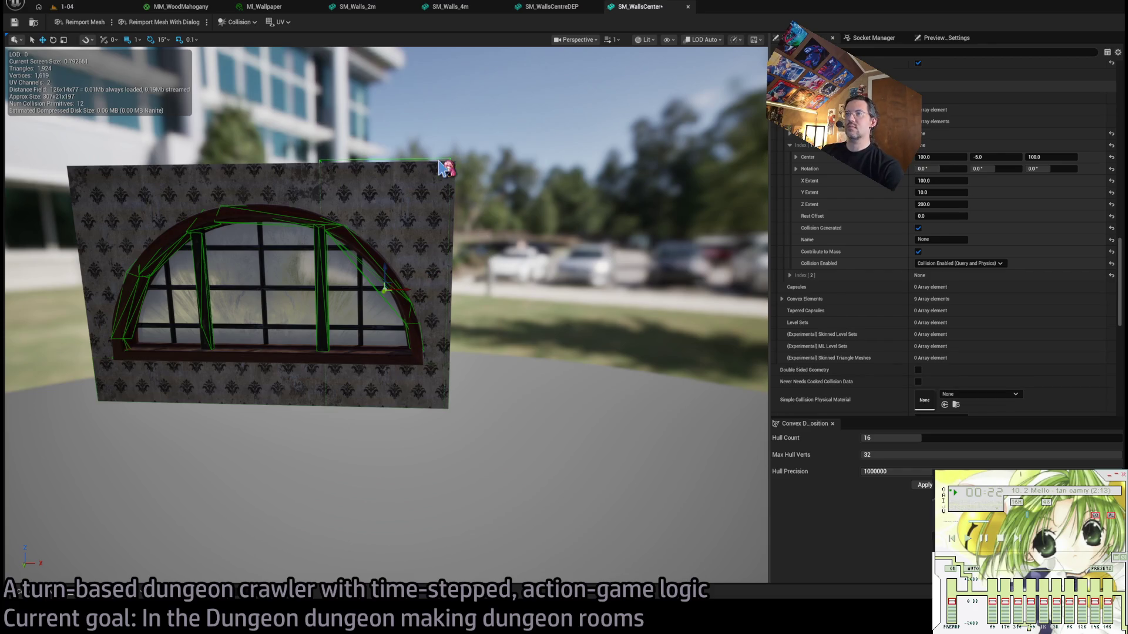
{"action": "left_click_drag", "start_coordinate": [398, 294], "coordinate": [202, 288]}
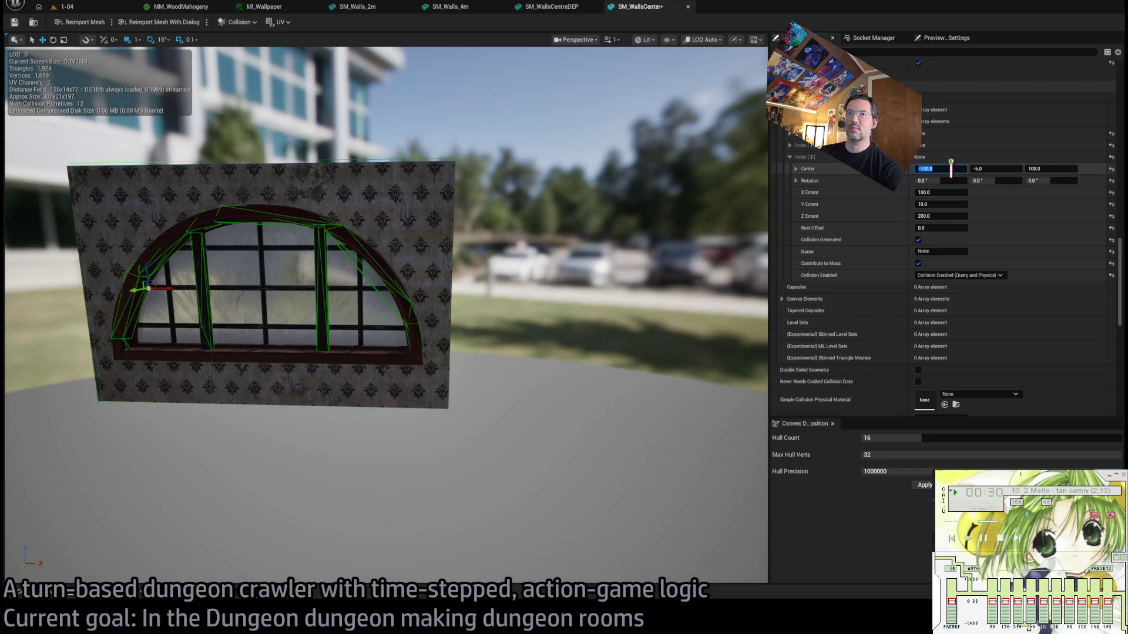
{"action": "left_click_drag", "start_coordinate": [305, 300], "coordinate": [434, 302]}
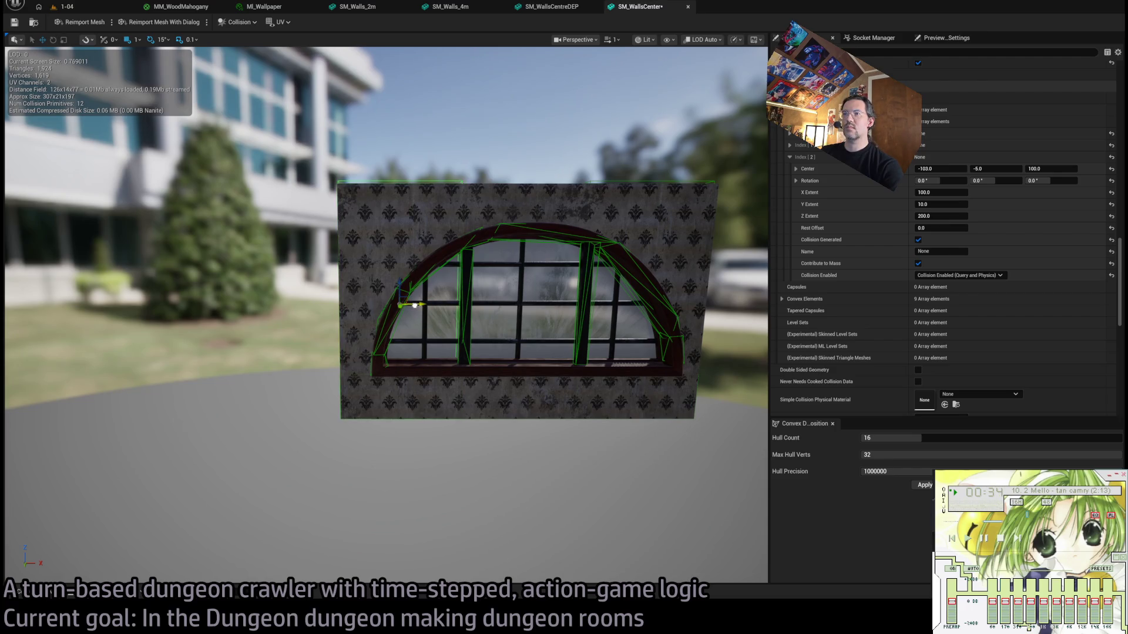
{"action": "left_click", "coordinate": [666, 289]}
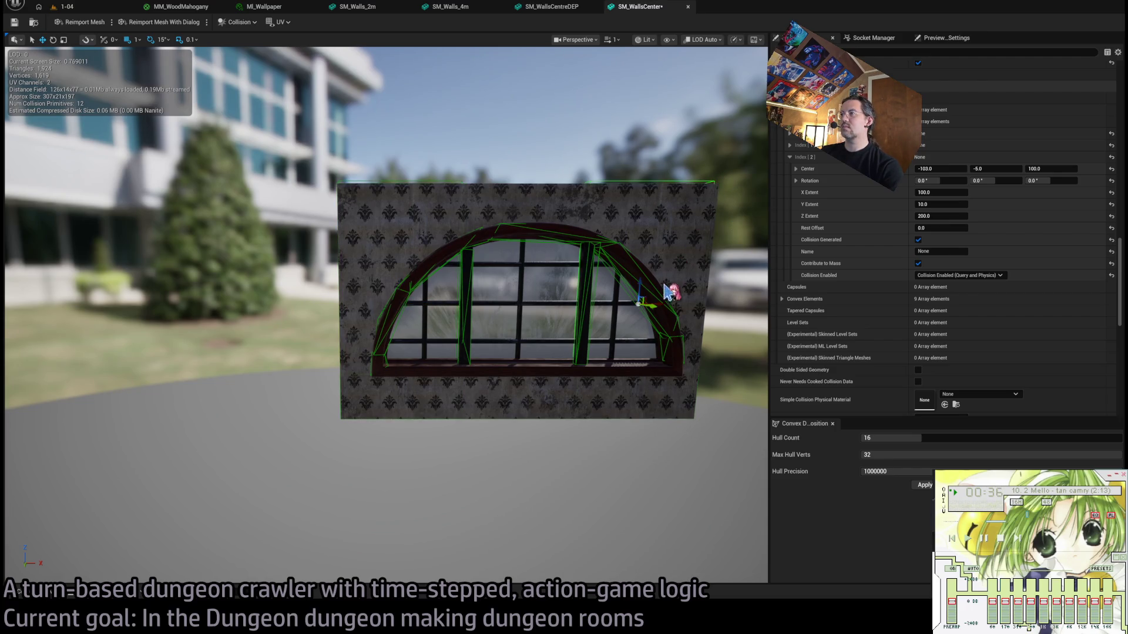
{"action": "mouse_move", "coordinate": [665, 303]}
{"action": "left_mouse_down"}
{"action": "mouse_move", "coordinate": [599, 305]}
{"action": "mouse_move", "coordinate": [705, 311]}
{"action": "mouse_move", "coordinate": [455, 246]}
{"action": "left_mouse_up"}
{"action": "left_click", "coordinate": [15, 22]}
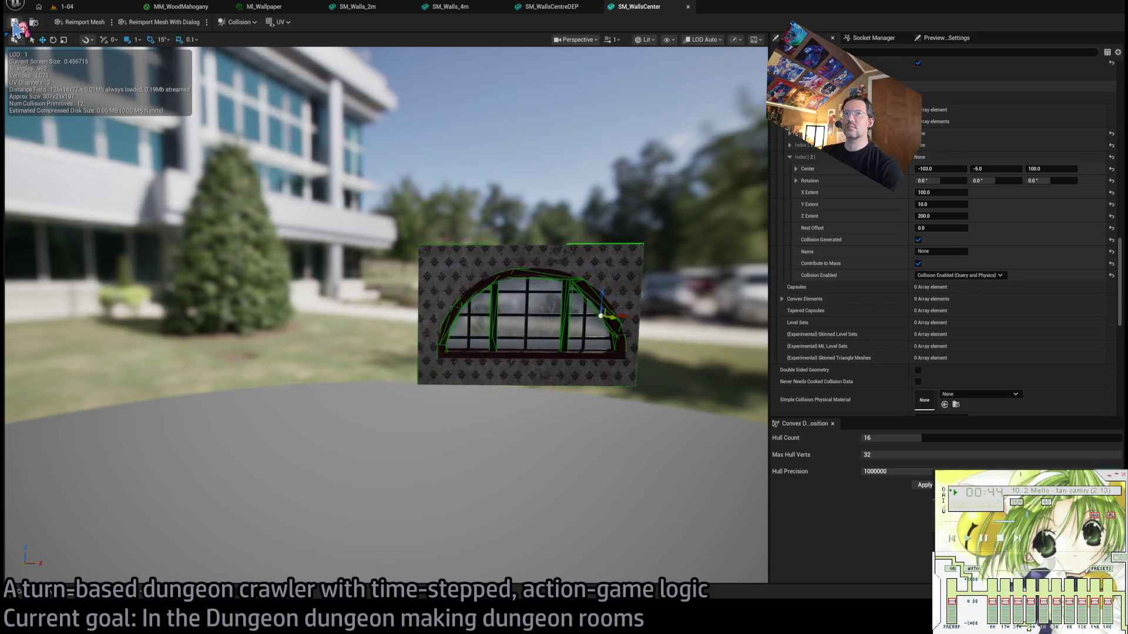
Duplicate the bottom-centre box collision and move the copy up to the wall's top edge.
{"action": "left_click", "coordinate": [558, 389]}
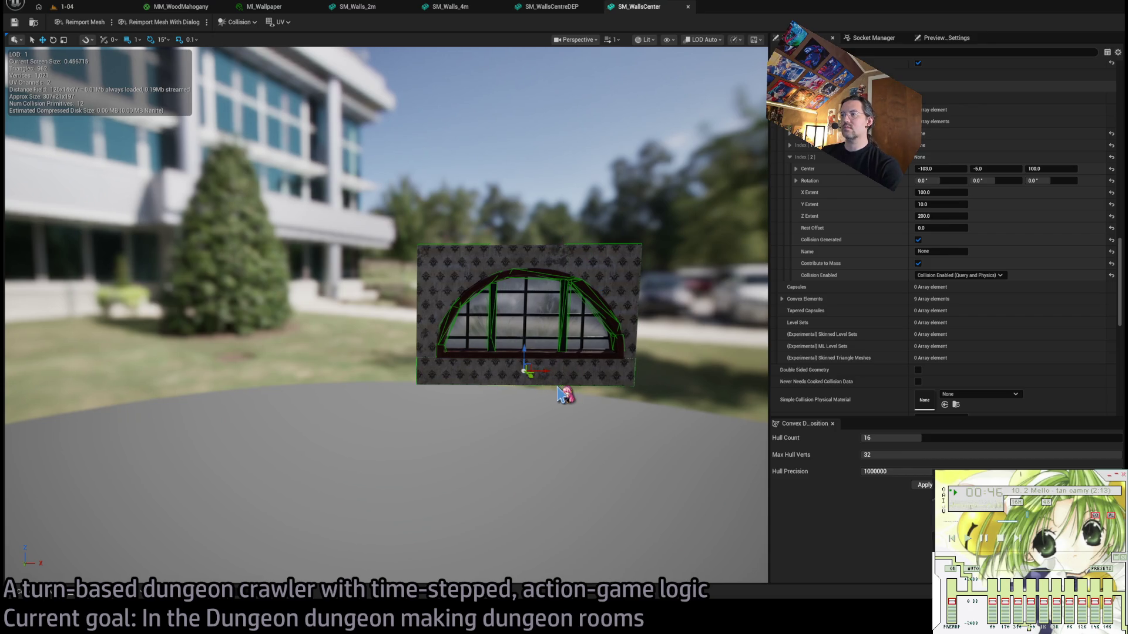
{"action": "key", "text": "ctrl+d"}
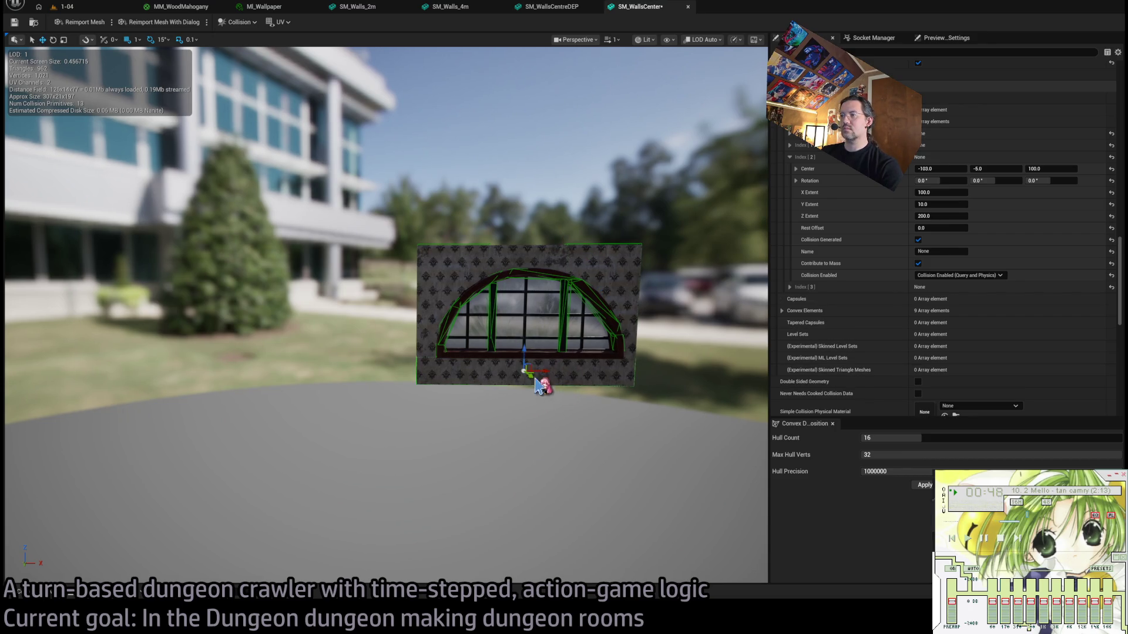
{"action": "left_click_drag", "start_coordinate": [524, 353], "coordinate": [525, 240]}
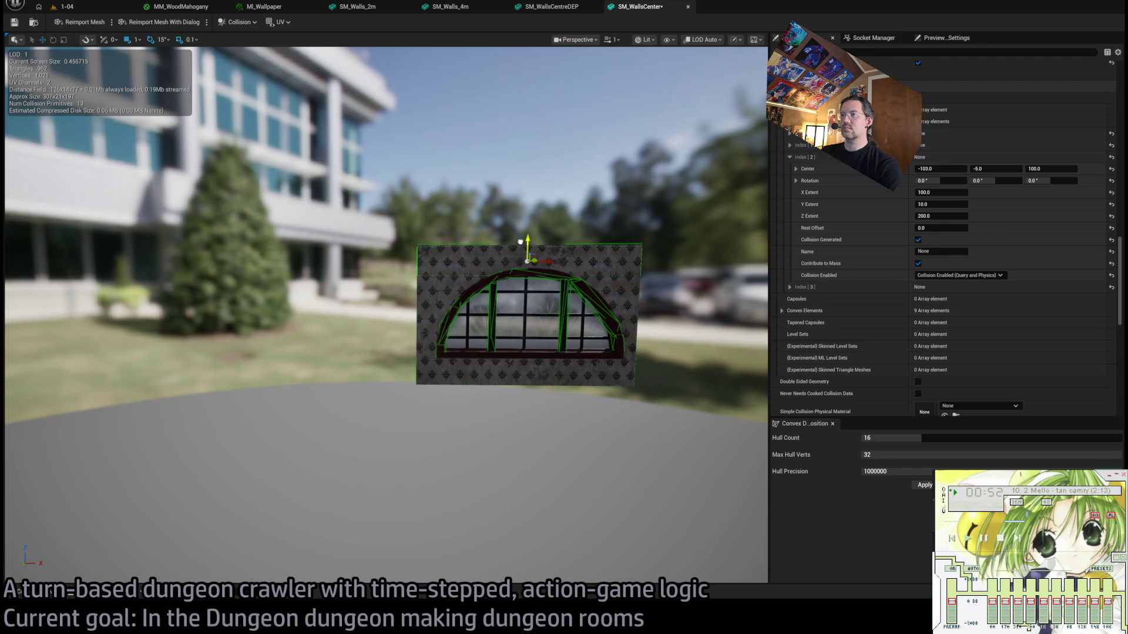
Save SM_WallsCenter and close the SM_WallsCenter, SM_WallsCentreDEP, SM_Walls_4m and SM_Walls_2m editors.
{"action": "left_click", "coordinate": [14, 22]}
{"action": "middle_click", "coordinate": [649, 7]}
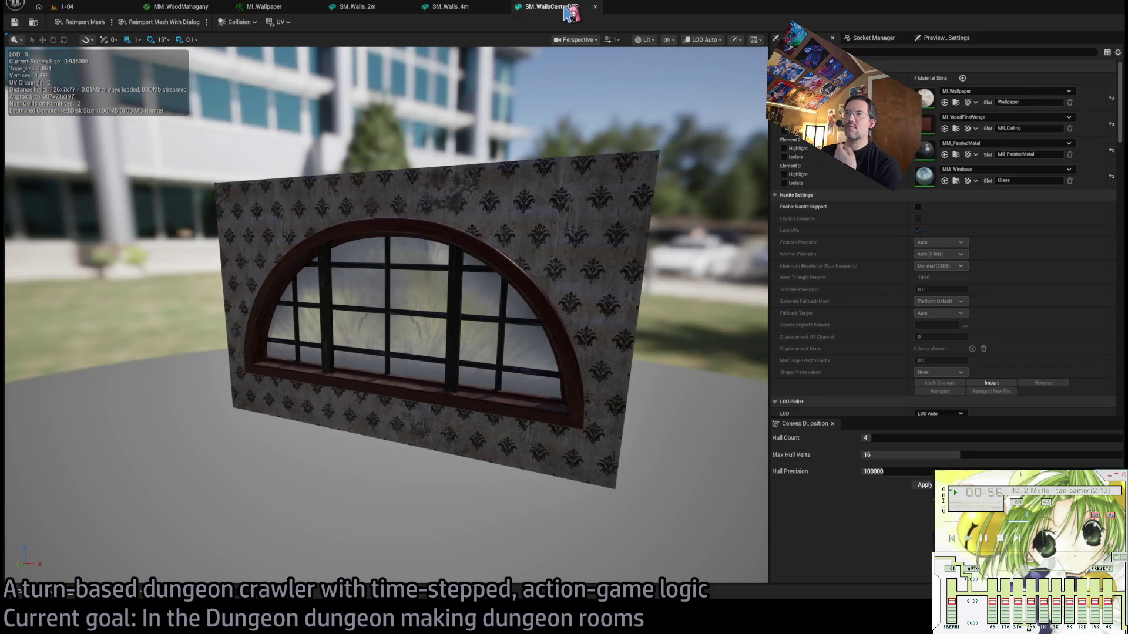
{"action": "middle_click", "coordinate": [572, 7]}
{"action": "middle_click", "coordinate": [452, 7]}
{"action": "middle_click", "coordinate": [358, 7]}
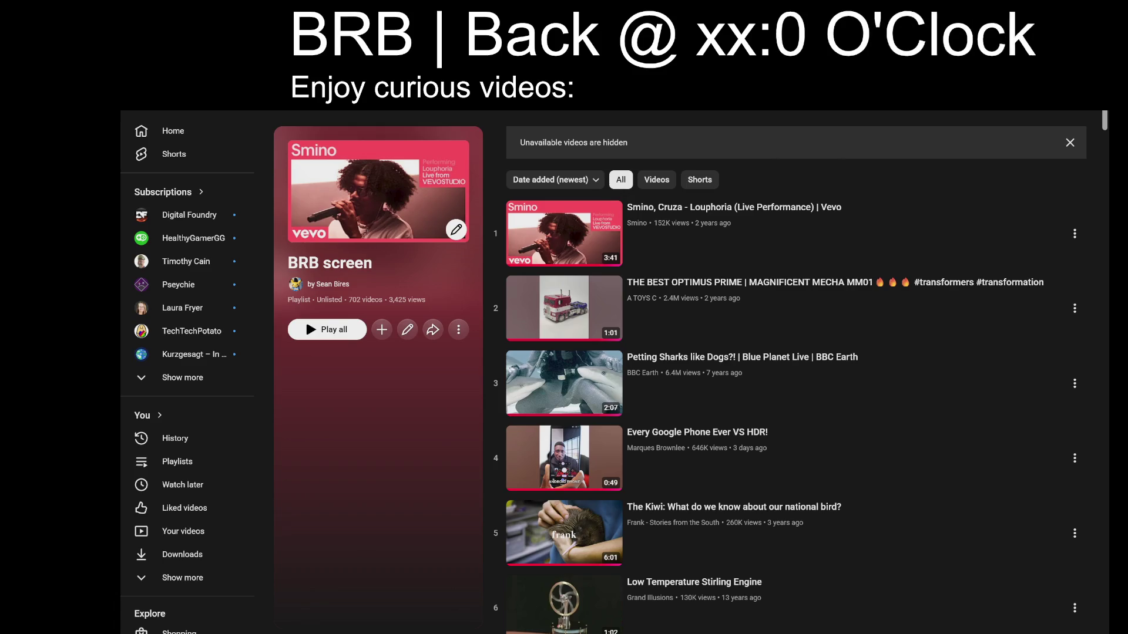
Set the BRB banner to 46 and play video 96, 'Get griddy Pom-Pom!?', in theater mode.
{"action": "type", "text": "4"}
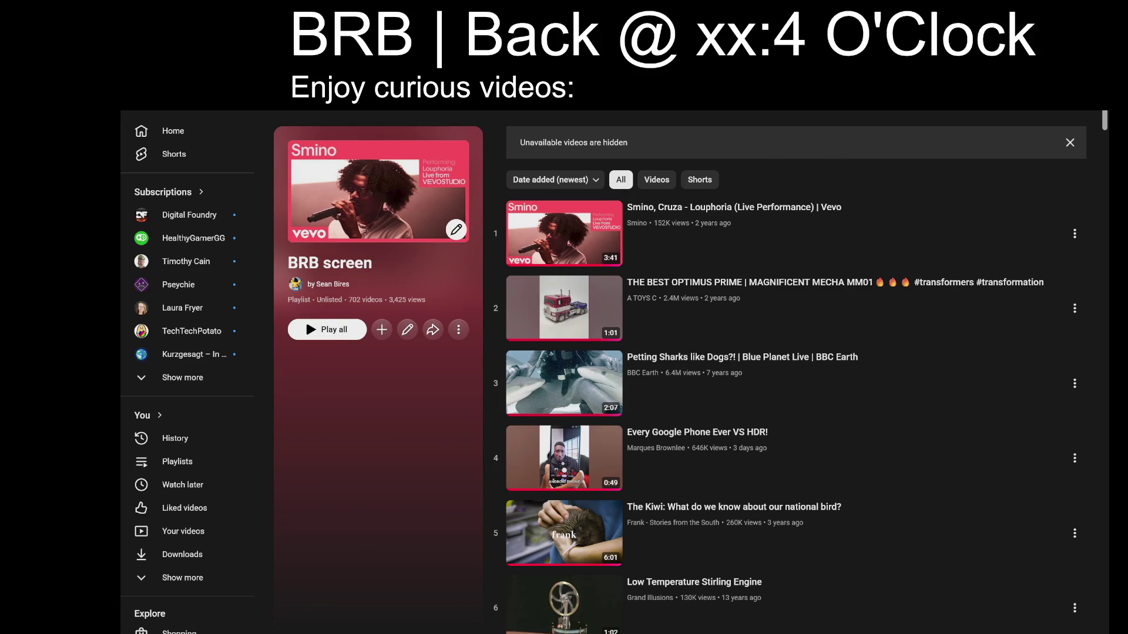
{"action": "type", "text": "6"}
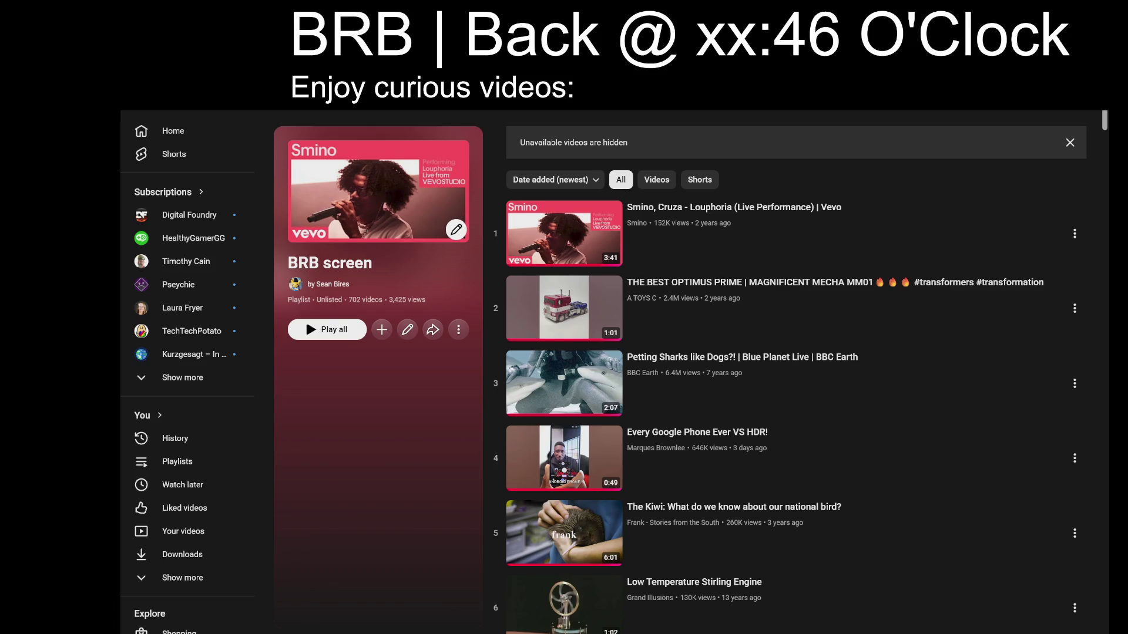
{"action": "key", "text": "End"}
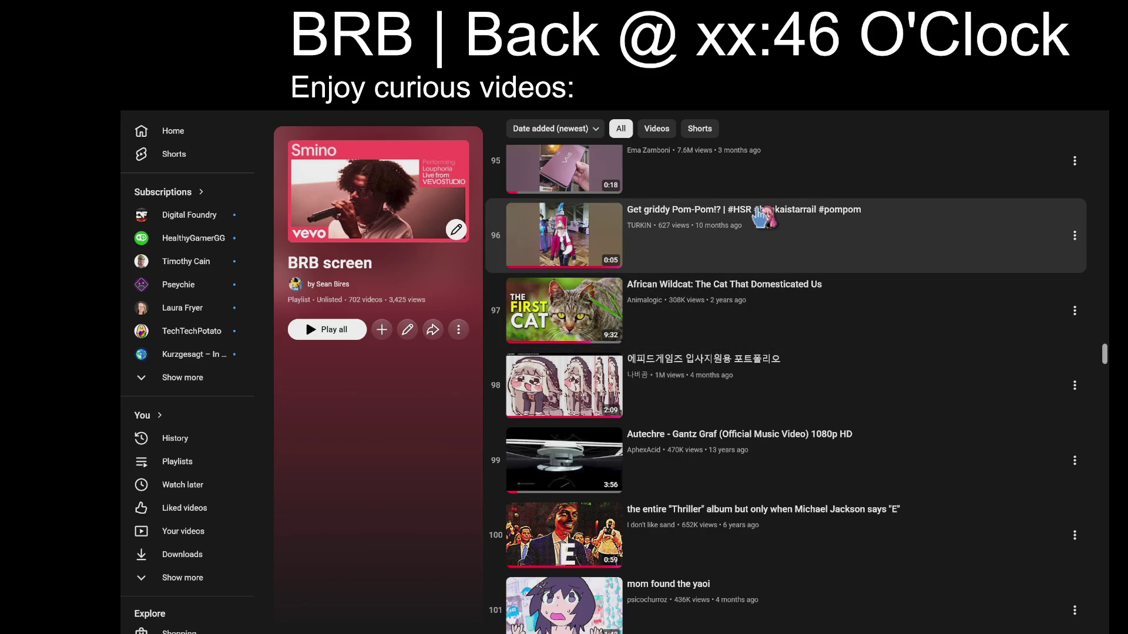
{"action": "left_click", "coordinate": [762, 217]}
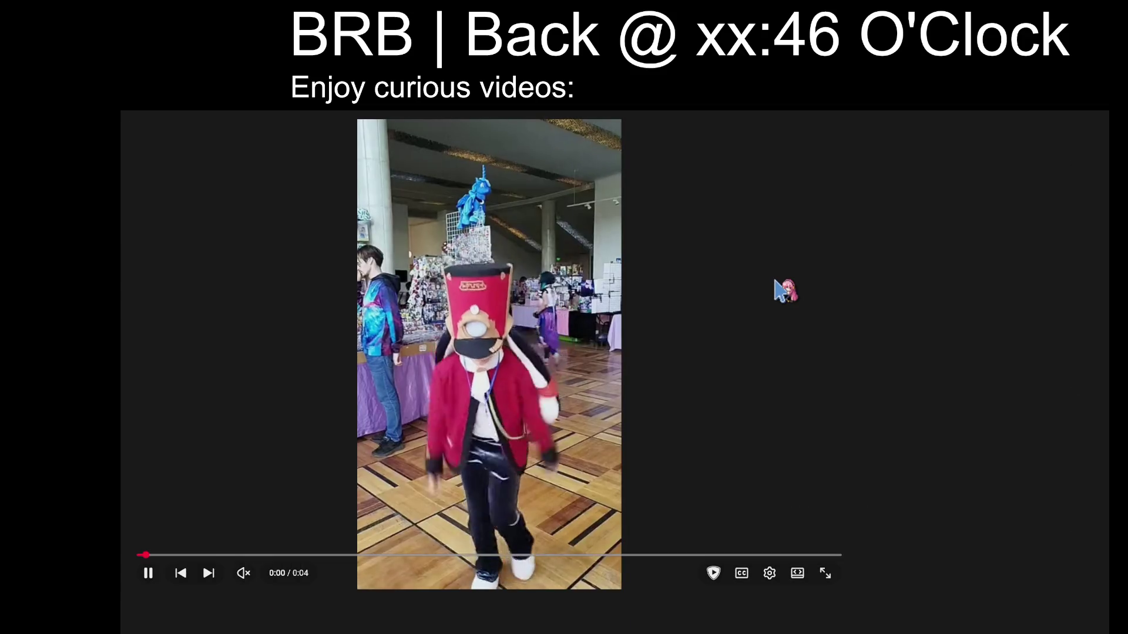
{"action": "left_click", "coordinate": [799, 574]}
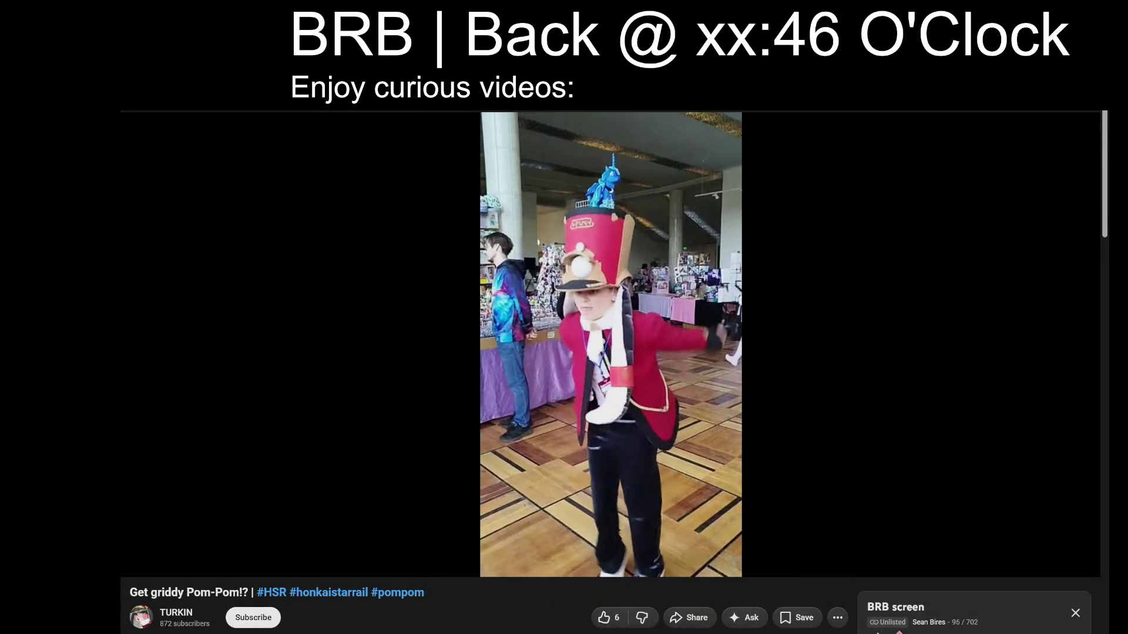
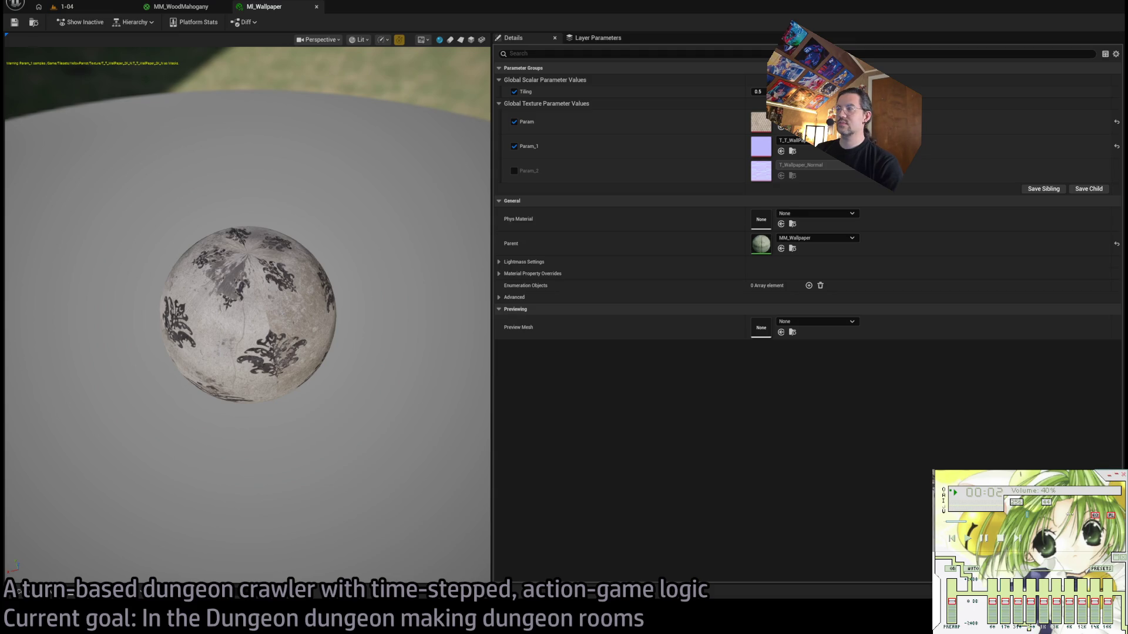
Close the MI_Wallpaper and MM_WoodMahogany editors to return to the wallpapered wall in level 1-04.
{"action": "mouse_move", "coordinate": [378, 217]}
{"action": "left_mouse_down"}
{"action": "mouse_move", "coordinate": [352, 220]}
{"action": "mouse_move", "coordinate": [352, 200]}
{"action": "mouse_move", "coordinate": [353, 229]}
{"action": "mouse_move", "coordinate": [314, 233]}
{"action": "left_mouse_up"}
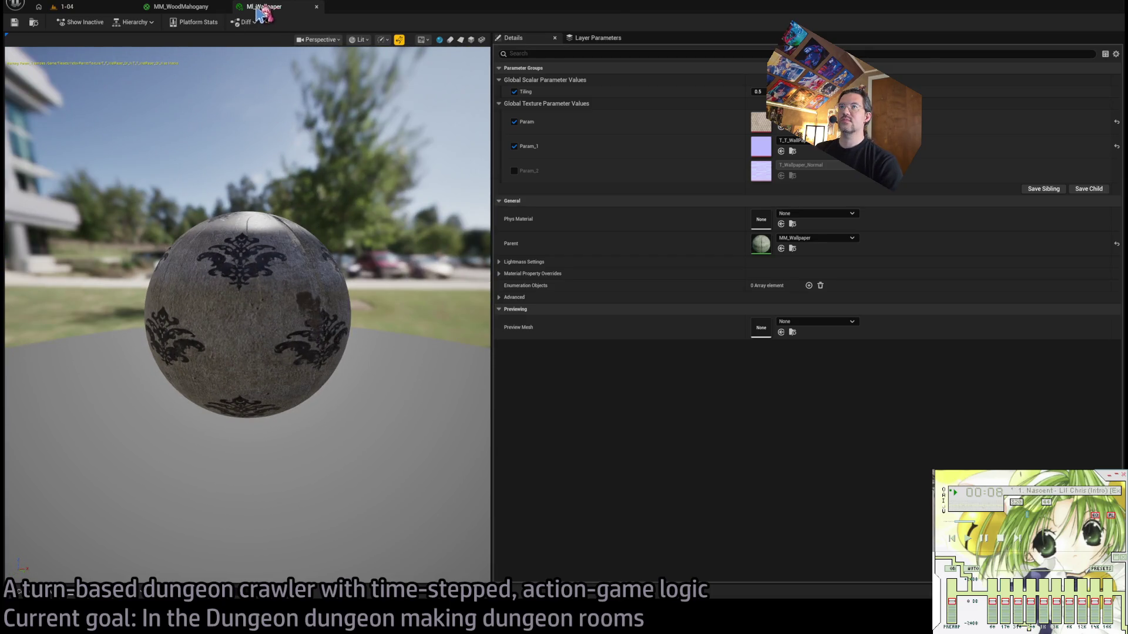
{"action": "middle_click", "coordinate": [260, 13]}
{"action": "middle_click", "coordinate": [197, 13]}
{"action": "left_click_drag", "start_coordinate": [427, 210], "coordinate": [227, 385]}
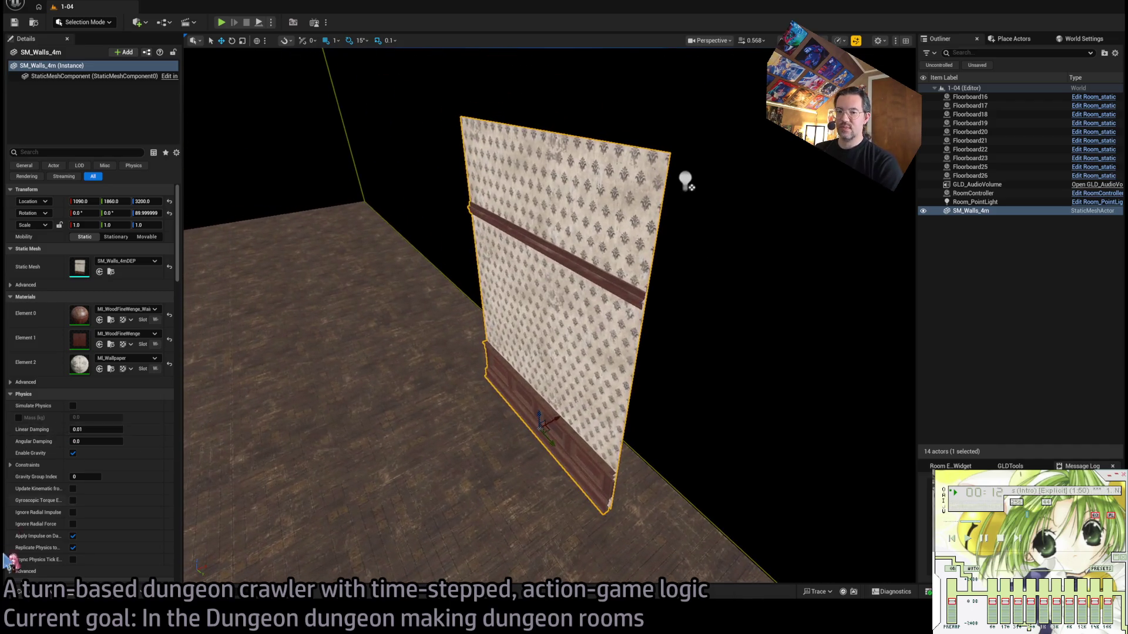
Delete the SM_WallsCentre DEP and SM_Walls_4m DEP duplicates, replacing references with SM_Walls_4m.
{"action": "left_click", "coordinate": [39, 598]}
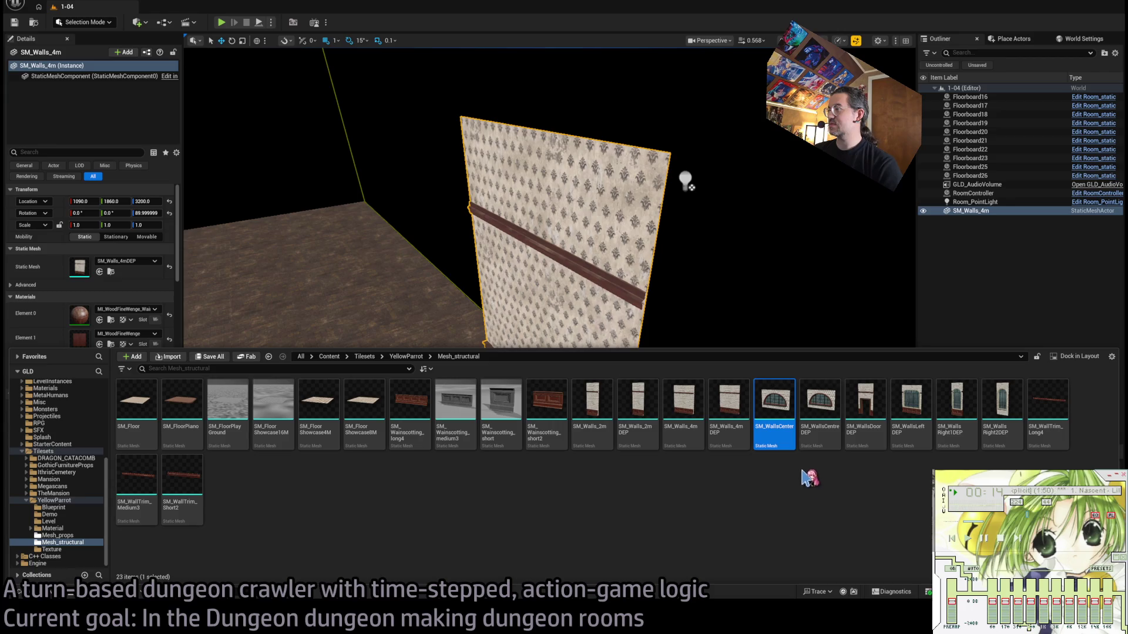
{"action": "left_click", "coordinate": [813, 439]}
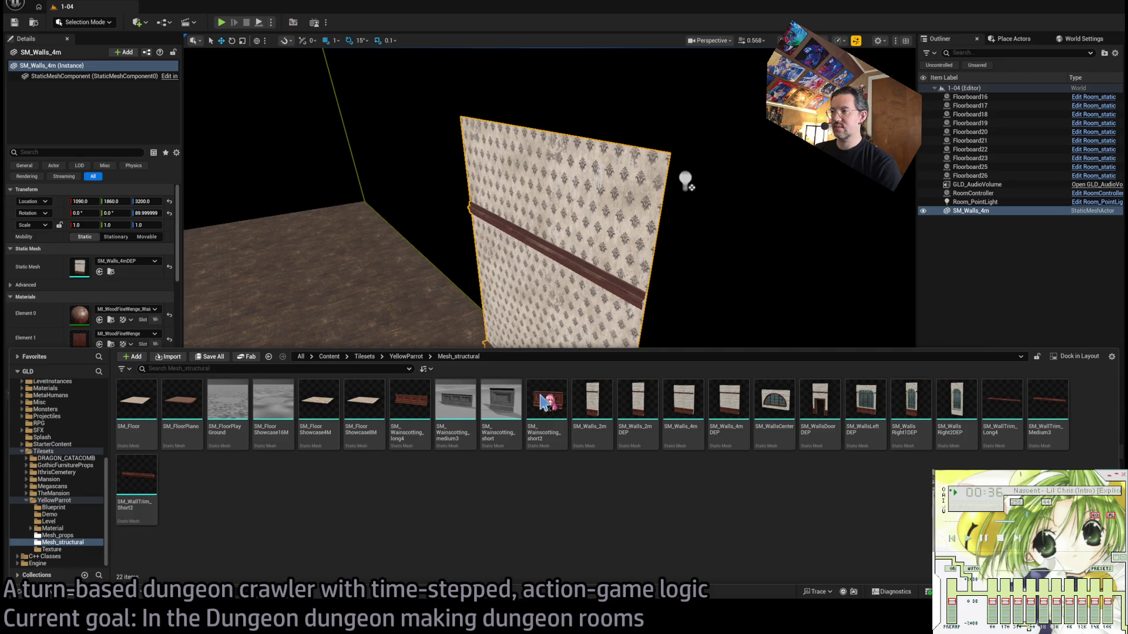
{"action": "left_click", "coordinate": [732, 414]}
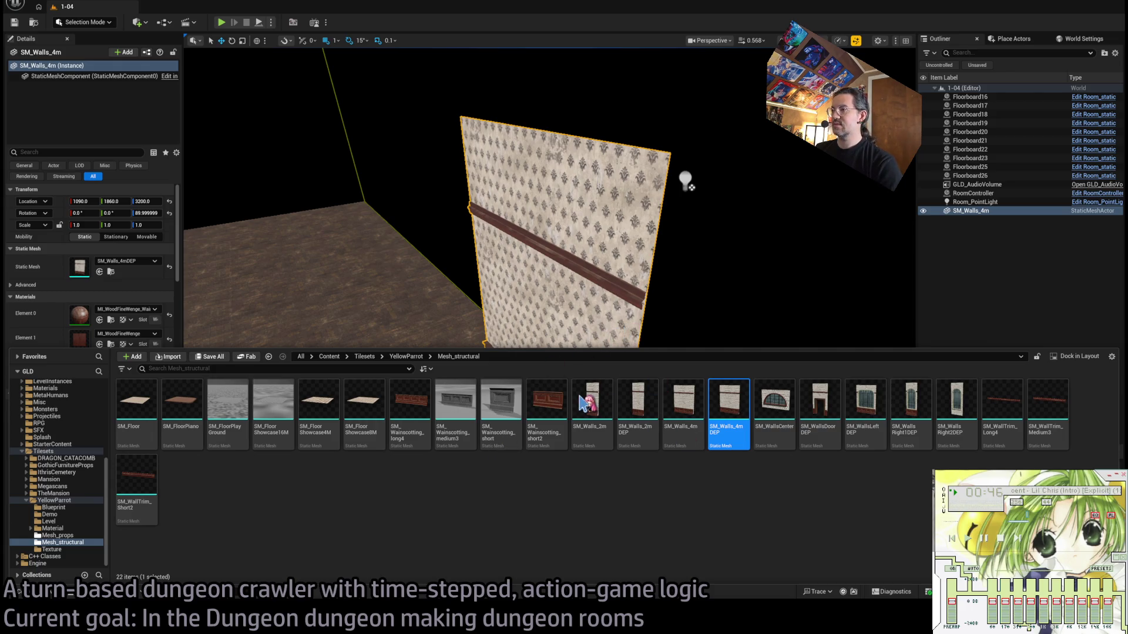
{"action": "left_click", "coordinate": [639, 427]}
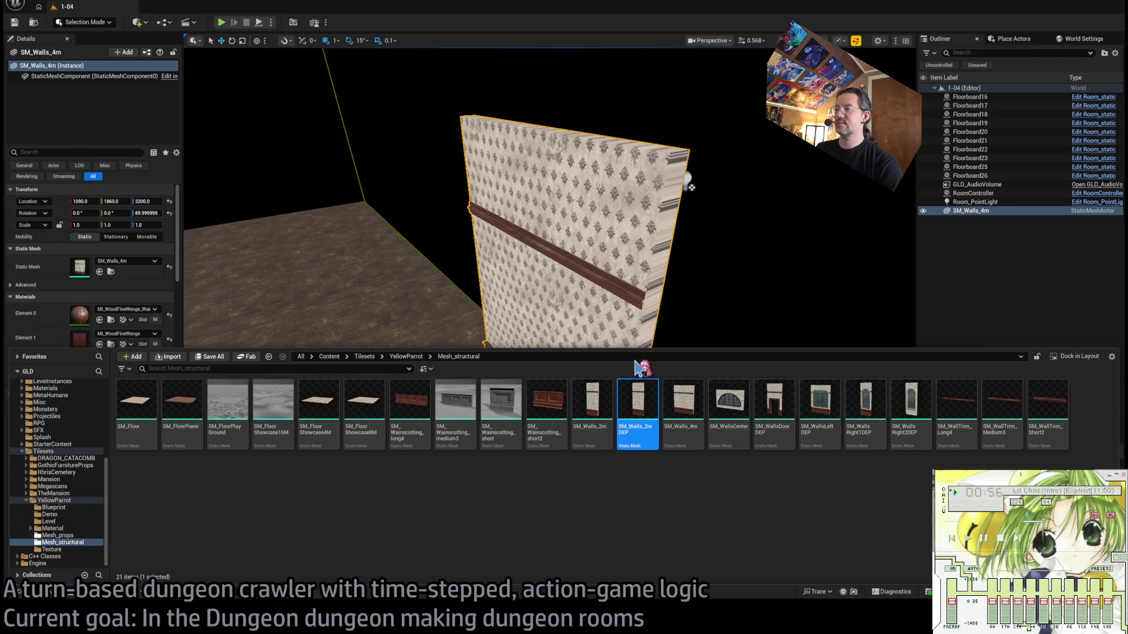
Delete the SM_Walls_2m DEP duplicate and remove the wall from the 1-04 level.
{"action": "key", "text": "Delete"}
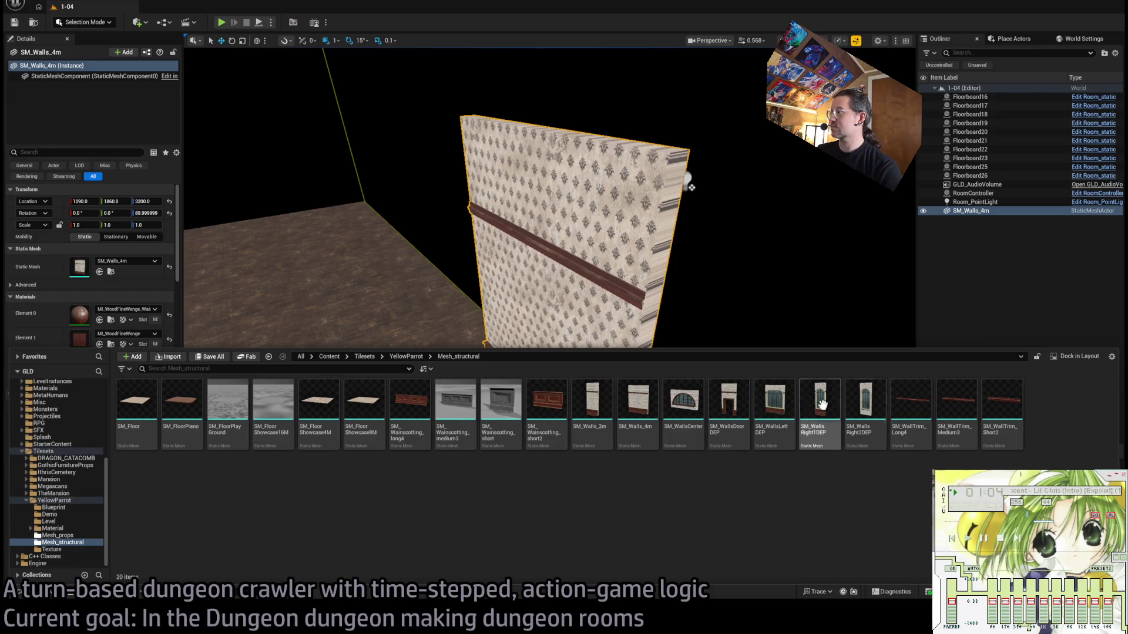
{"action": "left_click", "coordinate": [727, 400]}
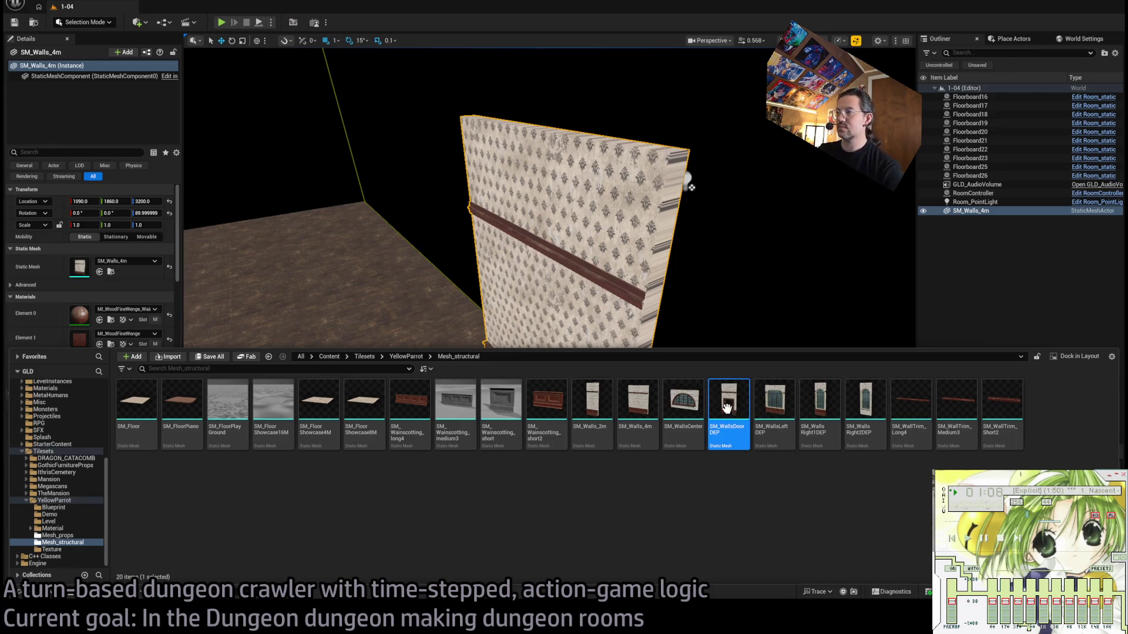
{"action": "key", "text": "Delete"}
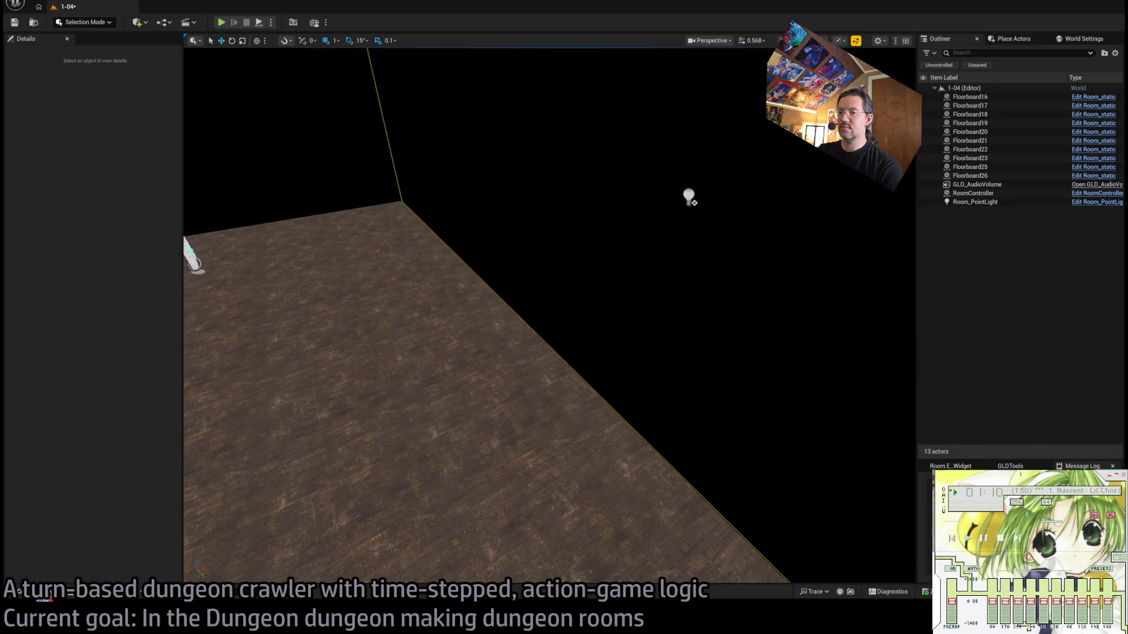
Inspect the SM_WallsDoorDEP door wall mesh, then close its editor.
{"action": "key", "text": "ctrl+space"}
{"action": "double_click", "coordinate": [739, 406]}
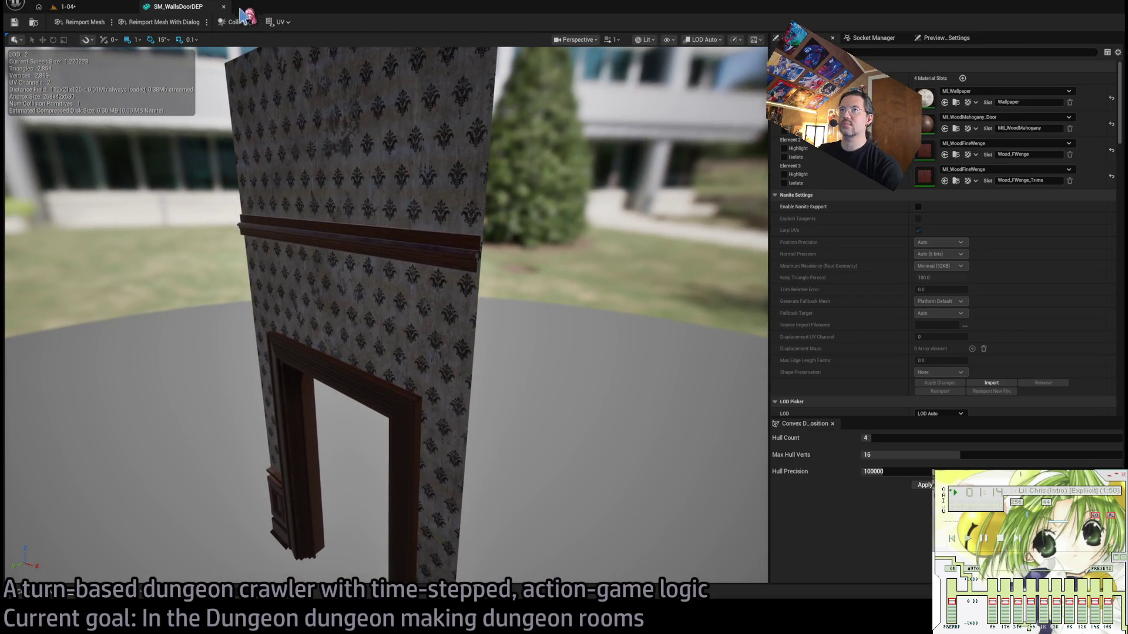
{"action": "left_click", "coordinate": [223, 6]}
Import the new SM_WallsDoor mesh and textures into Mesh_structural and open it.
{"action": "left_click", "coordinate": [42, 594]}
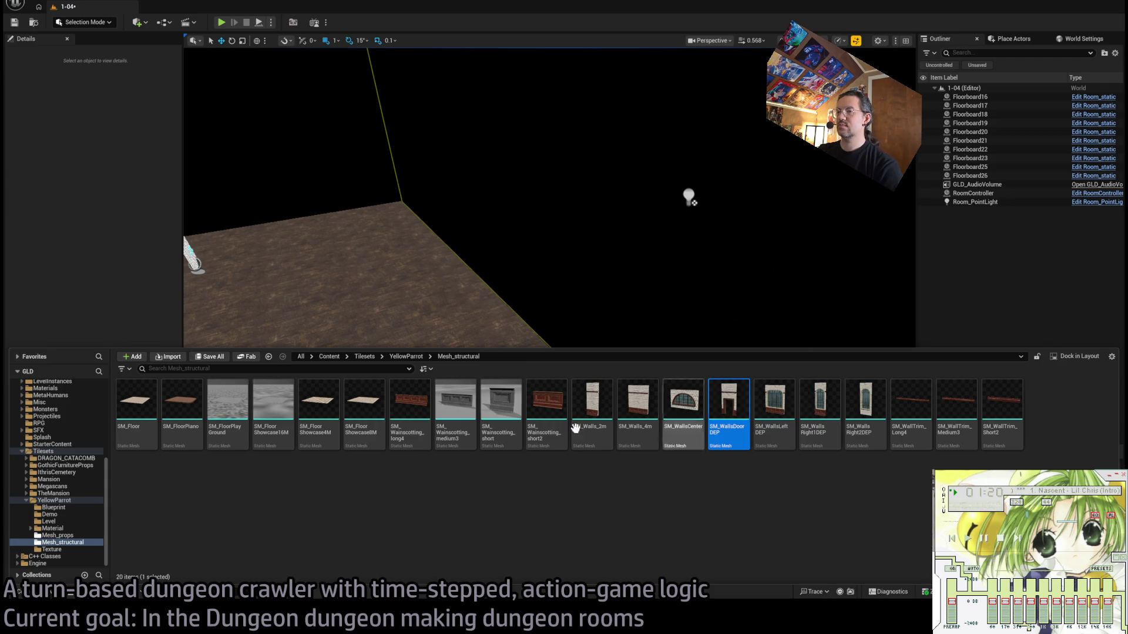
{"action": "left_click", "coordinate": [287, 529]}
{"action": "key", "text": "ctrl+space"}
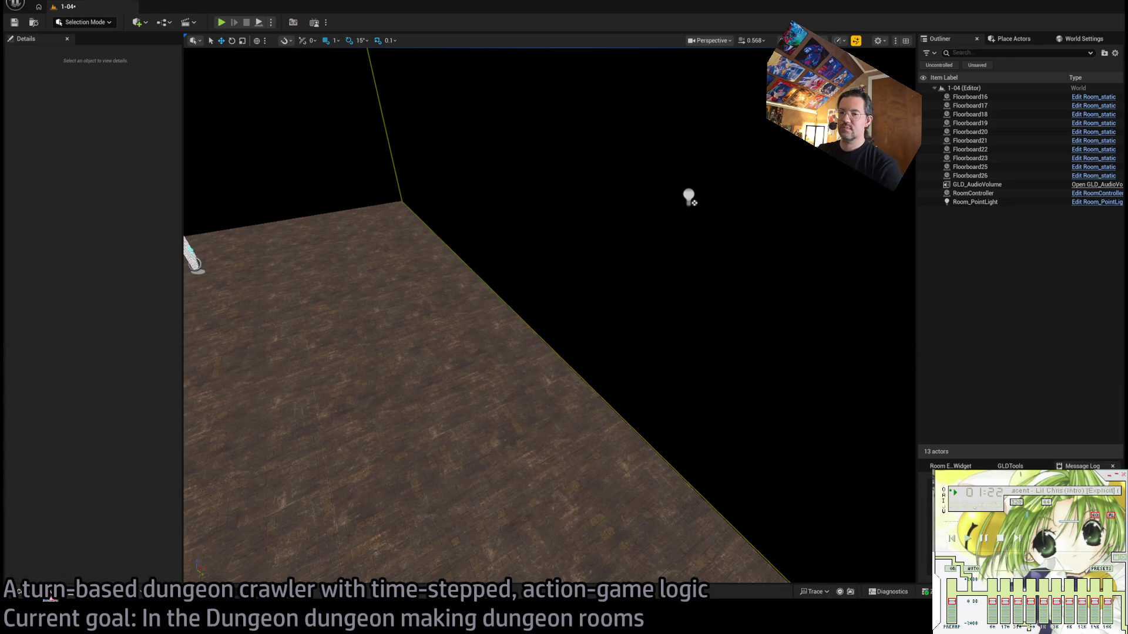
{"action": "left_click", "coordinate": [19, 592]}
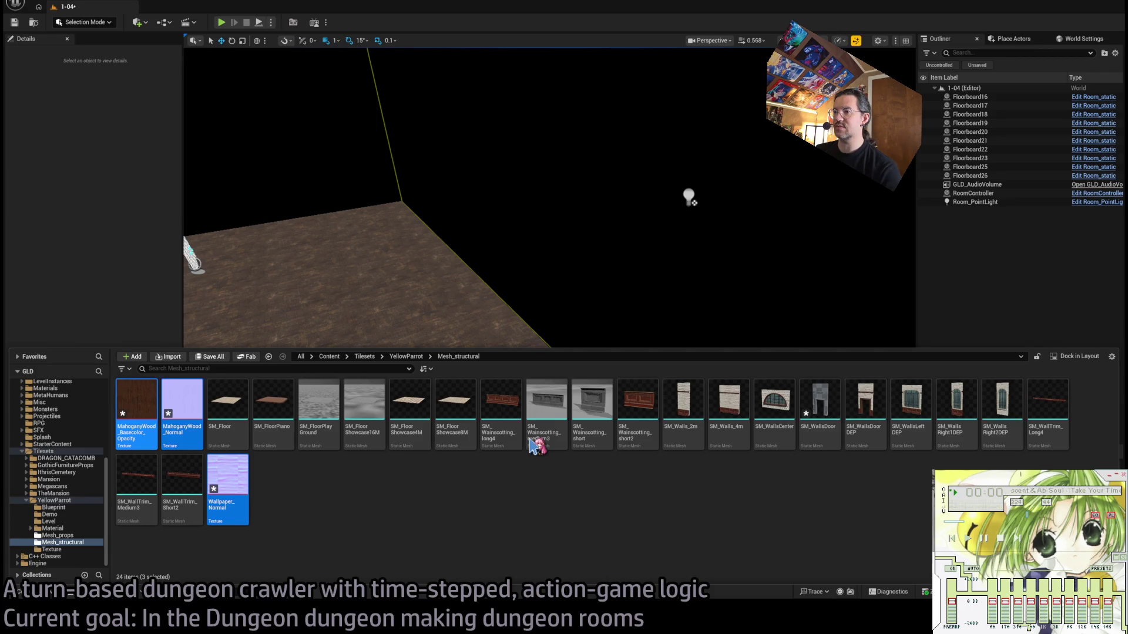
{"action": "double_click", "coordinate": [729, 399]}
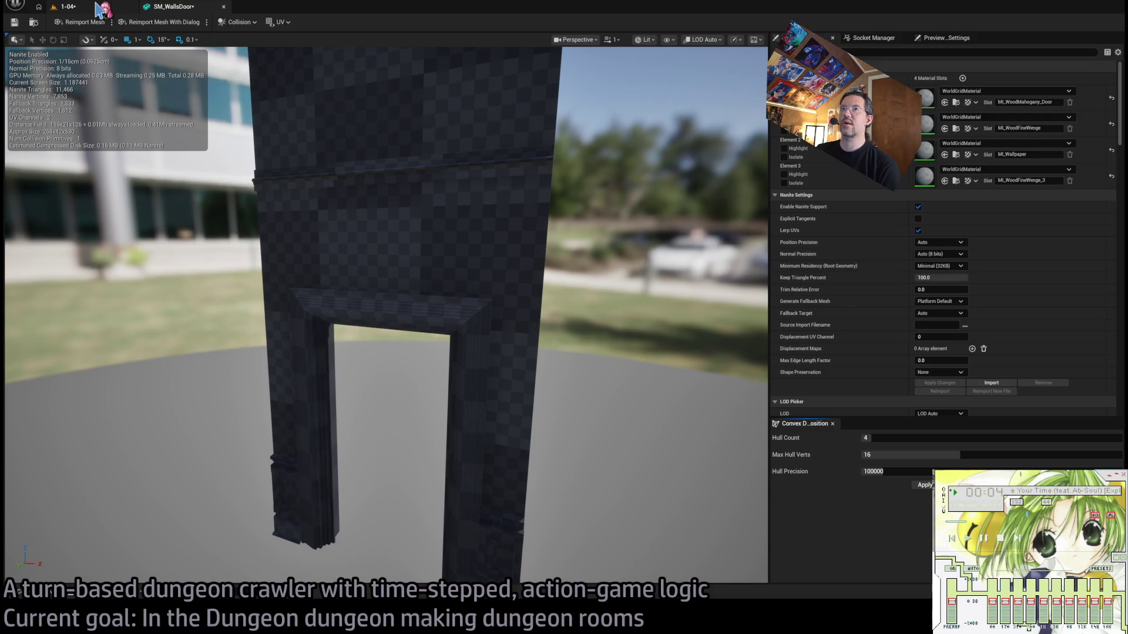
Open SM_WallsDoorDEP beside SM_WallsDoor and compare their meshes and material slot order.
{"action": "left_click", "coordinate": [49, 594]}
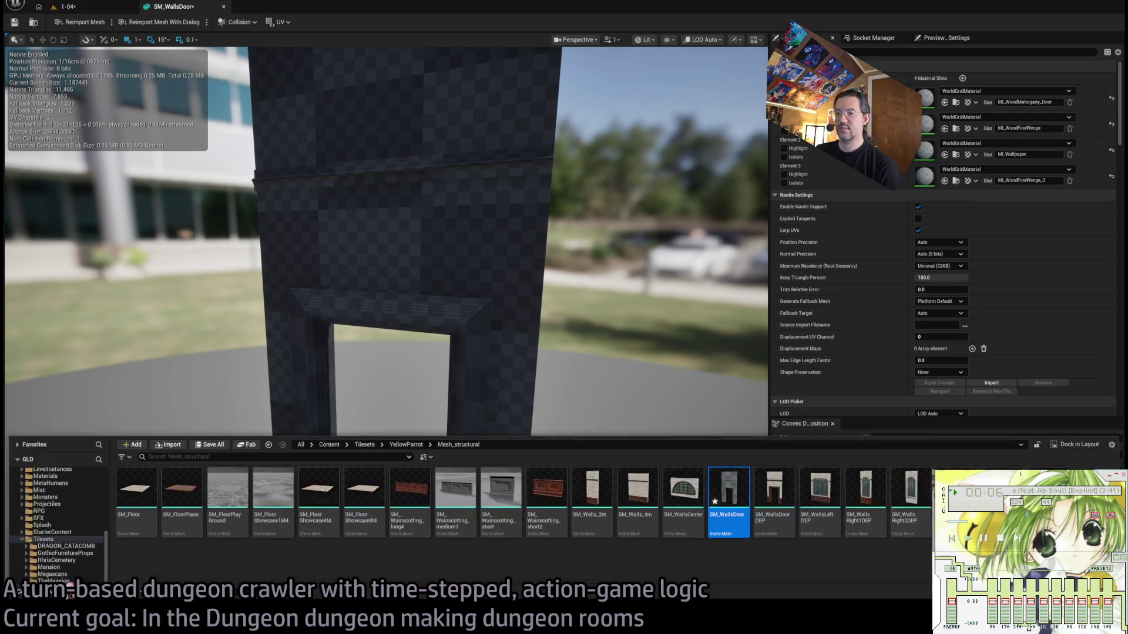
{"action": "double_click", "coordinate": [784, 438]}
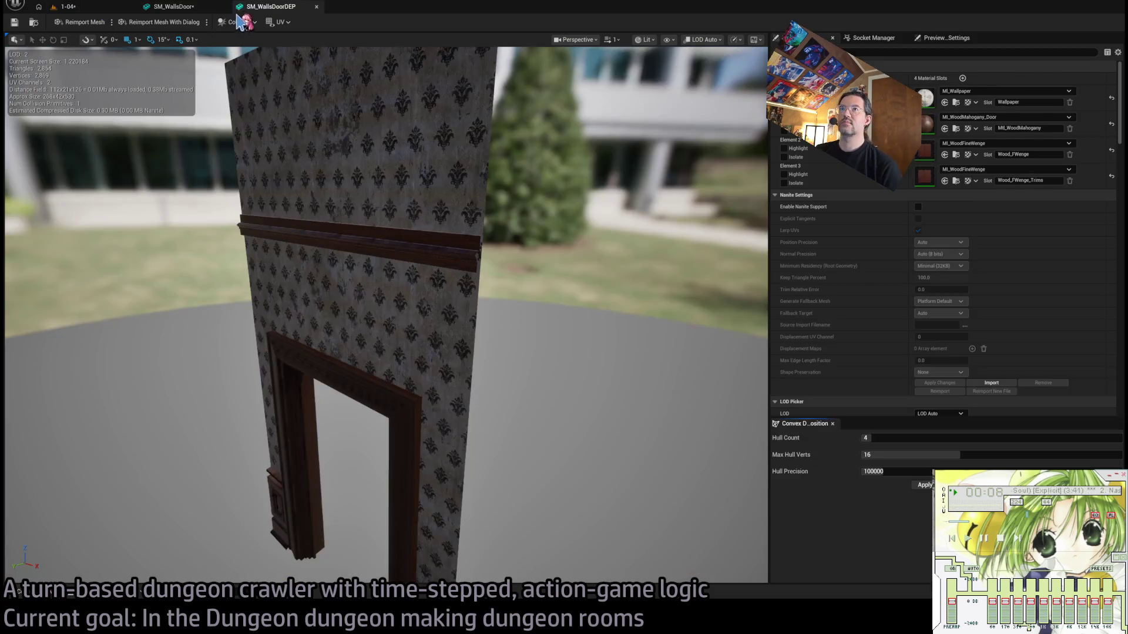
{"action": "left_click_drag", "start_coordinate": [249, 12], "coordinate": [162, 9]}
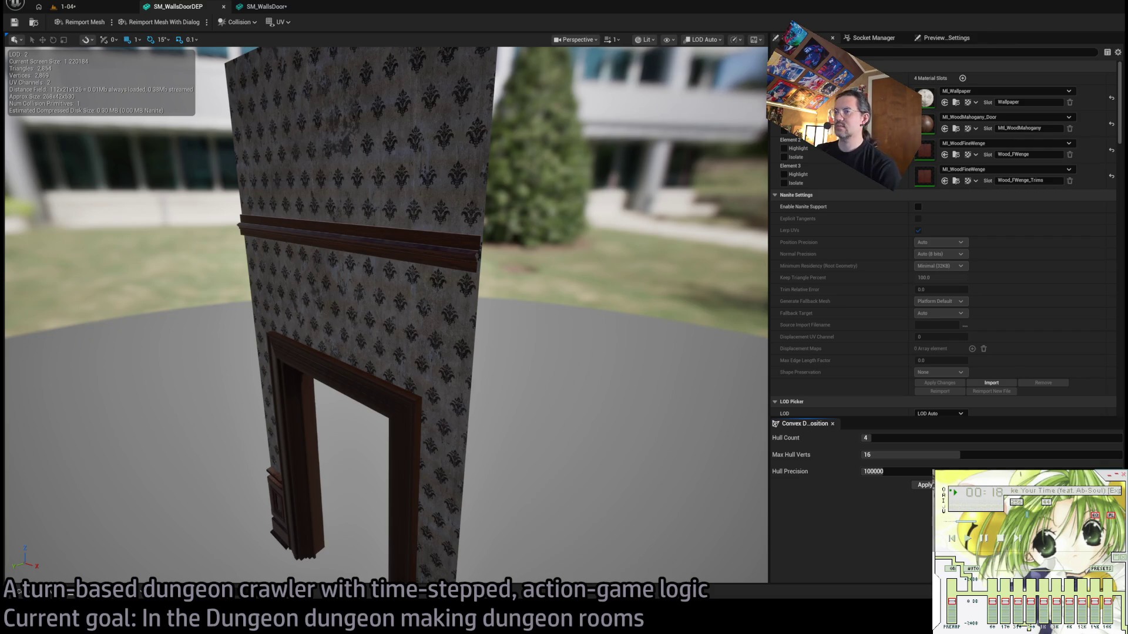
{"action": "left_click_drag", "start_coordinate": [365, 187], "coordinate": [444, 202]}
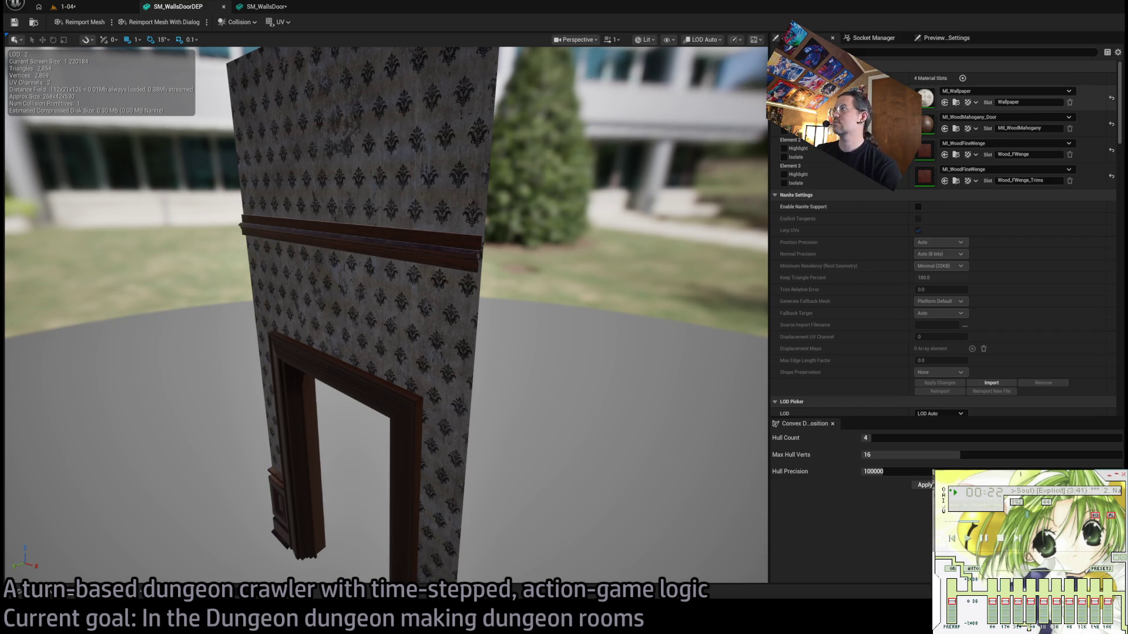
{"action": "left_click", "coordinate": [268, 6]}
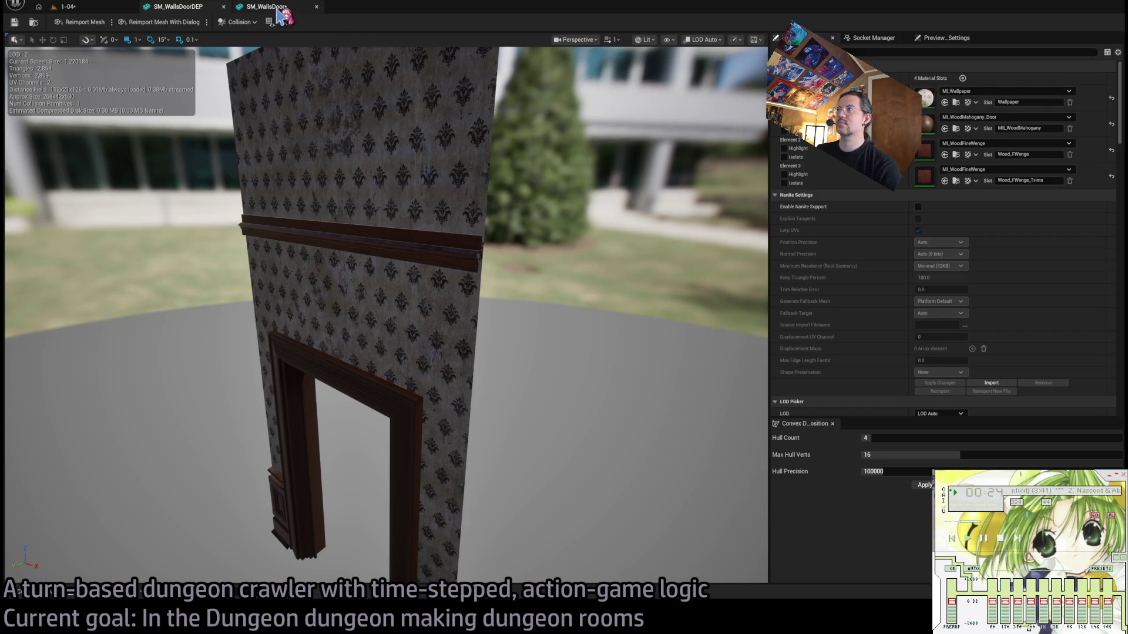
{"action": "left_click", "coordinate": [178, 6]}
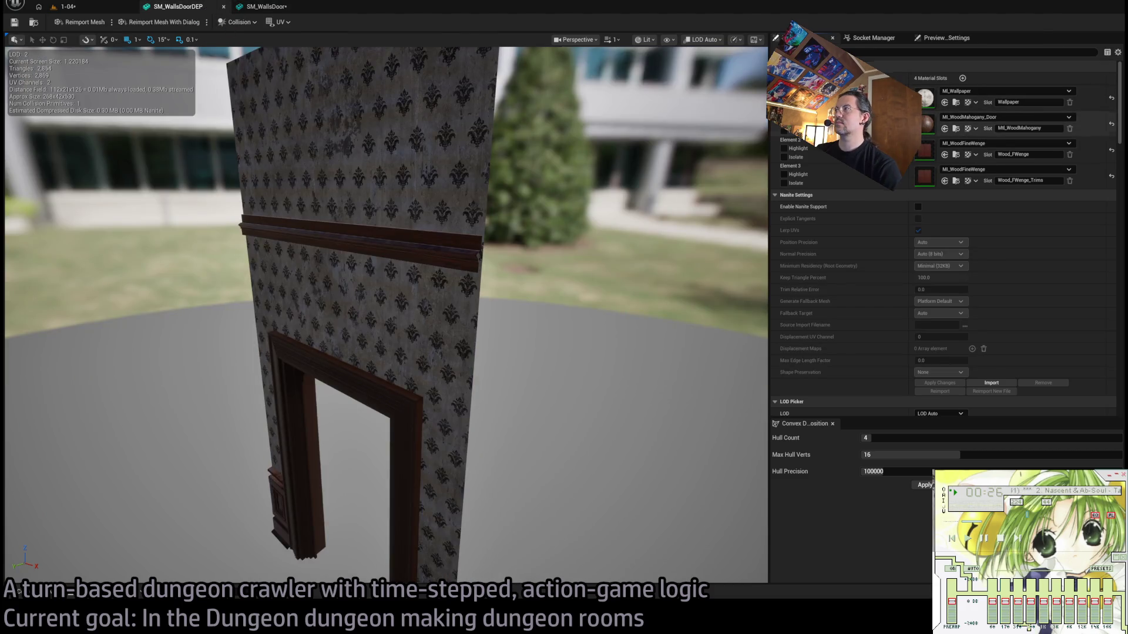
{"action": "left_click", "coordinate": [267, 7]}
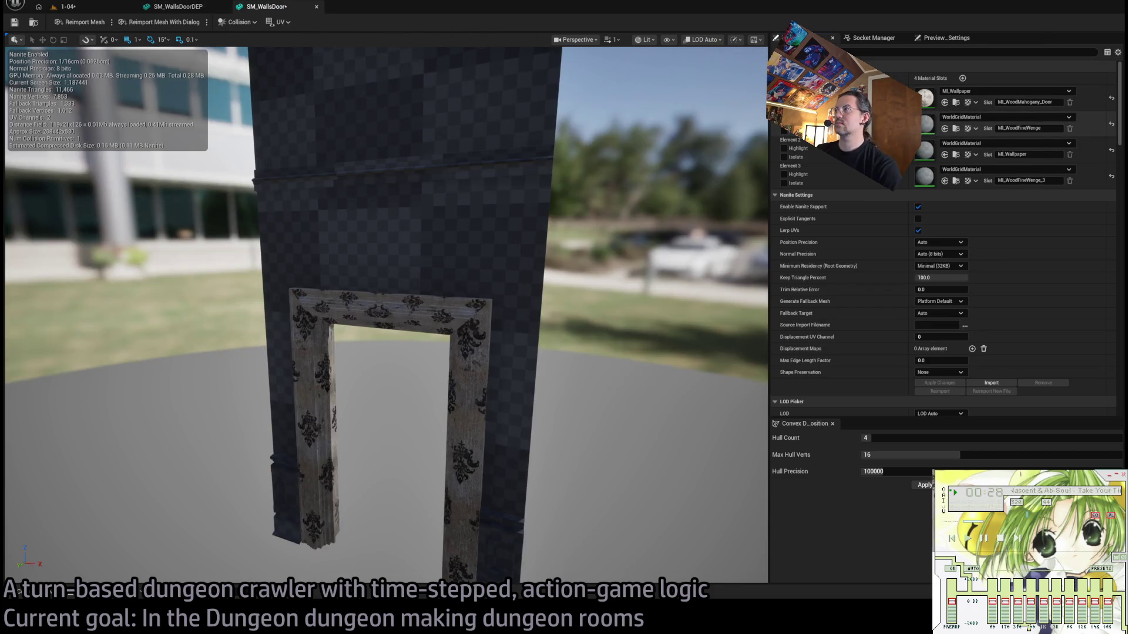
{"action": "left_click", "coordinate": [203, 7]}
{"action": "left_click", "coordinate": [235, 7]}
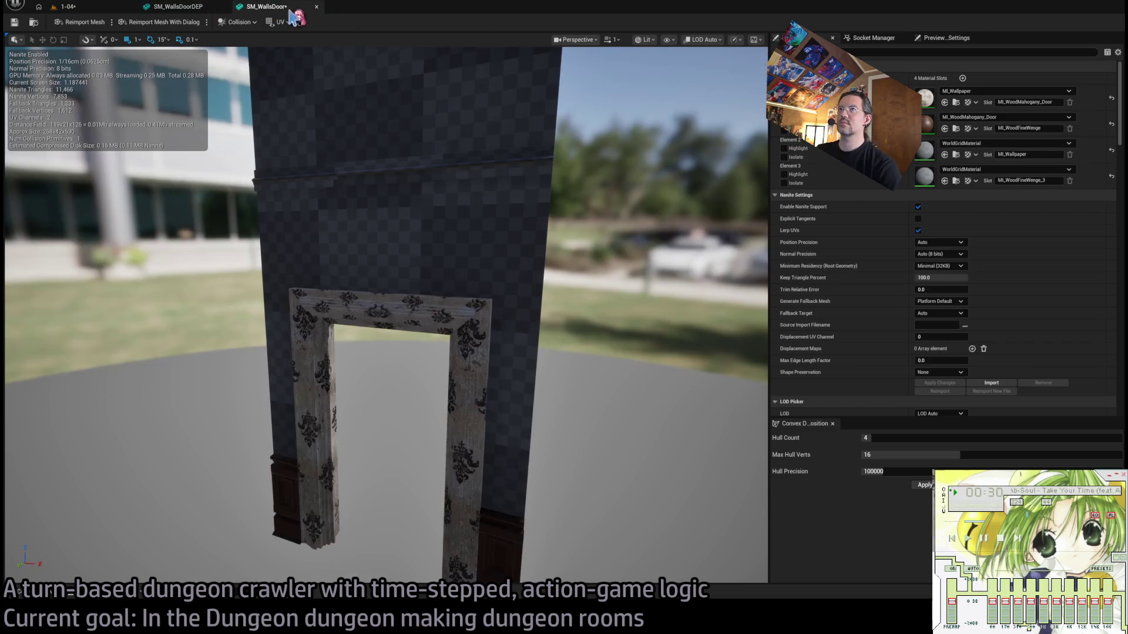
{"action": "left_click", "coordinate": [178, 6]}
{"action": "left_click", "coordinate": [267, 6]}
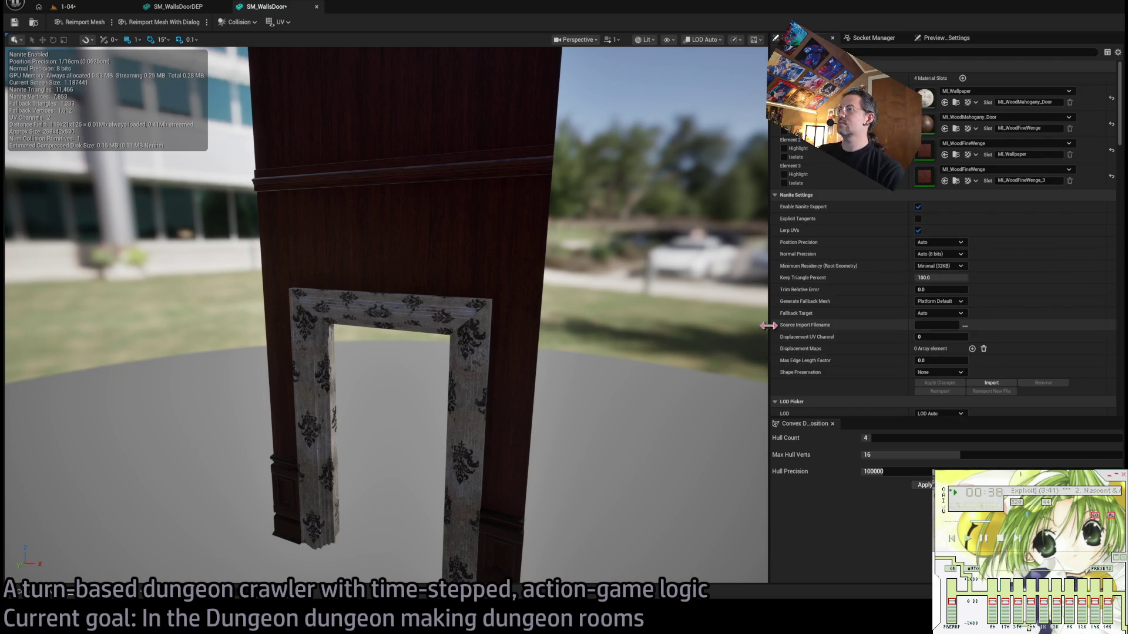
{"action": "left_click", "coordinate": [198, 13]}
{"action": "left_click", "coordinate": [257, 9]}
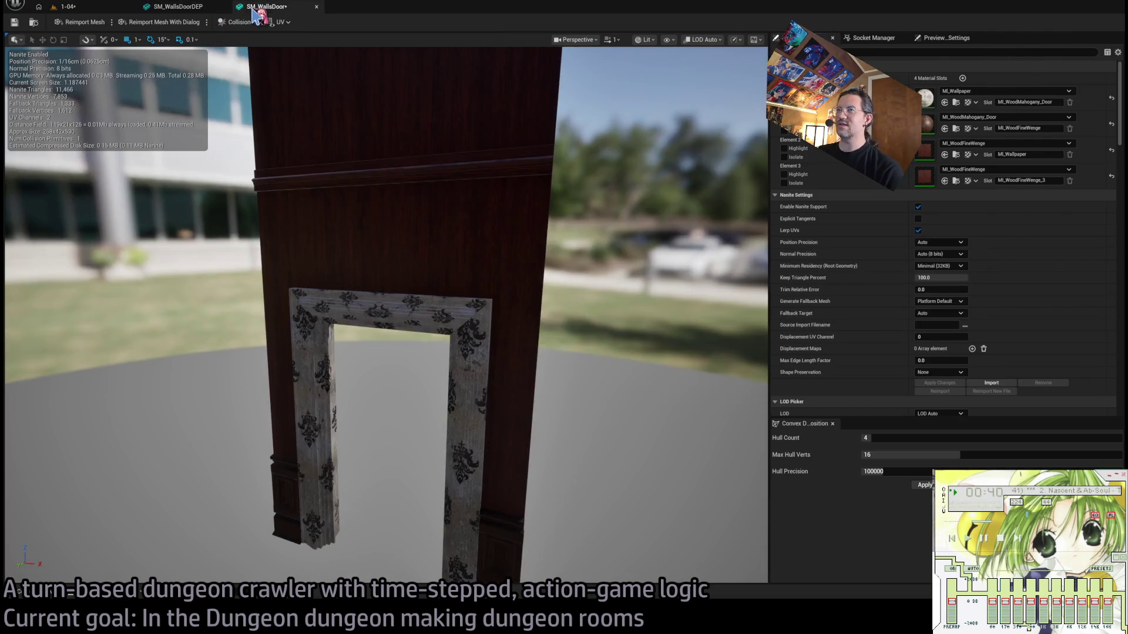
Assign MI_Wallpaper, MI_WoodMahogany_Door and MI_WoodFineWenge to SM_WallsDoor's slots to match the DEP version.
{"action": "key", "text": "ctrl+z"}
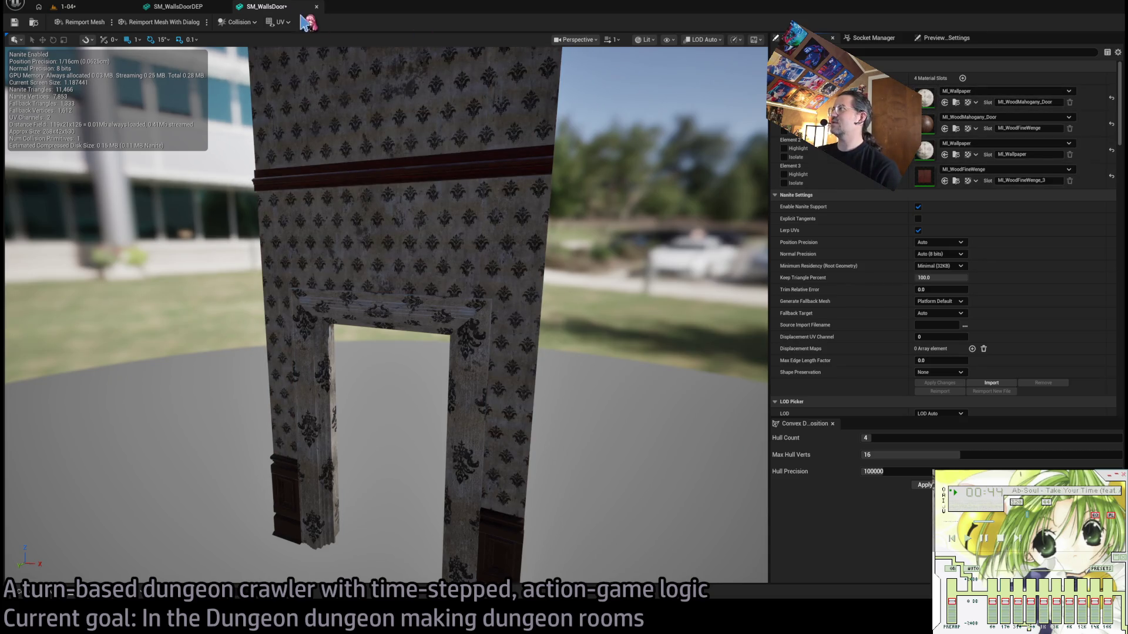
{"action": "left_click", "coordinate": [194, 7]}
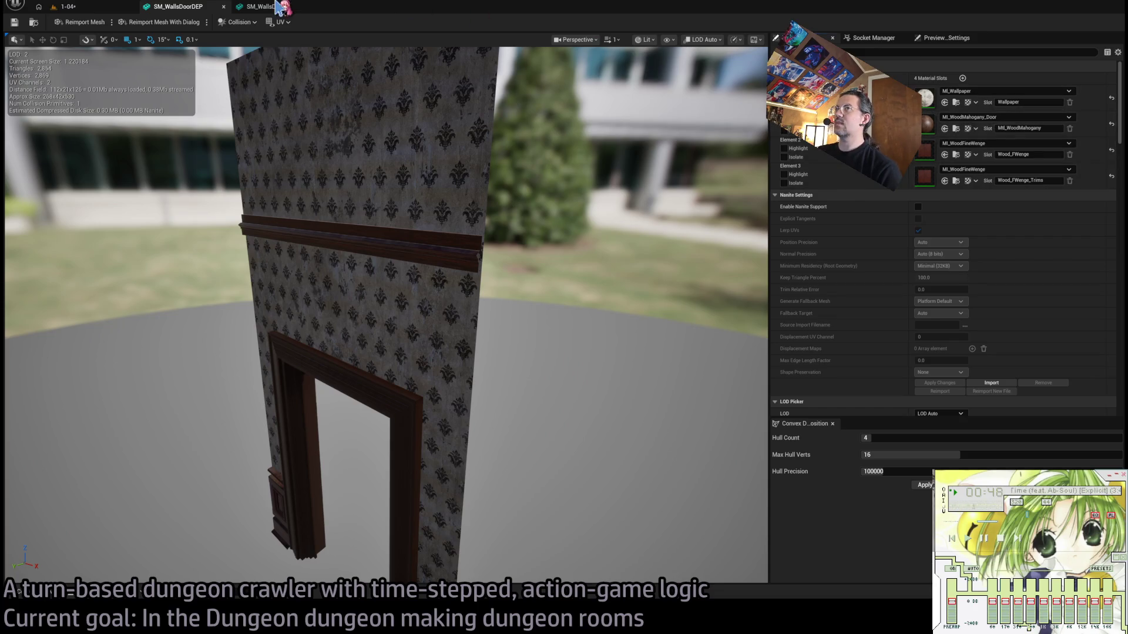
{"action": "left_click", "coordinate": [294, 8]}
{"action": "key", "text": "ctrl+z"}
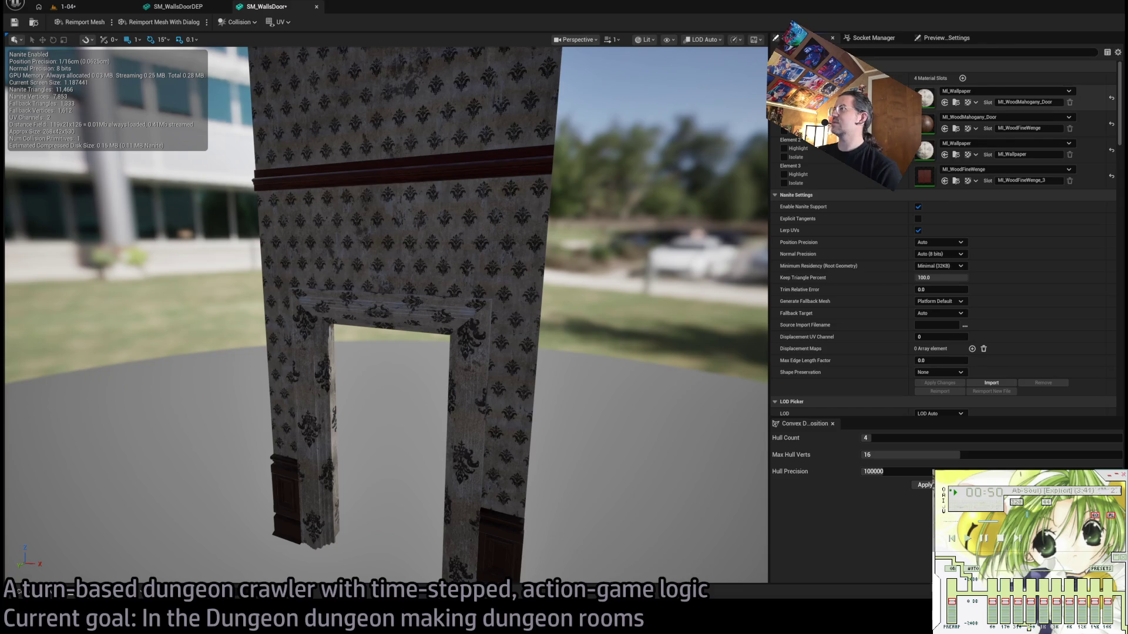
{"action": "mouse_move", "coordinate": [523, 126]}
{"action": "left_mouse_down"}
{"action": "mouse_move", "coordinate": [464, 129]}
{"action": "mouse_move", "coordinate": [447, 147]}
{"action": "left_mouse_up"}
{"action": "left_click_drag", "start_coordinate": [385, 46], "coordinate": [385, 46]}
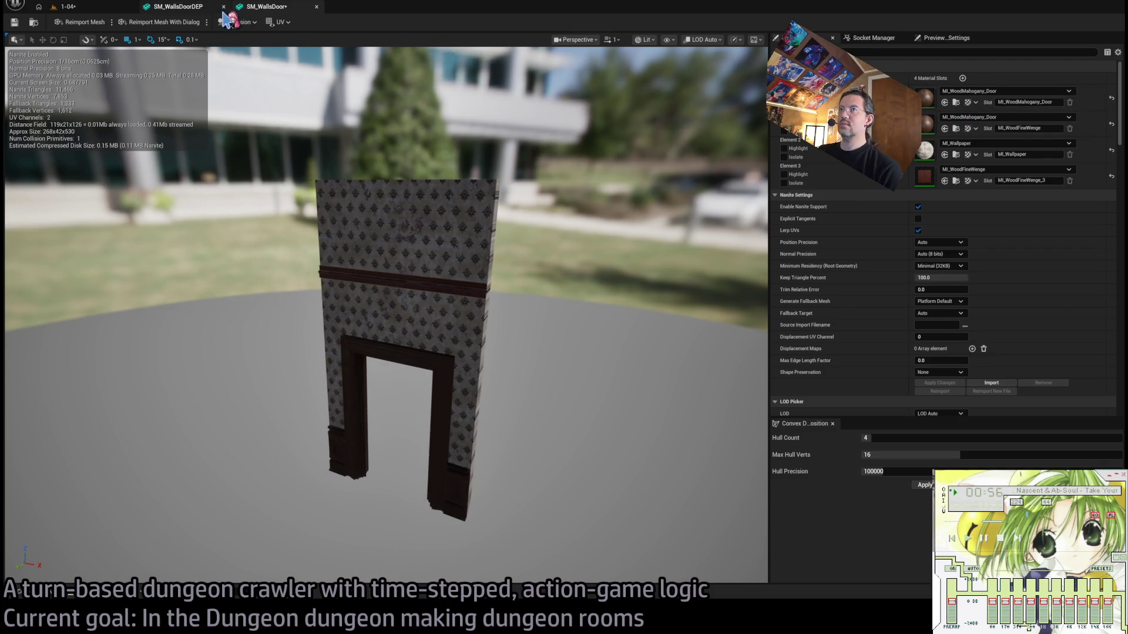
{"action": "left_click", "coordinate": [194, 9]}
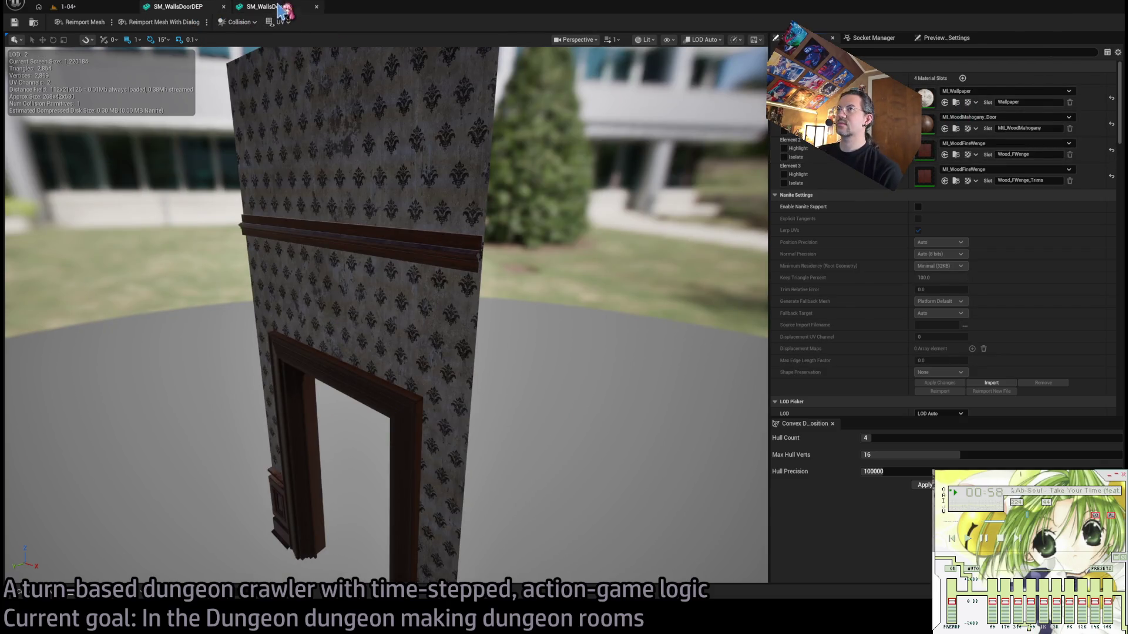
{"action": "left_click", "coordinate": [265, 7]}
{"action": "mouse_move", "coordinate": [534, 265]}
{"action": "left_mouse_down"}
{"action": "mouse_move", "coordinate": [511, 200]}
{"action": "mouse_move", "coordinate": [452, 212]}
{"action": "left_mouse_up"}
{"action": "left_click", "coordinate": [177, 6]}
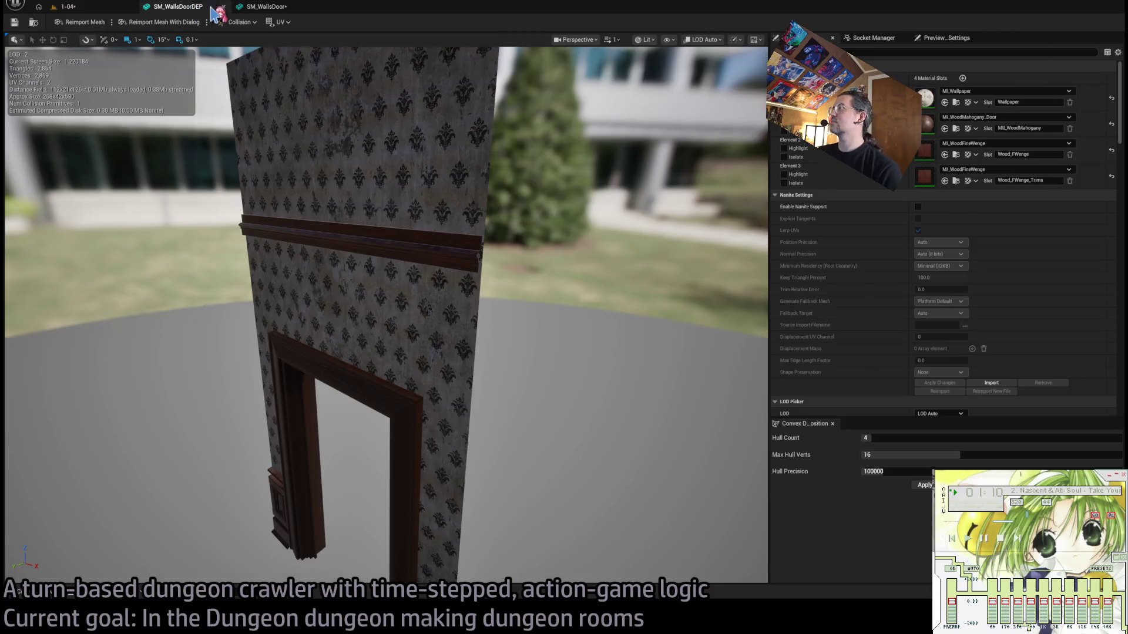
{"action": "left_click", "coordinate": [303, 10]}
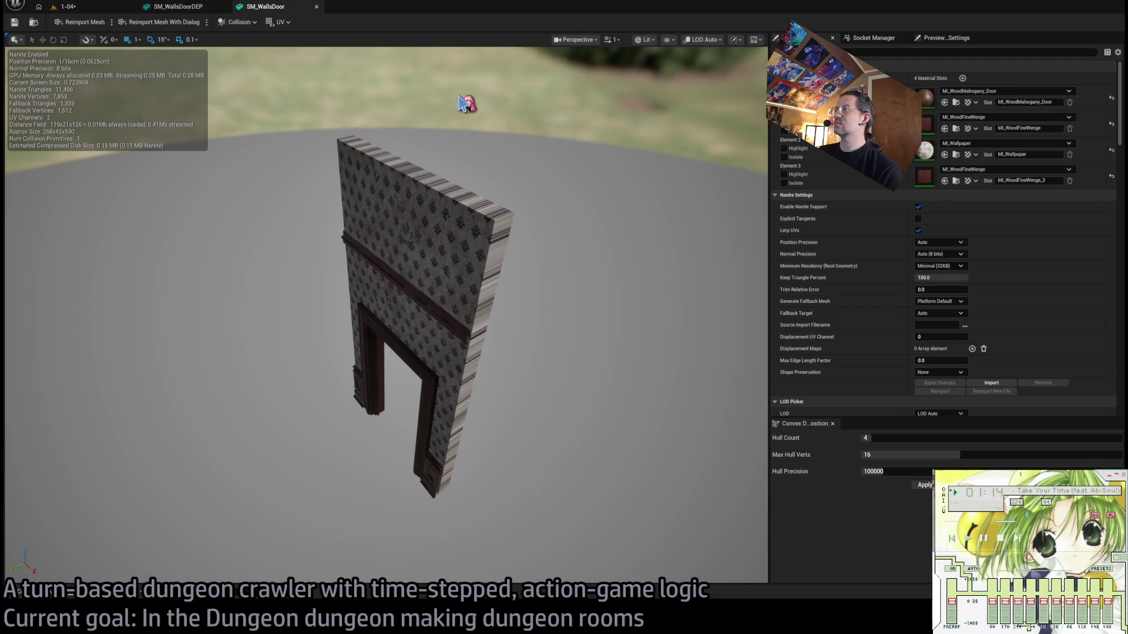
Save SM_WallsDoor and close both door mesh editors.
{"action": "left_click", "coordinate": [14, 22]}
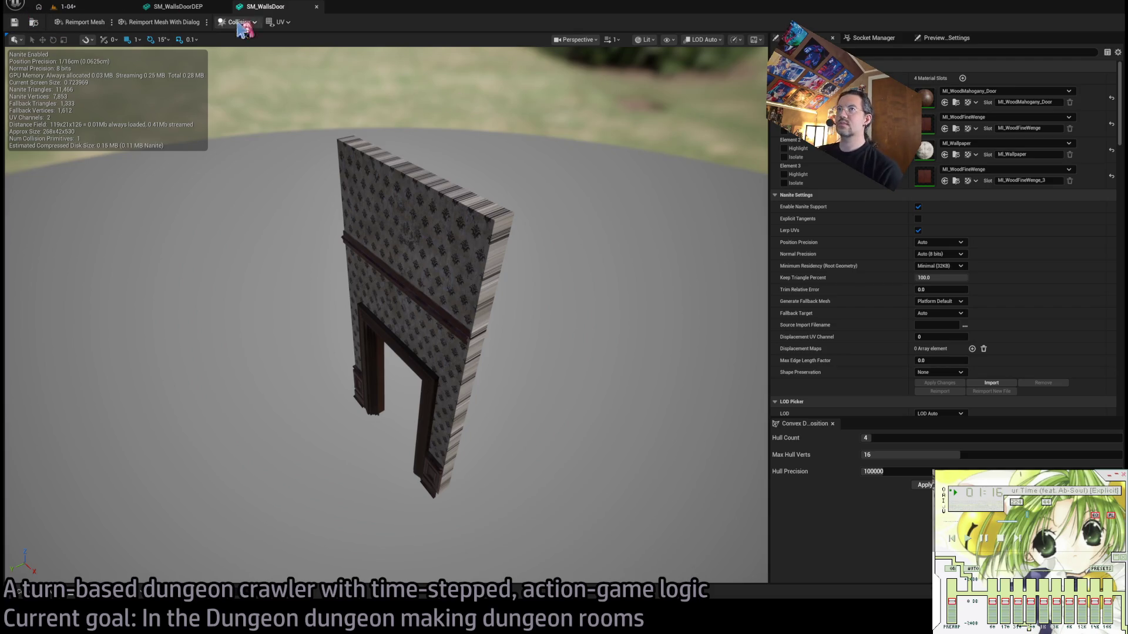
{"action": "left_click", "coordinate": [316, 6]}
{"action": "left_click", "coordinate": [220, 6]}
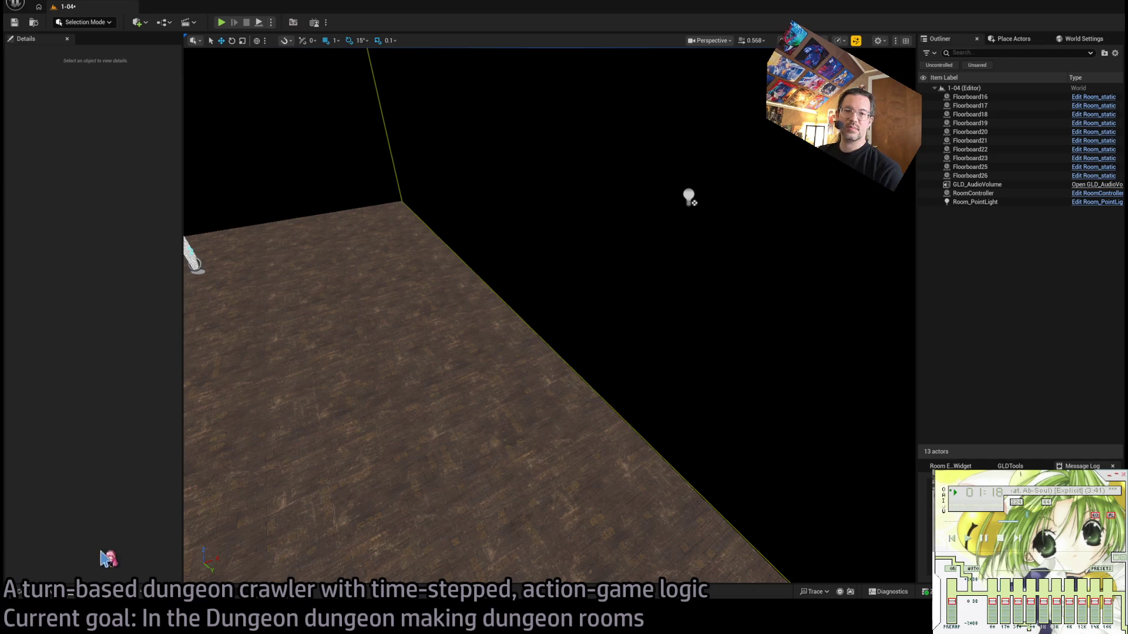
Reopen the SM_WallsDoor mesh from the Mesh_structural folder.
{"action": "left_click", "coordinate": [20, 591]}
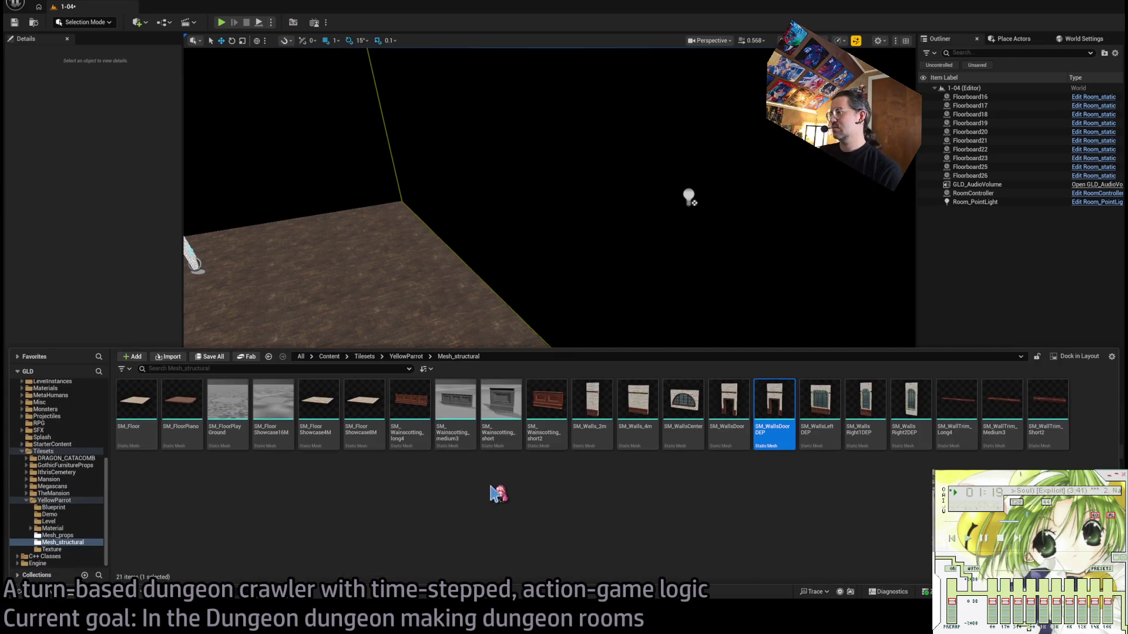
{"action": "left_click", "coordinate": [833, 427]}
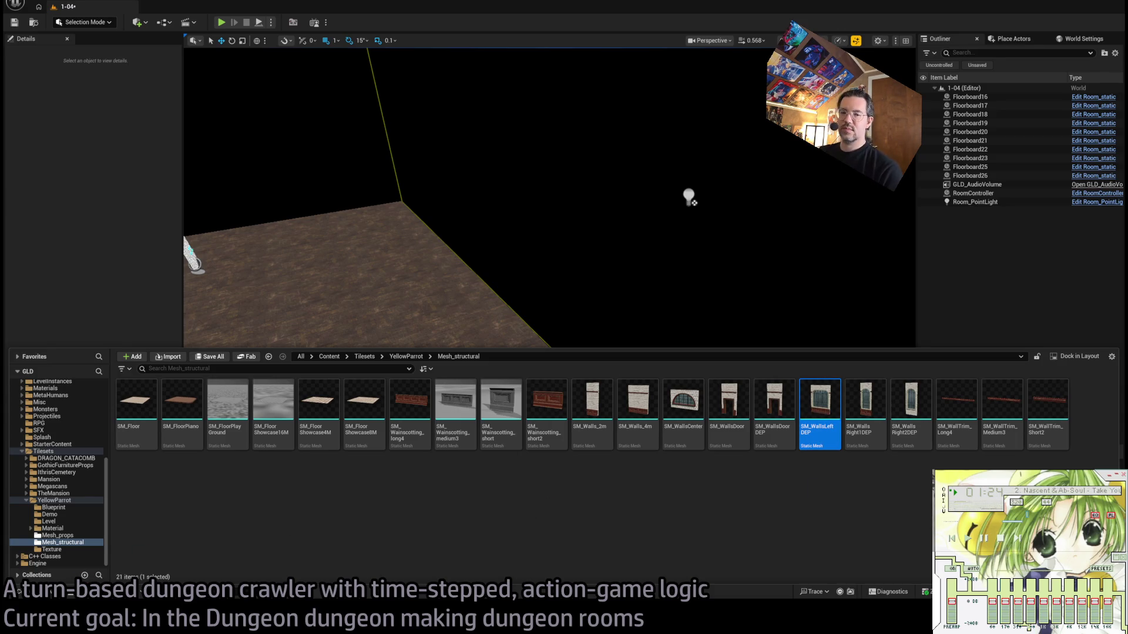
{"action": "left_click", "coordinate": [773, 405]}
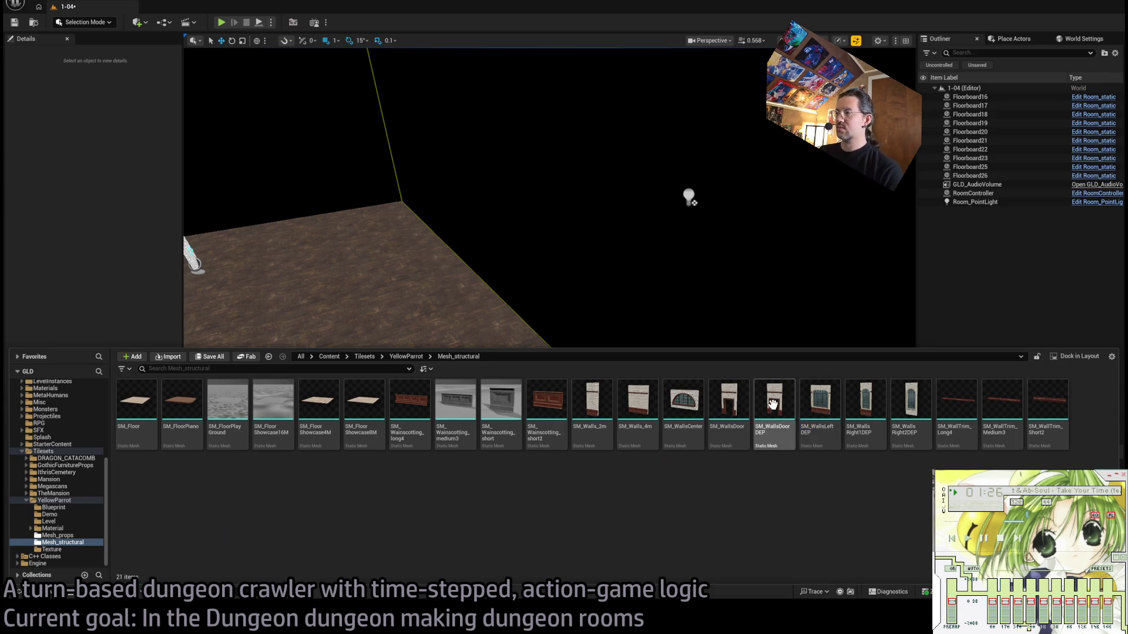
{"action": "left_click", "coordinate": [732, 412]}
{"action": "key", "text": "Return"}
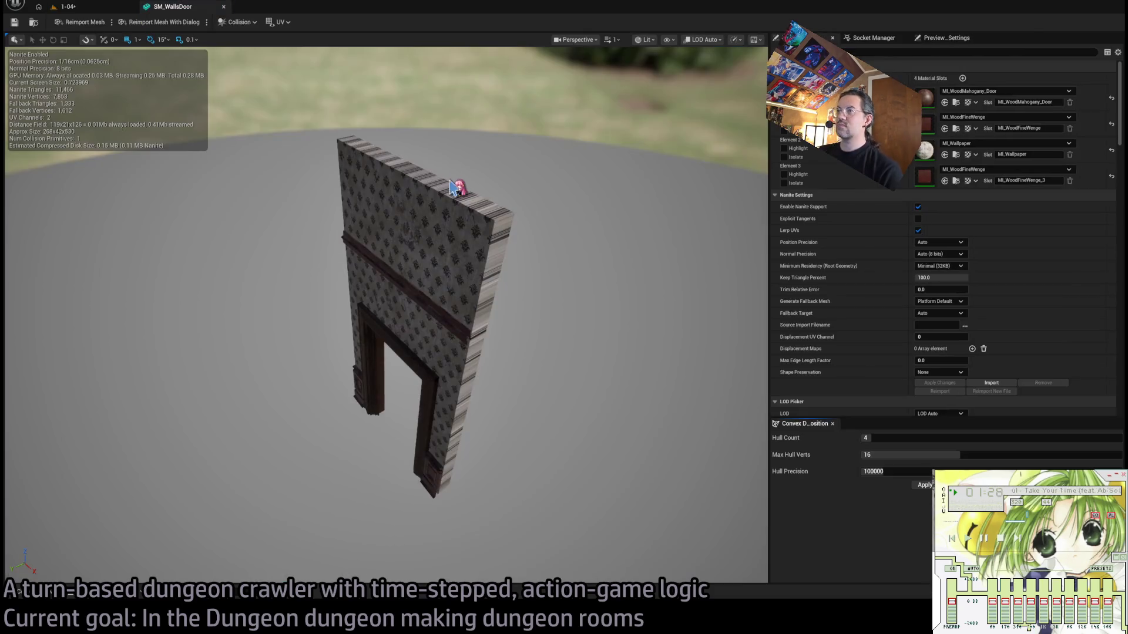
{"action": "left_click_drag", "start_coordinate": [543, 179], "coordinate": [544, 179]}
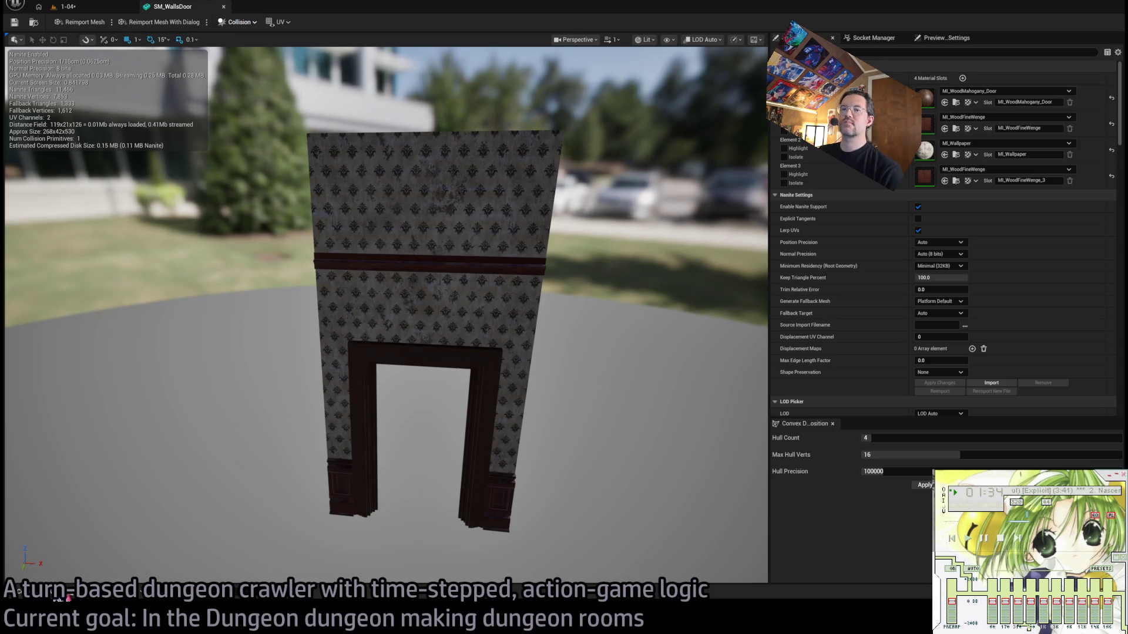
Open SM_Walls_2m for comparison, then return to the SM_WallsDoor tab.
{"action": "left_click", "coordinate": [50, 596]}
{"action": "double_click", "coordinate": [593, 444]}
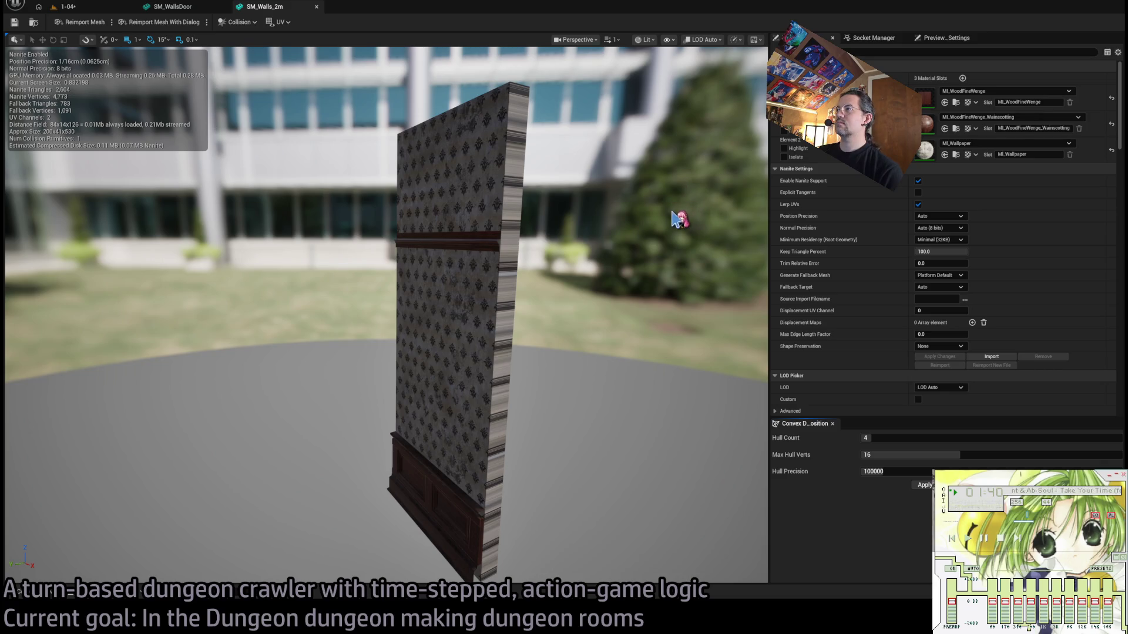
{"action": "left_click", "coordinate": [514, 290]}
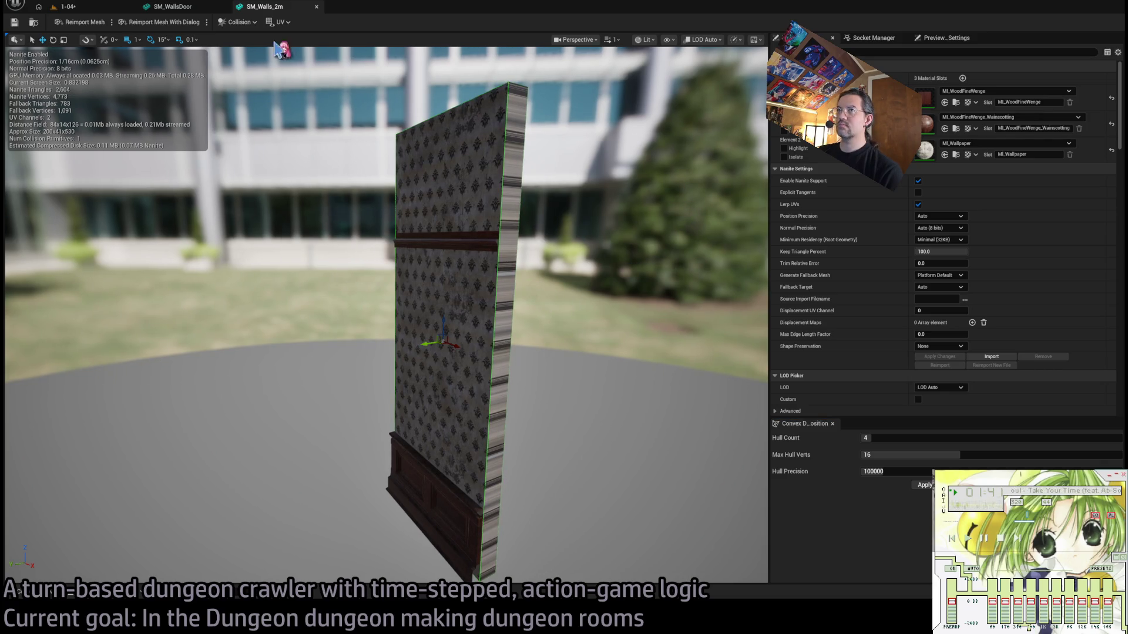
{"action": "left_click", "coordinate": [191, 12]}
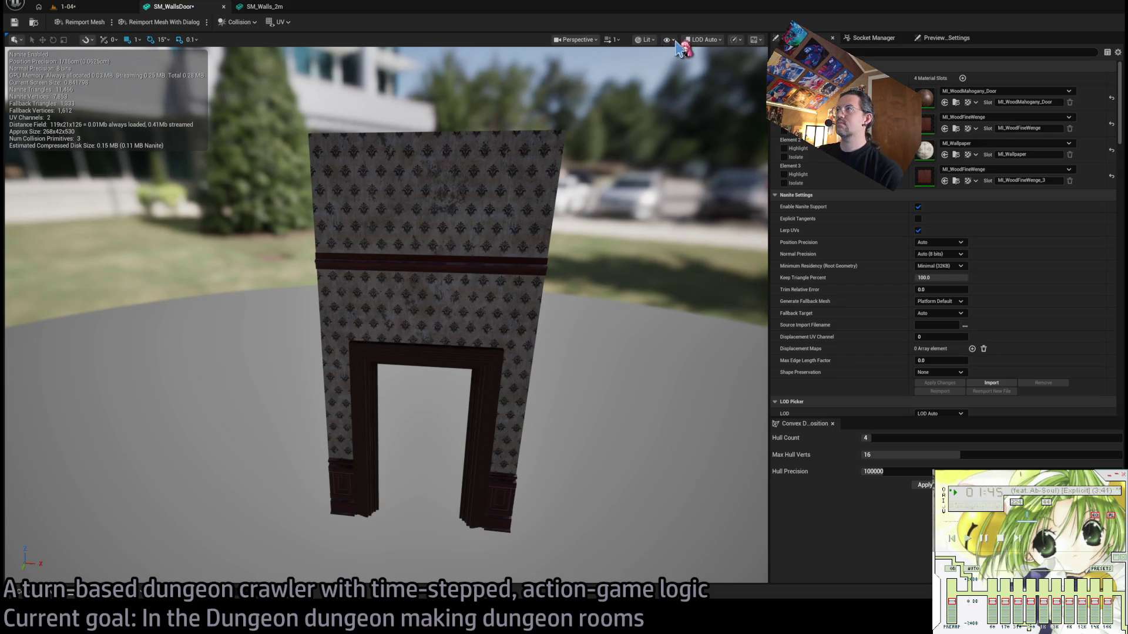
Show simple collision, replace it with a single box, and duplicate it to the wall's right.
{"action": "key", "text": "alt+c"}
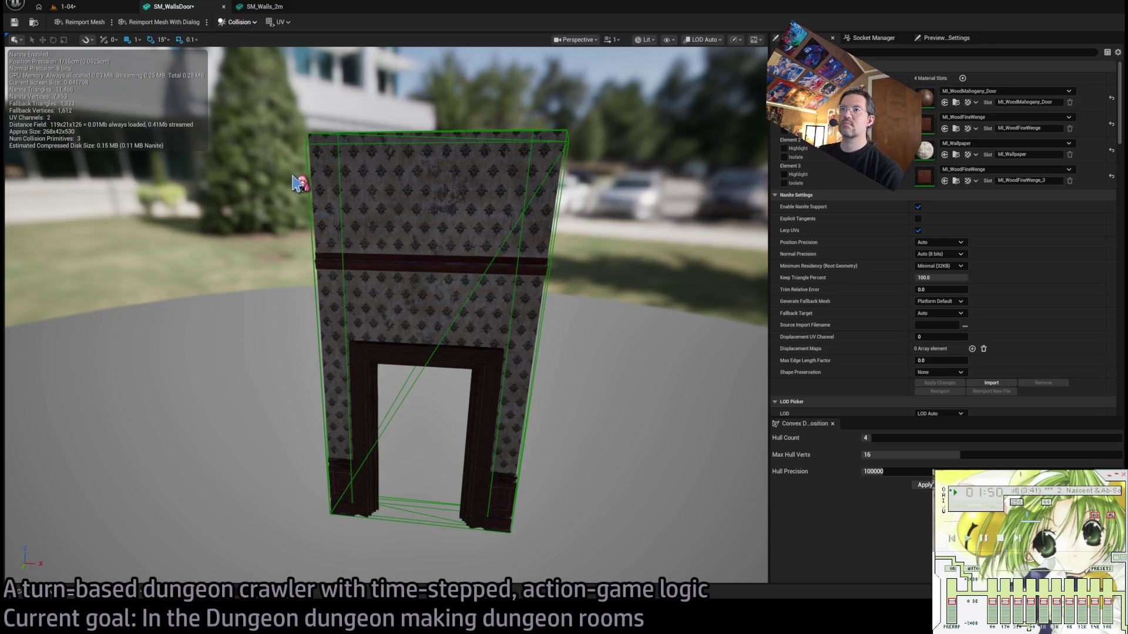
{"action": "key", "text": "ctrl+z"}
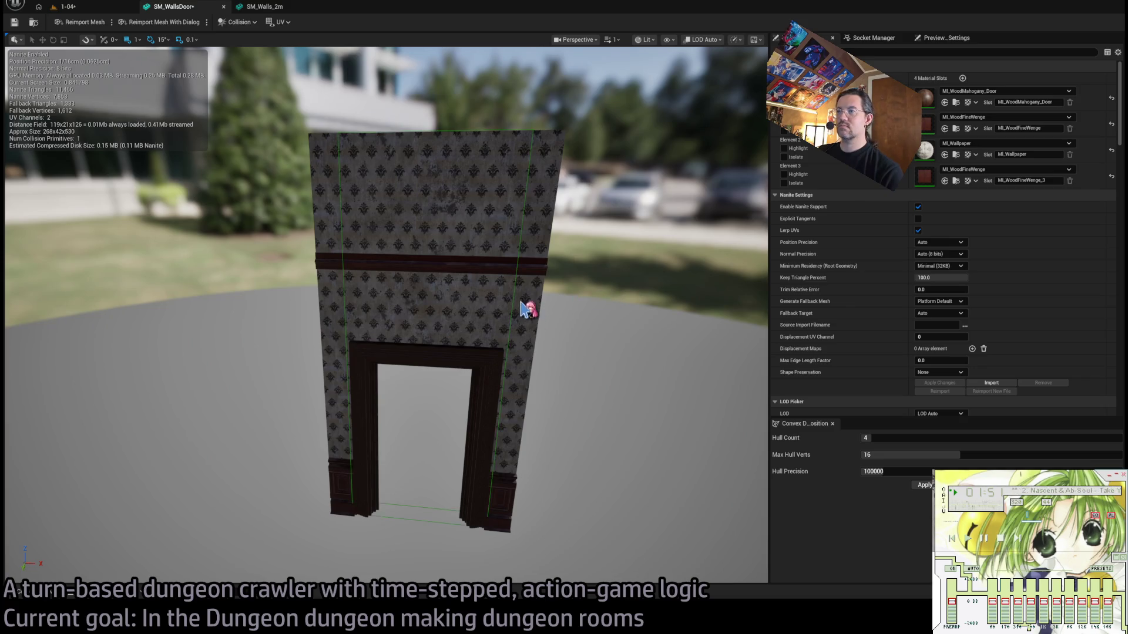
{"action": "left_click", "coordinate": [521, 308]}
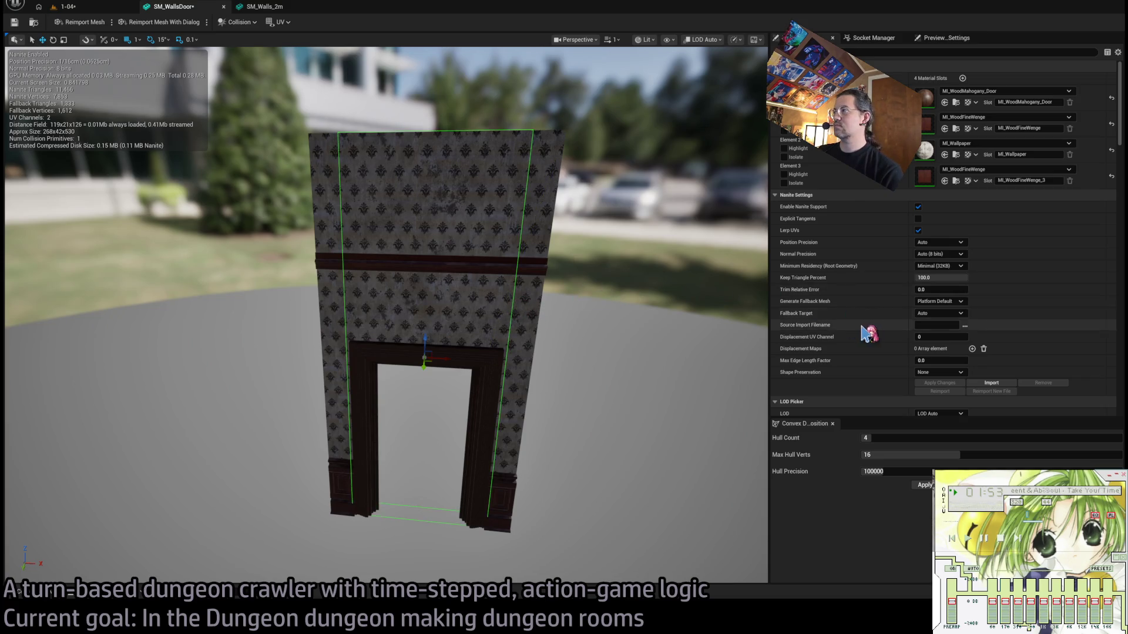
{"action": "scroll", "coordinate": [870, 332], "scroll_direction": "down", "scroll_amount": 10}
{"action": "scroll", "coordinate": [875, 336], "scroll_direction": "down", "scroll_amount": 3}
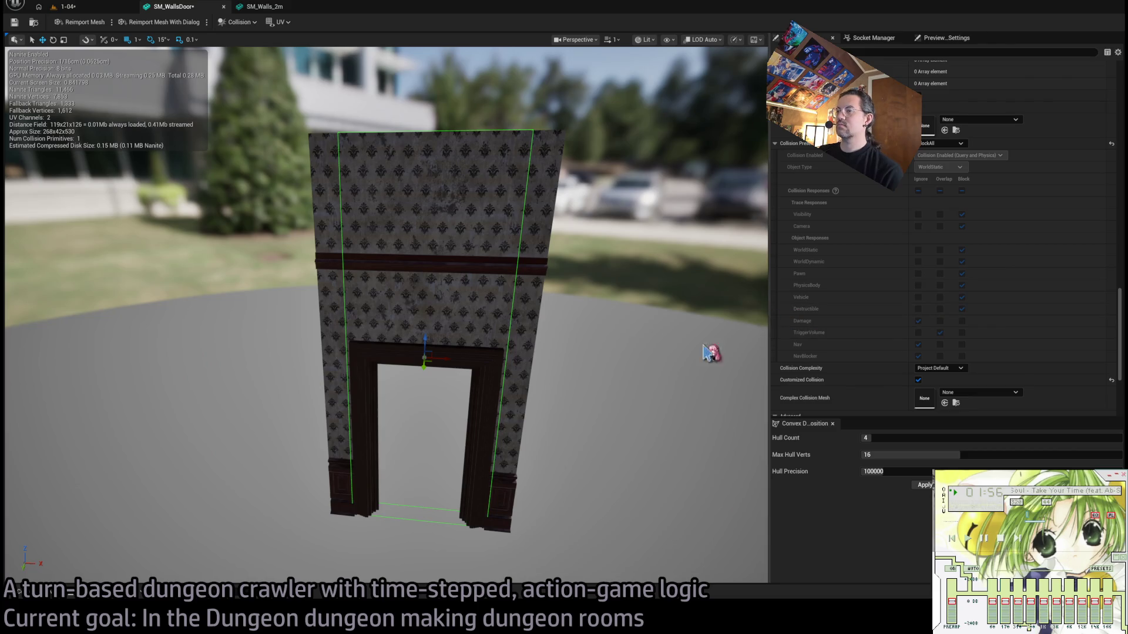
{"action": "key", "text": "ctrl+d"}
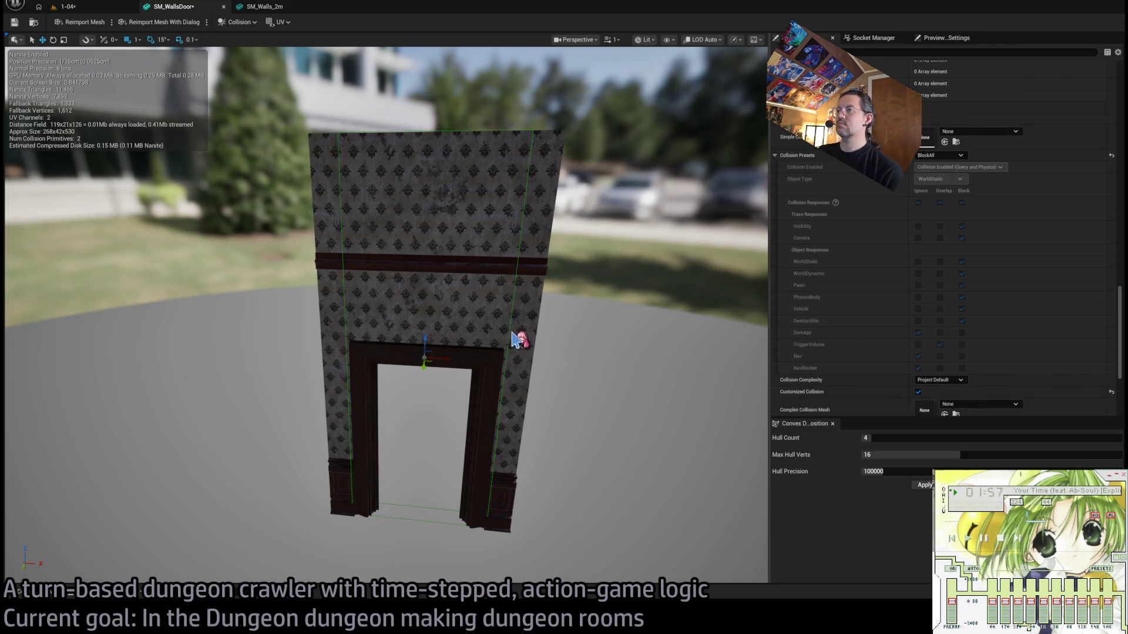
{"action": "left_click_drag", "start_coordinate": [441, 357], "coordinate": [528, 364]}
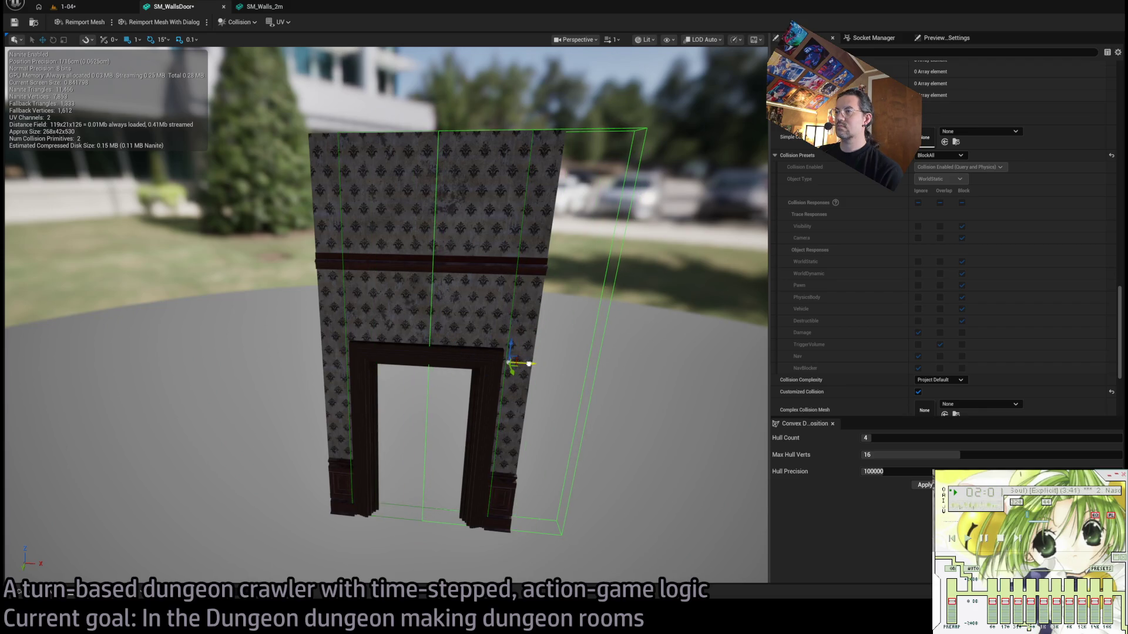
Shrink the copied box's X extent to 75 and nudge it toward the doorway.
{"action": "scroll", "coordinate": [879, 306], "scroll_direction": "up", "scroll_amount": 10}
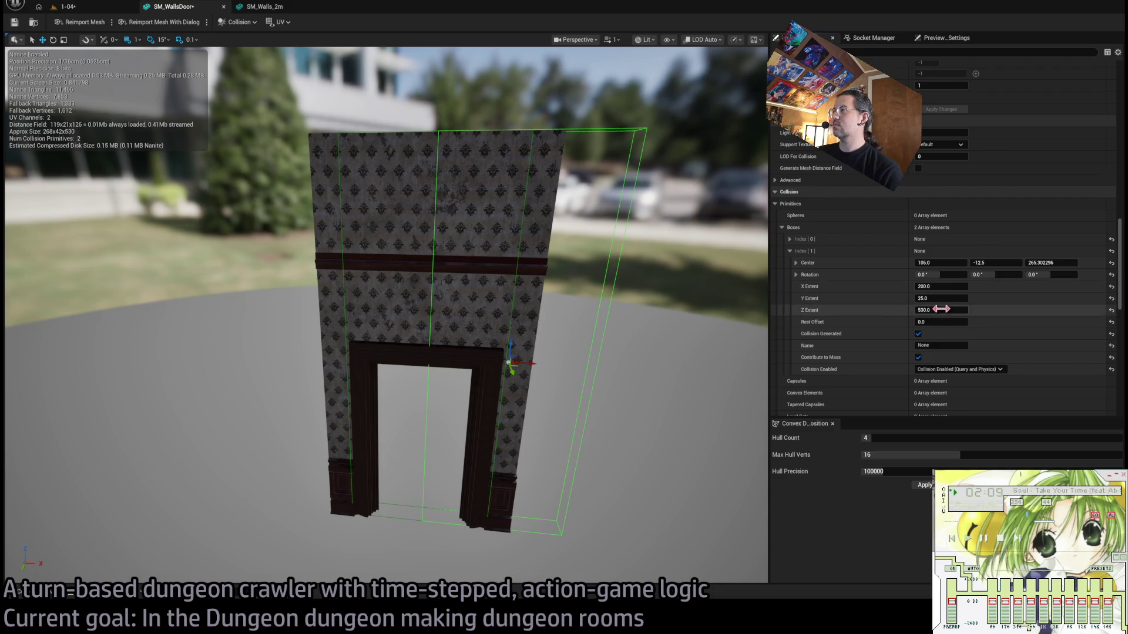
{"action": "left_click_drag", "start_coordinate": [945, 289], "coordinate": [884, 289]}
{"action": "left_click", "coordinate": [941, 286]}
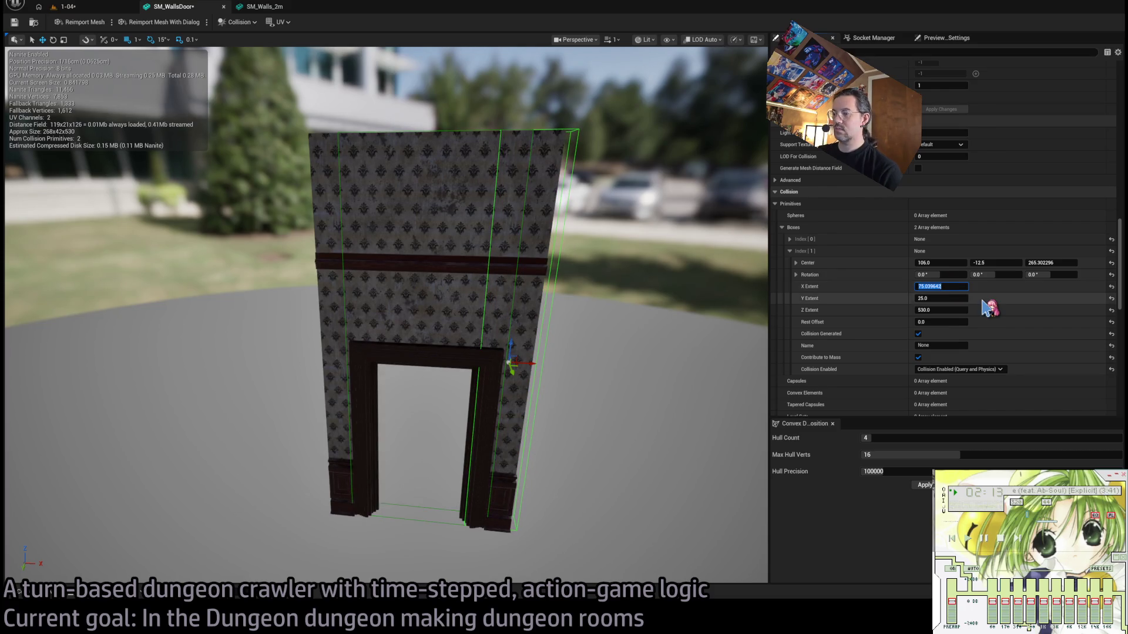
{"action": "key", "text": "Return"}
{"action": "mouse_move", "coordinate": [529, 364]}
{"action": "left_mouse_down"}
{"action": "mouse_move", "coordinate": [411, 364]}
{"action": "mouse_move", "coordinate": [398, 284]}
{"action": "mouse_move", "coordinate": [422, 263]}
{"action": "mouse_move", "coordinate": [258, 270]}
{"action": "left_mouse_up"}
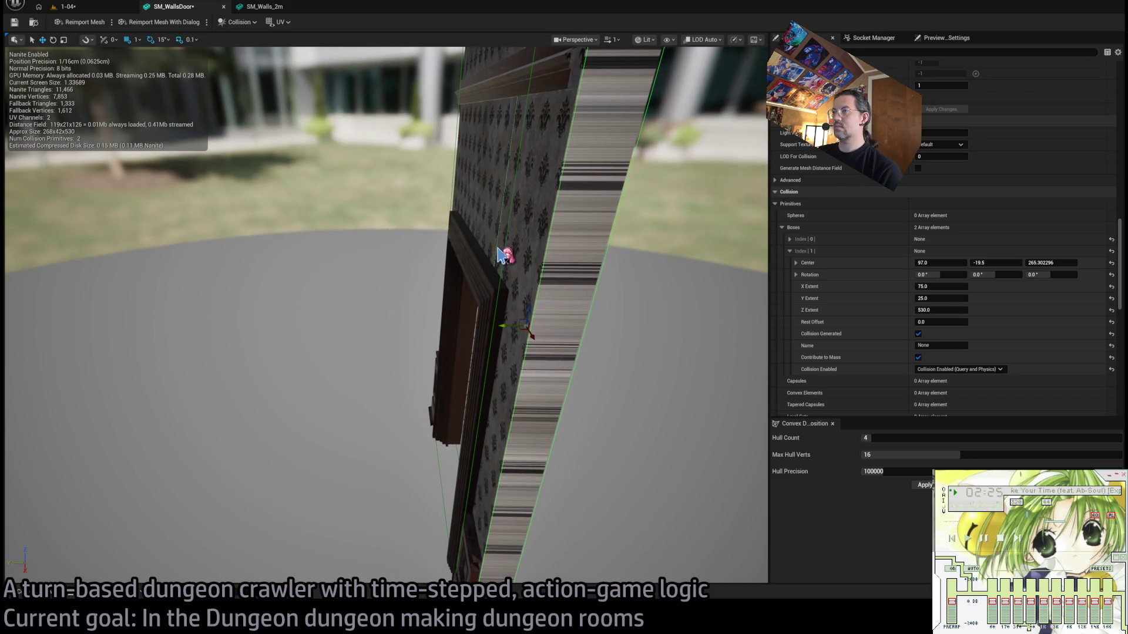
{"action": "left_click", "coordinate": [503, 279]}
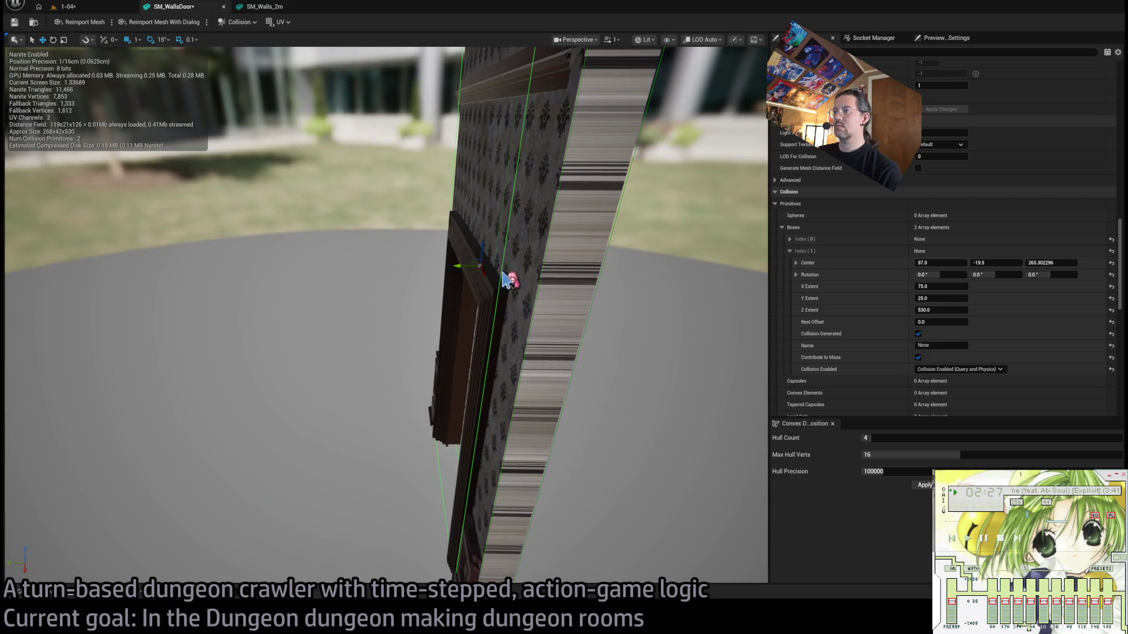
{"action": "left_click_drag", "start_coordinate": [467, 272], "coordinate": [472, 265]}
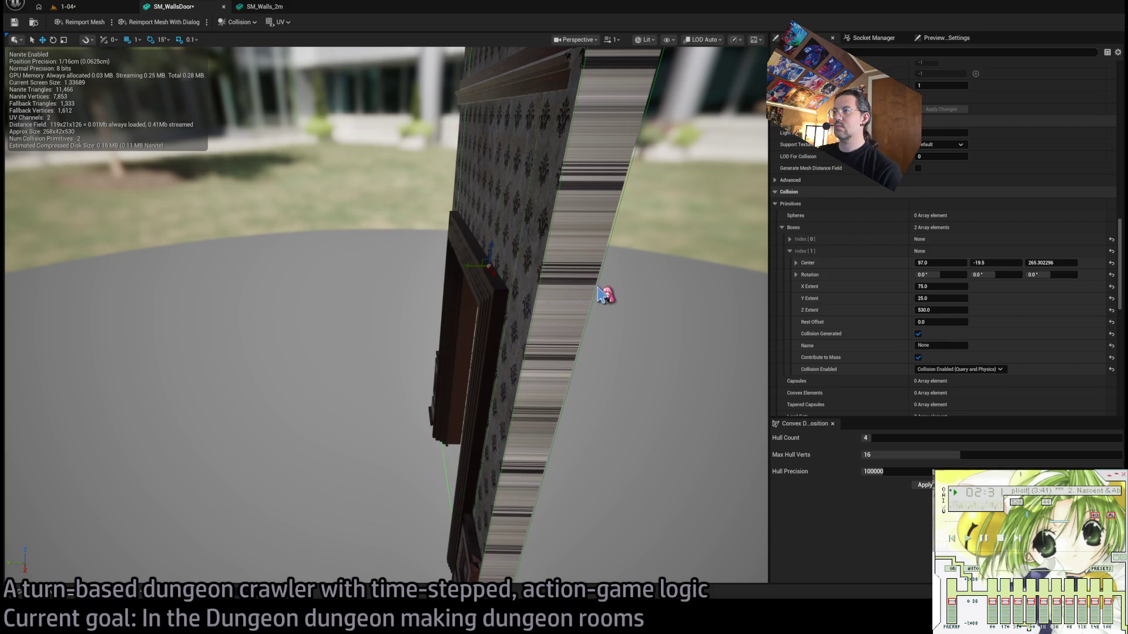
{"action": "left_click", "coordinate": [542, 315]}
{"action": "left_click", "coordinate": [504, 325]}
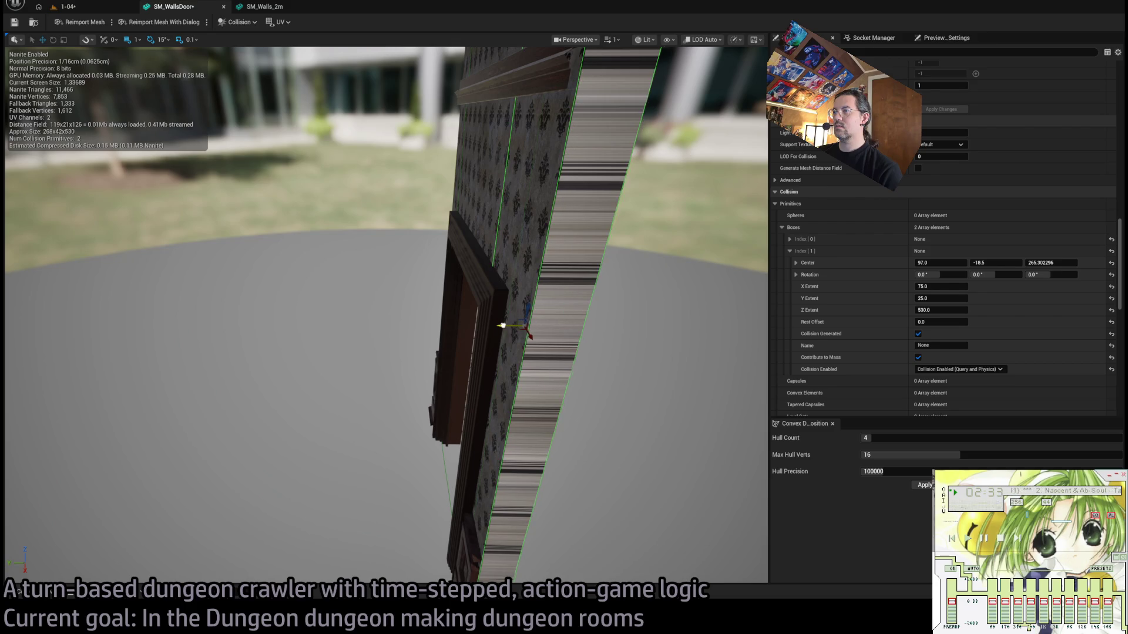
{"action": "mouse_move", "coordinate": [502, 325]}
{"action": "left_mouse_down"}
{"action": "mouse_move", "coordinate": [388, 323]}
{"action": "mouse_move", "coordinate": [589, 294]}
{"action": "left_mouse_up"}
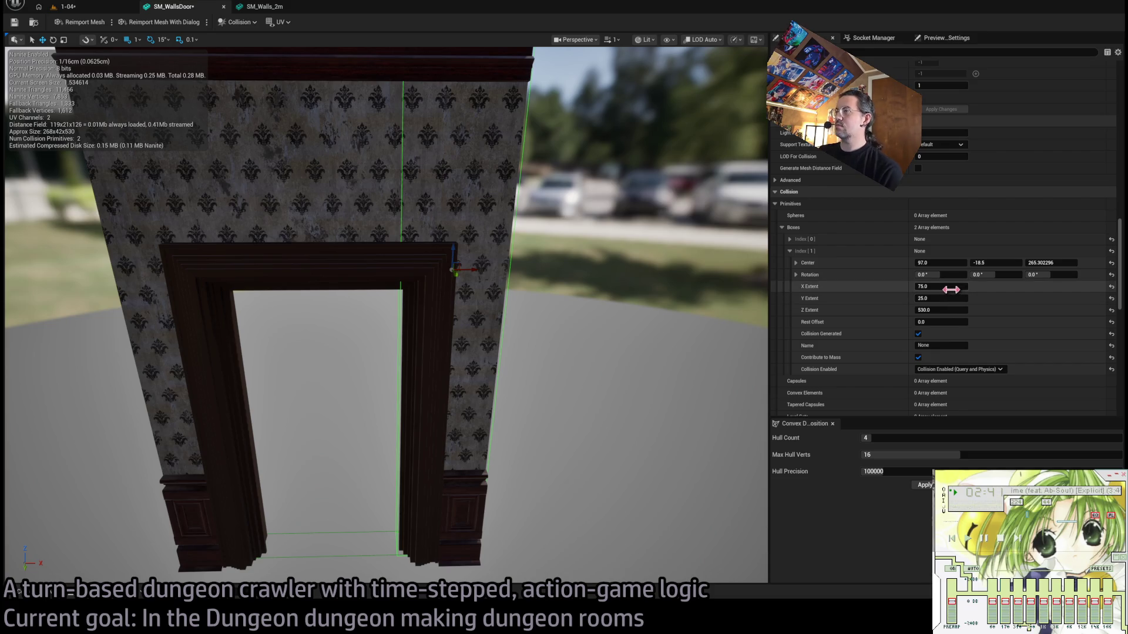
Narrow the right-hand box to X extent 60 beside the doorway, then duplicate it.
{"action": "left_click_drag", "start_coordinate": [951, 289], "coordinate": [937, 290]}
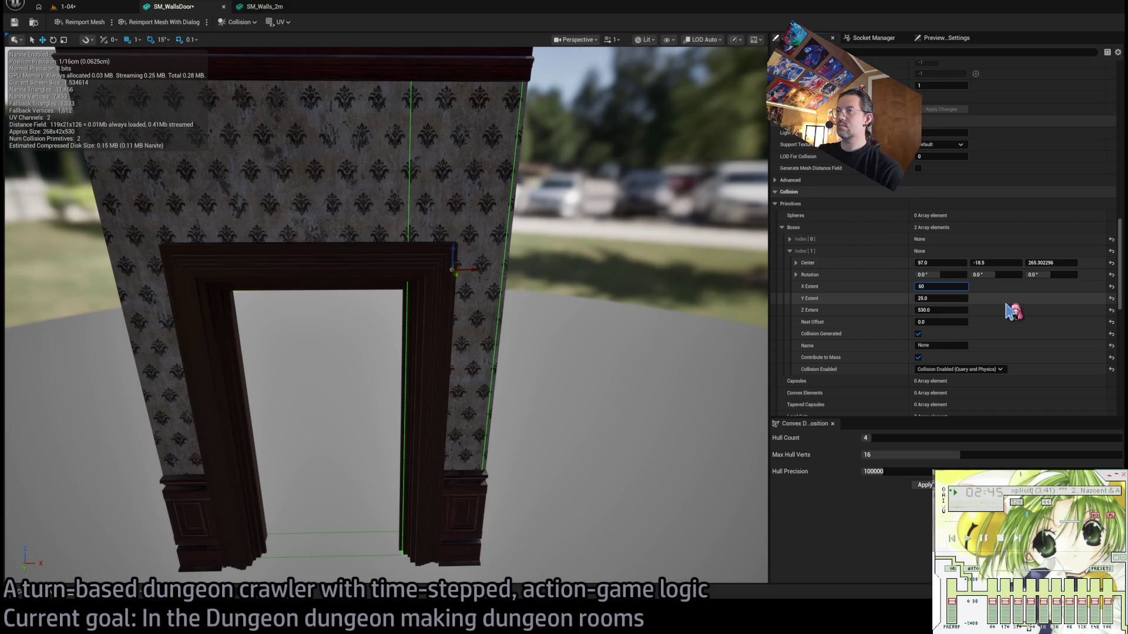
{"action": "type", "text": "0"}
{"action": "key", "text": "Return"}
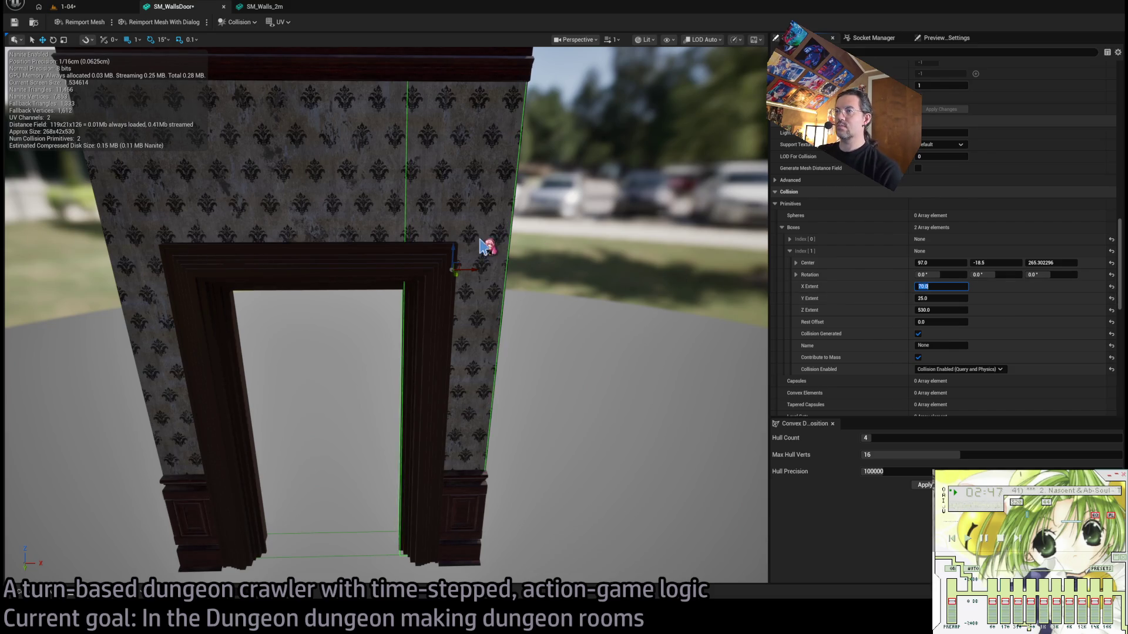
{"action": "mouse_move", "coordinate": [503, 271]}
{"action": "left_mouse_down"}
{"action": "mouse_move", "coordinate": [496, 338]}
{"action": "mouse_move", "coordinate": [516, 322]}
{"action": "left_mouse_up"}
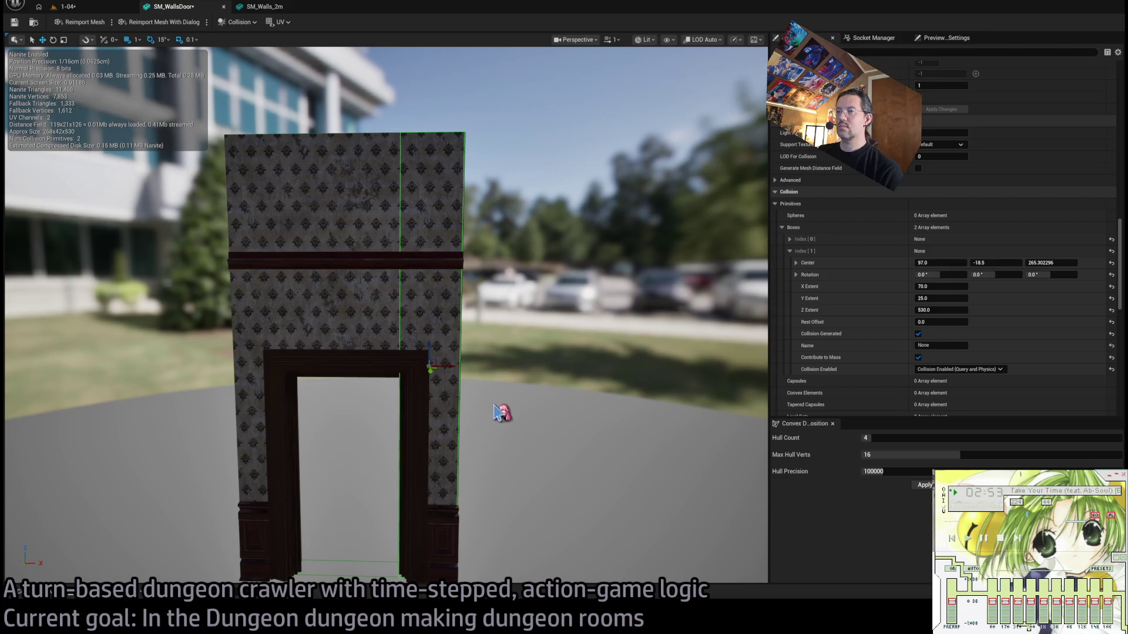
{"action": "mouse_move", "coordinate": [499, 413]}
{"action": "left_mouse_down"}
{"action": "mouse_move", "coordinate": [498, 367]}
{"action": "mouse_move", "coordinate": [499, 415]}
{"action": "left_mouse_up"}
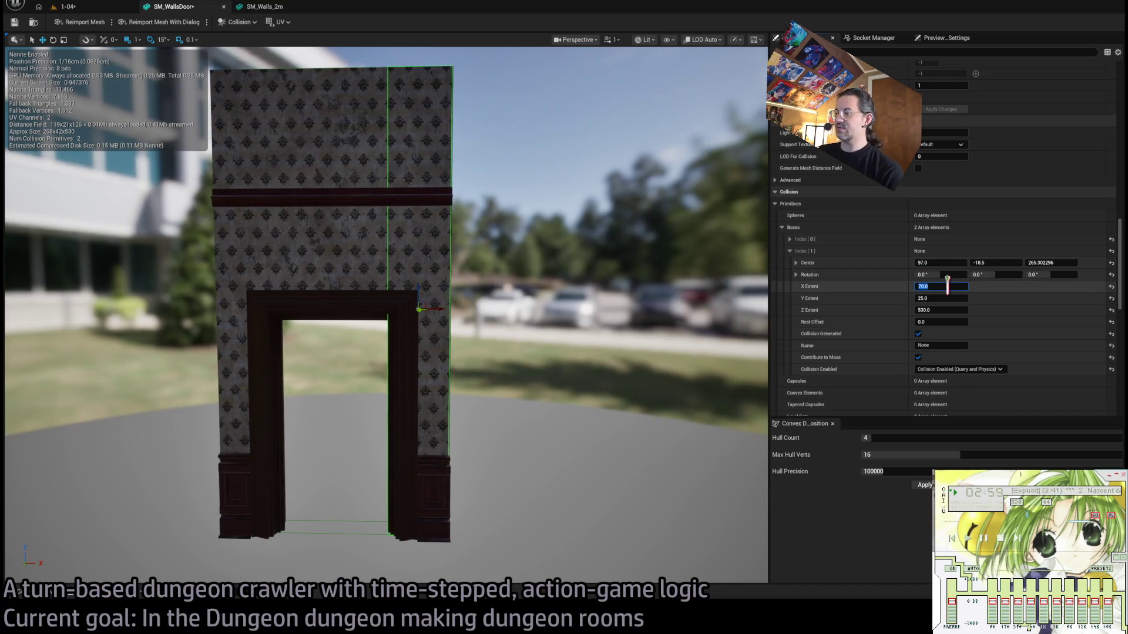
{"action": "type", "text": "60"}
{"action": "key", "text": "Return"}
{"action": "left_click_drag", "start_coordinate": [447, 307], "coordinate": [439, 309]}
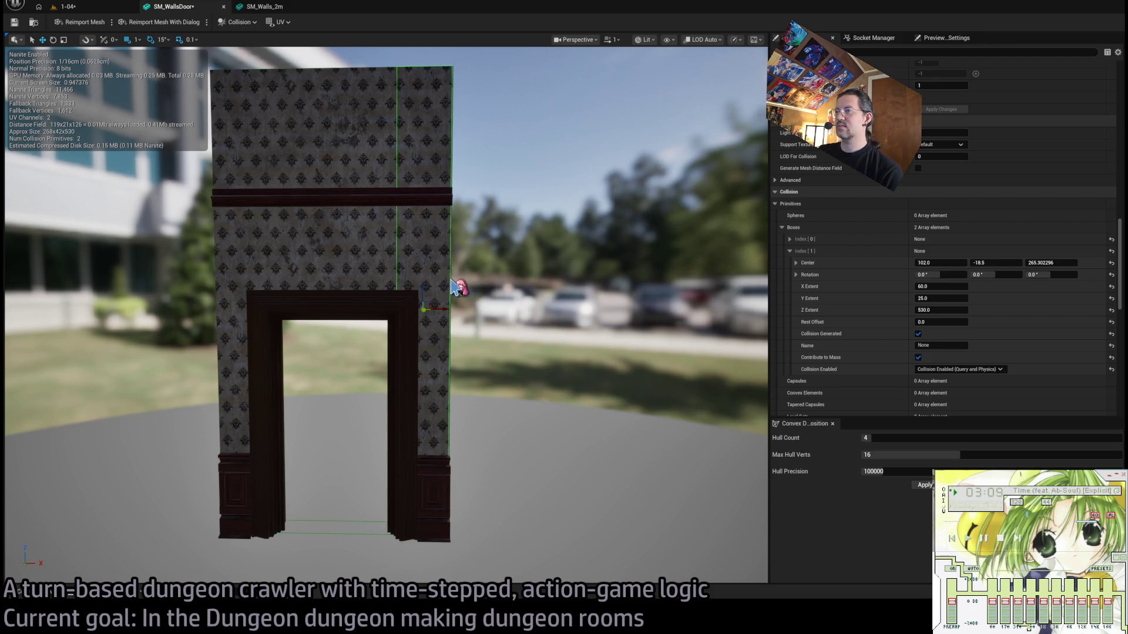
{"action": "key", "text": "ctrl+d"}
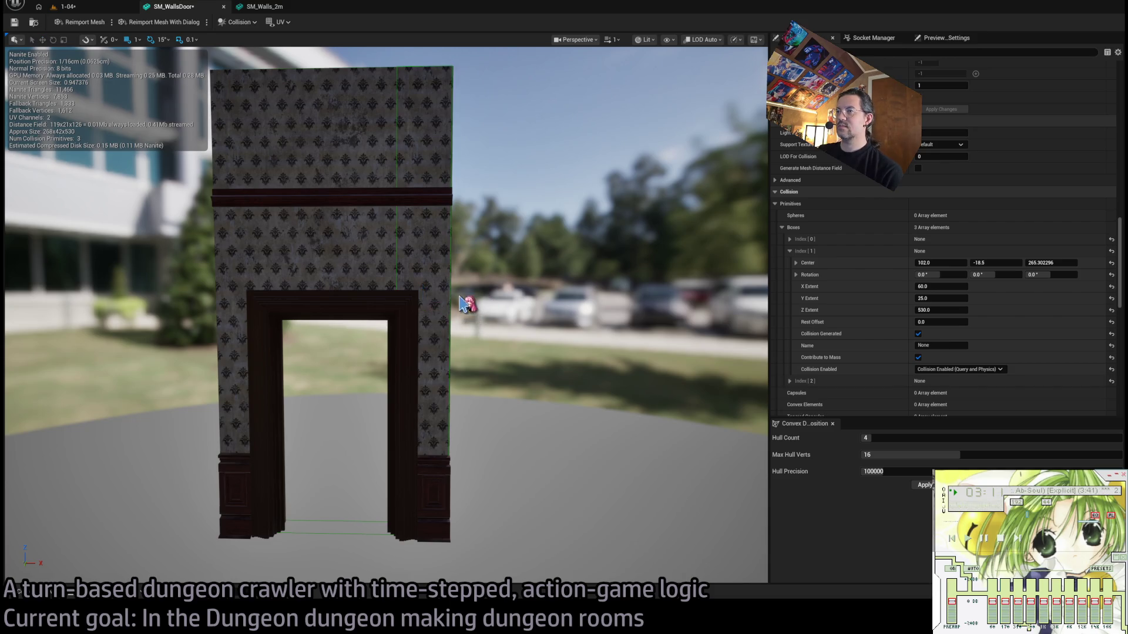
Move the third collision box to the door's left side with Center X -102.
{"action": "left_click_drag", "start_coordinate": [446, 308], "coordinate": [520, 305]}
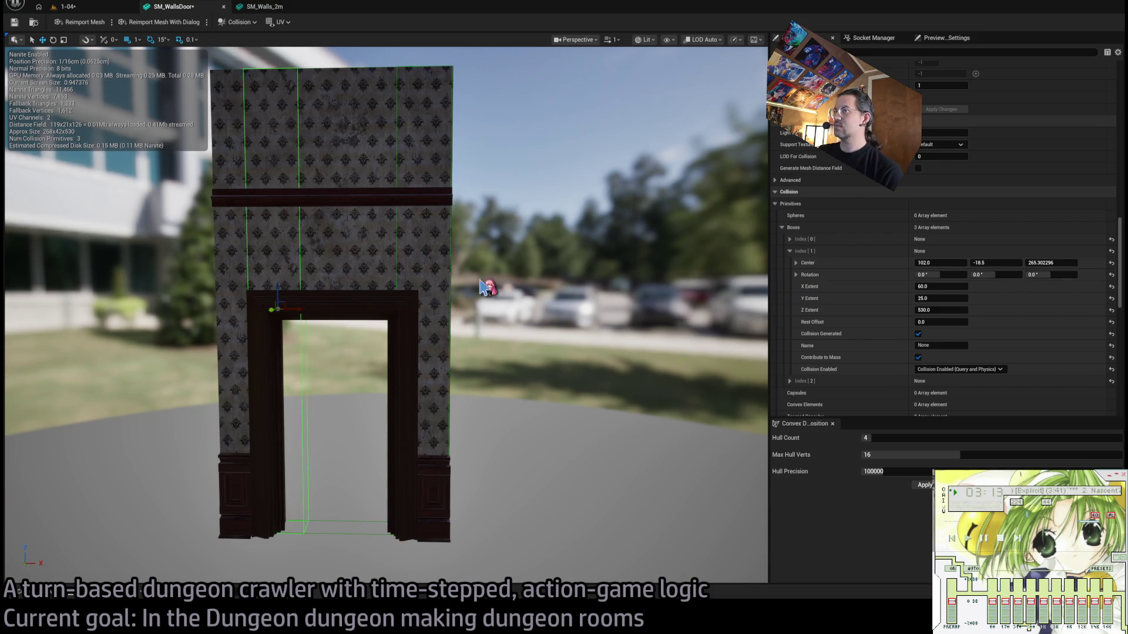
{"action": "left_click", "coordinate": [790, 252]}
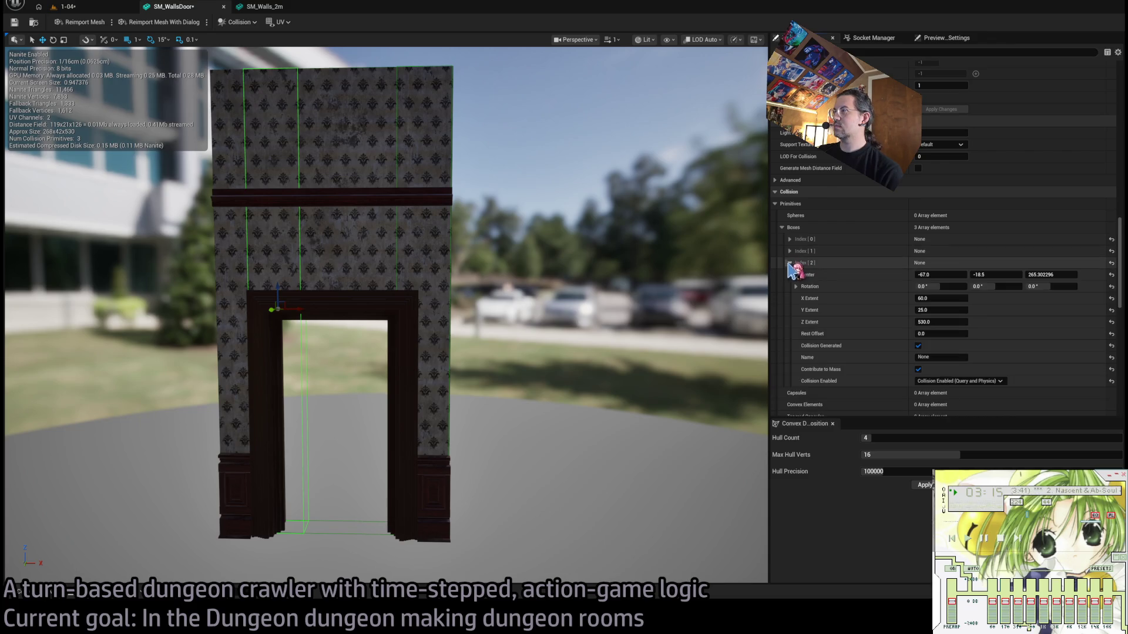
{"action": "left_click", "coordinate": [790, 263]}
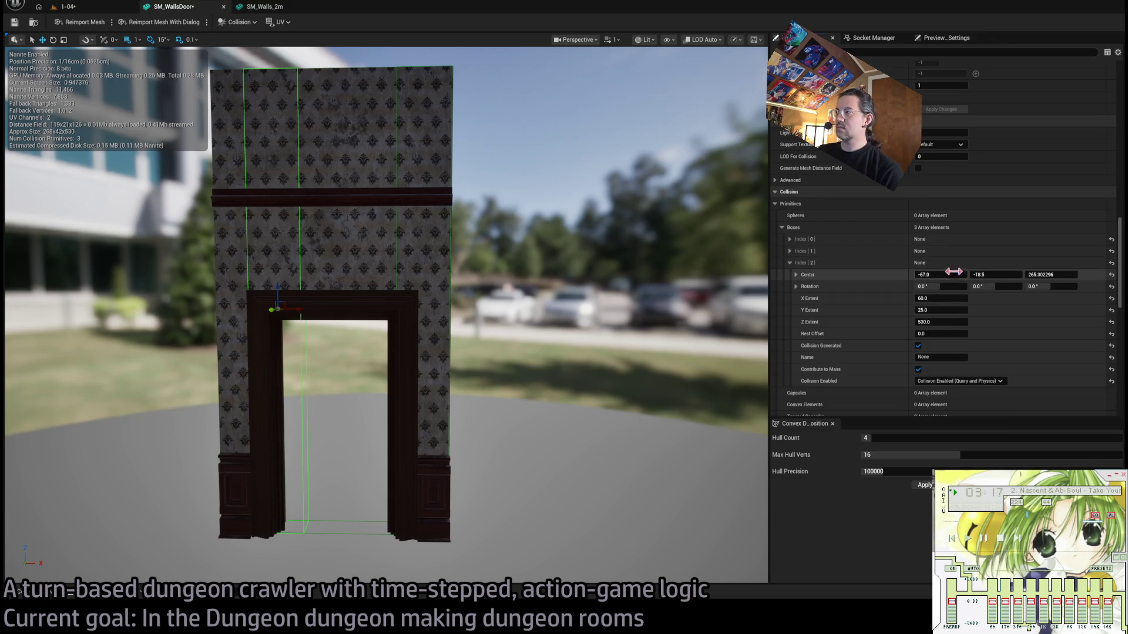
{"action": "type", "text": "02"}
{"action": "key", "text": "Return"}
Drag the first collision box's Z extent down to about 266.
{"action": "left_click", "coordinate": [352, 523]}
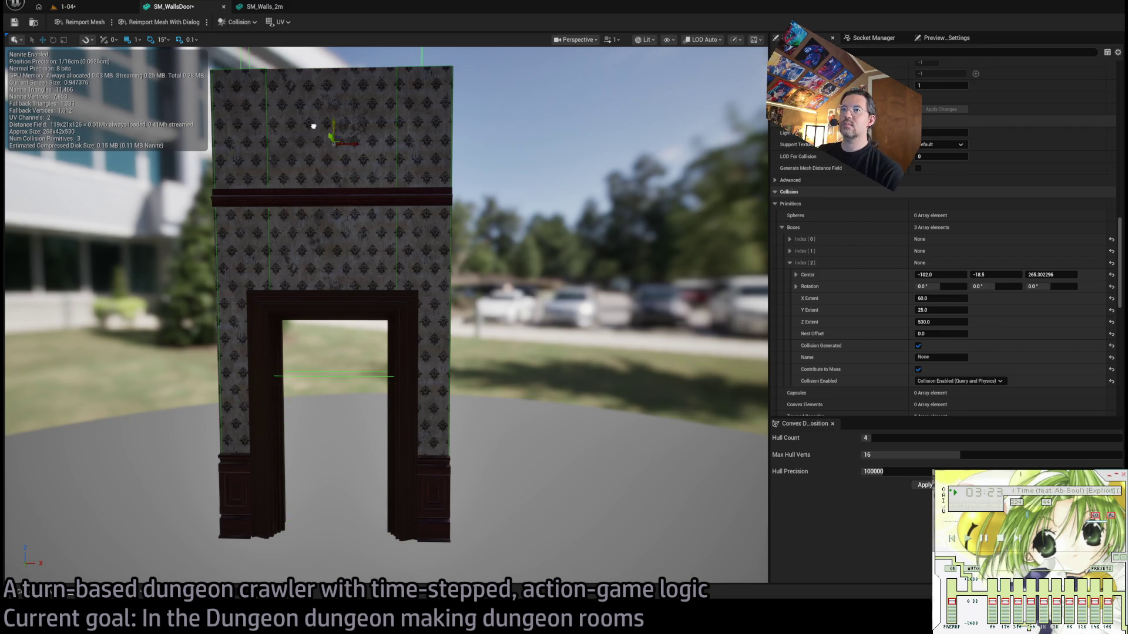
{"action": "left_click_drag", "start_coordinate": [940, 322], "coordinate": [916, 322]}
{"action": "left_click", "coordinate": [790, 263]}
{"action": "left_click", "coordinate": [790, 239]}
{"action": "left_click_drag", "start_coordinate": [940, 298], "coordinate": [928, 298]}
{"action": "left_click_drag", "start_coordinate": [475, 282], "coordinate": [479, 338]}
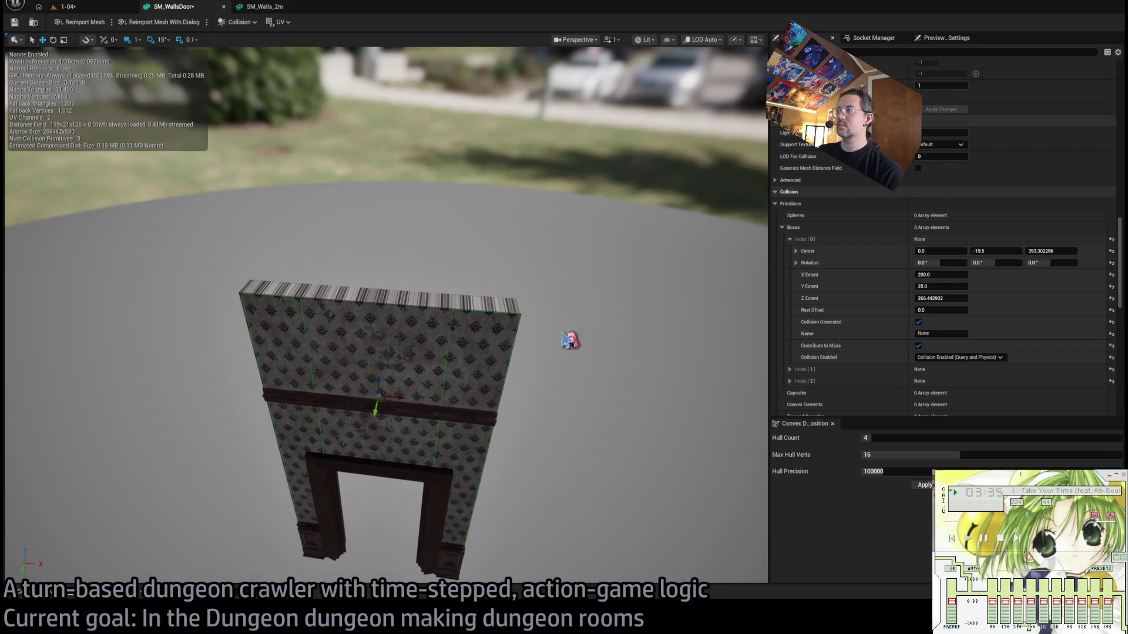
Set the first box's Z extent to 270, raise it slightly, and return to level 1-04.
{"action": "left_click", "coordinate": [938, 298]}
{"action": "key", "text": "Return"}
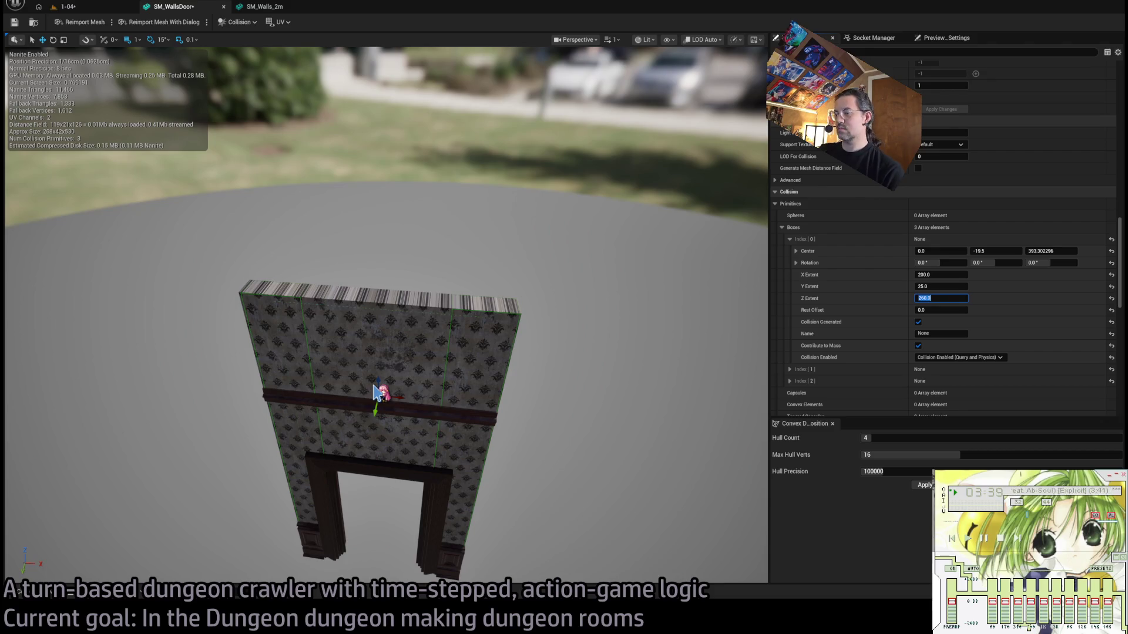
{"action": "mouse_move", "coordinate": [379, 384]}
{"action": "left_mouse_down"}
{"action": "mouse_move", "coordinate": [391, 293]}
{"action": "mouse_move", "coordinate": [374, 367]}
{"action": "left_mouse_up"}
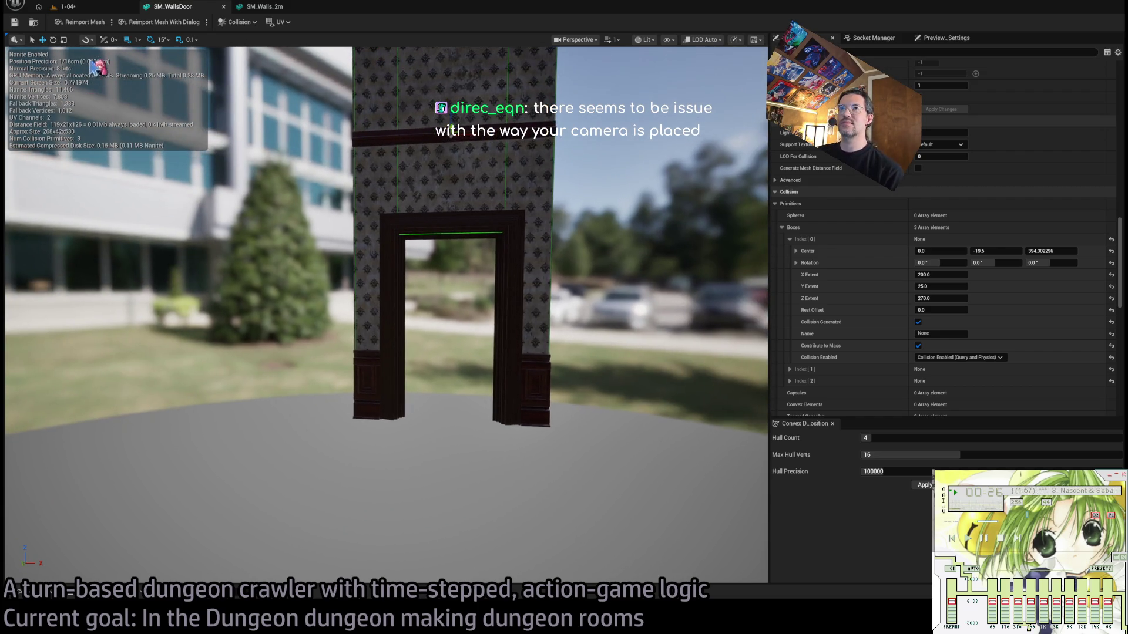
{"action": "left_click", "coordinate": [100, 10]}
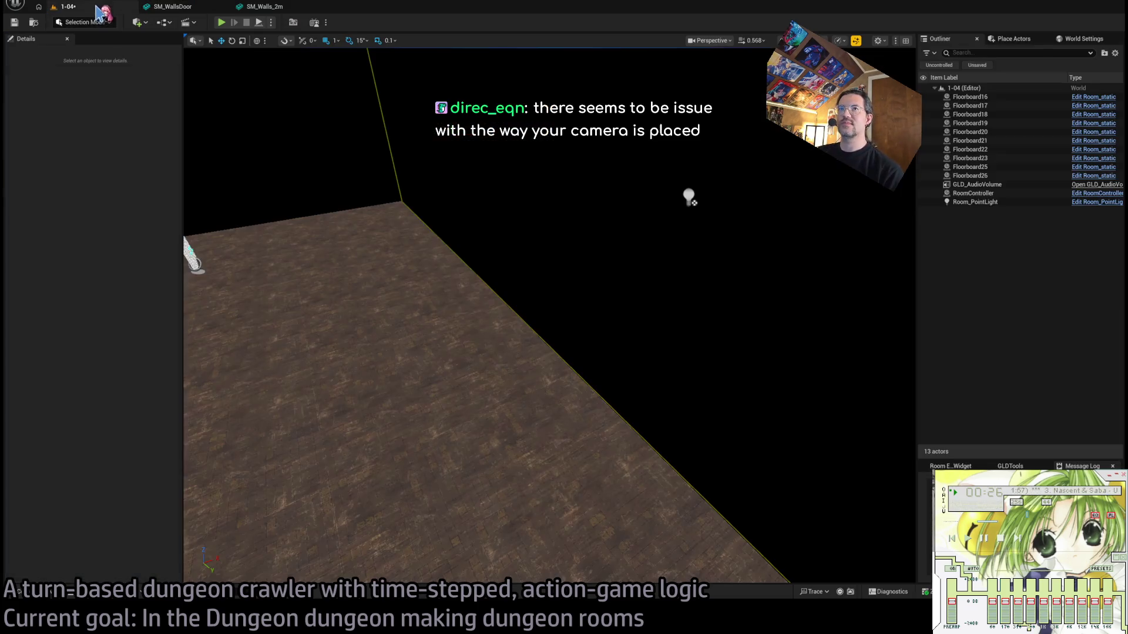
Recheck the SM_WallsDoor mesh, then return to level 1-04.
{"action": "left_click", "coordinate": [33, 572]}
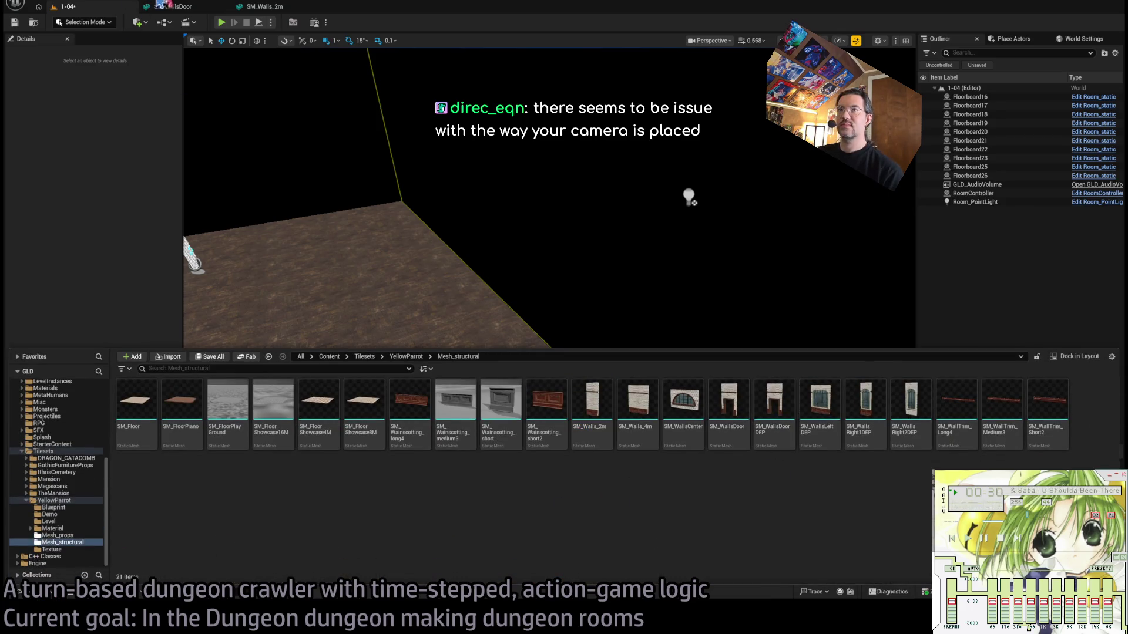
{"action": "left_click", "coordinate": [194, 8]}
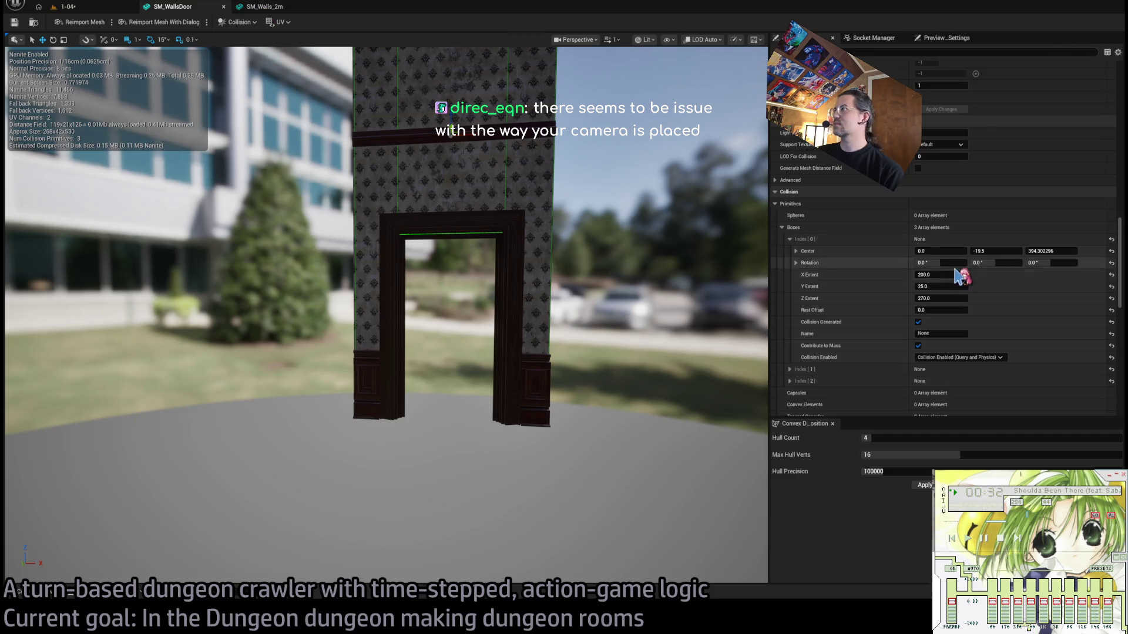
{"action": "scroll", "coordinate": [964, 285], "scroll_direction": "up", "scroll_amount": 10}
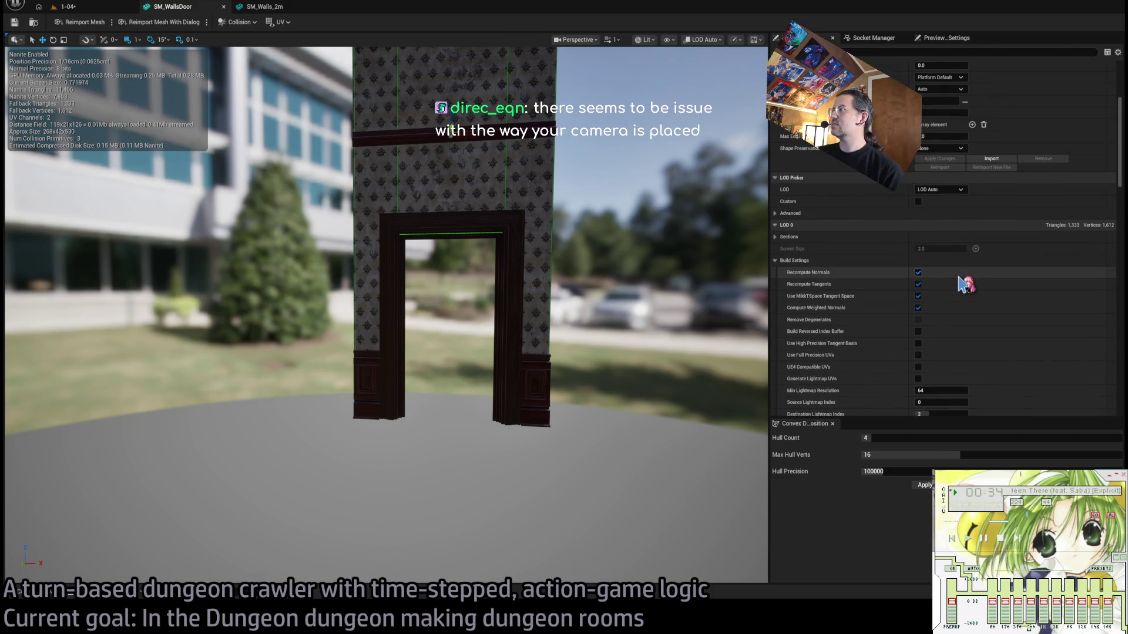
{"action": "scroll", "coordinate": [963, 284], "scroll_direction": "up", "scroll_amount": 5}
{"action": "left_click", "coordinate": [97, 8]}
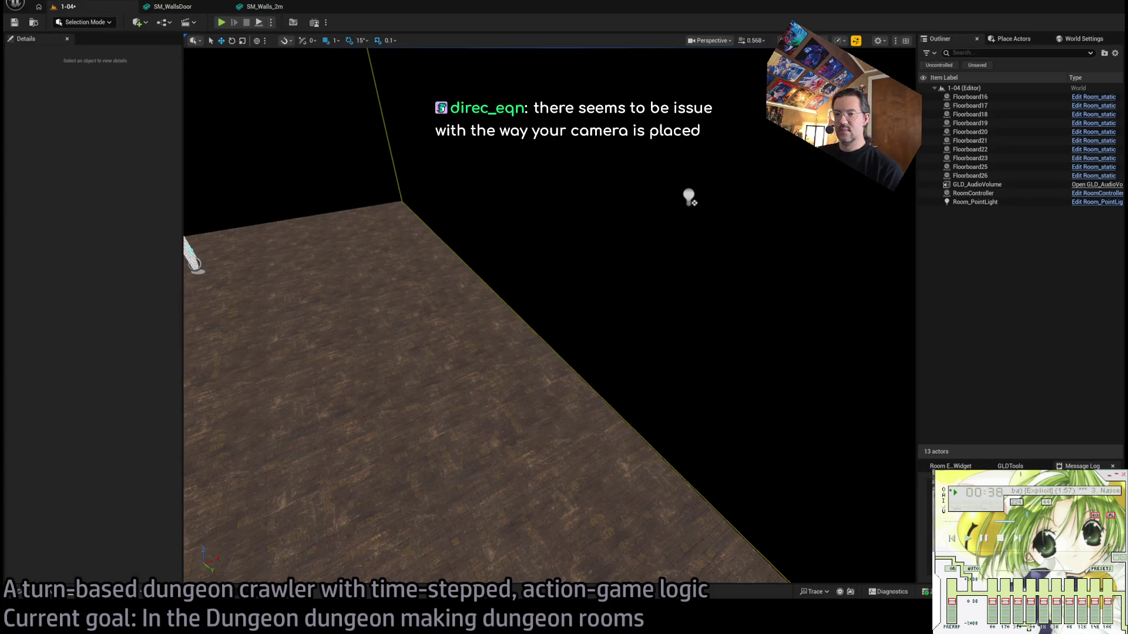
Import the new SM_WallsLeft, SM_WallsRight1 and SM_WallsRight2 meshes beside the window-wall DEP meshes.
{"action": "key", "text": "ctrl+space"}
{"action": "left_click", "coordinate": [786, 403]}
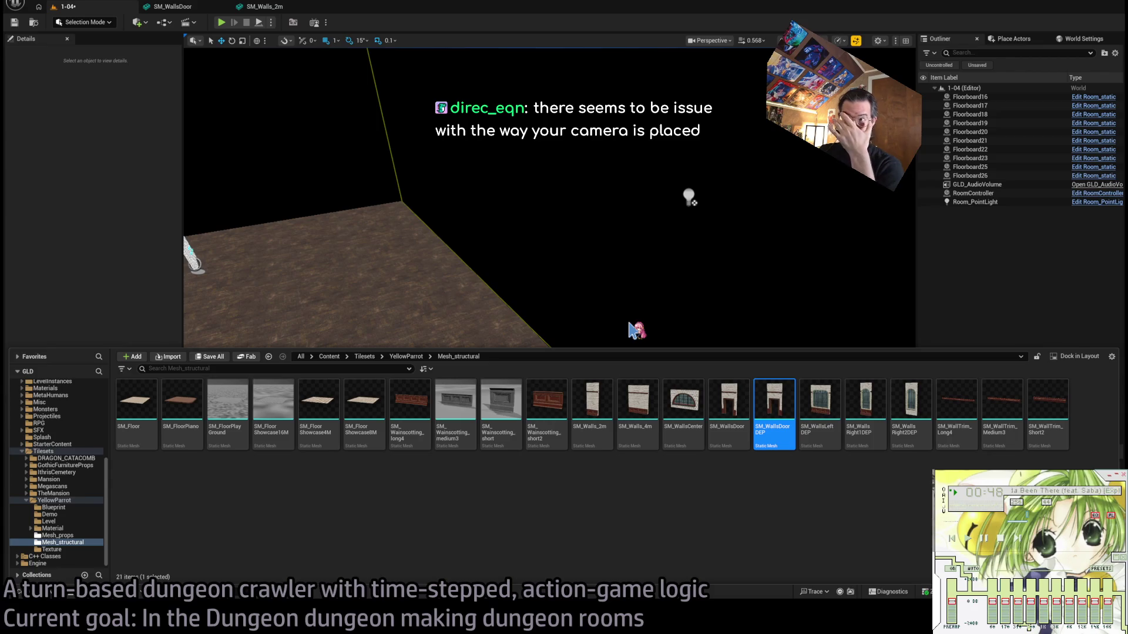
{"action": "left_click_drag", "start_coordinate": [592, 398], "coordinate": [772, 503]}
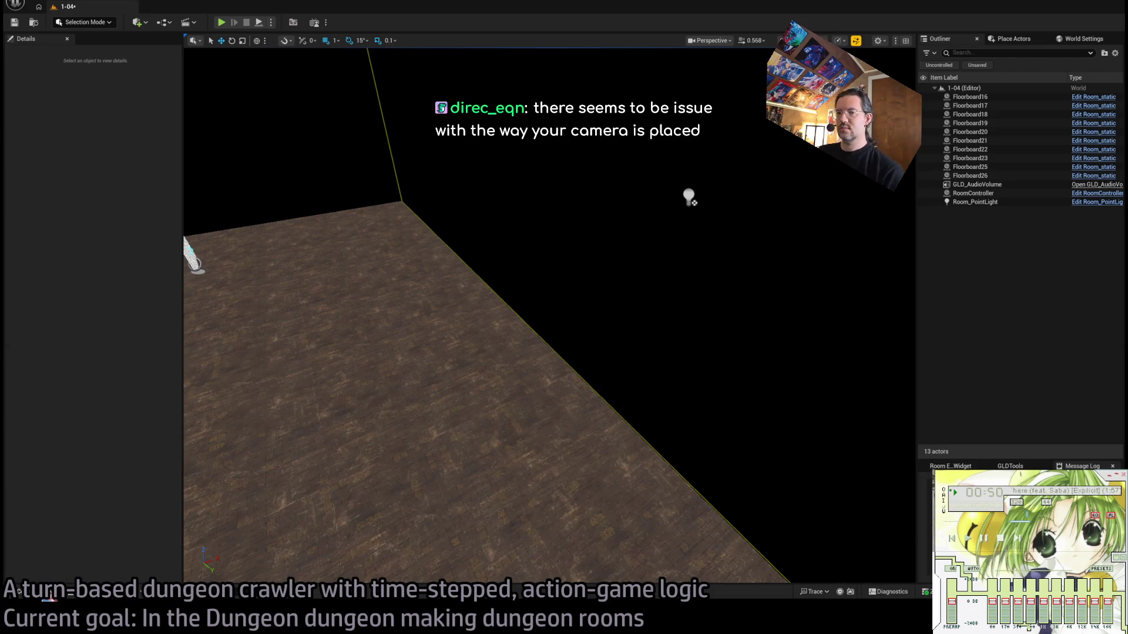
{"action": "key", "text": "ctrl+space"}
{"action": "left_click", "coordinate": [768, 418]}
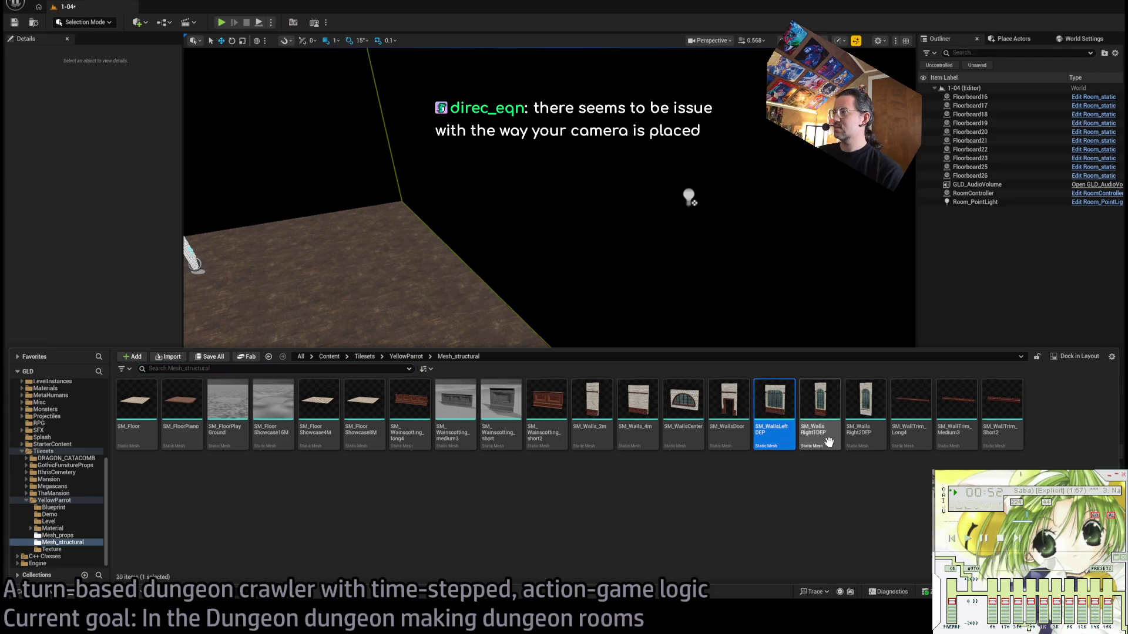
{"action": "left_click", "coordinate": [793, 503]}
{"action": "left_click", "coordinate": [777, 401]}
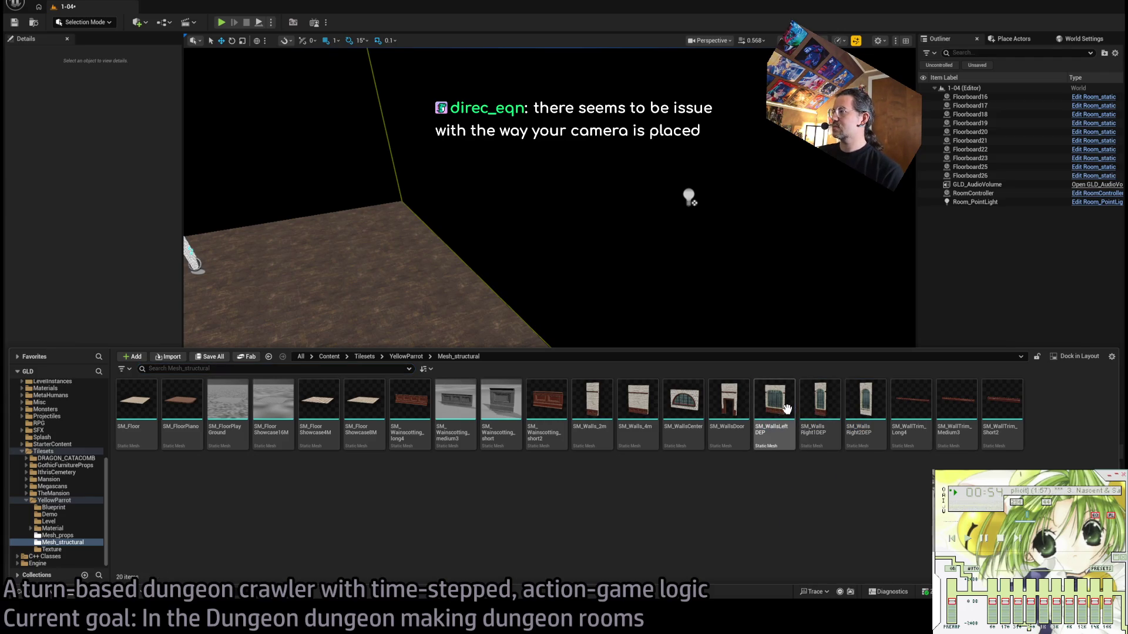
{"action": "left_click", "coordinate": [837, 399], "text": "shift"}
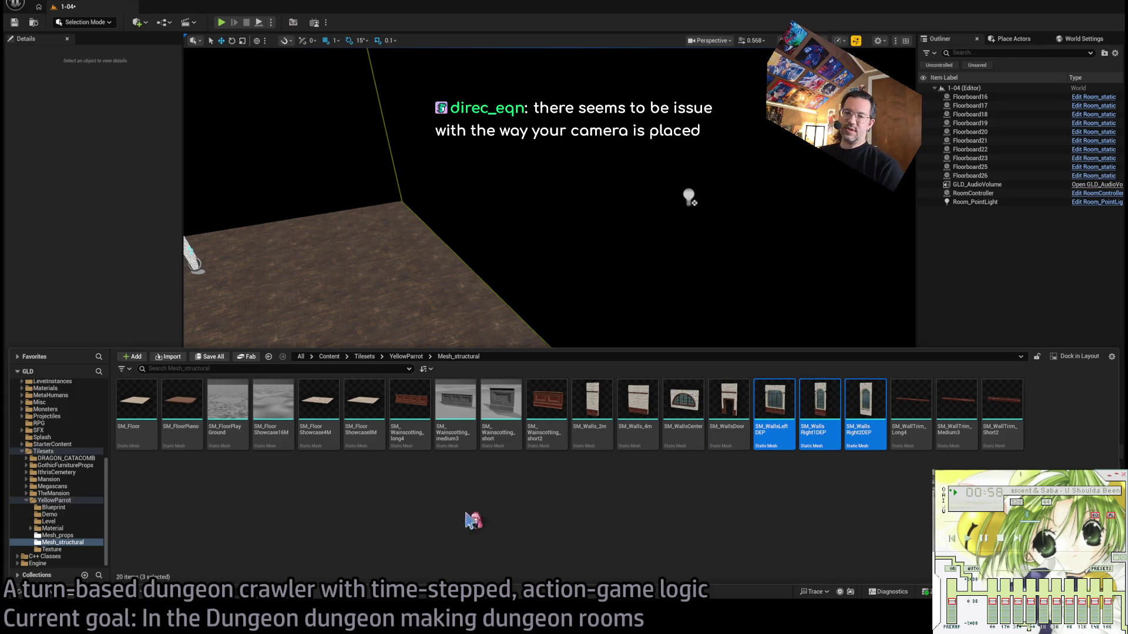
{"action": "left_click", "coordinate": [423, 522]}
{"action": "key", "text": "ctrl+space"}
{"action": "key", "text": "ctrl+space"}
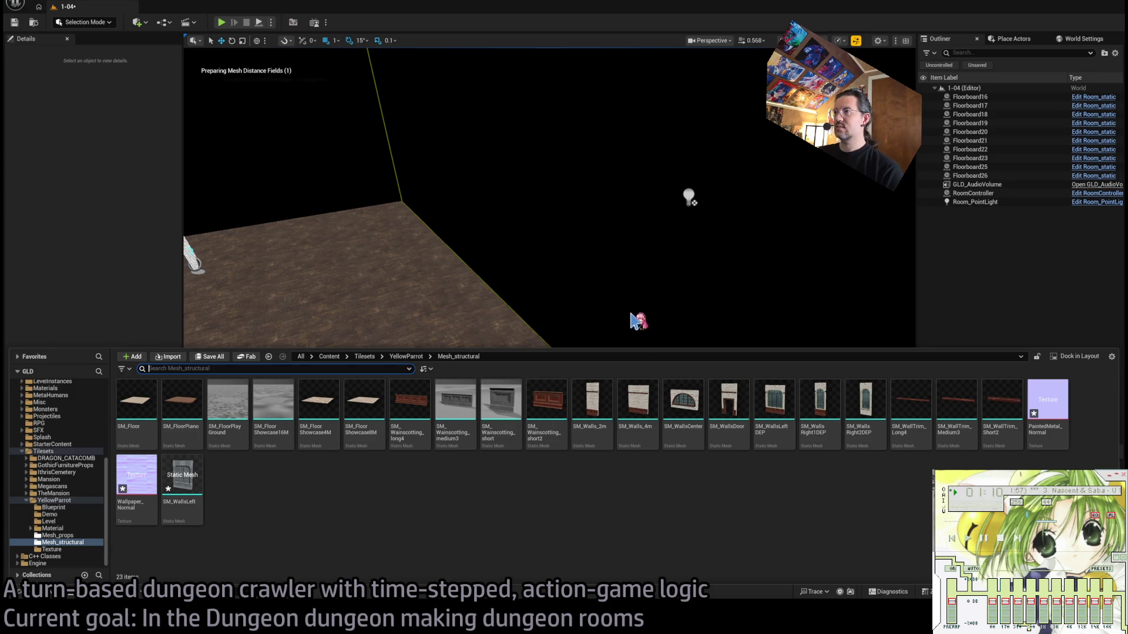
{"action": "left_click", "coordinate": [636, 320]}
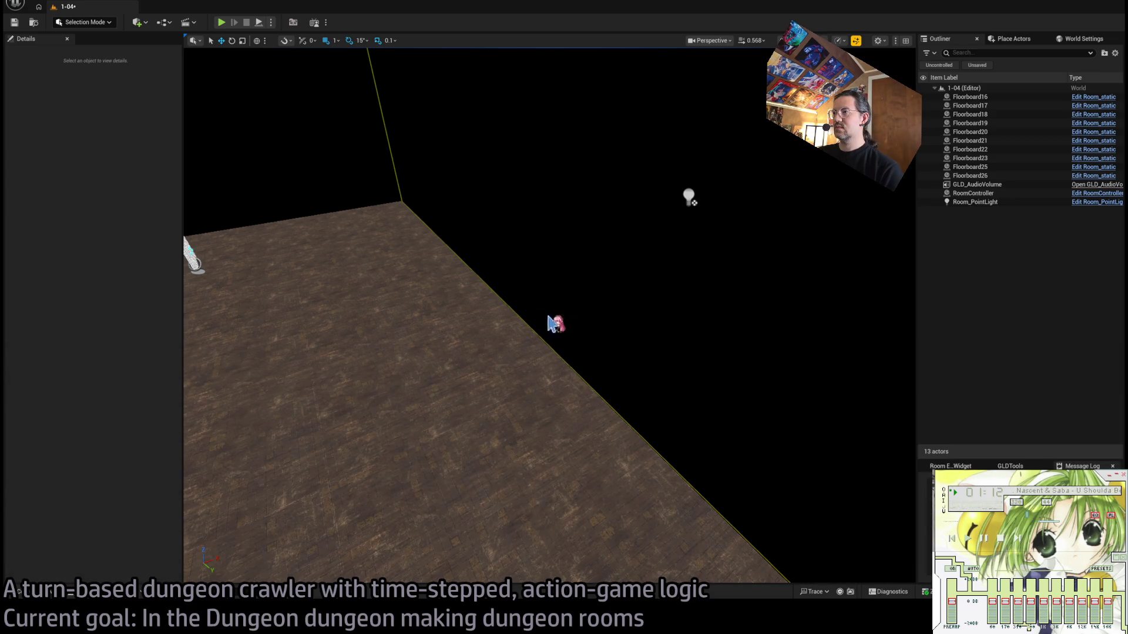
Delete the stray Wallpaper_Normal and PaintedMetal_Normal textures.
{"action": "key", "text": "ctrl+space"}
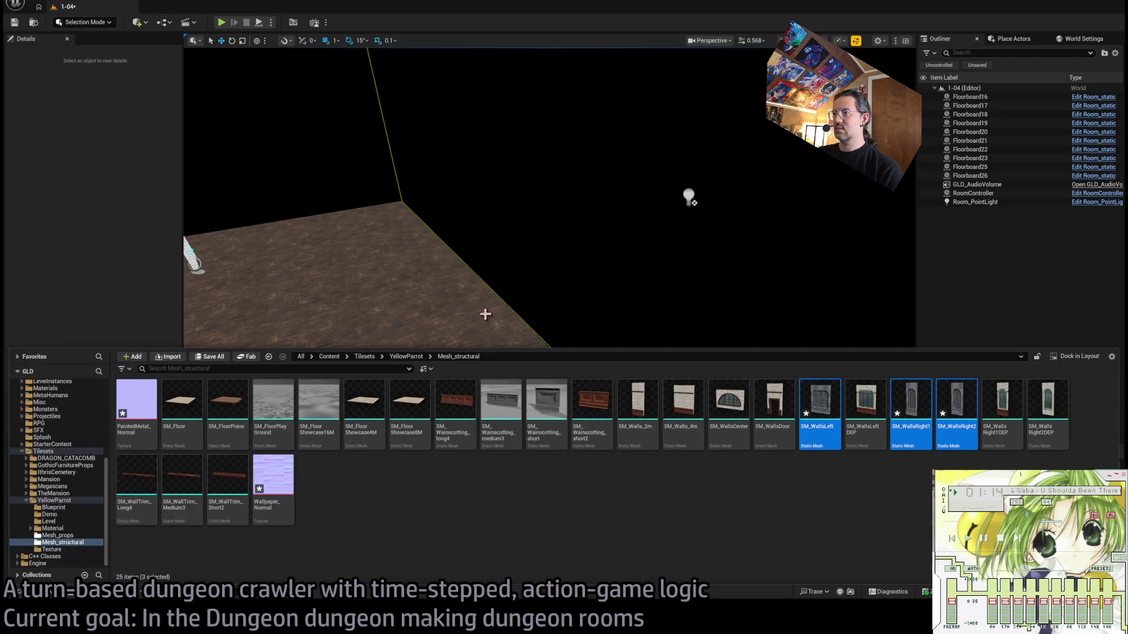
{"action": "left_click", "coordinate": [799, 508]}
{"action": "left_click", "coordinate": [282, 479]}
{"action": "left_click", "coordinate": [141, 393], "text": "ctrl"}
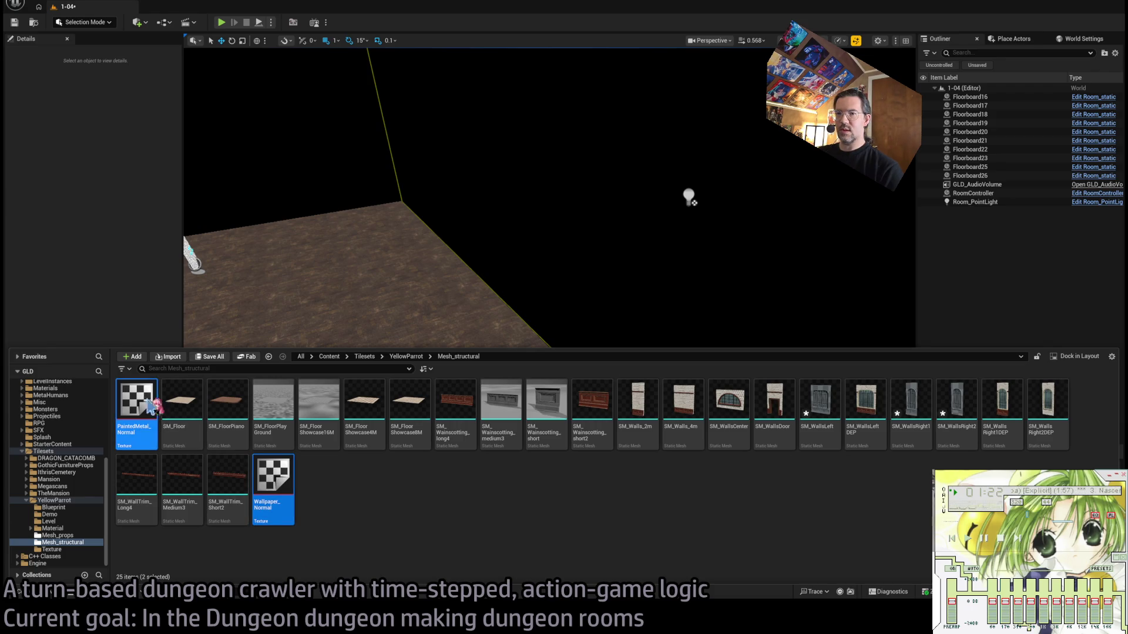
Select the new SM_WallsLeft mesh together with SM_WallsLeftDEP in Mesh_structural.
{"action": "left_click", "coordinate": [59, 535]}
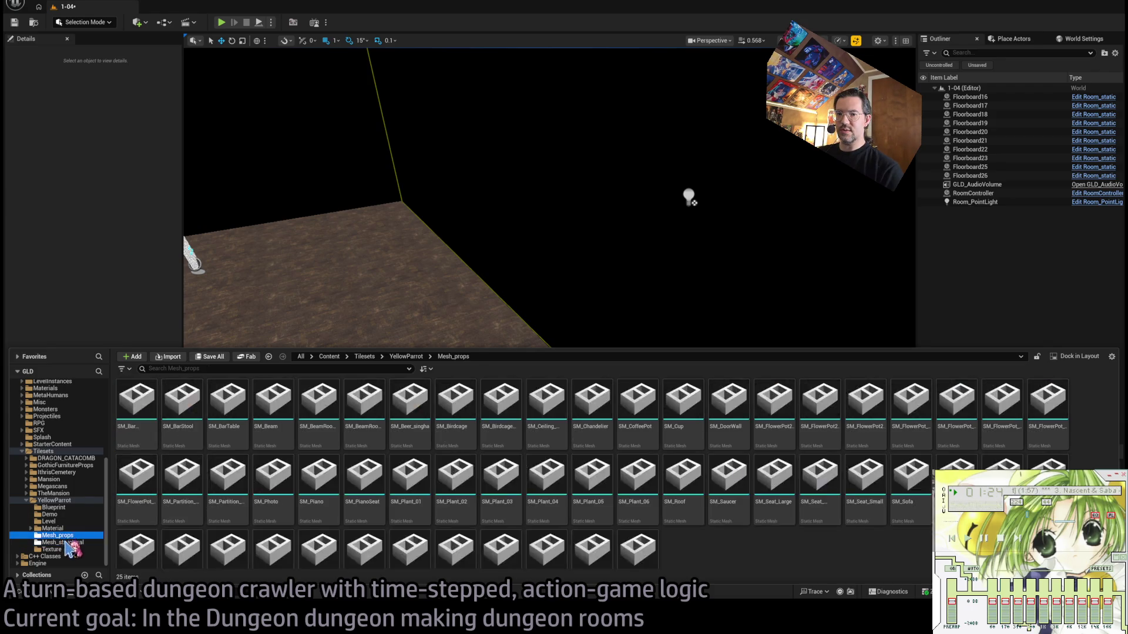
{"action": "left_click", "coordinate": [67, 543]}
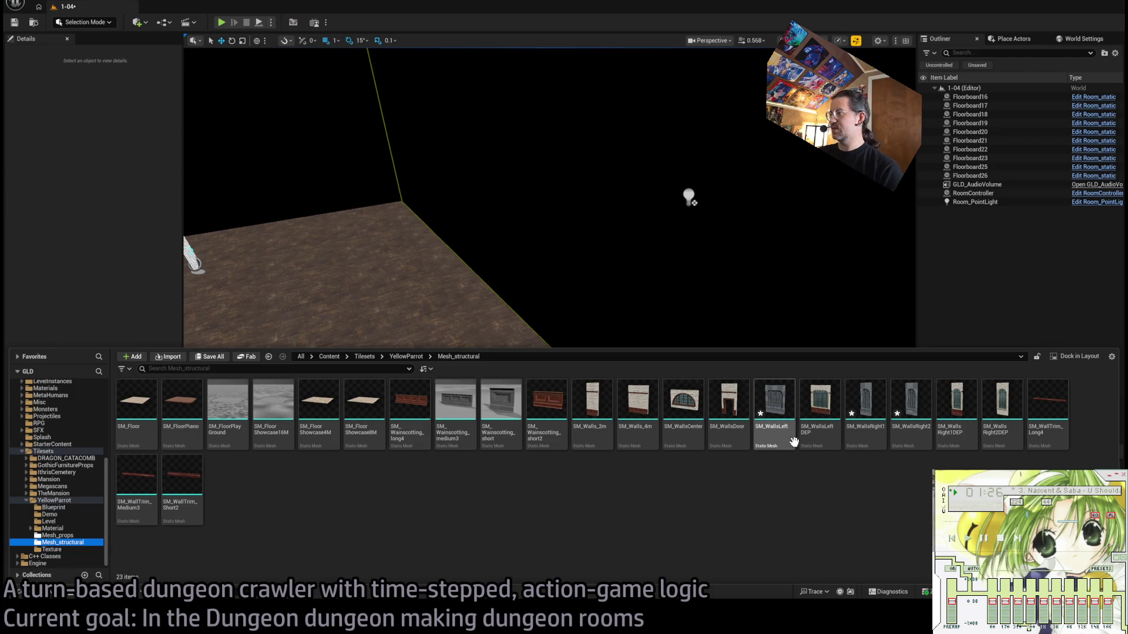
{"action": "left_click", "coordinate": [775, 429]}
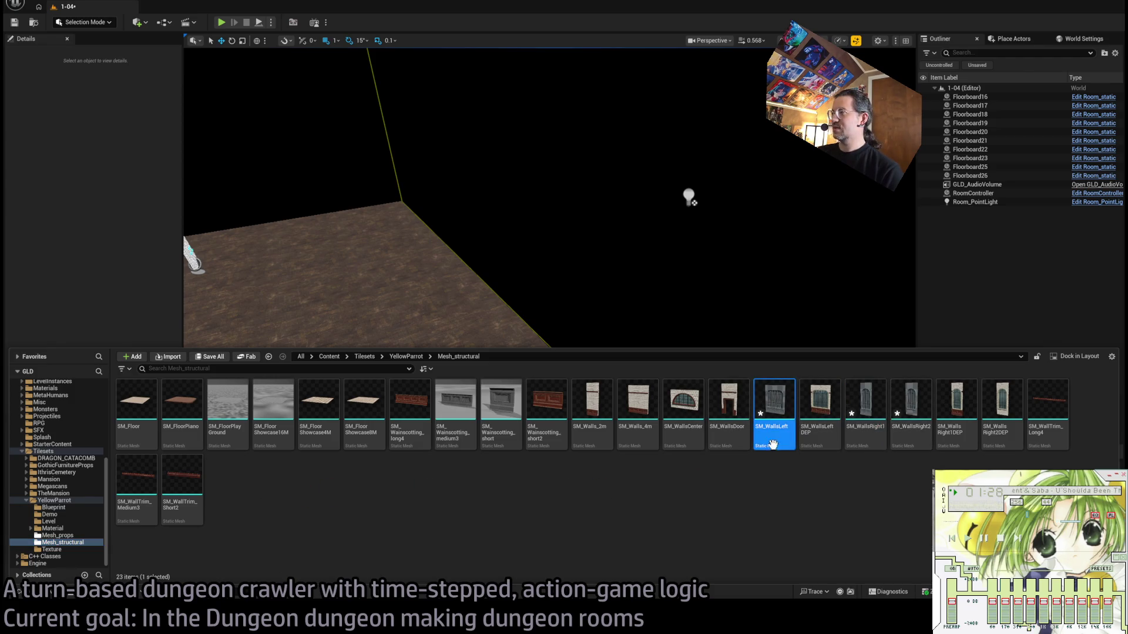
{"action": "left_click", "coordinate": [820, 405], "text": "ctrl"}
Open SM_WallsLeft and SM_WallsLeftDEP and compare their meshes and material slots side by side.
{"action": "double_click", "coordinate": [775, 403]}
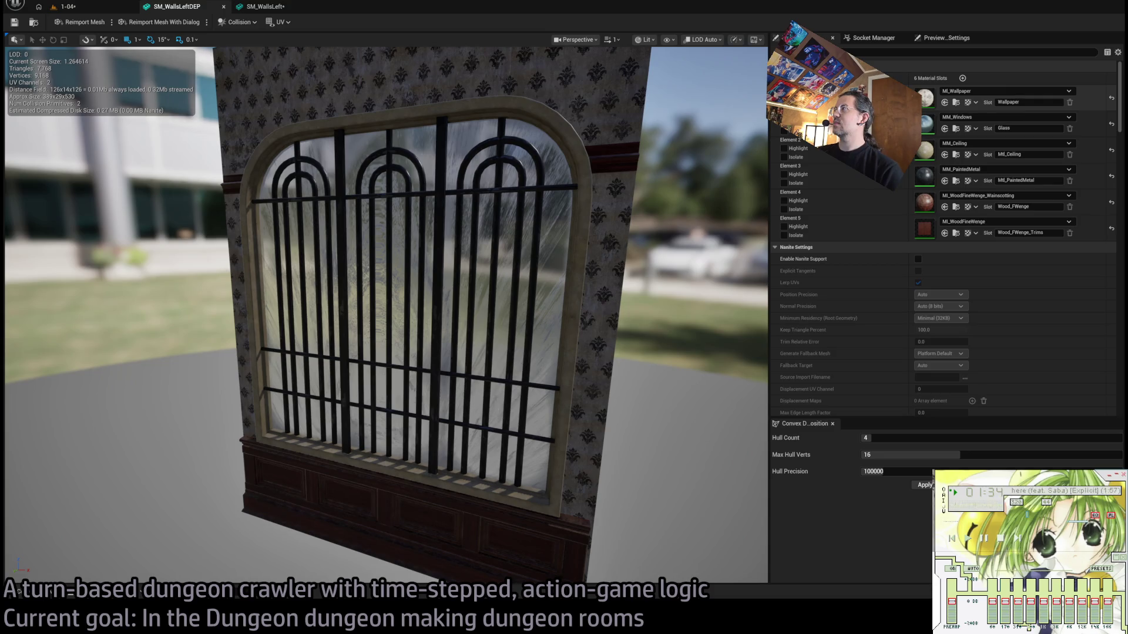
{"action": "left_click", "coordinate": [267, 7]}
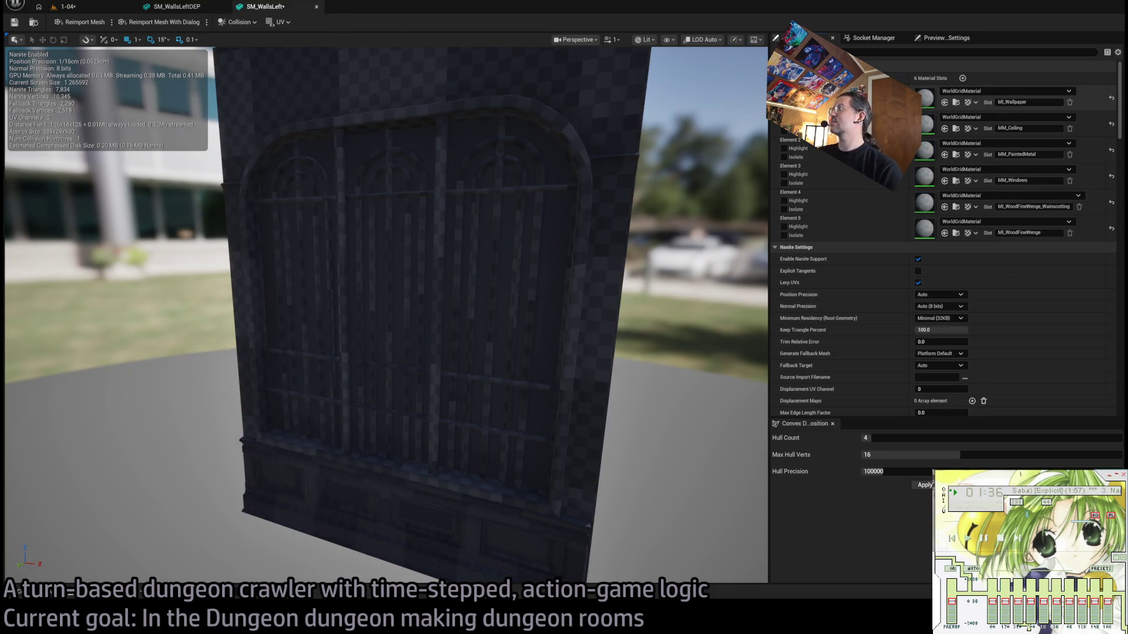
{"action": "left_click", "coordinate": [176, 7]}
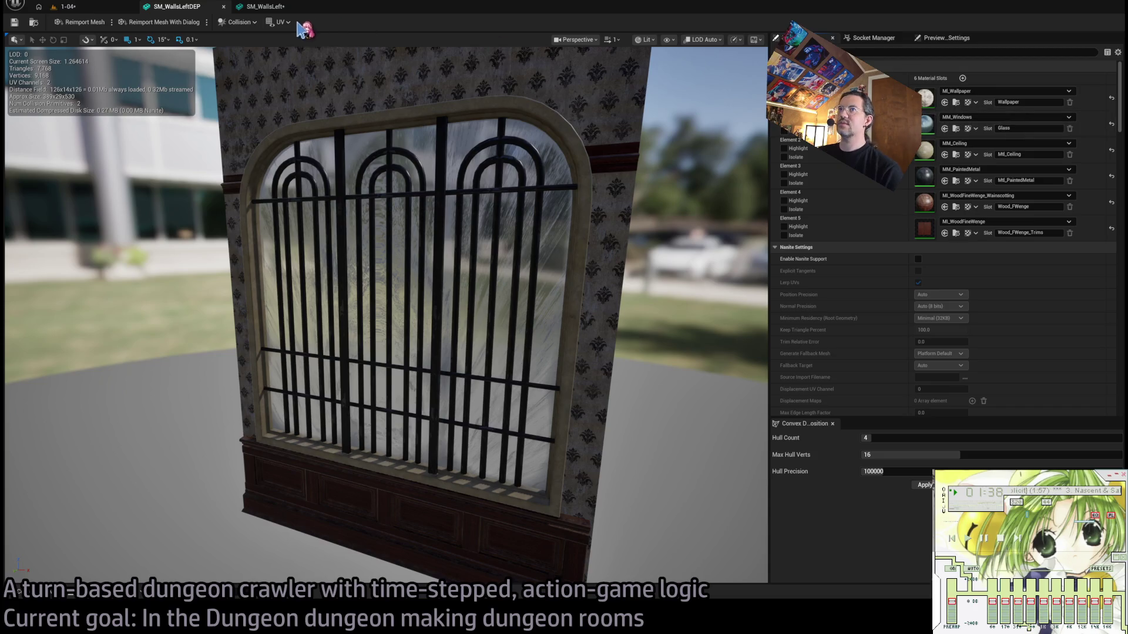
{"action": "left_click", "coordinate": [266, 6]}
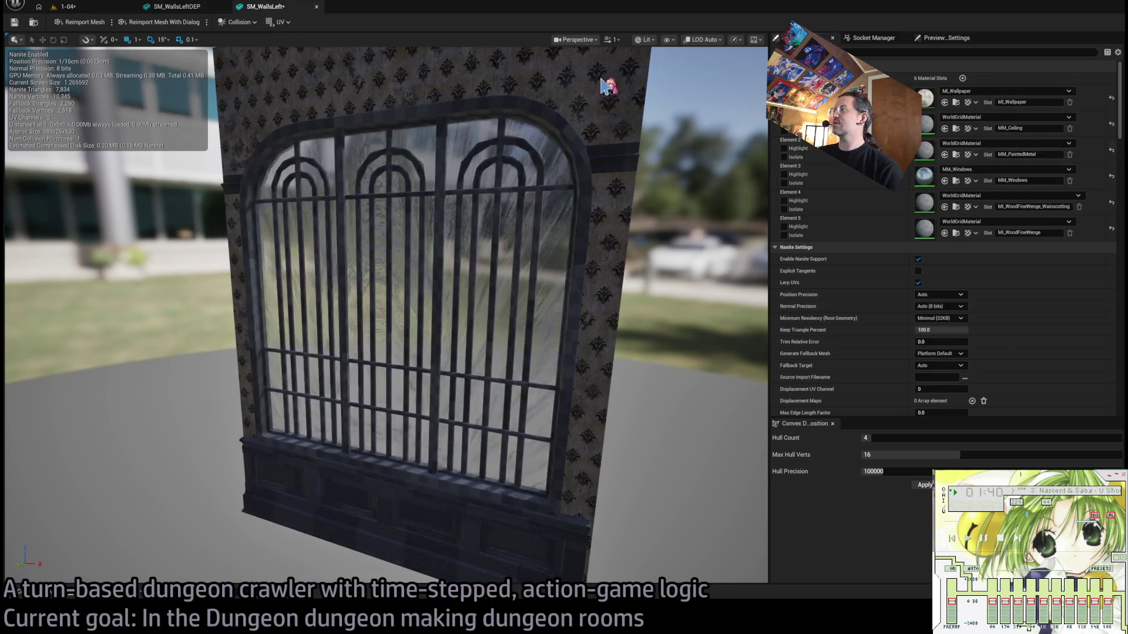
{"action": "left_click", "coordinate": [176, 6]}
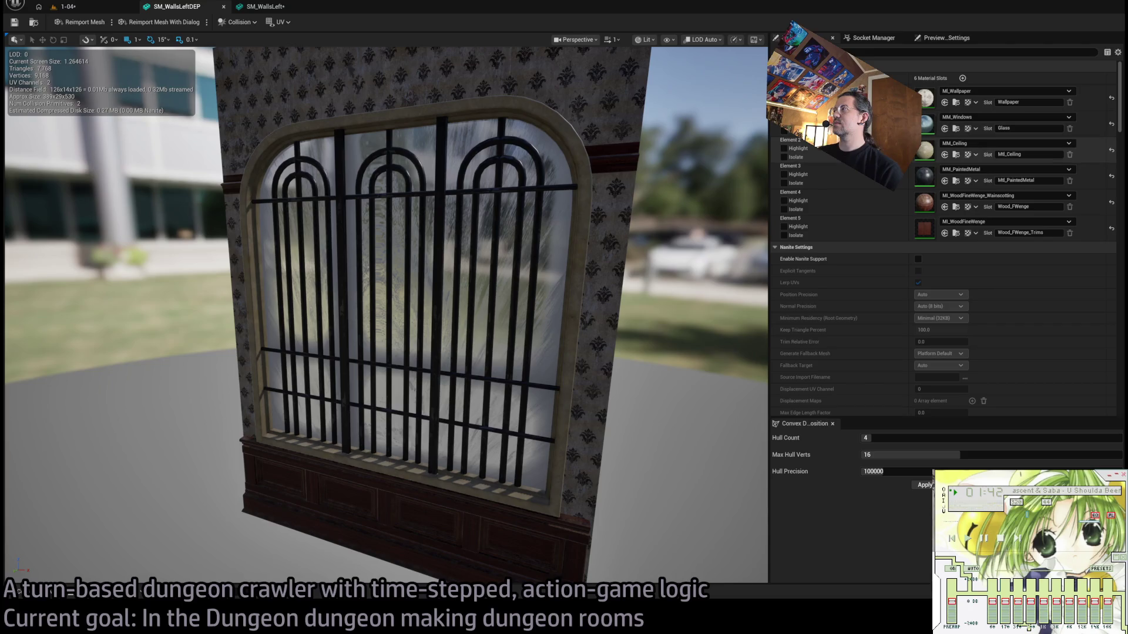
{"action": "left_click", "coordinate": [266, 7]}
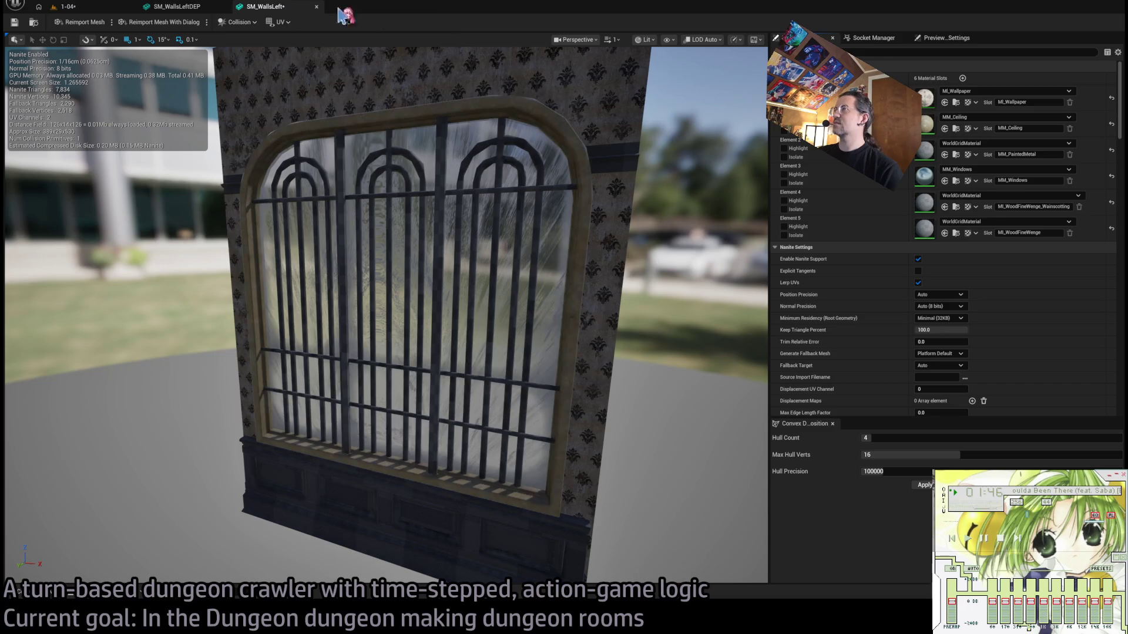
{"action": "left_click", "coordinate": [176, 7]}
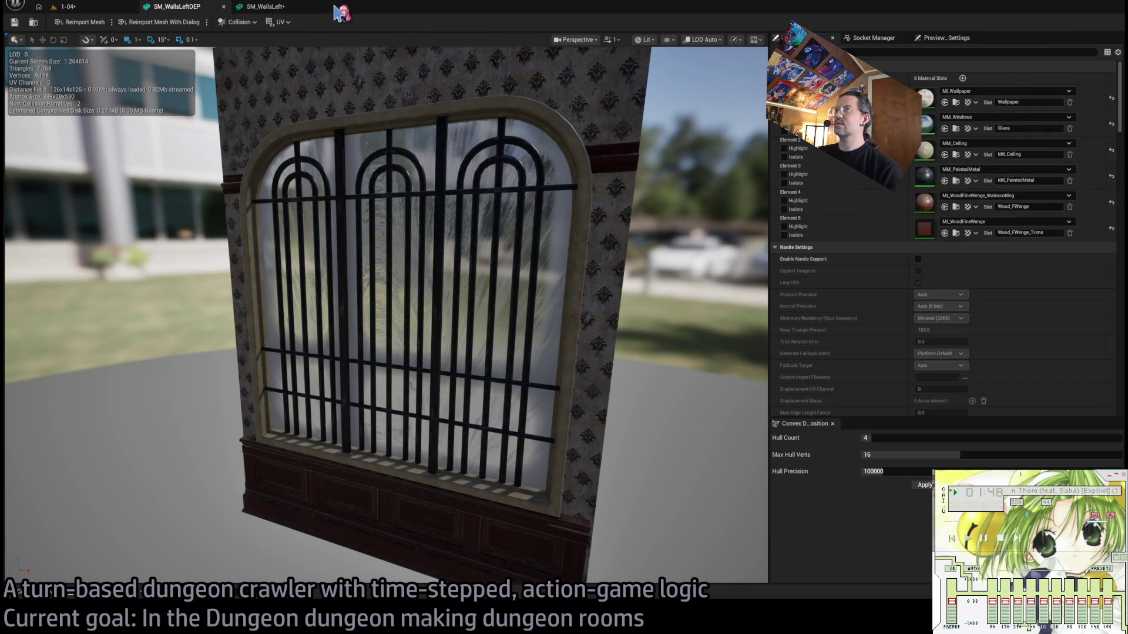
{"action": "left_click", "coordinate": [265, 6]}
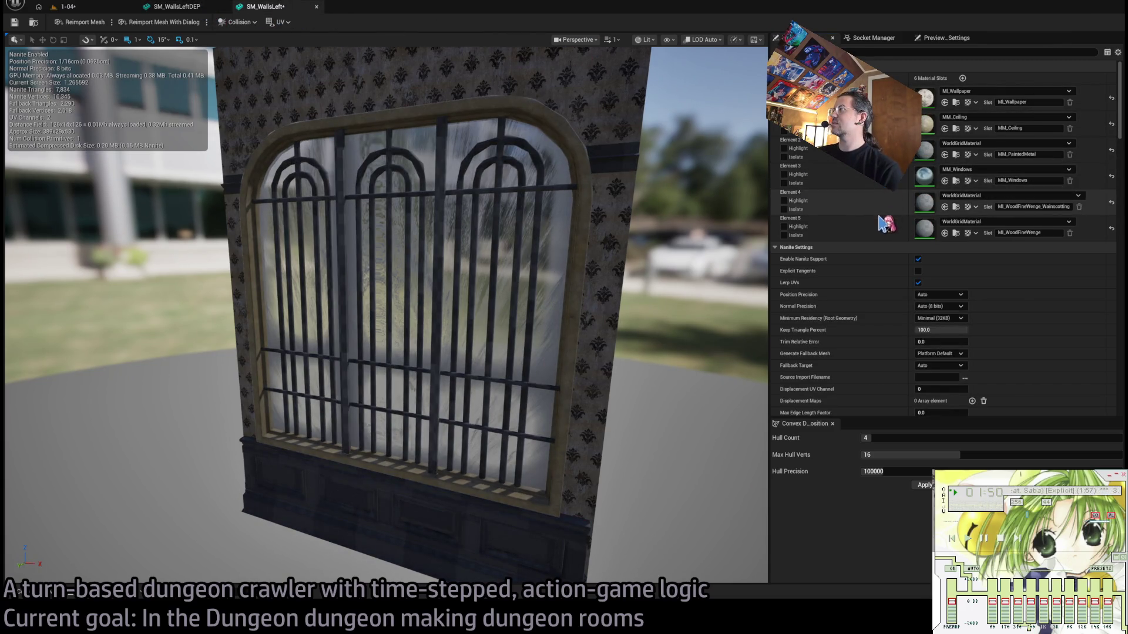
{"action": "left_click", "coordinate": [176, 6]}
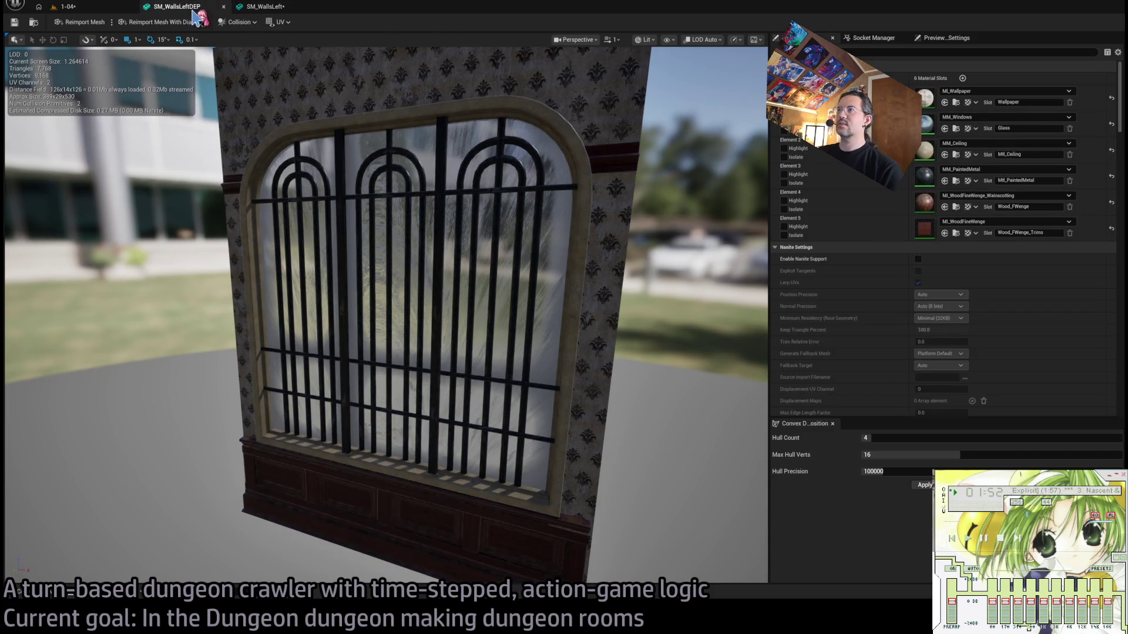
{"action": "left_click", "coordinate": [265, 6]}
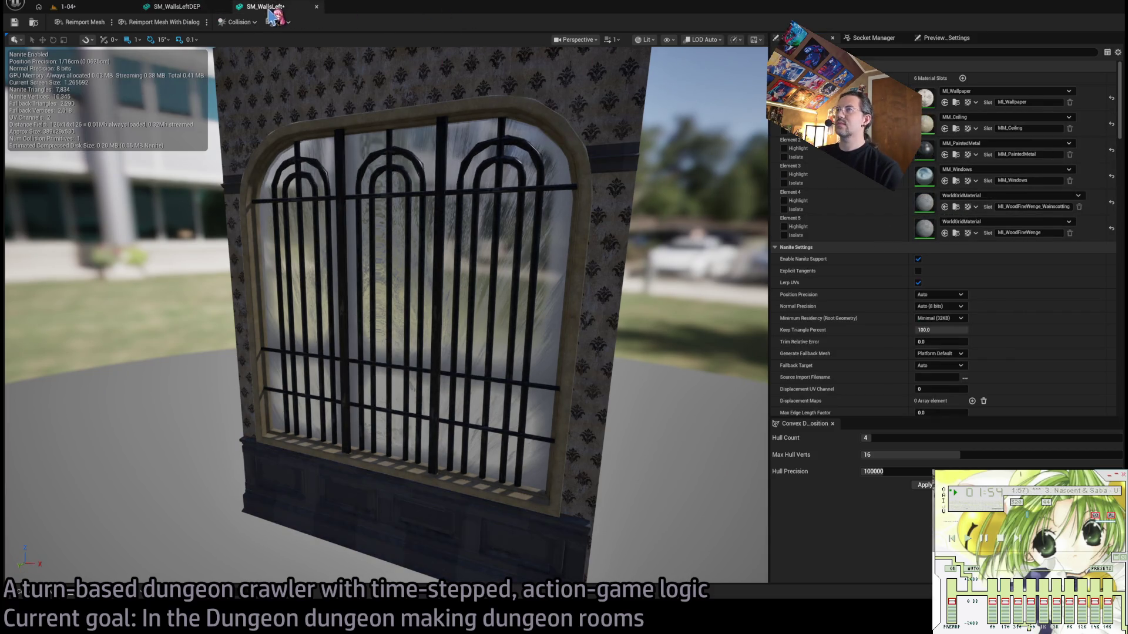
{"action": "left_click", "coordinate": [183, 7]}
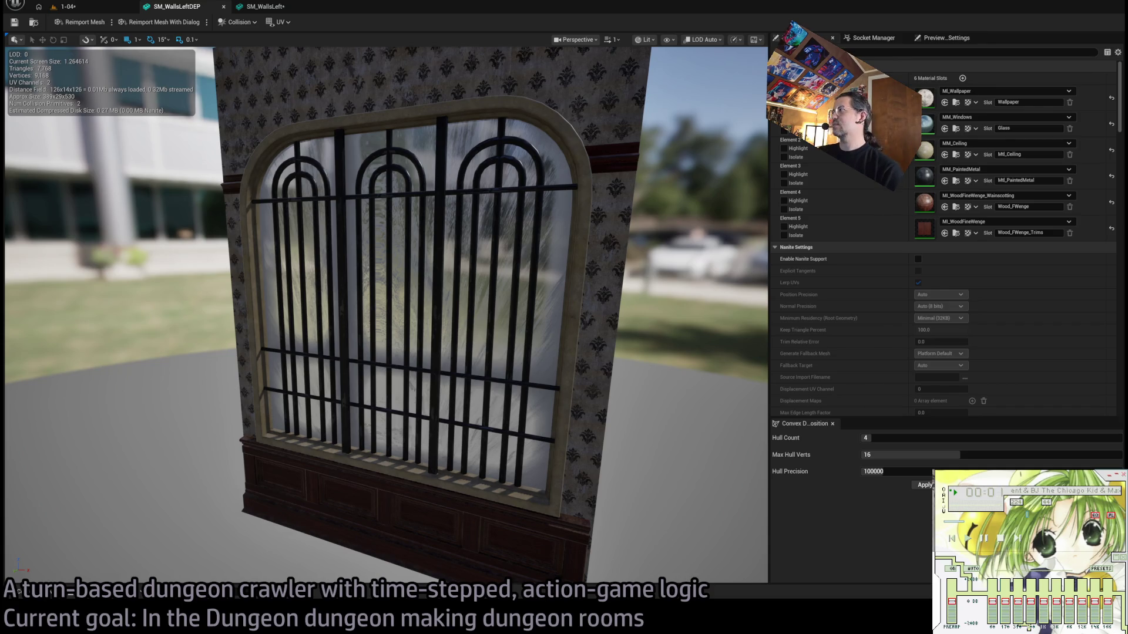
{"action": "left_click", "coordinate": [265, 6]}
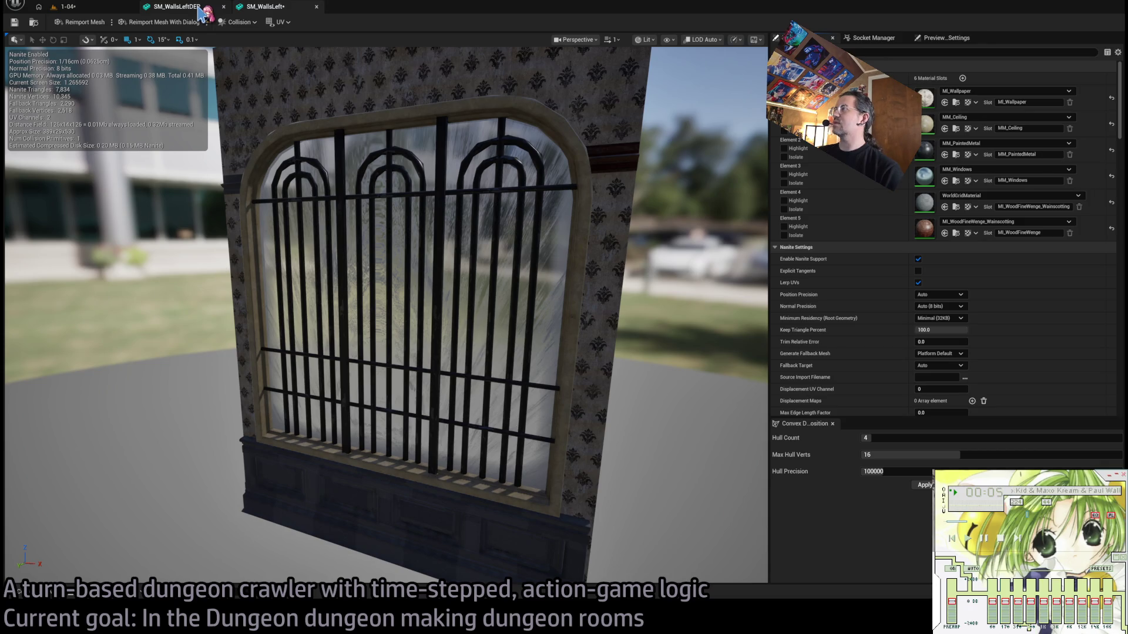
{"action": "left_click", "coordinate": [200, 8]}
{"action": "left_click", "coordinate": [264, 6]}
Delete SM_WallsLeft's existing collision box.
{"action": "scroll", "coordinate": [509, 190], "scroll_direction": "down", "scroll_amount": 3}
{"action": "left_click_drag", "start_coordinate": [508, 189], "coordinate": [617, 189]}
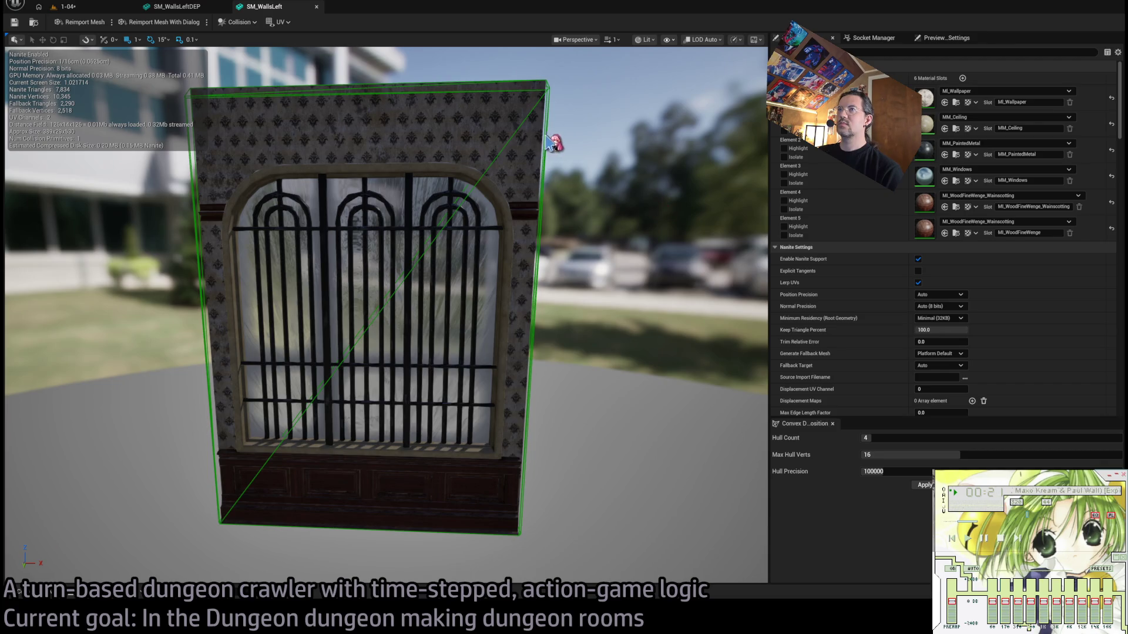
{"action": "key", "text": "Delete"}
{"action": "left_click_drag", "start_coordinate": [315, 131], "coordinate": [282, 88]}
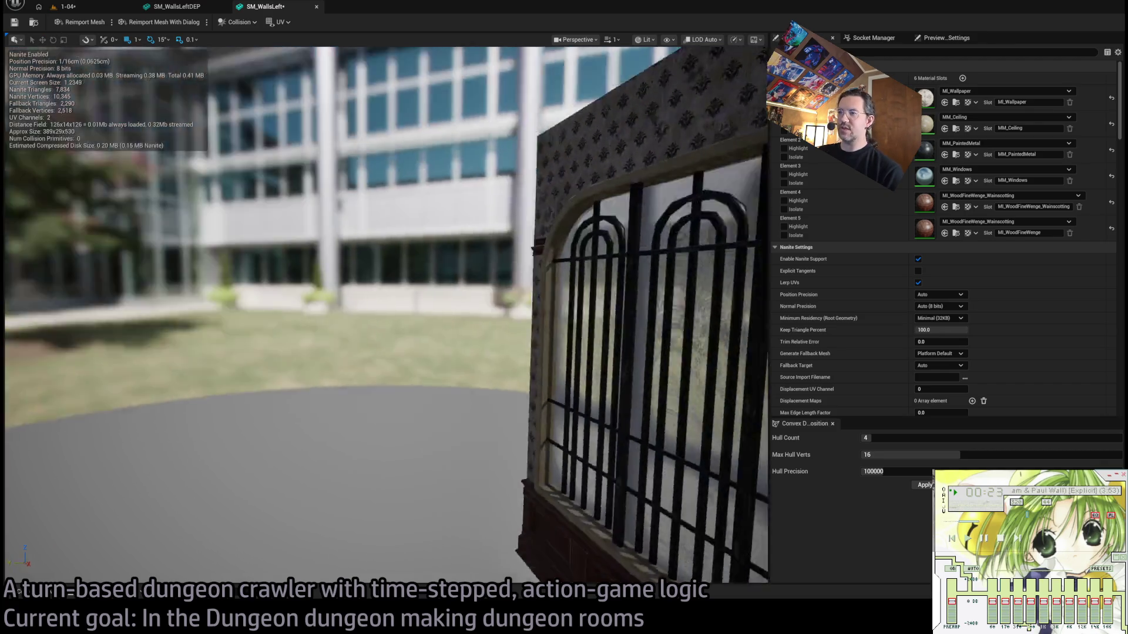
Close the SM_WallsLeftDEP editor and bring up the Mesh_structural assets in the Content Drawer.
{"action": "left_click", "coordinate": [176, 7]}
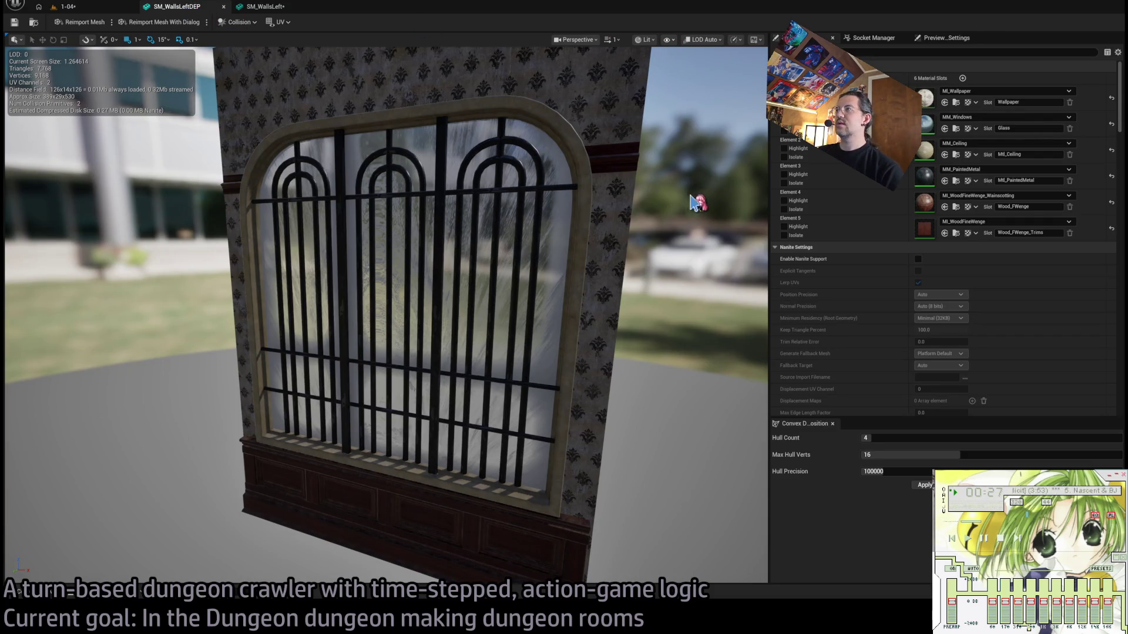
{"action": "scroll", "coordinate": [443, 180], "scroll_direction": "down", "scroll_amount": 5}
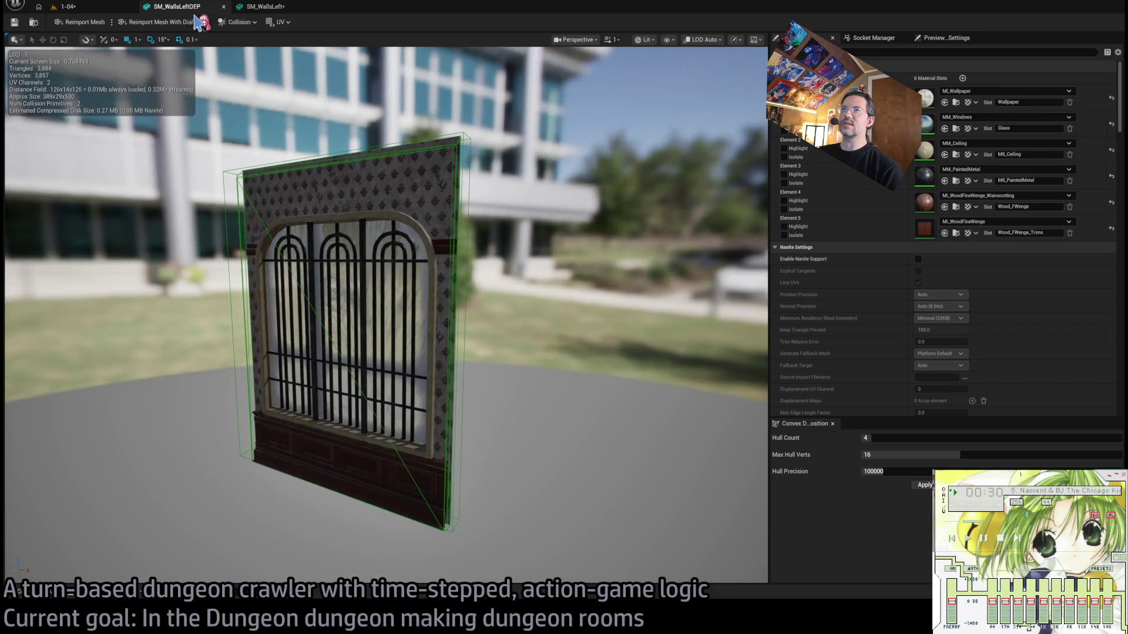
{"action": "left_click", "coordinate": [223, 7]}
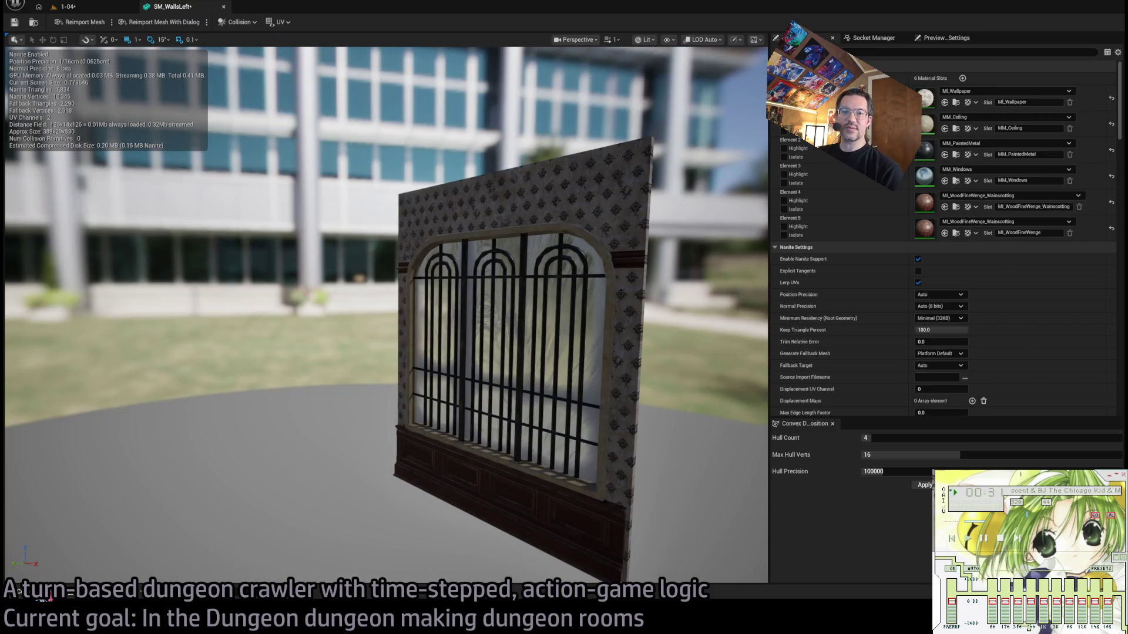
{"action": "key", "text": "ctrl+space"}
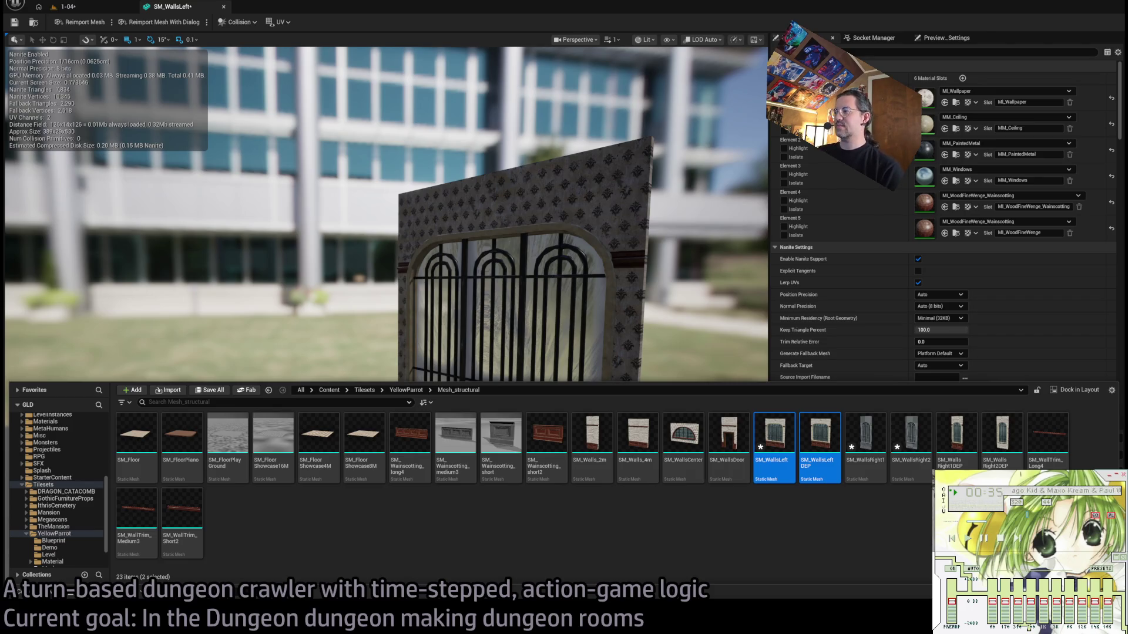
Open SM_WallsDoor from the Content Drawer, then return to SM_WallsLeft and view the window wall face-on.
{"action": "left_click", "coordinate": [385, 506]}
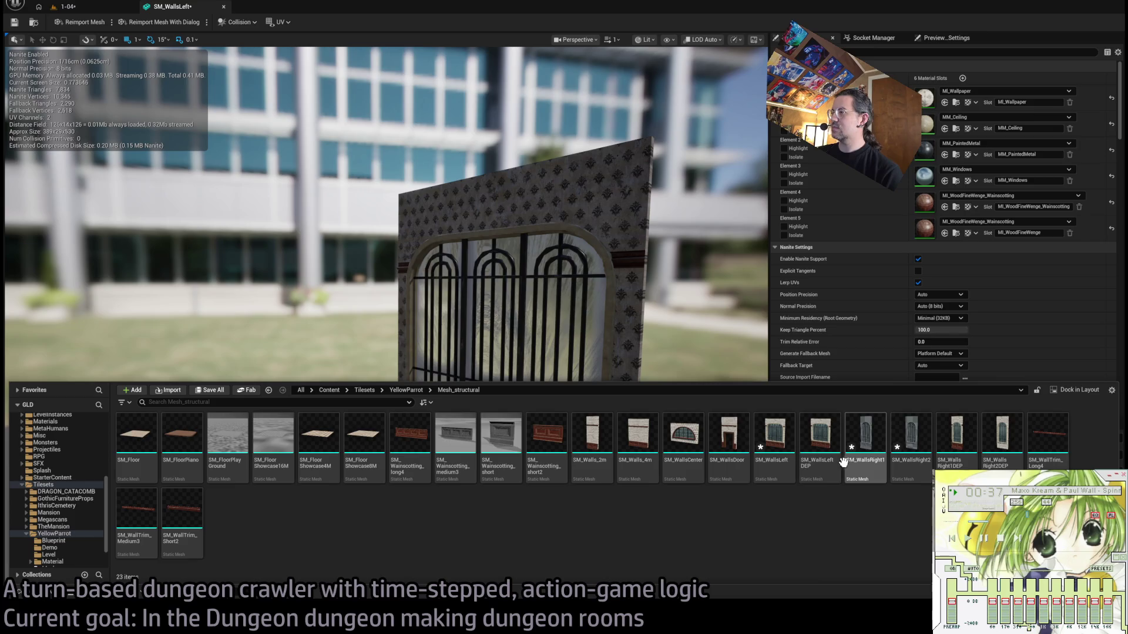
{"action": "left_click", "coordinate": [730, 441]}
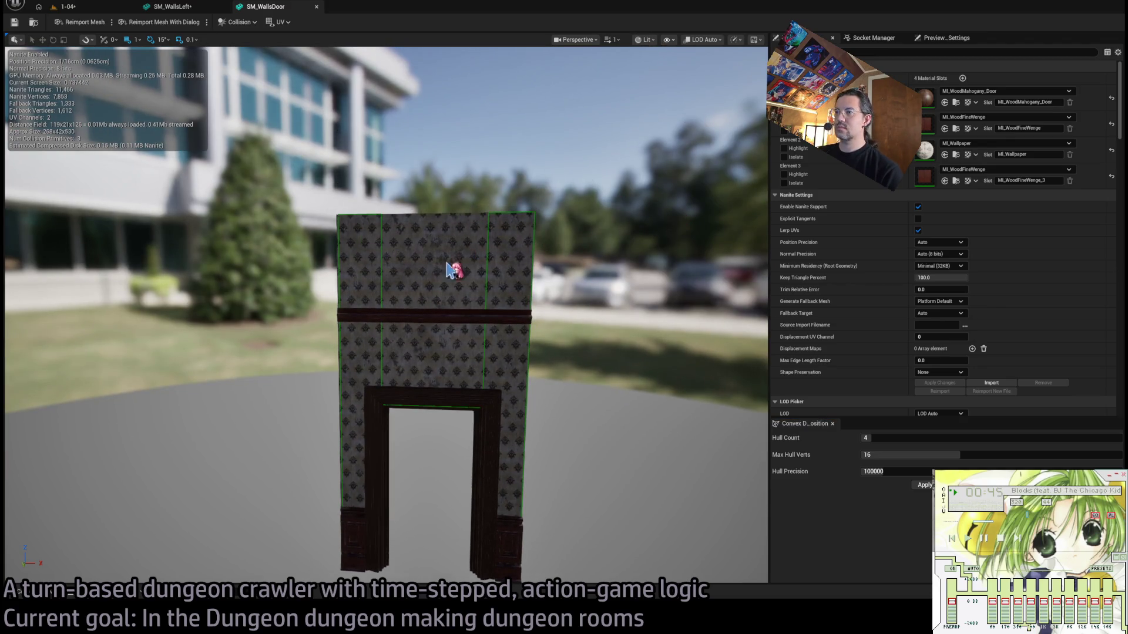
{"action": "left_click", "coordinate": [183, 7]}
{"action": "left_click_drag", "start_coordinate": [608, 171], "coordinate": [597, 172]}
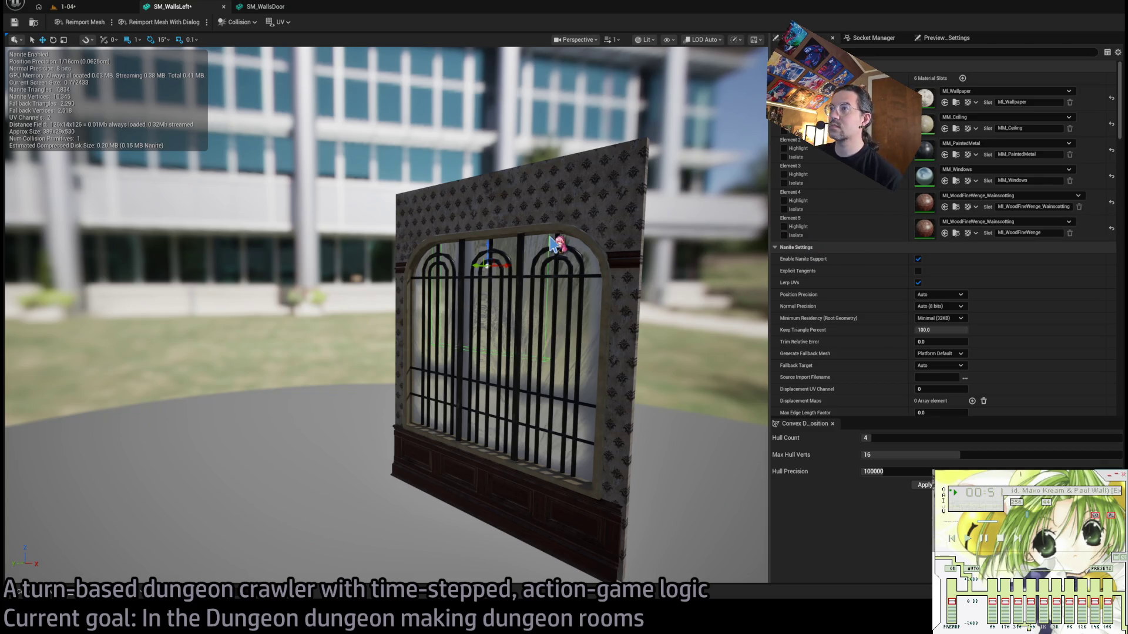
{"action": "left_click_drag", "start_coordinate": [611, 305], "coordinate": [511, 272]}
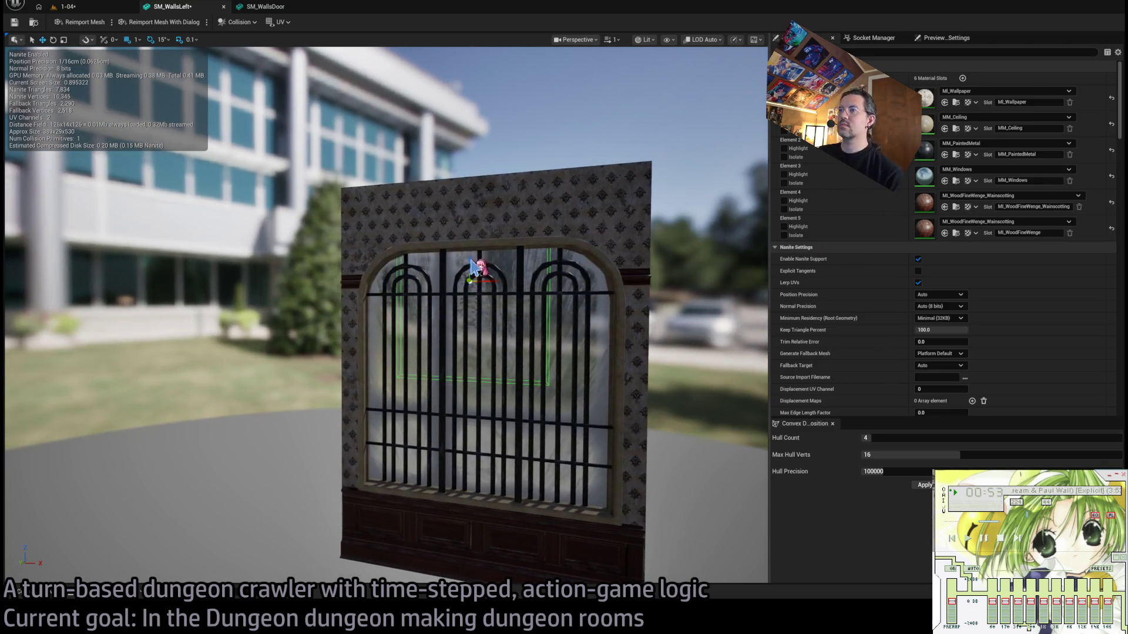
{"action": "scroll", "coordinate": [905, 285], "scroll_direction": "down", "scroll_amount": 10}
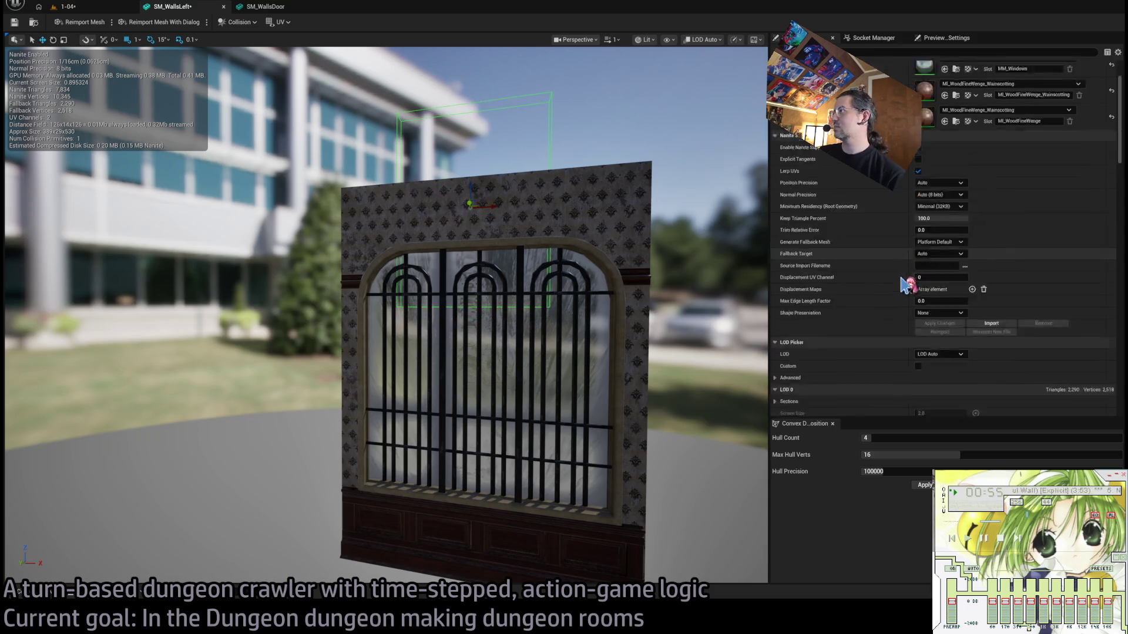
Reduce the first collision box's Z extent to 80.
{"action": "scroll", "coordinate": [908, 285], "scroll_direction": "up", "scroll_amount": 5}
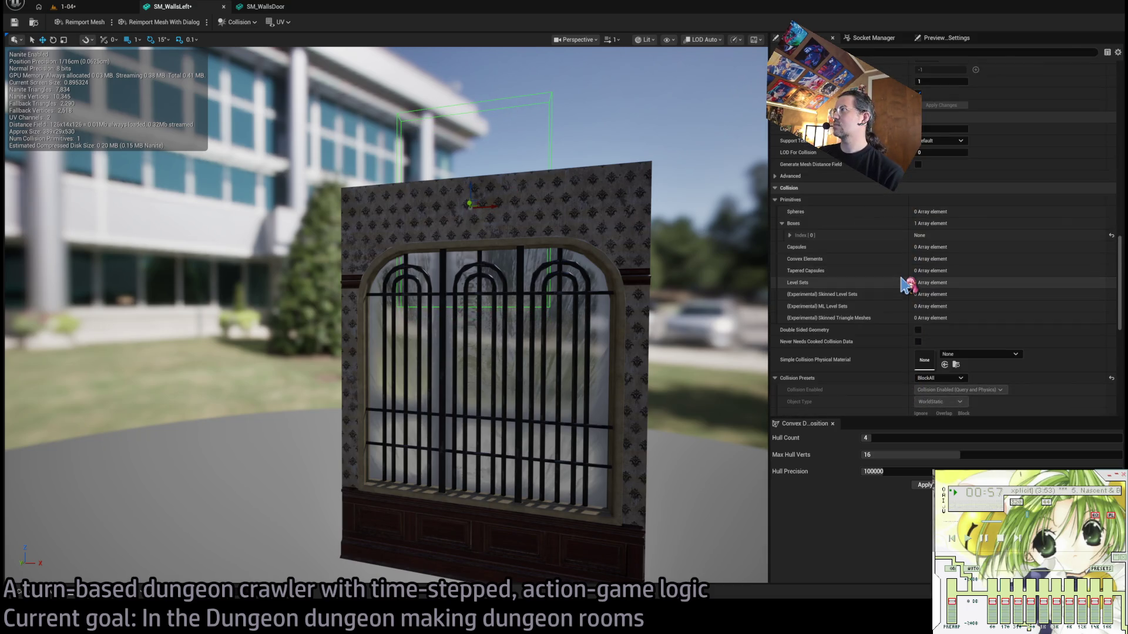
{"action": "left_click", "coordinate": [790, 235]}
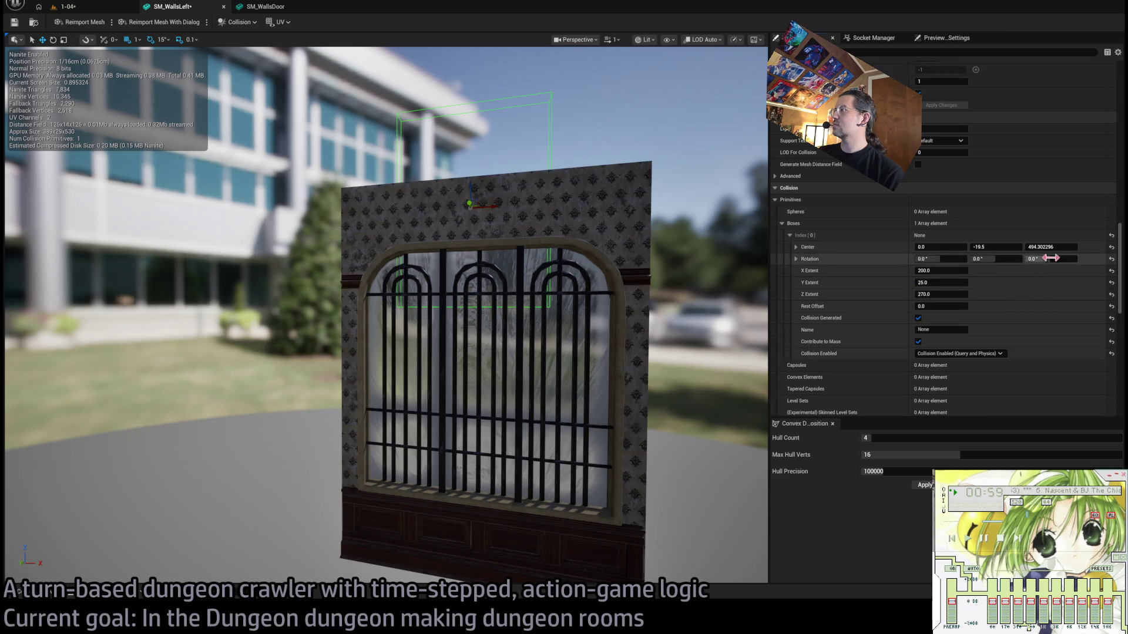
{"action": "left_click_drag", "start_coordinate": [950, 295], "coordinate": [923, 294]}
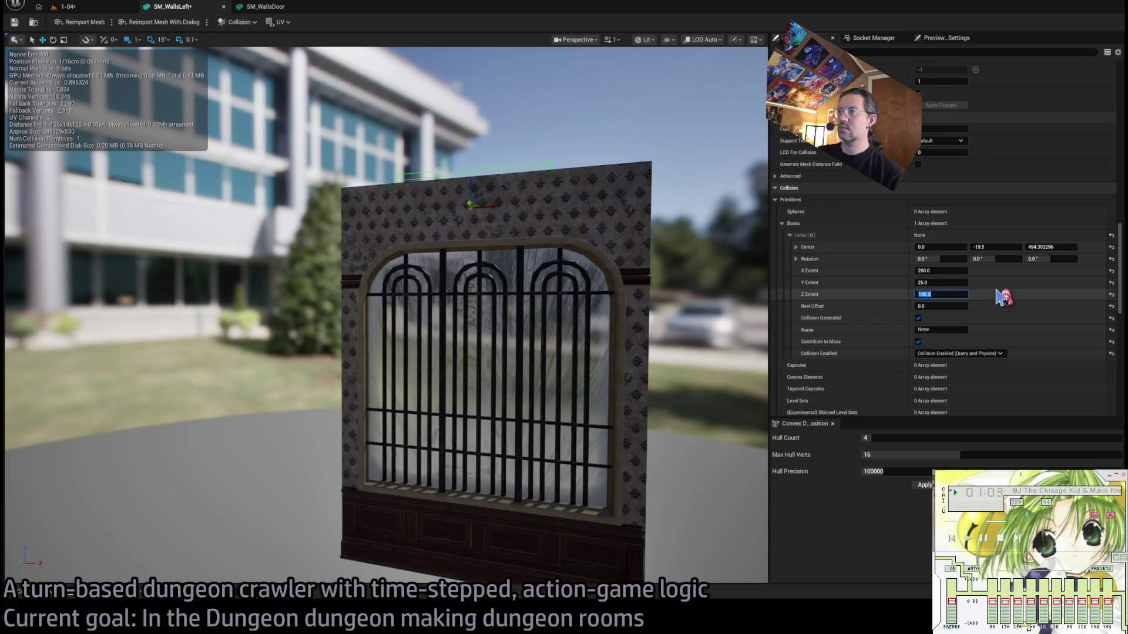
{"action": "left_click_drag", "start_coordinate": [462, 189], "coordinate": [469, 193]}
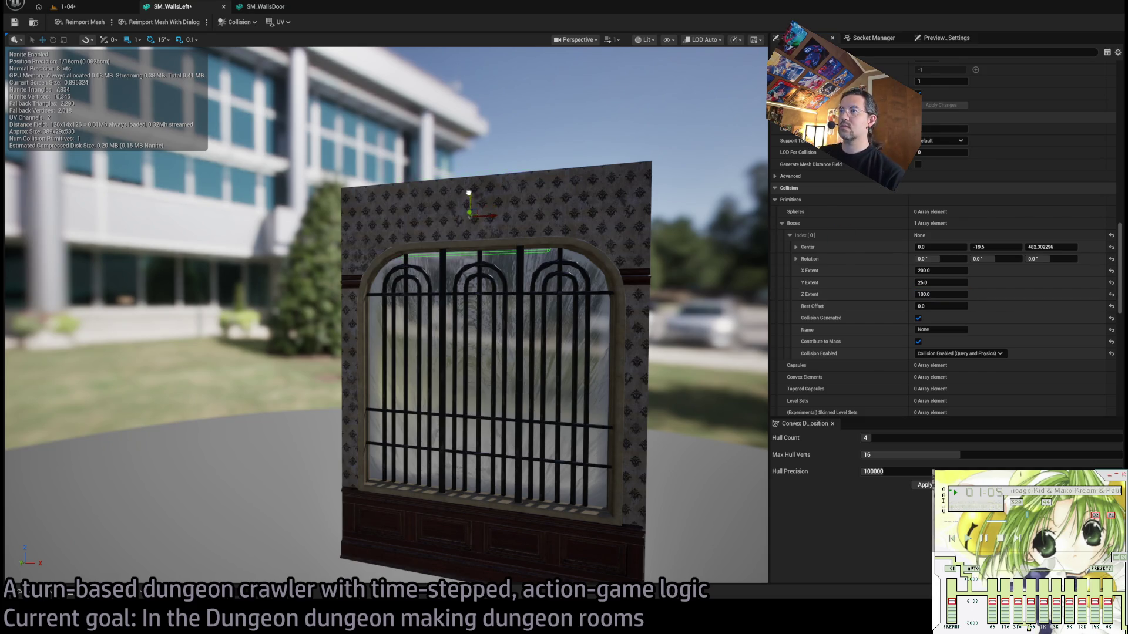
{"action": "left_click", "coordinate": [955, 292]}
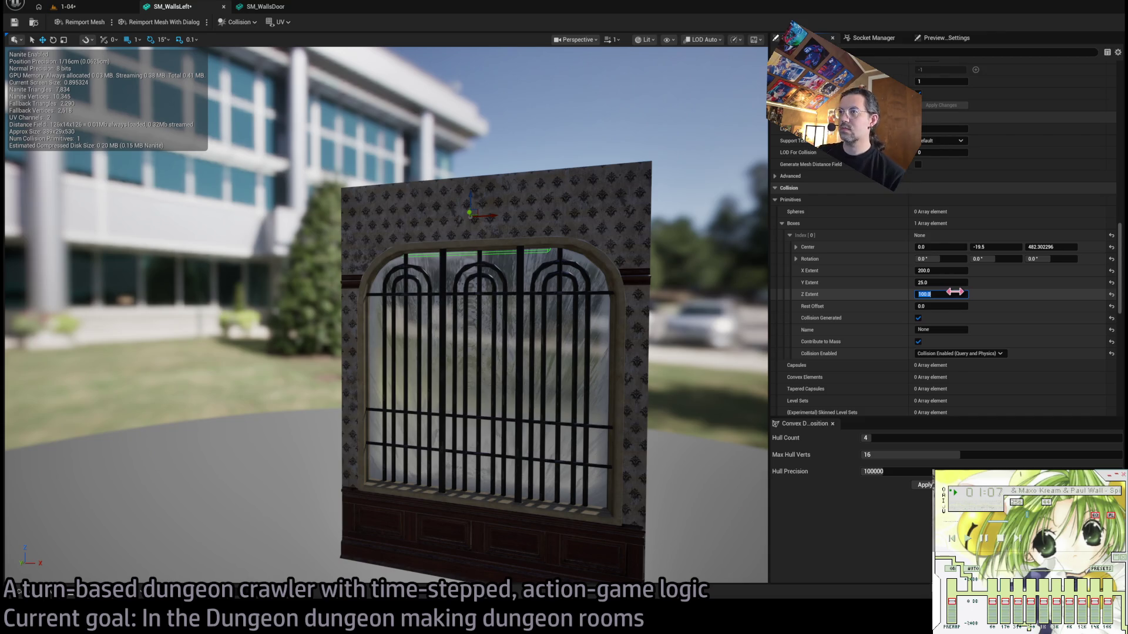
{"action": "mouse_move", "coordinate": [466, 194]}
{"action": "left_mouse_down"}
{"action": "mouse_move", "coordinate": [480, 170]}
{"action": "mouse_move", "coordinate": [534, 282]}
{"action": "mouse_move", "coordinate": [389, 317]}
{"action": "mouse_move", "coordinate": [379, 314]}
{"action": "mouse_move", "coordinate": [434, 293]}
{"action": "mouse_move", "coordinate": [390, 269]}
{"action": "mouse_move", "coordinate": [390, 251]}
{"action": "left_mouse_up"}
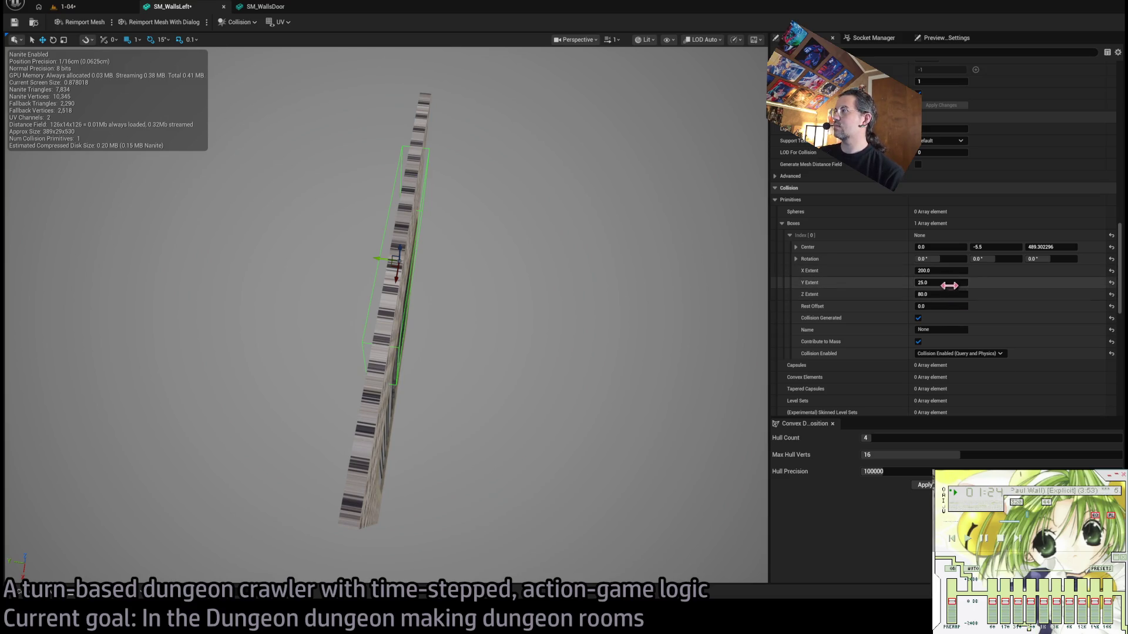
Thin the box to Y extent 12.5 and raise its centre to Z 490.
{"action": "left_click_drag", "start_coordinate": [940, 283], "coordinate": [899, 283]}
{"action": "type", "text": "2"}
{"action": "key", "text": "Return"}
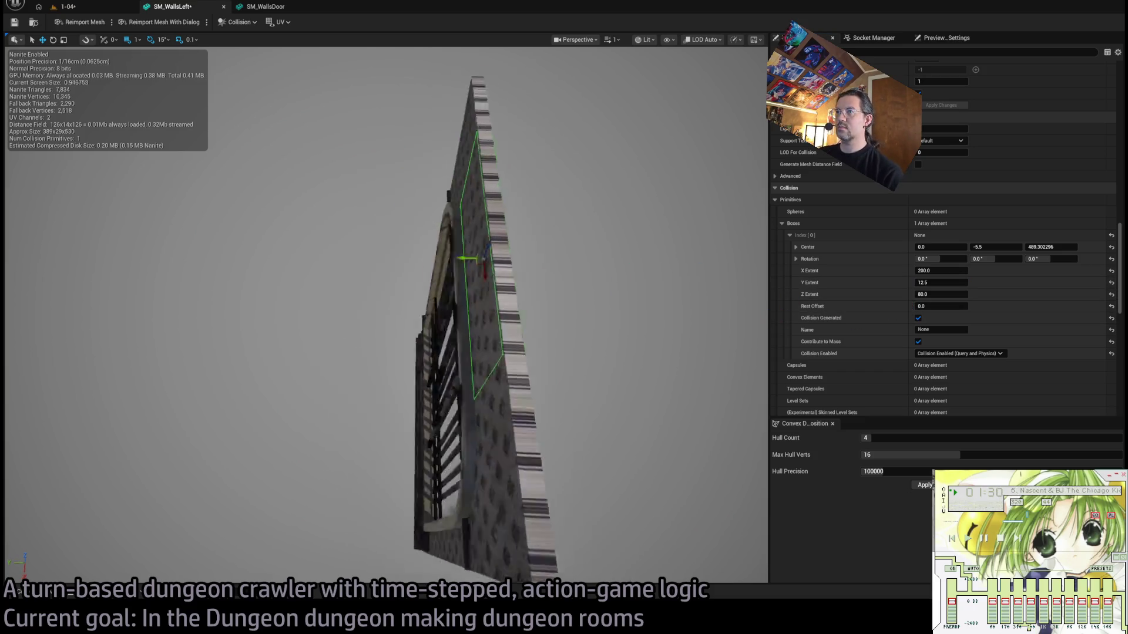
{"action": "left_click", "coordinate": [1050, 246]}
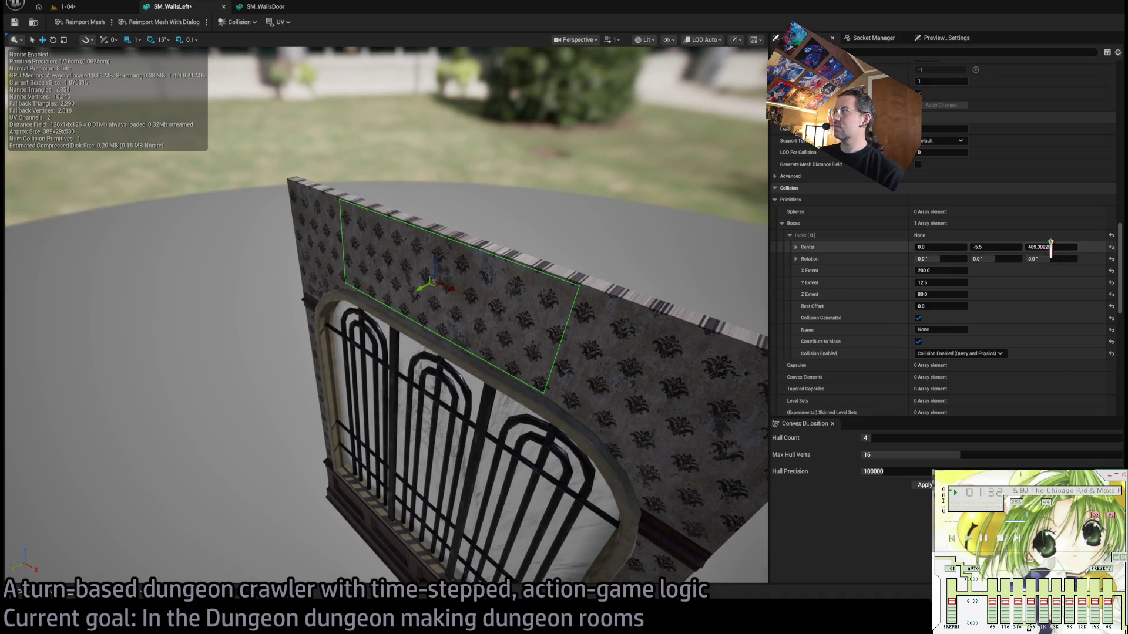
{"action": "type", "text": "490"}
{"action": "key", "text": "Return"}
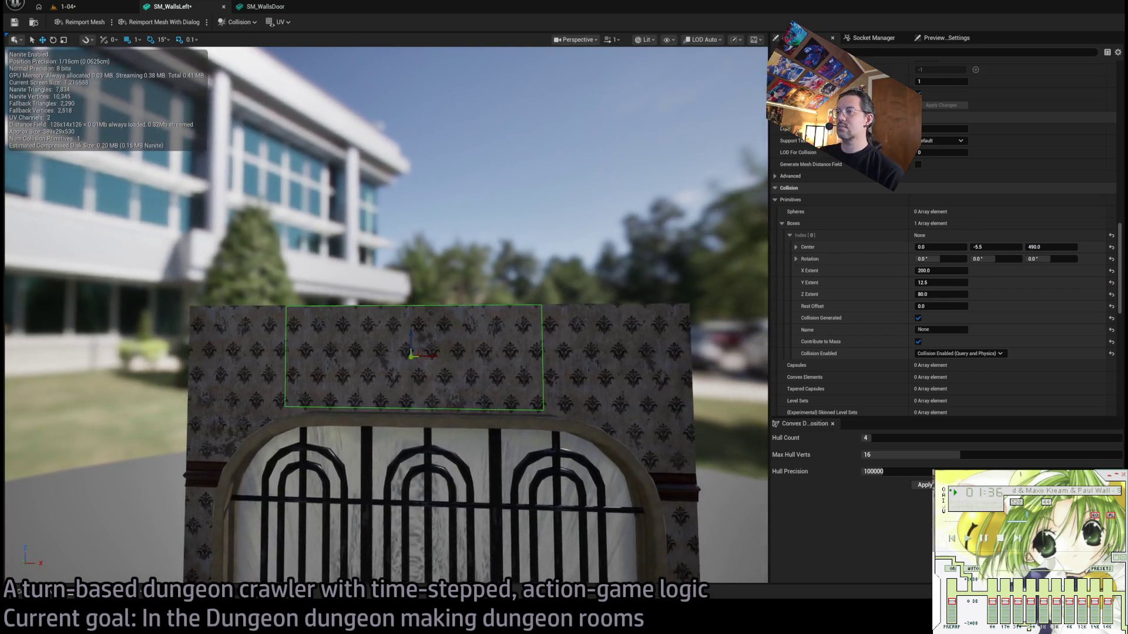
{"action": "left_click", "coordinate": [1014, 247]}
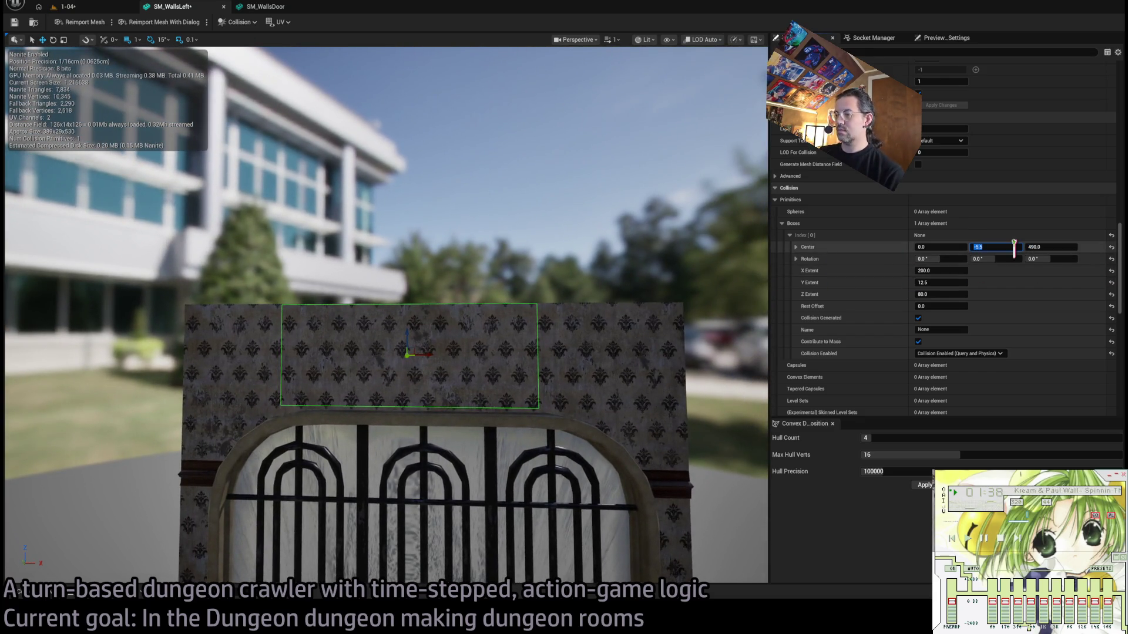
Shift the collision box sideways over the wall band above the arch.
{"action": "scroll", "coordinate": [409, 286], "scroll_direction": "down", "scroll_amount": 5}
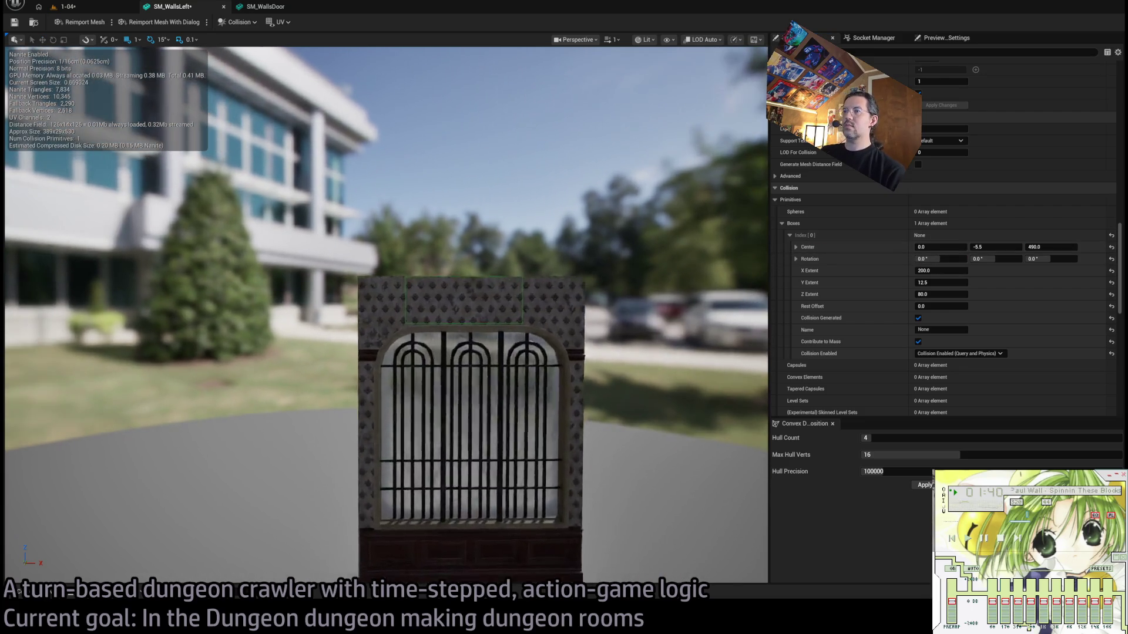
{"action": "left_click", "coordinate": [411, 287]}
{"action": "left_click_drag", "start_coordinate": [509, 294], "coordinate": [519, 292]}
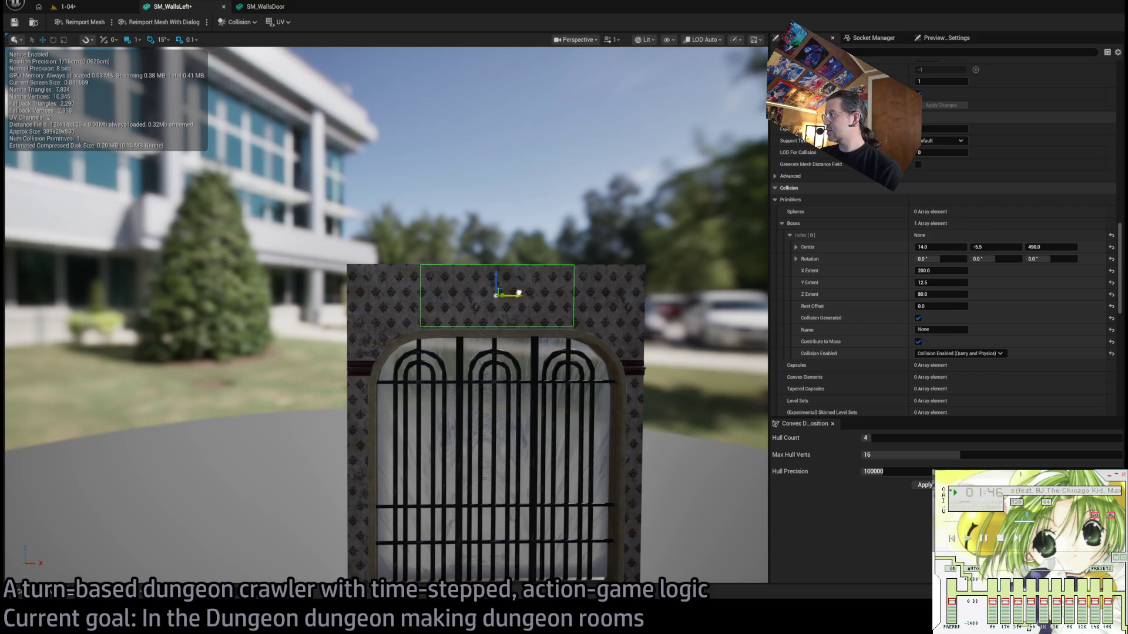
{"action": "scroll", "coordinate": [519, 292], "scroll_direction": "down", "scroll_amount": 3}
{"action": "scroll", "coordinate": [519, 293], "scroll_direction": "up", "scroll_amount": 10}
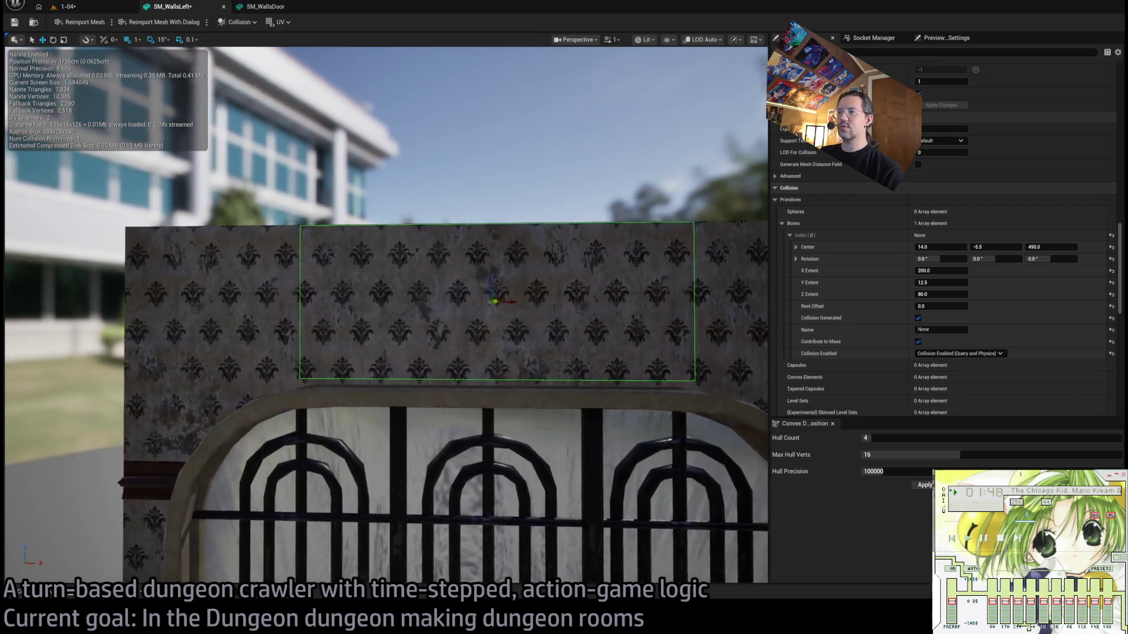
{"action": "scroll", "coordinate": [525, 303], "scroll_direction": "down", "scroll_amount": 5}
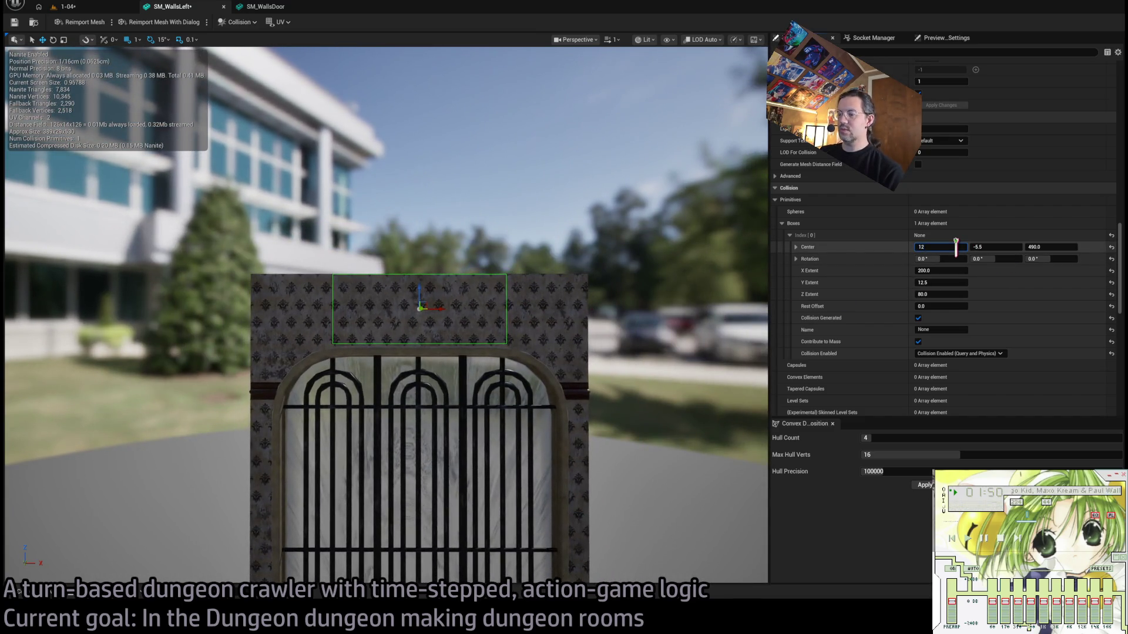
{"action": "scroll", "coordinate": [745, 267], "scroll_direction": "down", "scroll_amount": 3}
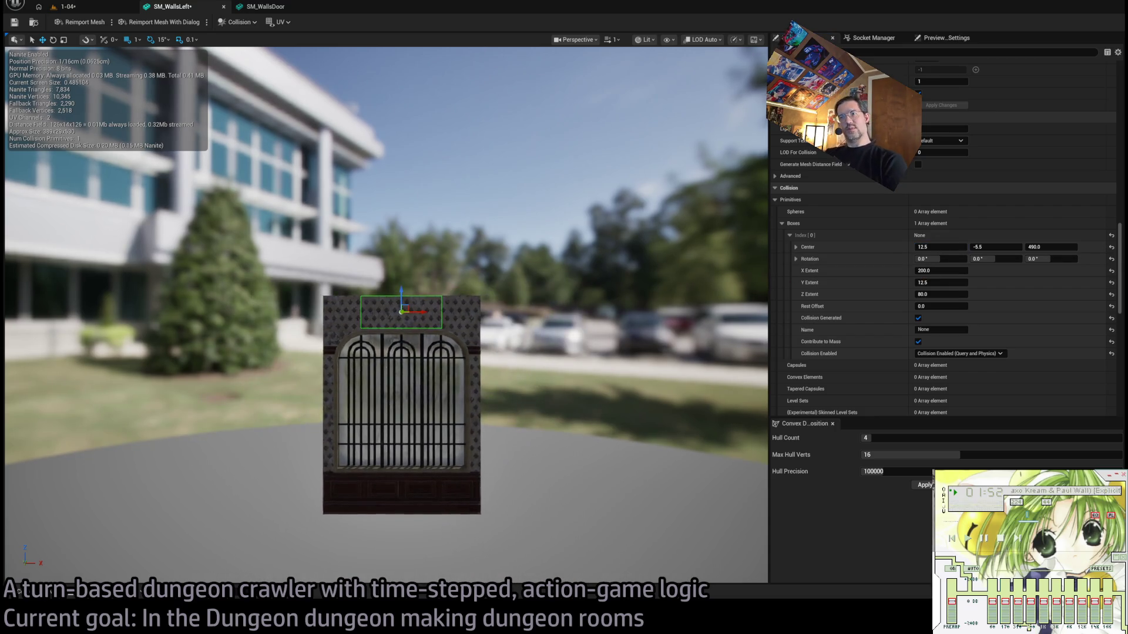
{"action": "scroll", "coordinate": [745, 267], "scroll_direction": "up", "scroll_amount": 2}
{"action": "scroll", "coordinate": [599, 295], "scroll_direction": "up", "scroll_amount": 2}
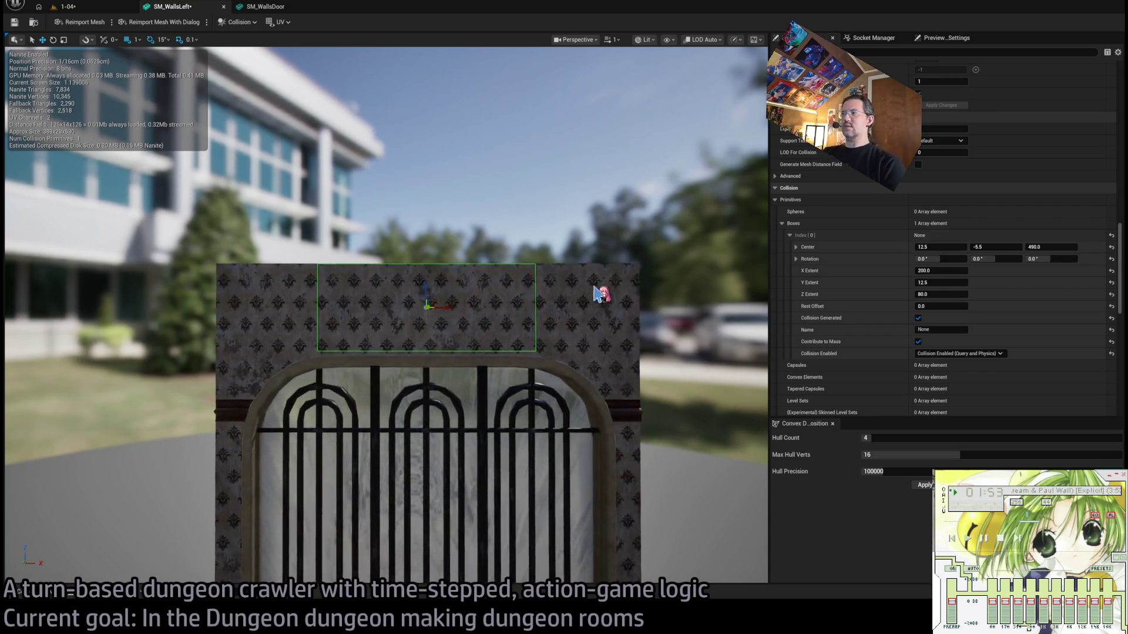
Set the box's X extent to 387 and duplicate it into a second box.
{"action": "left_click_drag", "start_coordinate": [943, 271], "coordinate": [987, 271]}
{"action": "left_click_drag", "start_coordinate": [940, 271], "coordinate": [943, 271]}
{"action": "left_click", "coordinate": [943, 271]}
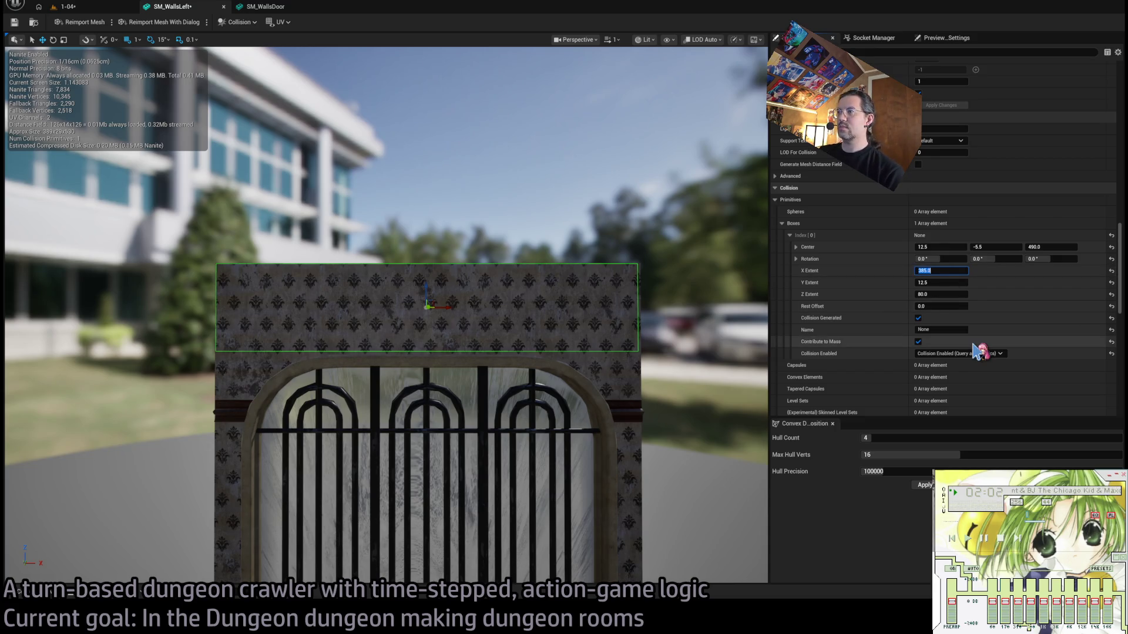
{"action": "left_click_drag", "start_coordinate": [442, 307], "coordinate": [449, 307]}
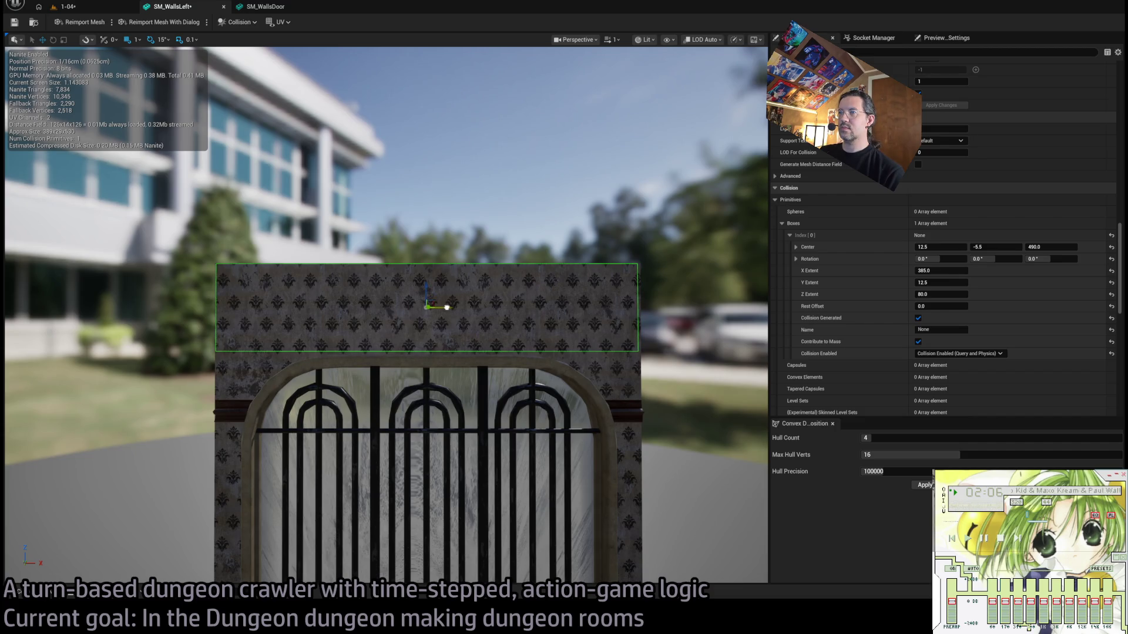
{"action": "left_click", "coordinate": [956, 270]}
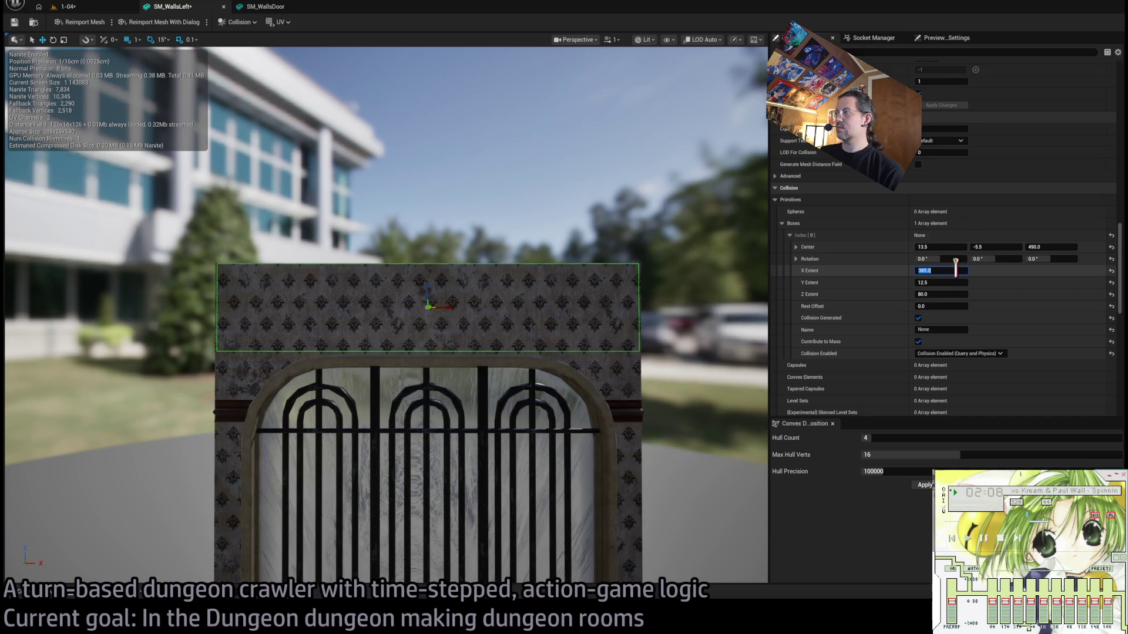
{"action": "type", "text": "387"}
{"action": "key", "text": "Return"}
{"action": "mouse_move", "coordinate": [567, 352]}
{"action": "left_mouse_down"}
{"action": "mouse_move", "coordinate": [495, 372]}
{"action": "mouse_move", "coordinate": [559, 357]}
{"action": "left_mouse_up"}
{"action": "key", "text": "ctrl+d"}
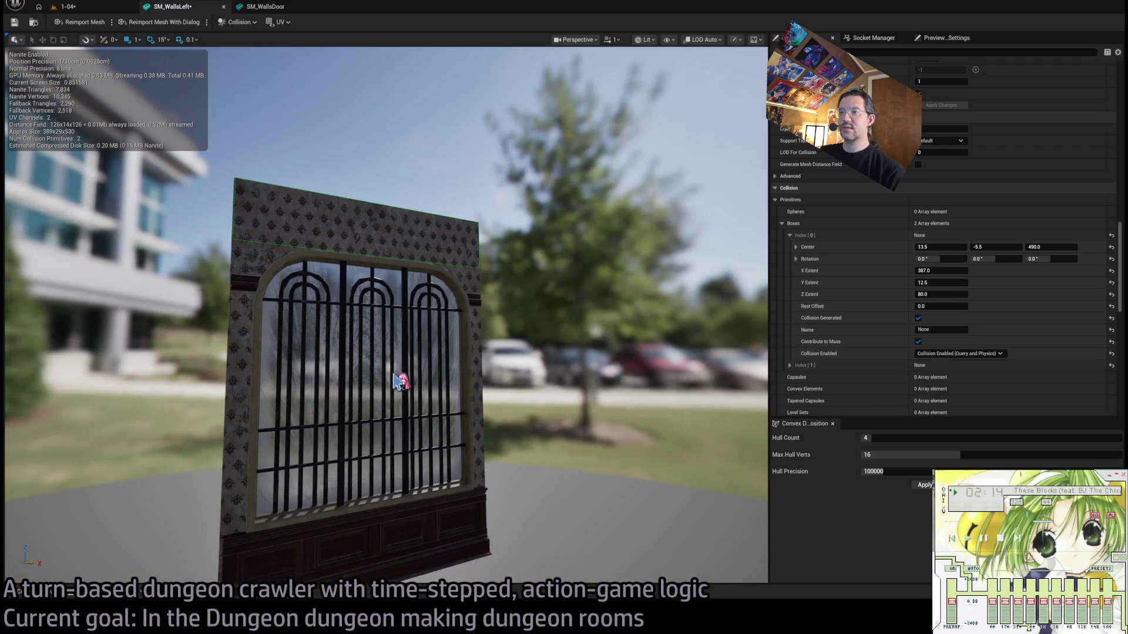
Move the second collision box down onto the baseboard, with centre Z 52.
{"action": "left_click_drag", "start_coordinate": [375, 215], "coordinate": [382, 537]}
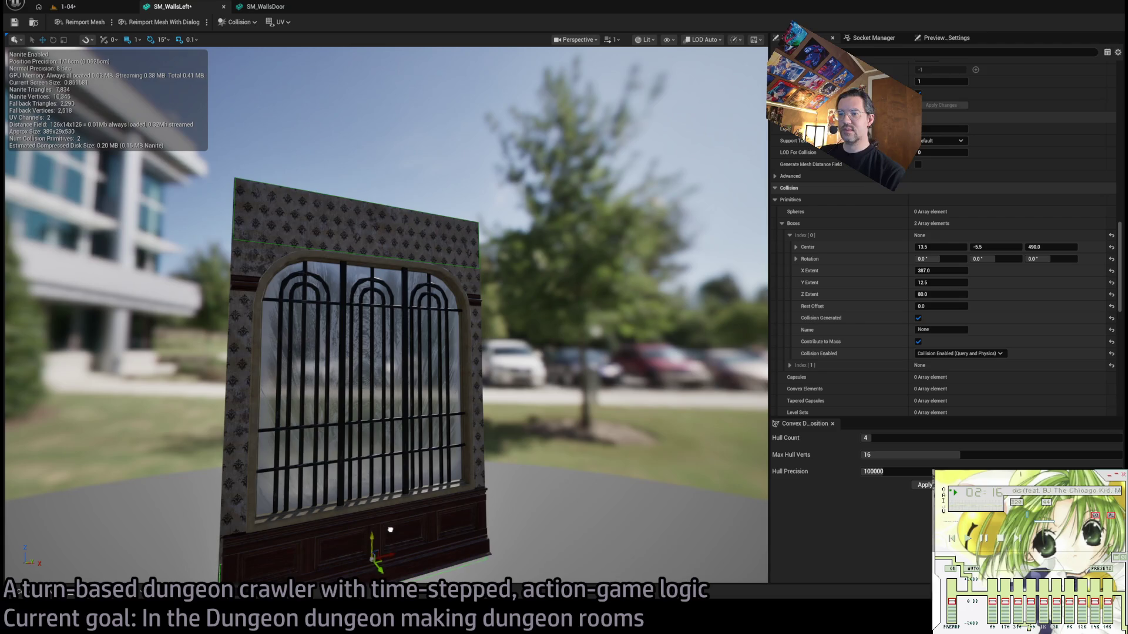
{"action": "mouse_move", "coordinate": [397, 498]}
{"action": "left_mouse_down"}
{"action": "mouse_move", "coordinate": [391, 322]}
{"action": "mouse_move", "coordinate": [512, 385]}
{"action": "left_mouse_up"}
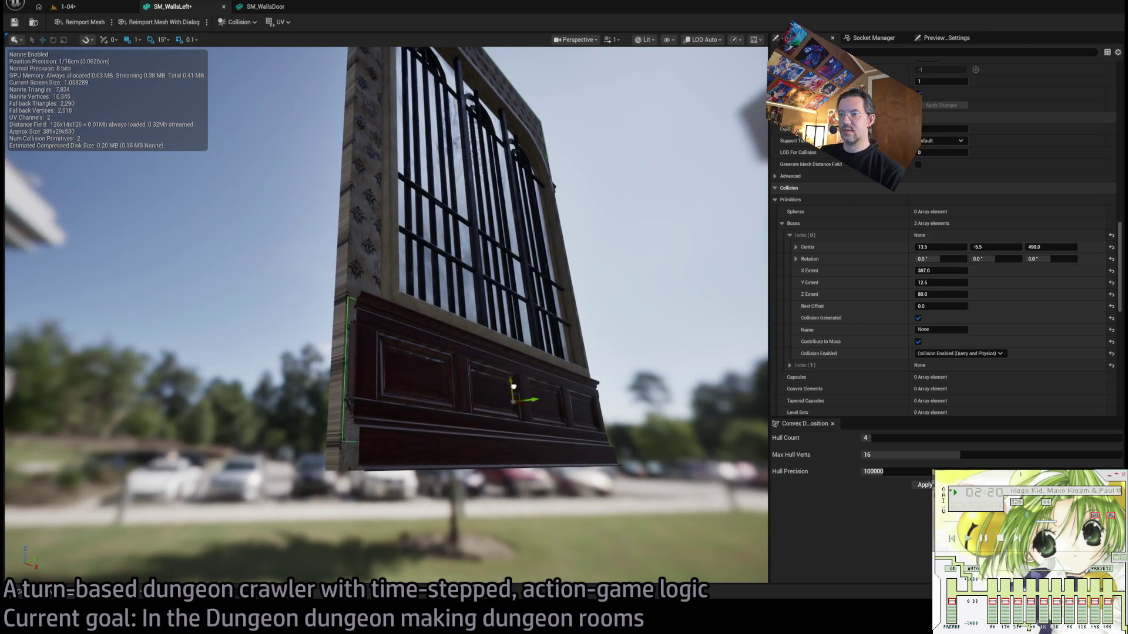
{"action": "key", "text": "f"}
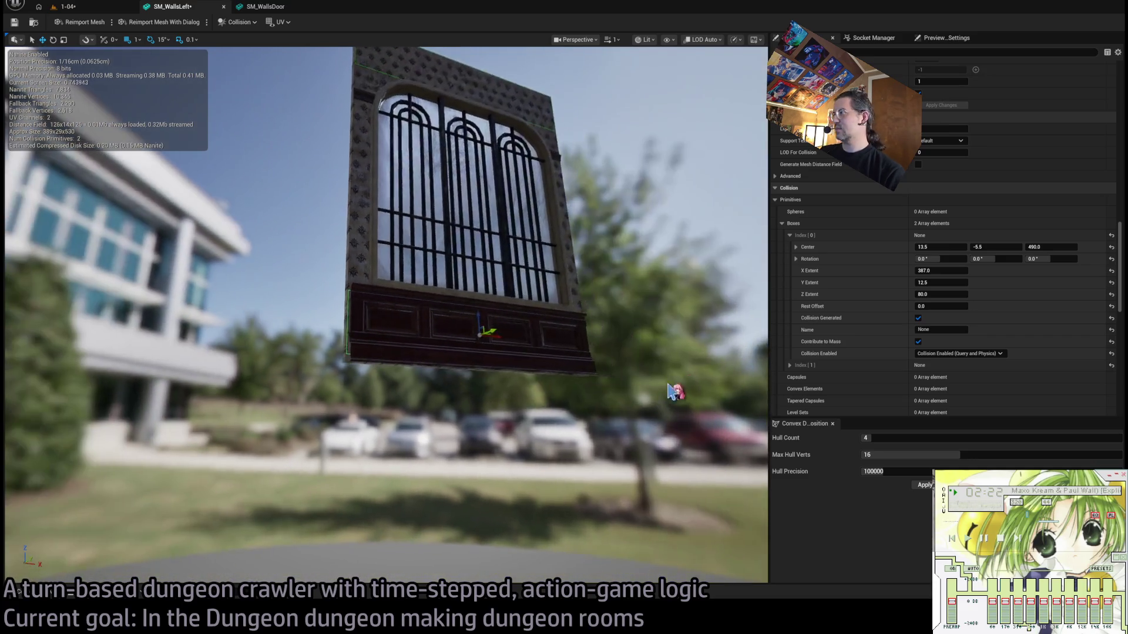
{"action": "left_click_drag", "start_coordinate": [937, 294], "coordinate": [976, 294]}
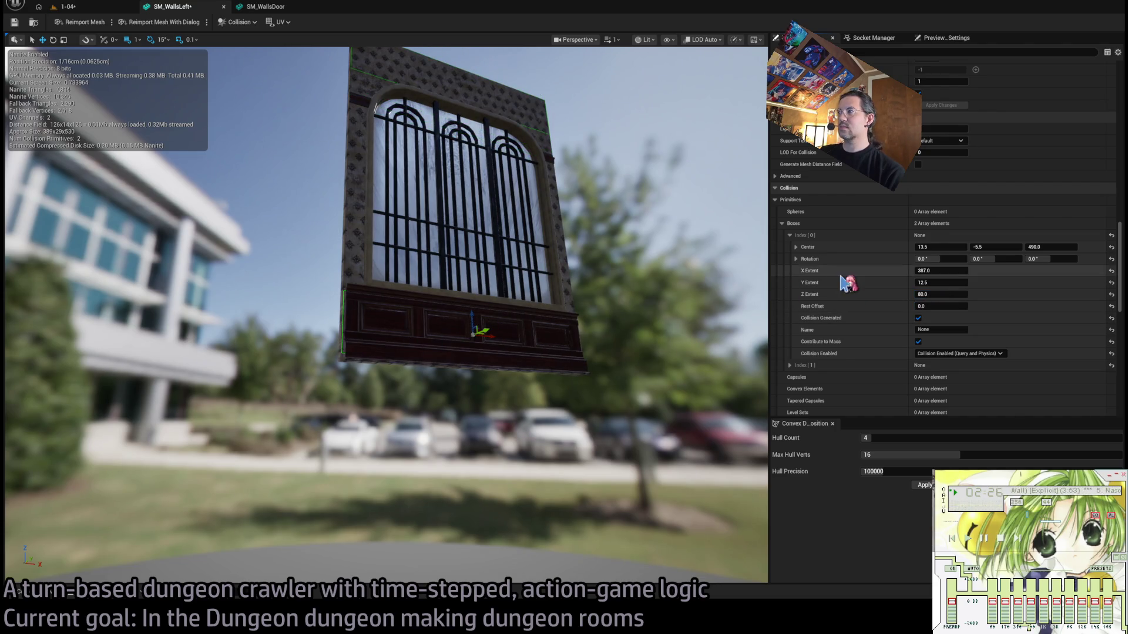
{"action": "left_click", "coordinate": [790, 235]}
{"action": "left_click", "coordinate": [791, 247]}
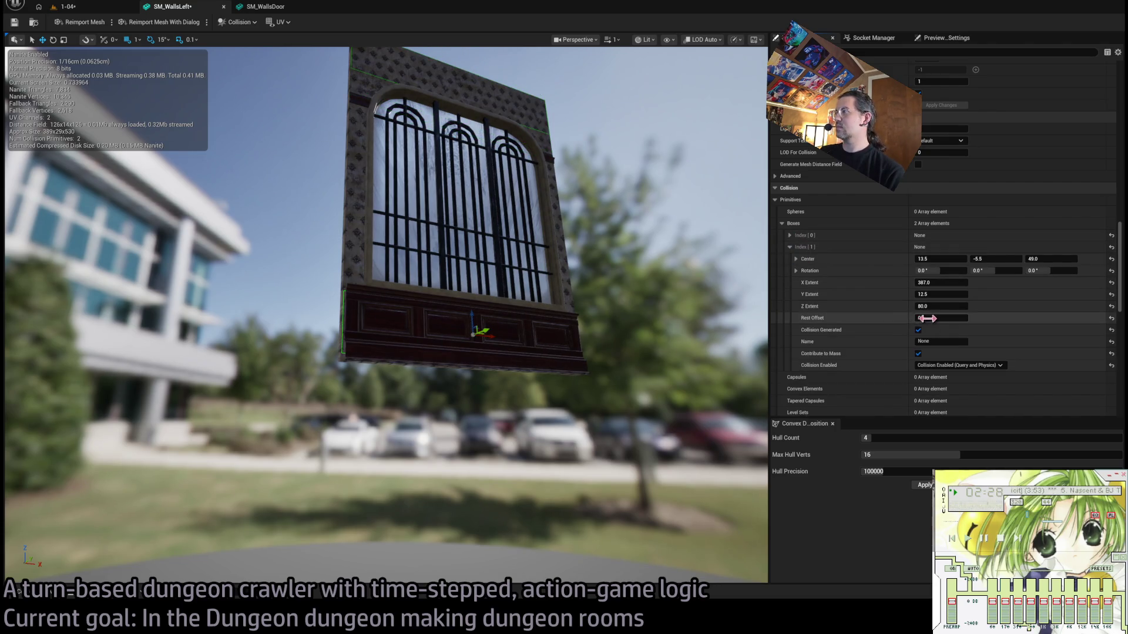
{"action": "left_click_drag", "start_coordinate": [941, 305], "coordinate": [952, 305]}
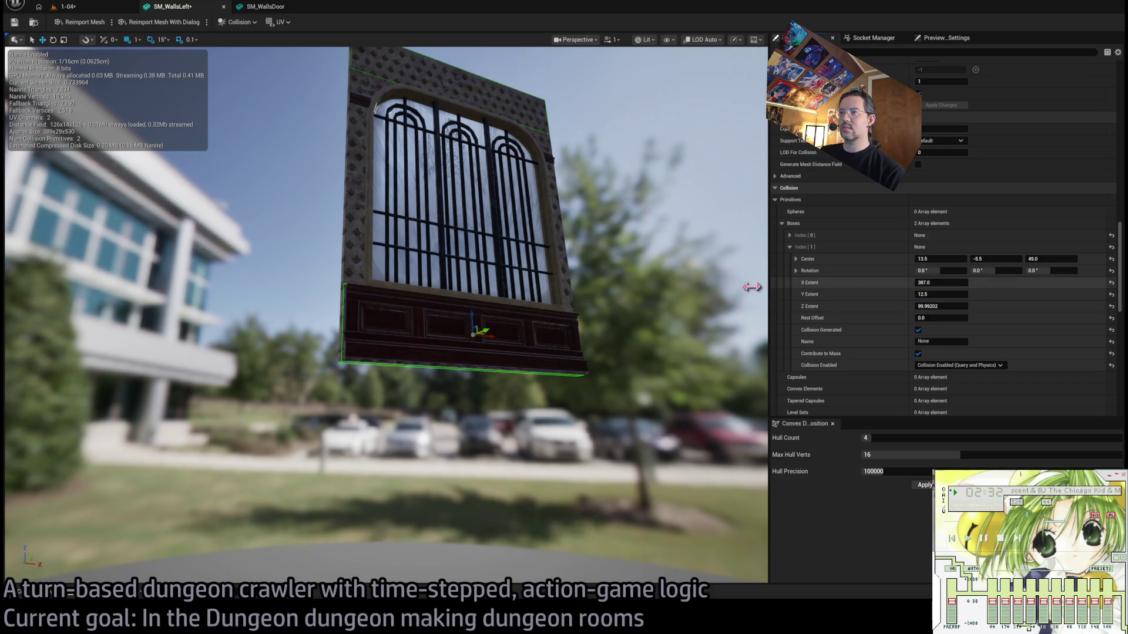
{"action": "mouse_move", "coordinate": [471, 317]}
{"action": "left_mouse_down"}
{"action": "mouse_move", "coordinate": [517, 276]}
{"action": "mouse_move", "coordinate": [539, 301]}
{"action": "left_mouse_up"}
Duplicate a third box and fit it as a narrow upright box along the right side frame.
{"action": "key", "text": "ctrl+d"}
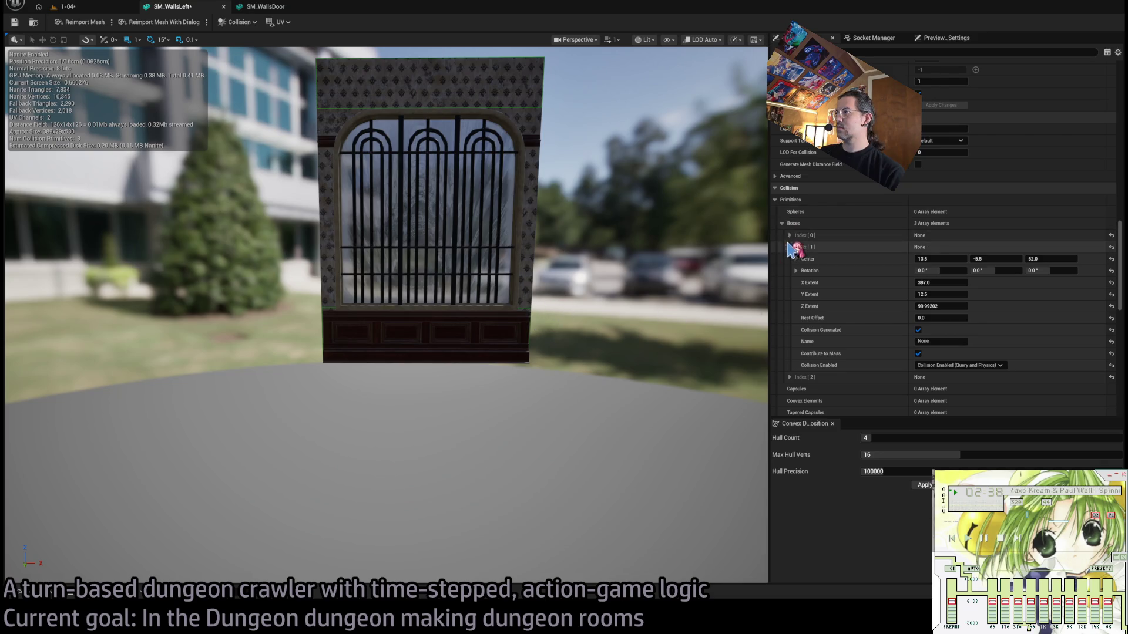
{"action": "left_click", "coordinate": [790, 247]}
{"action": "left_click", "coordinate": [789, 259]}
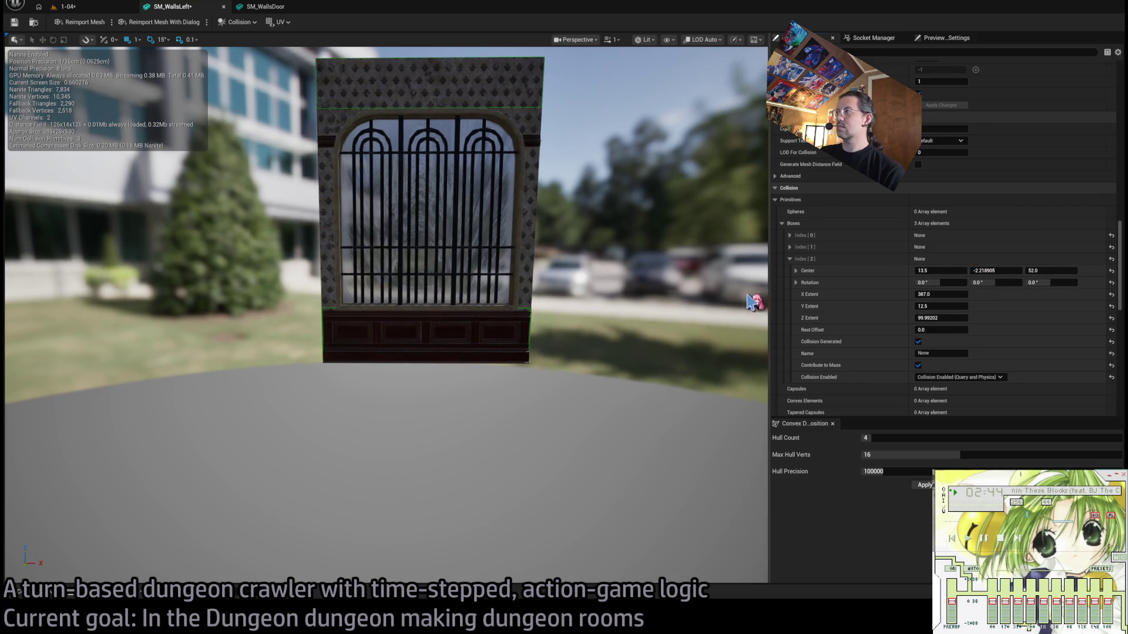
{"action": "left_click_drag", "start_coordinate": [992, 272], "coordinate": [1046, 271]}
{"action": "key", "text": "ctrl+z"}
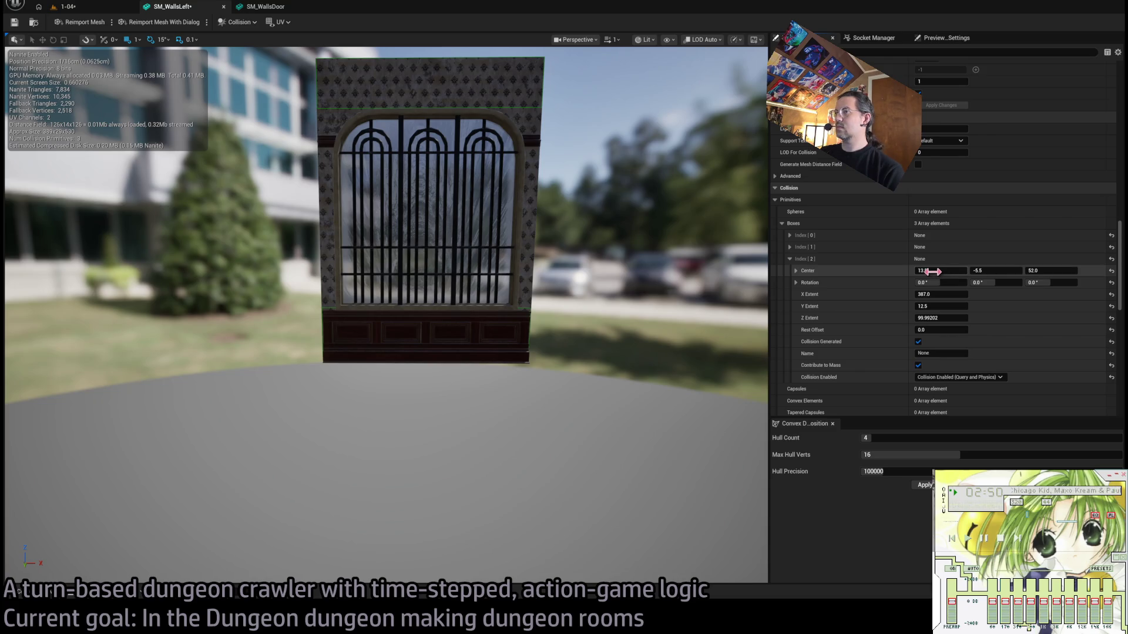
{"action": "left_click_drag", "start_coordinate": [940, 270], "coordinate": [970, 271]}
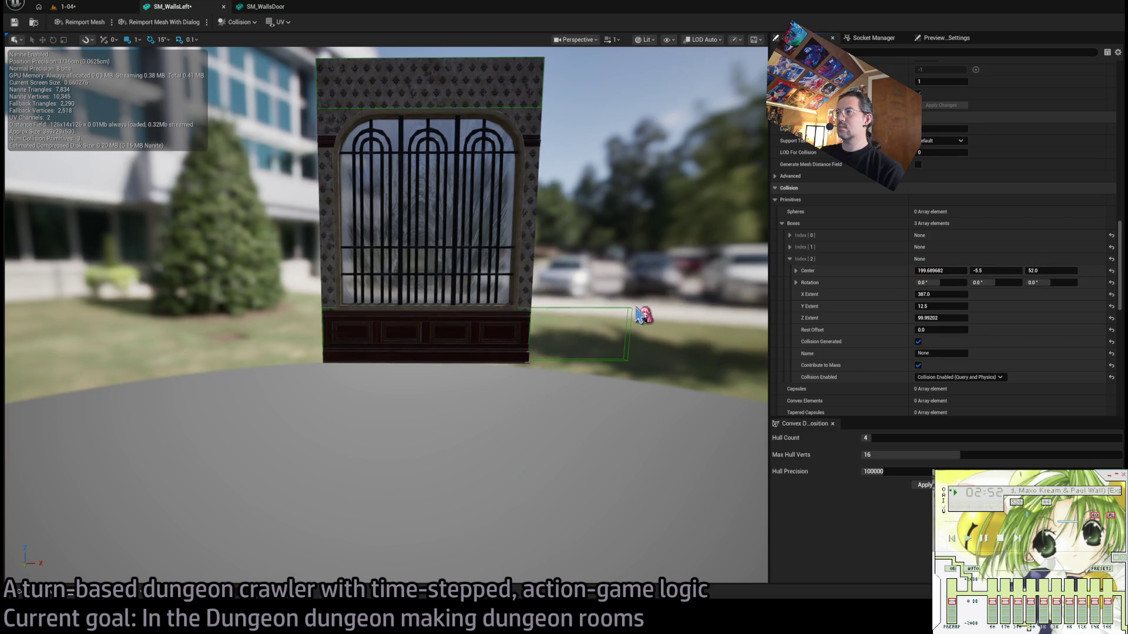
{"action": "mouse_move", "coordinate": [546, 331]}
{"action": "left_mouse_down"}
{"action": "mouse_move", "coordinate": [529, 330]}
{"action": "mouse_move", "coordinate": [563, 328]}
{"action": "left_mouse_up"}
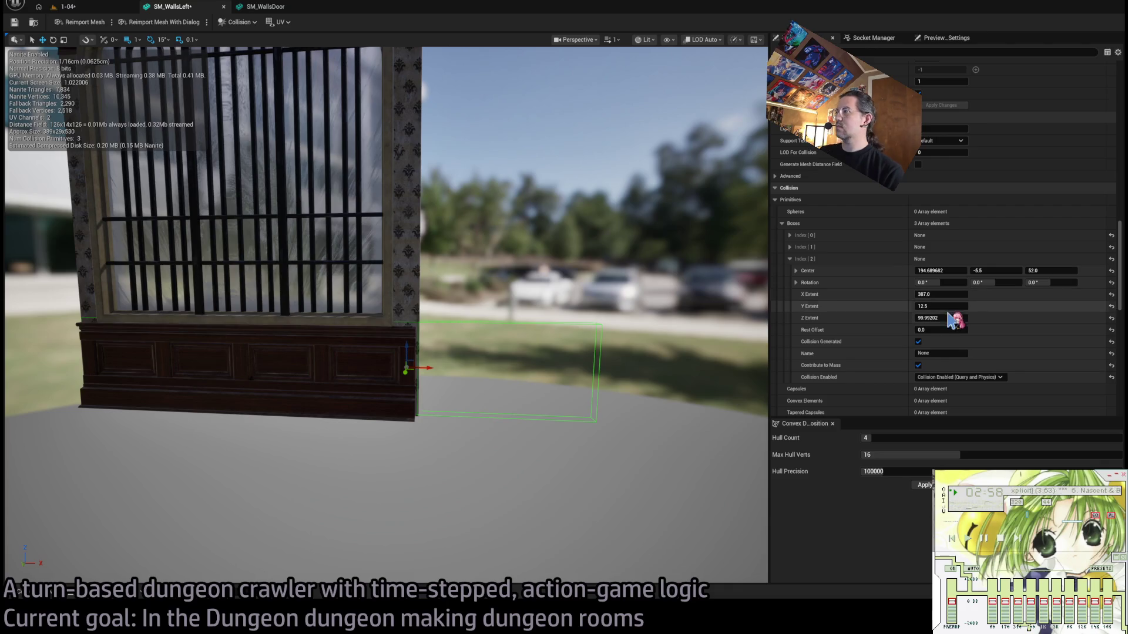
{"action": "left_click_drag", "start_coordinate": [940, 295], "coordinate": [928, 295]}
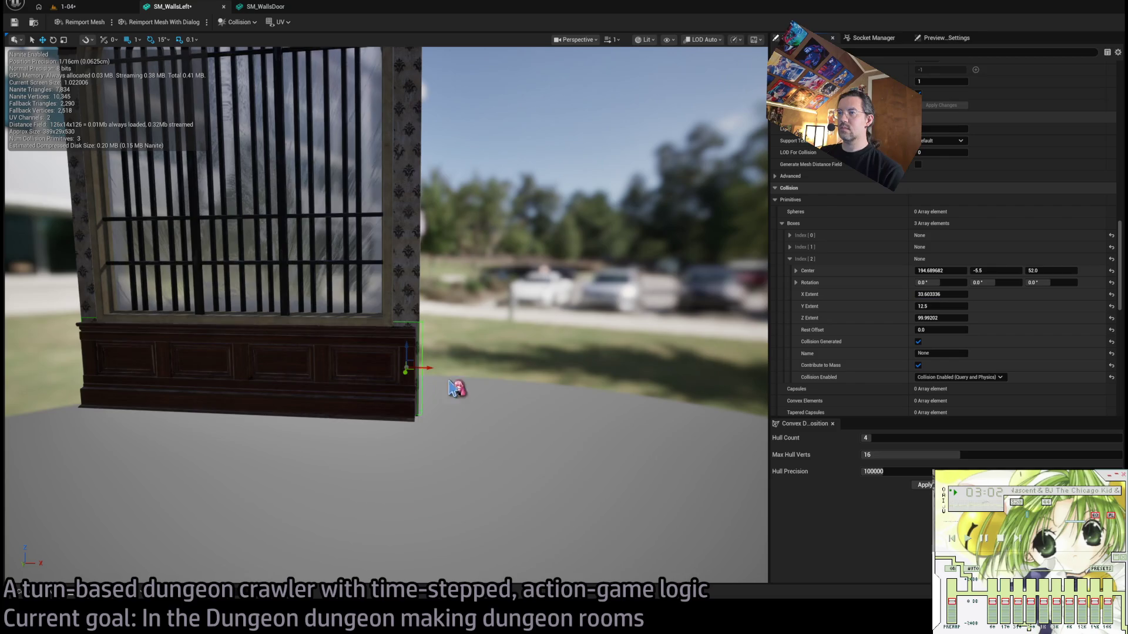
{"action": "left_click_drag", "start_coordinate": [427, 369], "coordinate": [423, 368]}
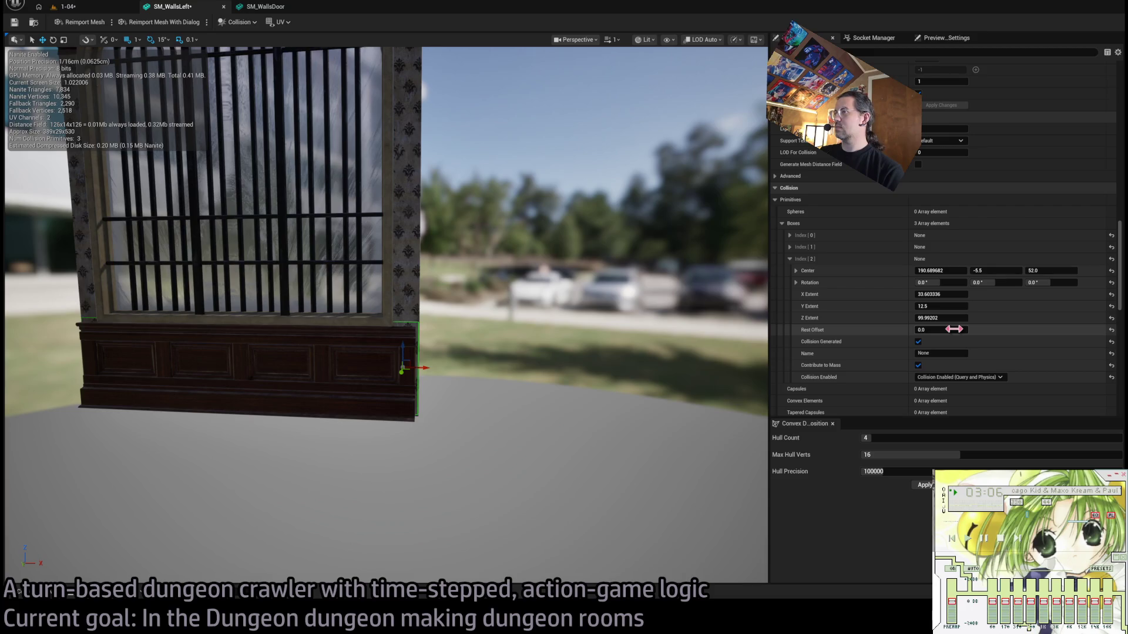
{"action": "left_click_drag", "start_coordinate": [940, 318], "coordinate": [1017, 318]}
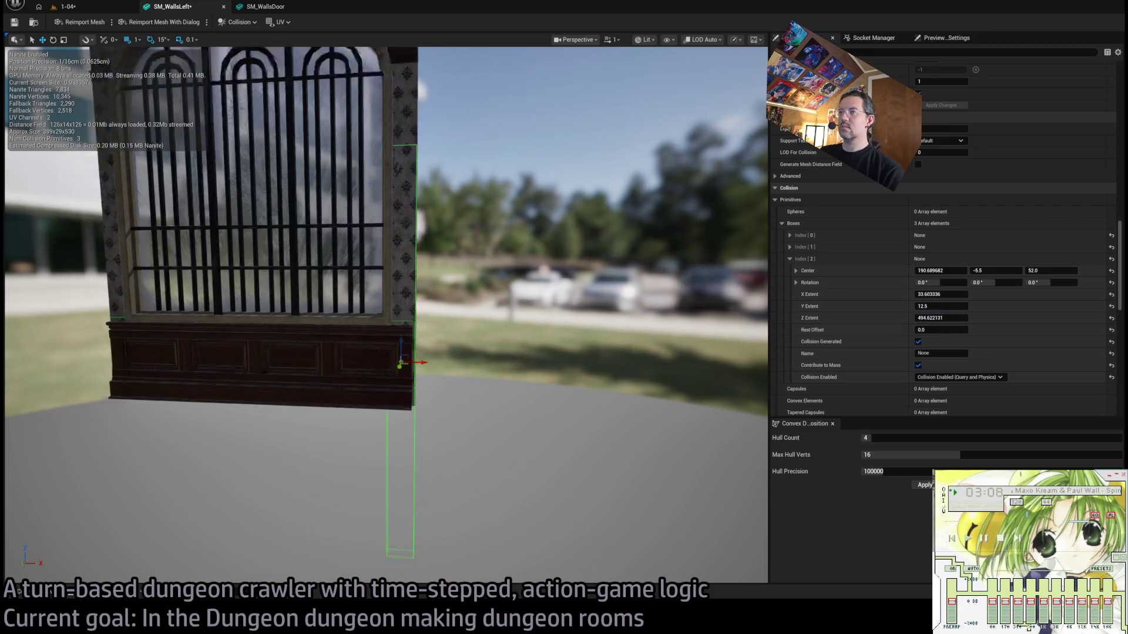
{"action": "left_click_drag", "start_coordinate": [395, 325], "coordinate": [387, 205]}
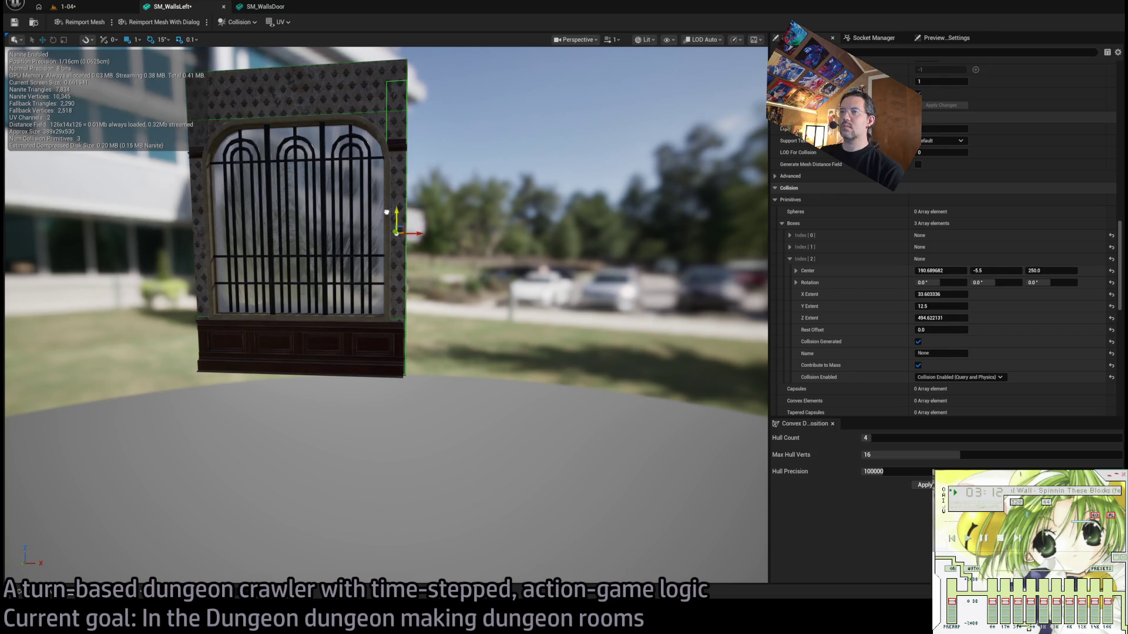
Copy the side-frame box onto the left frame and save SM_WallsLeft.
{"action": "key", "text": "ctrl+d"}
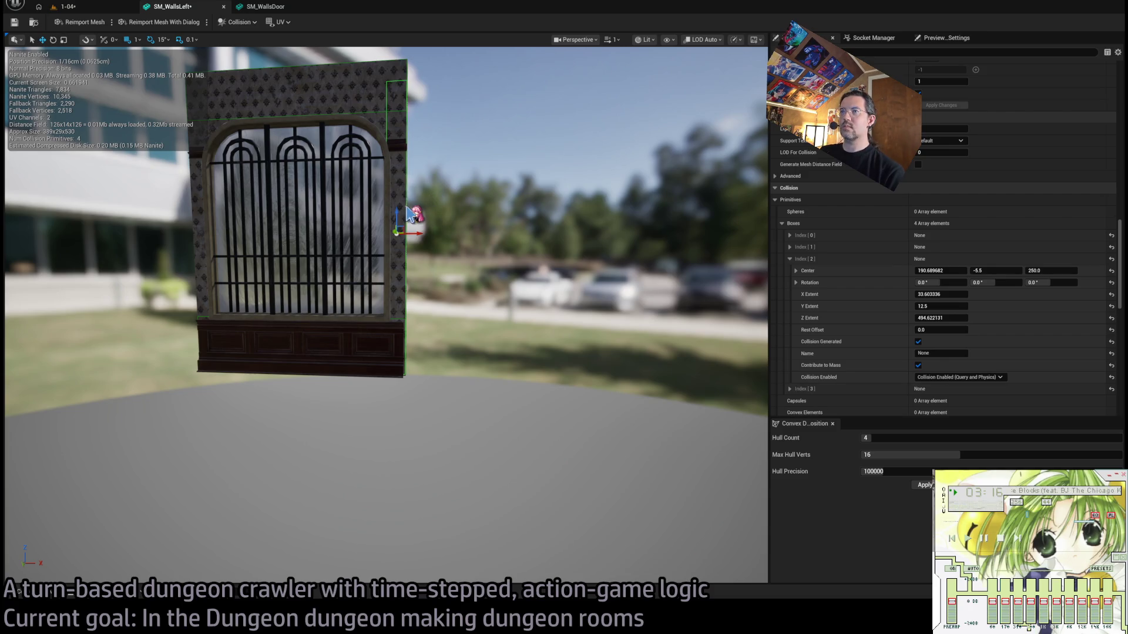
{"action": "left_click_drag", "start_coordinate": [411, 238], "coordinate": [213, 241]}
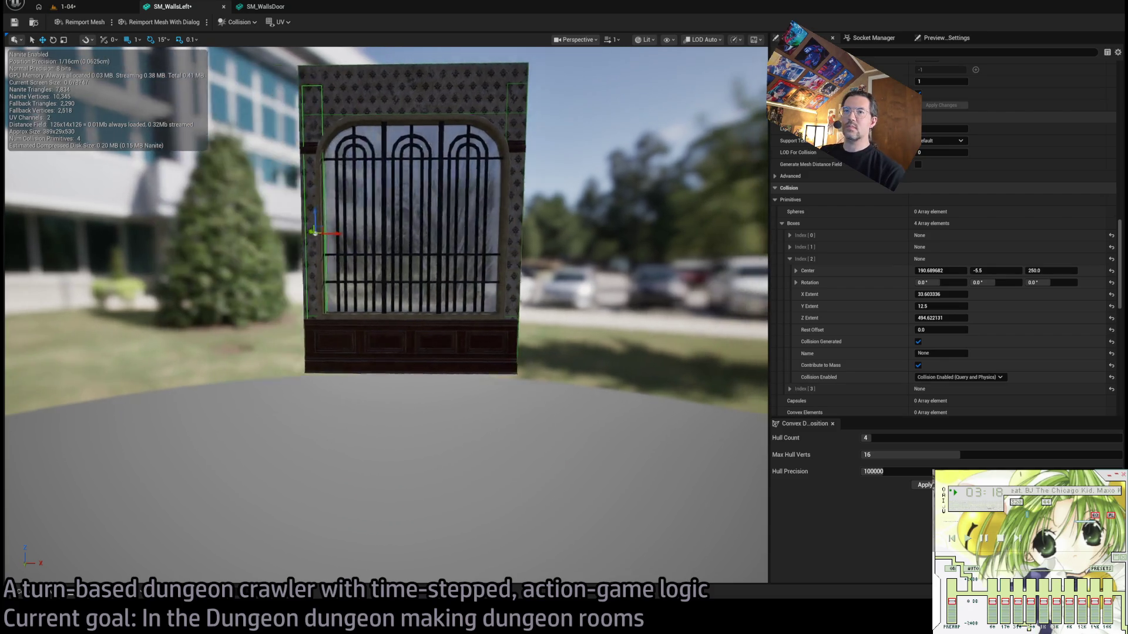
{"action": "left_click_drag", "start_coordinate": [379, 235], "coordinate": [374, 235]}
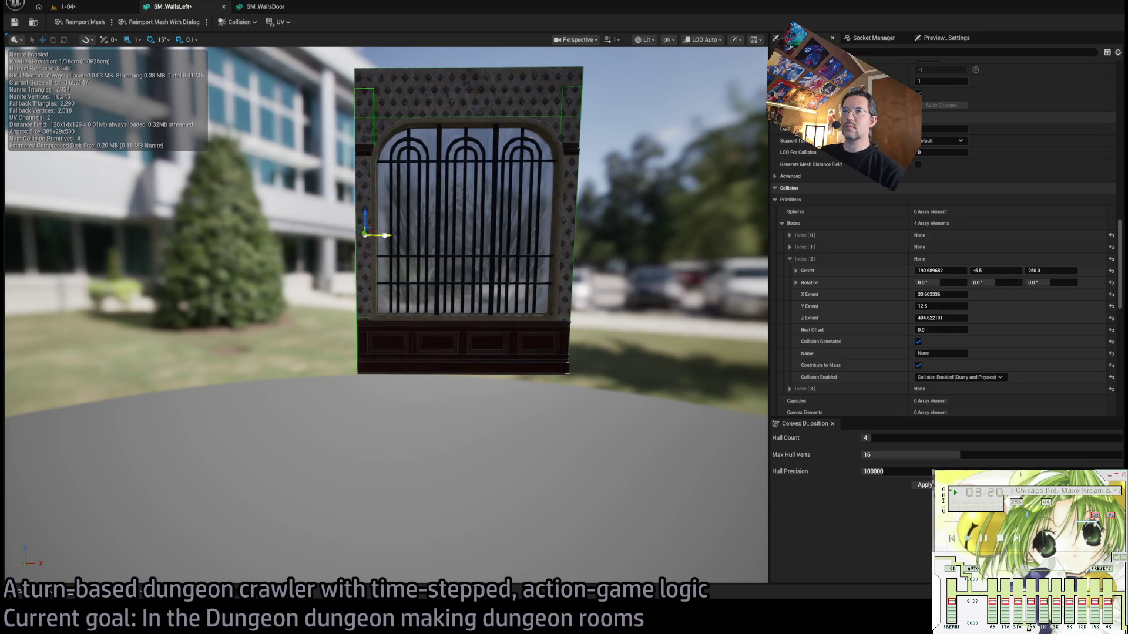
{"action": "key", "text": "ctrl+s"}
{"action": "mouse_move", "coordinate": [411, 441]}
{"action": "left_mouse_down"}
{"action": "mouse_move", "coordinate": [446, 441]}
{"action": "mouse_move", "coordinate": [353, 444]}
{"action": "left_mouse_up"}
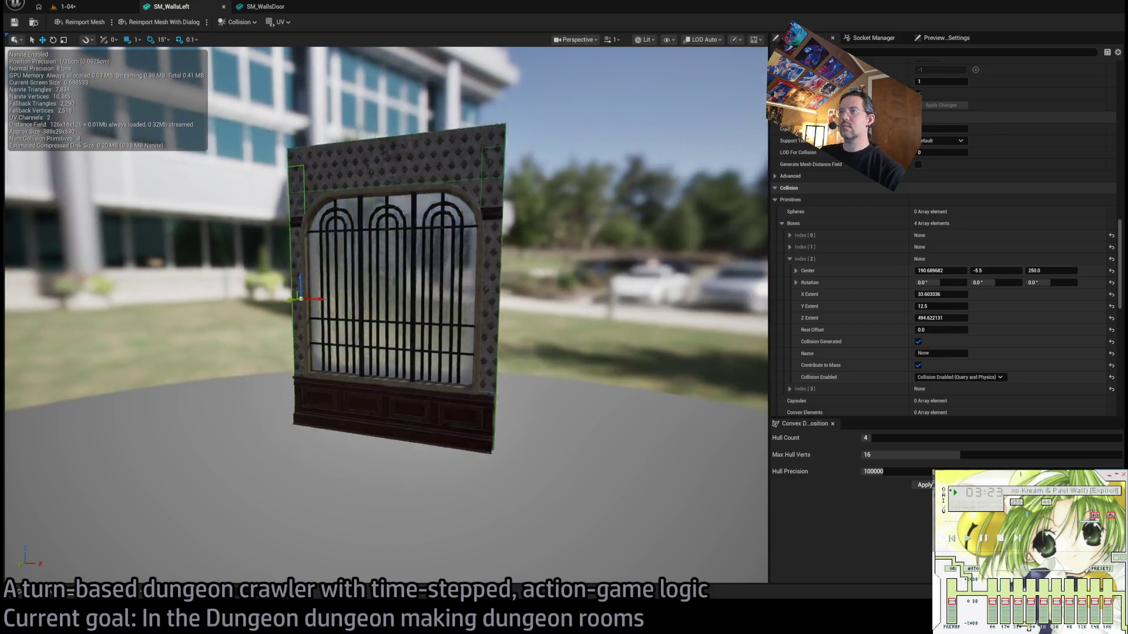
{"action": "mouse_move", "coordinate": [515, 259]}
{"action": "left_mouse_down"}
{"action": "mouse_move", "coordinate": [482, 261]}
{"action": "mouse_move", "coordinate": [516, 259]}
{"action": "left_mouse_up"}
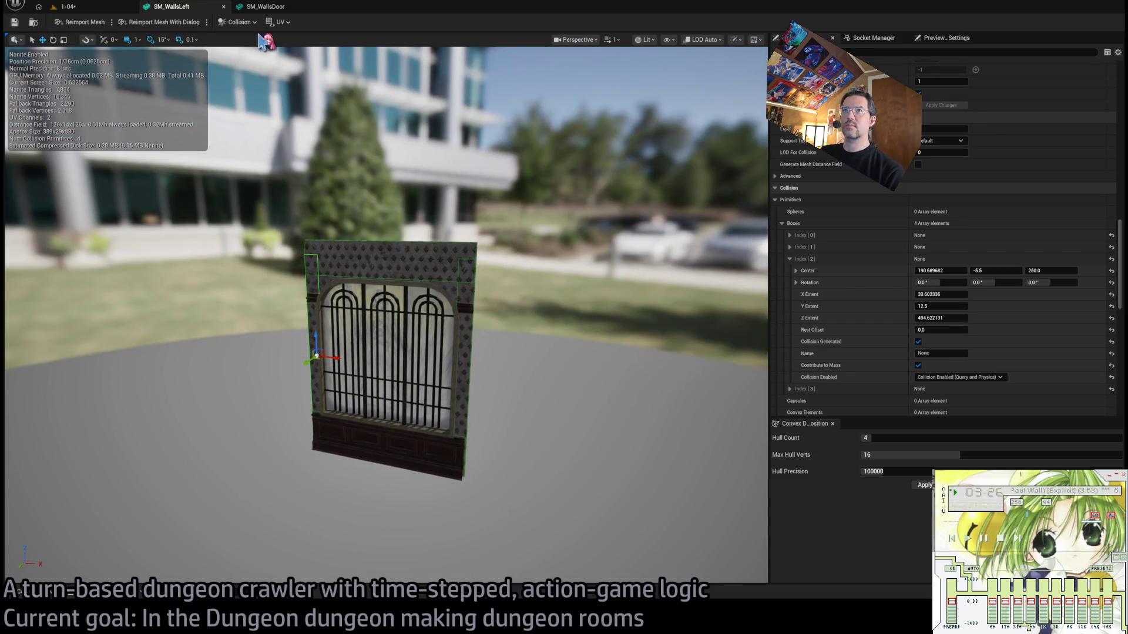
Close the SM_WallsDoor editor and select SM_WallsLeftDEP in the Content Drawer.
{"action": "left_click", "coordinate": [293, 11]}
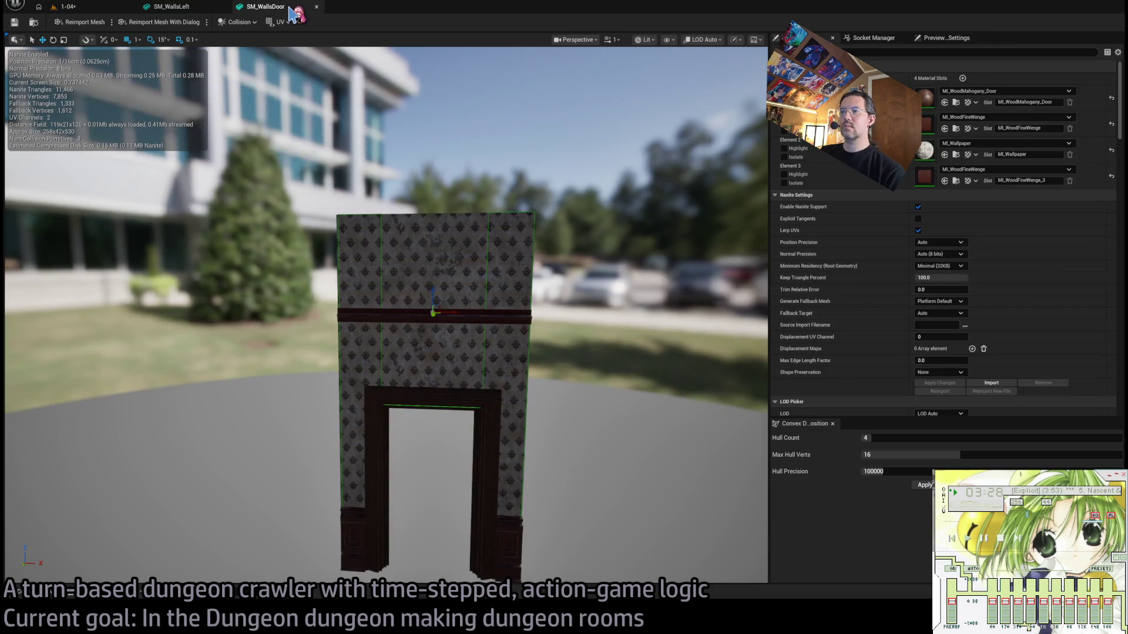
{"action": "middle_click", "coordinate": [293, 10]}
{"action": "left_click", "coordinate": [41, 595]}
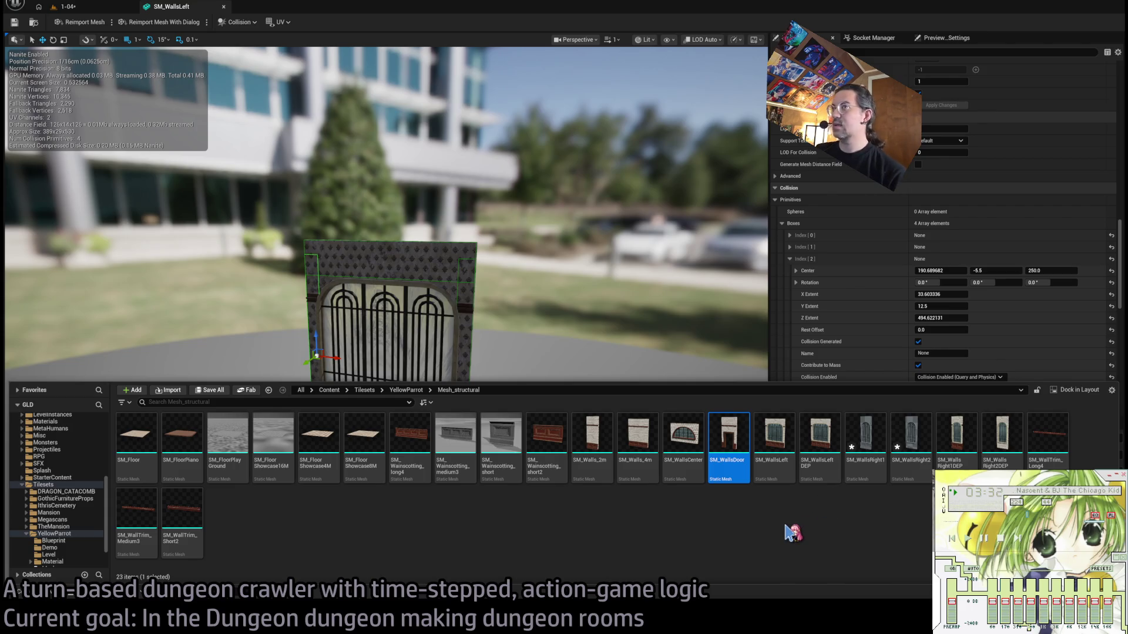
{"action": "left_click", "coordinate": [820, 446]}
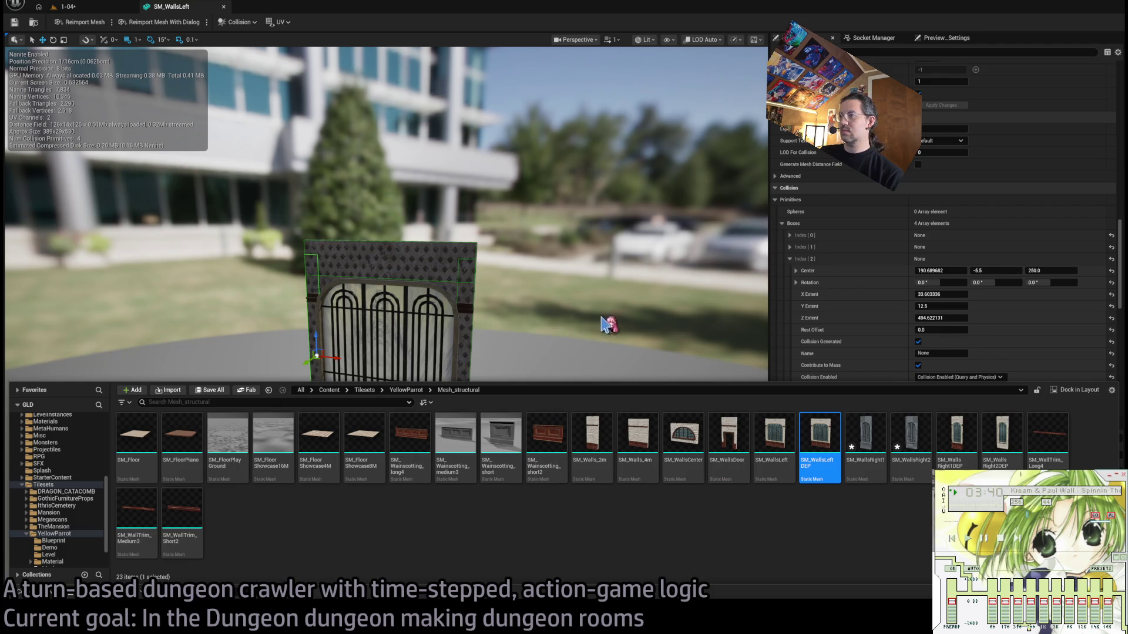
Delete SM_WallsLeftDEP and return to the Mesh_structural folder.
{"action": "key", "text": "Delete"}
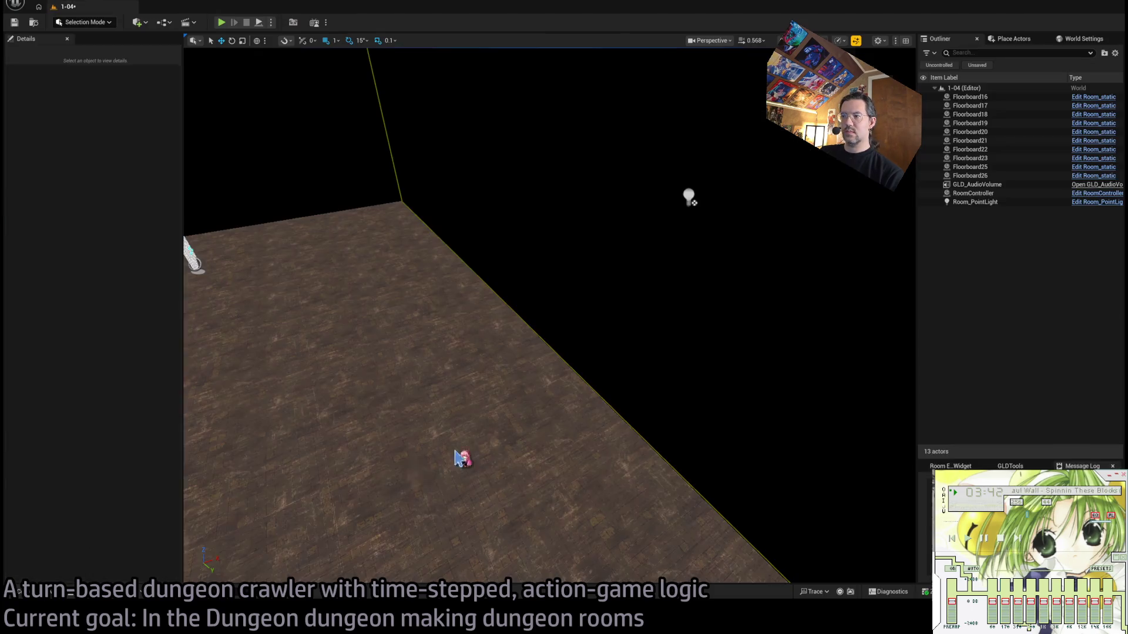
{"action": "left_click", "coordinate": [54, 500]}
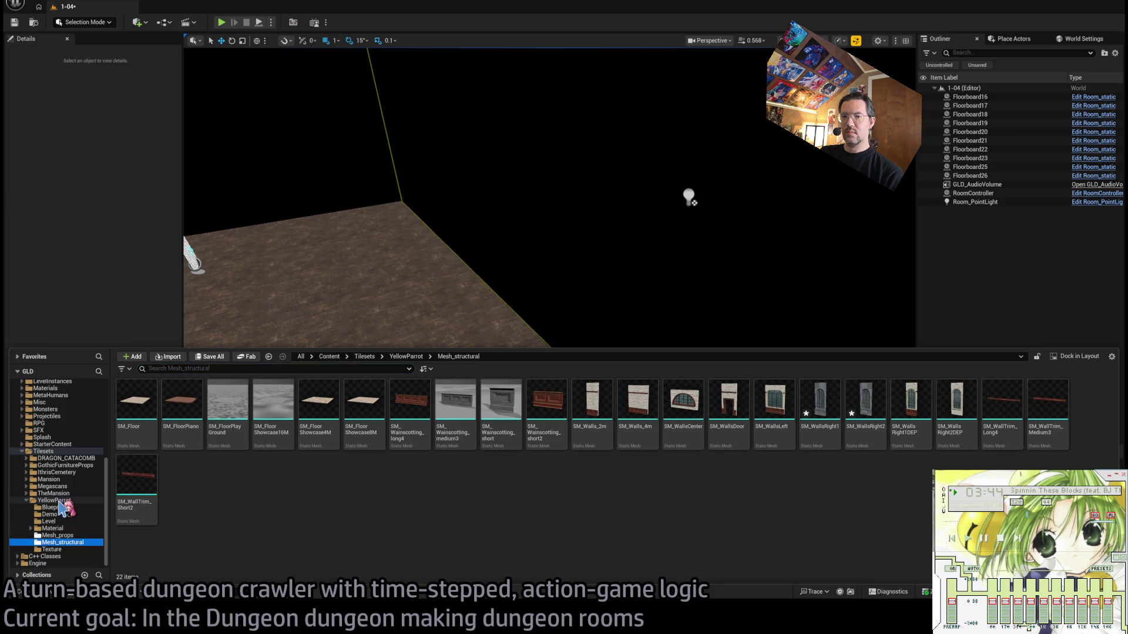
{"action": "left_click", "coordinate": [63, 542]}
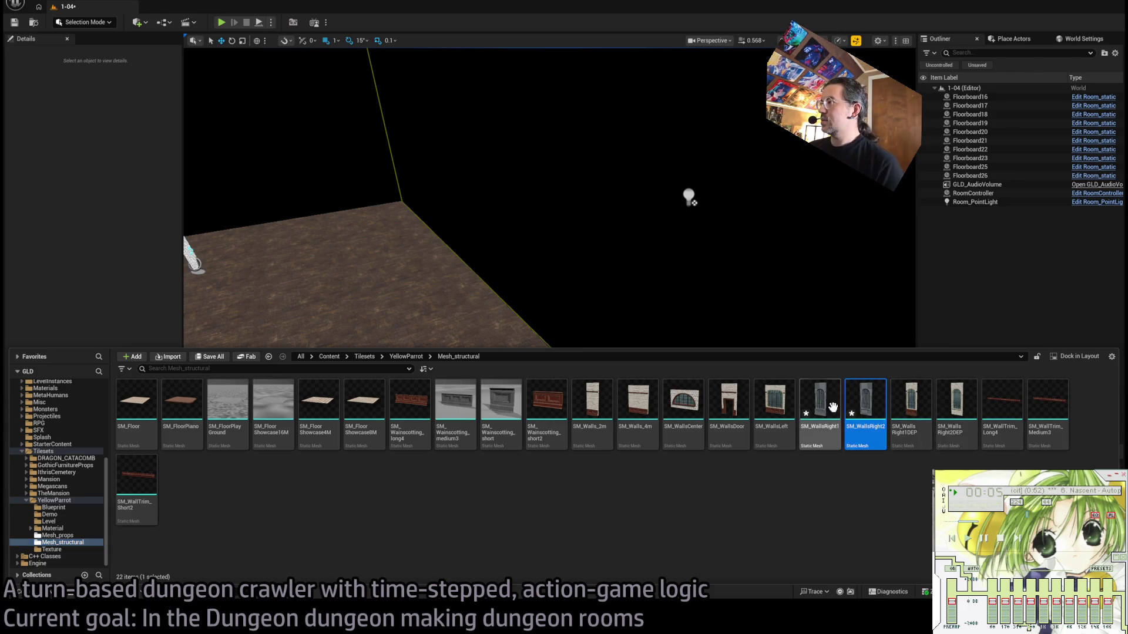
Open SM_WallsRight1 and SM_WallsRight2 and frame SM_WallsRight1 in view.
{"action": "left_click", "coordinate": [833, 420]}
{"action": "left_click", "coordinate": [855, 399], "text": "ctrl"}
{"action": "double_click", "coordinate": [832, 446]}
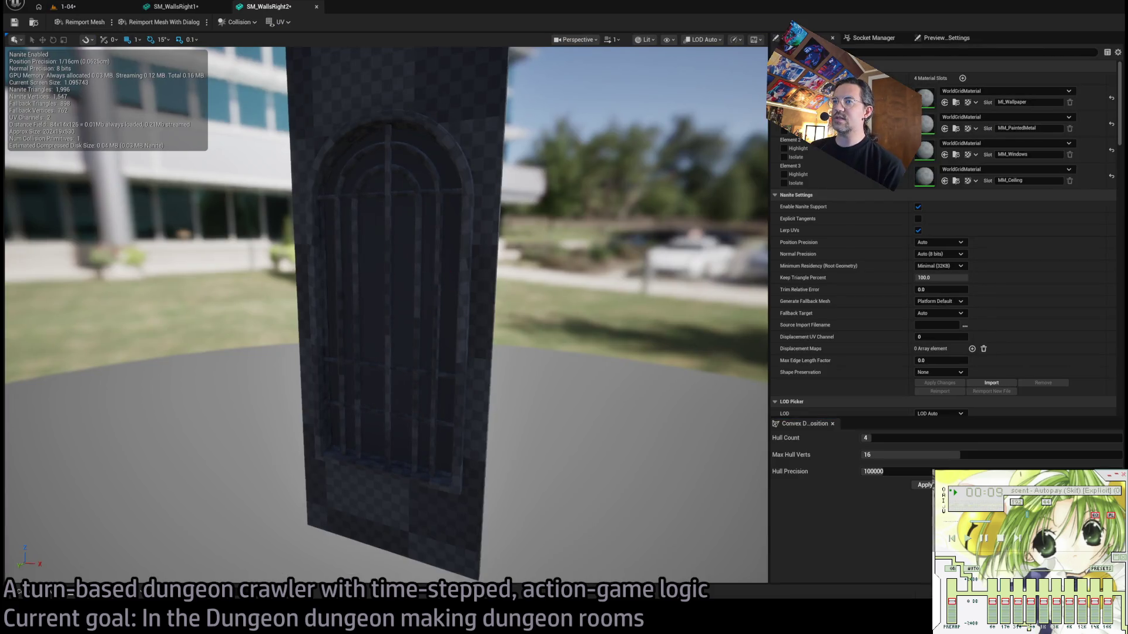
{"action": "left_click", "coordinate": [200, 7]}
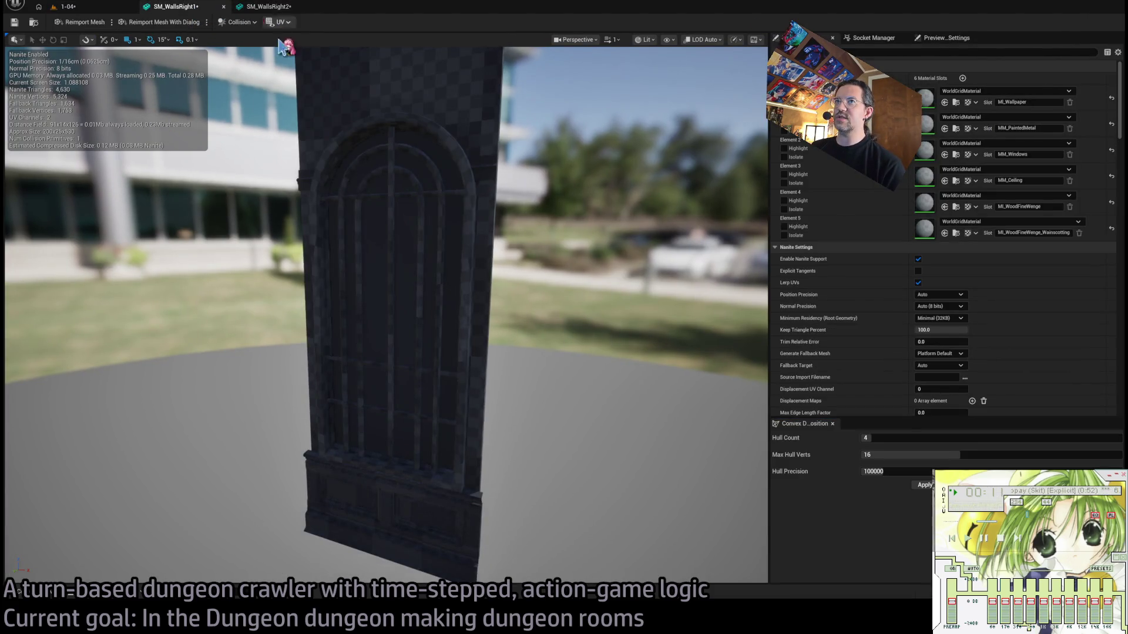
{"action": "key", "text": "f"}
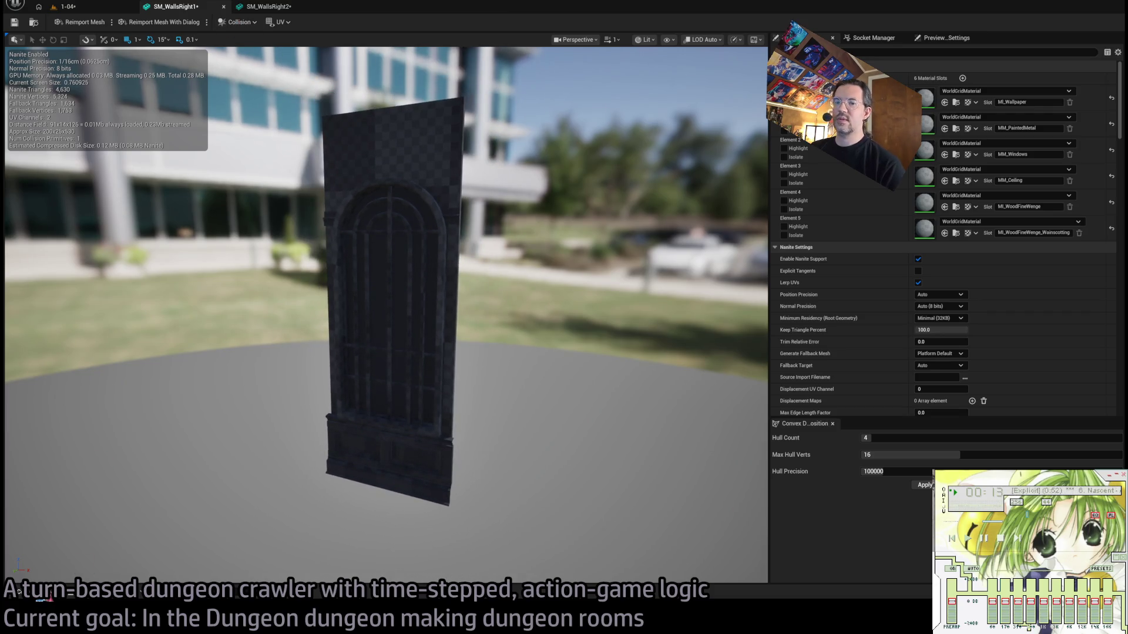
Open SM_WallsRight1DEP and SM_WallsRight2DEP and compare them with the new right walls.
{"action": "key", "text": "ctrl+space"}
{"action": "left_click", "coordinate": [957, 440]}
{"action": "left_click", "coordinate": [921, 434], "text": "ctrl"}
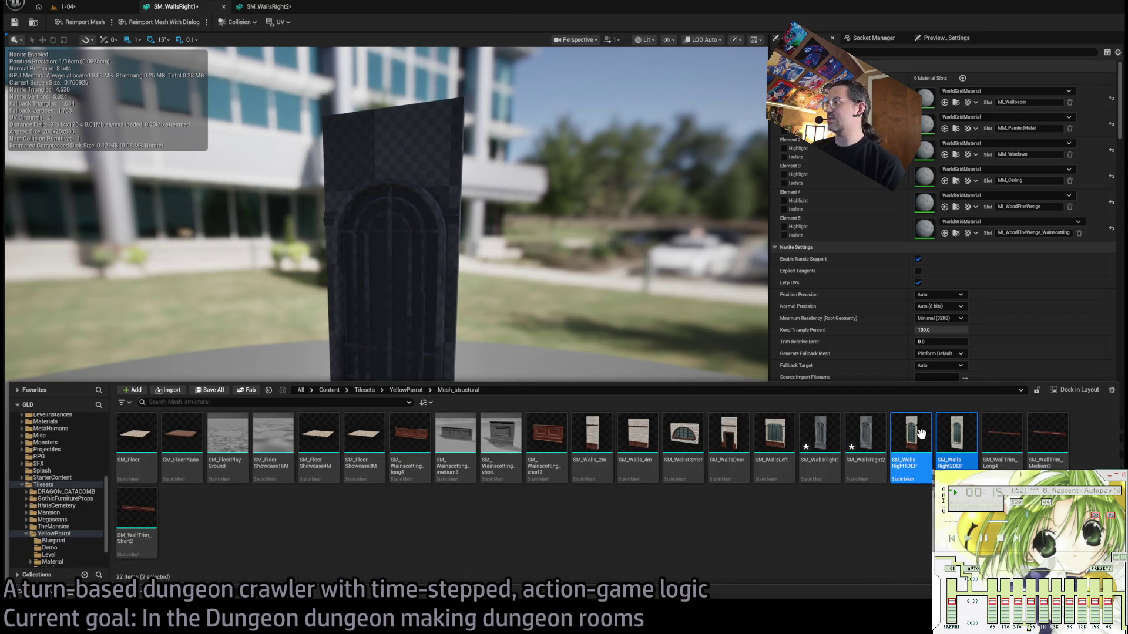
{"action": "key", "text": "Return"}
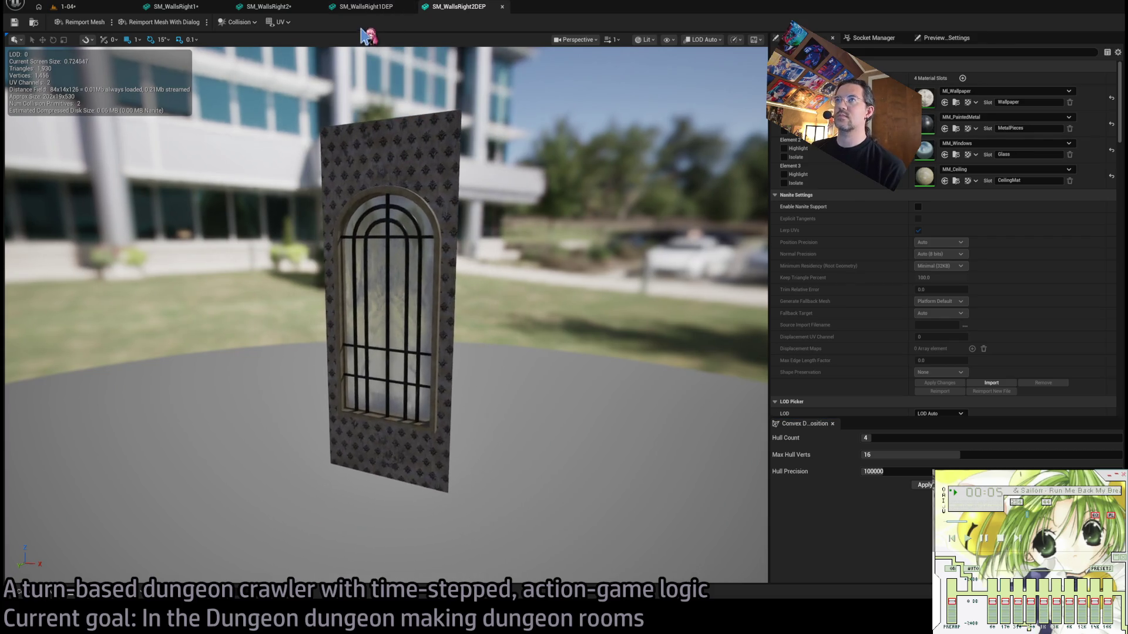
{"action": "left_click", "coordinate": [367, 12]}
{"action": "left_click", "coordinate": [272, 11]}
{"action": "left_click", "coordinate": [196, 10]}
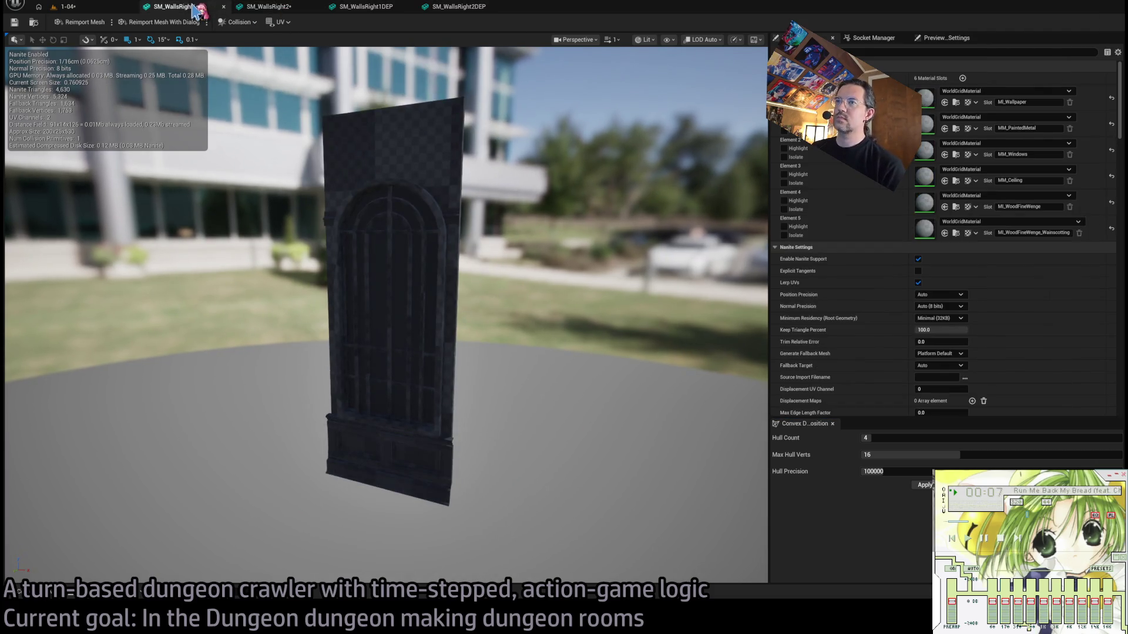
Reopen SM_WallsLeft from the Content Drawer.
{"action": "left_click", "coordinate": [52, 595]}
{"action": "left_click", "coordinate": [774, 440]}
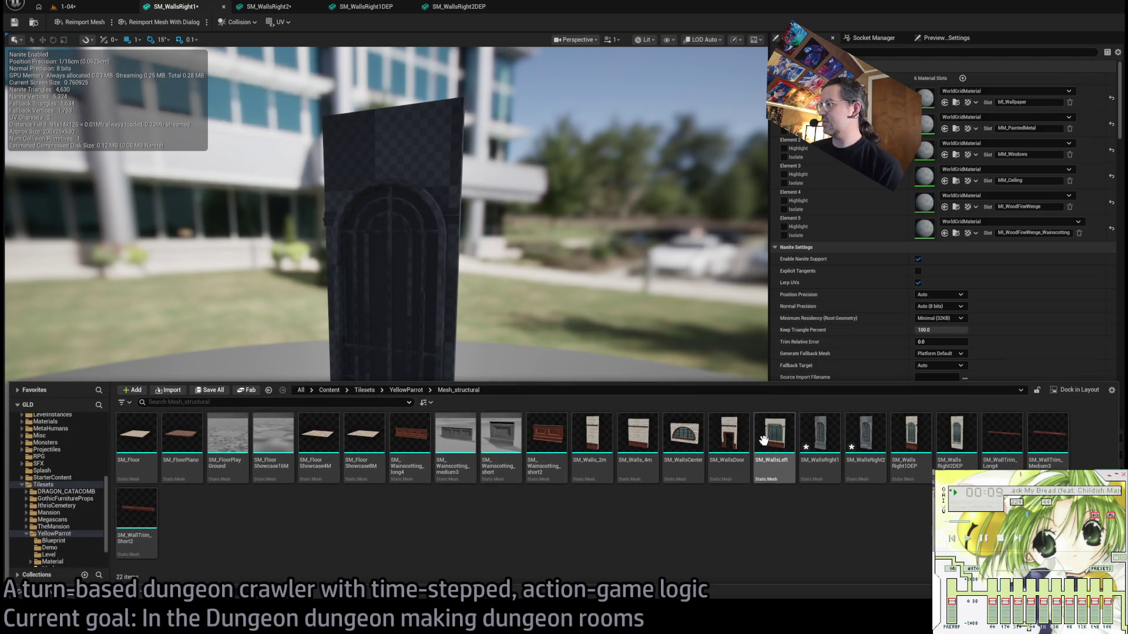
{"action": "key", "text": "Return"}
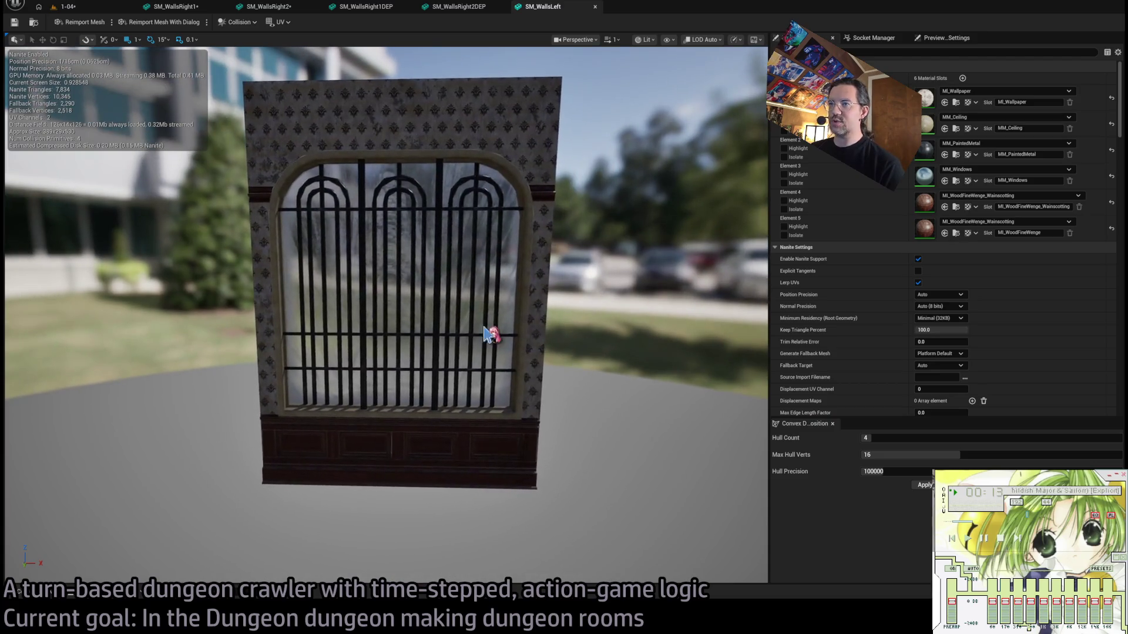
Duplicate the right-edge collision box onto the window and set its X extent to 5.
{"action": "mouse_move", "coordinate": [335, 339]}
{"action": "left_mouse_down"}
{"action": "mouse_move", "coordinate": [317, 340]}
{"action": "mouse_move", "coordinate": [352, 335]}
{"action": "left_mouse_up"}
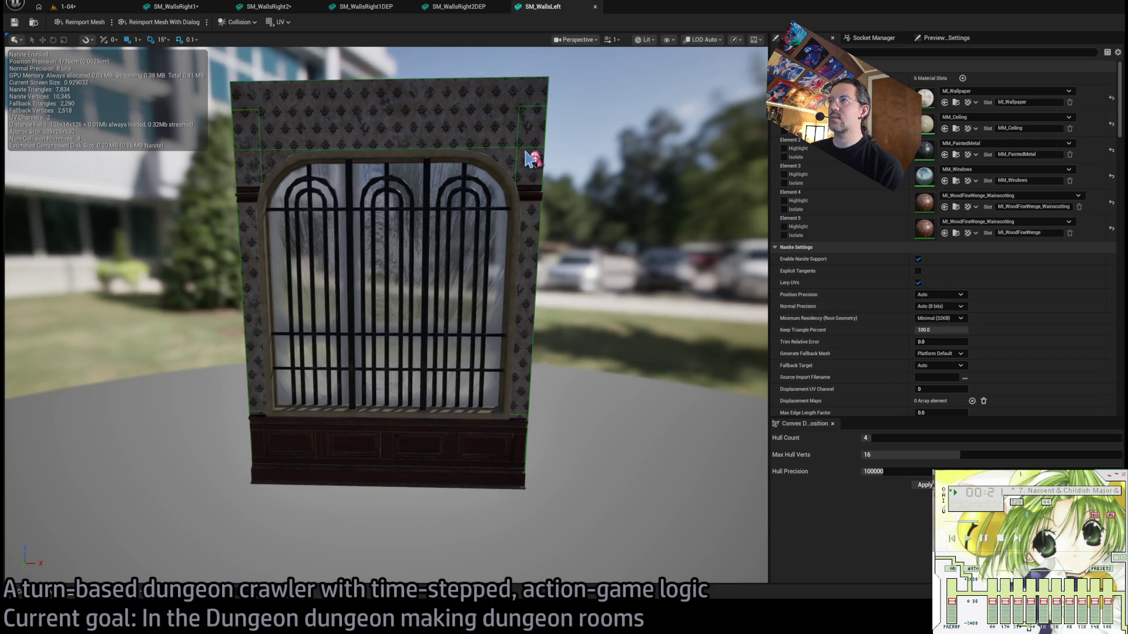
{"action": "left_click", "coordinate": [543, 299]}
{"action": "key", "text": "ctrl+d"}
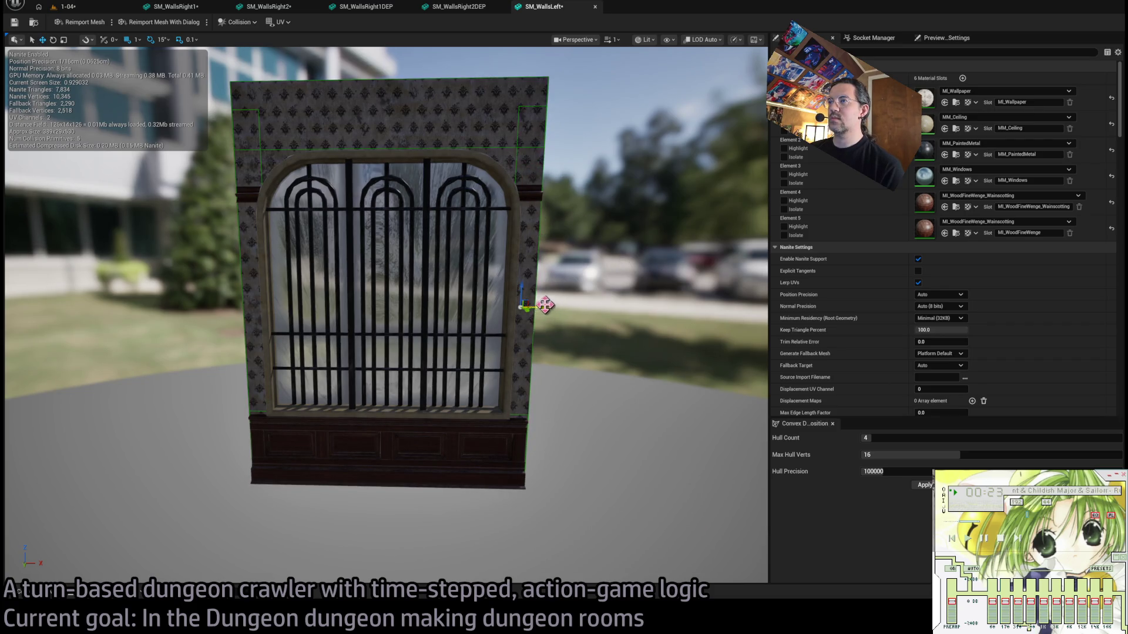
{"action": "mouse_move", "coordinate": [544, 314]}
{"action": "left_mouse_down"}
{"action": "mouse_move", "coordinate": [414, 317]}
{"action": "mouse_move", "coordinate": [402, 271]}
{"action": "mouse_move", "coordinate": [696, 329]}
{"action": "mouse_move", "coordinate": [881, 339]}
{"action": "left_mouse_up"}
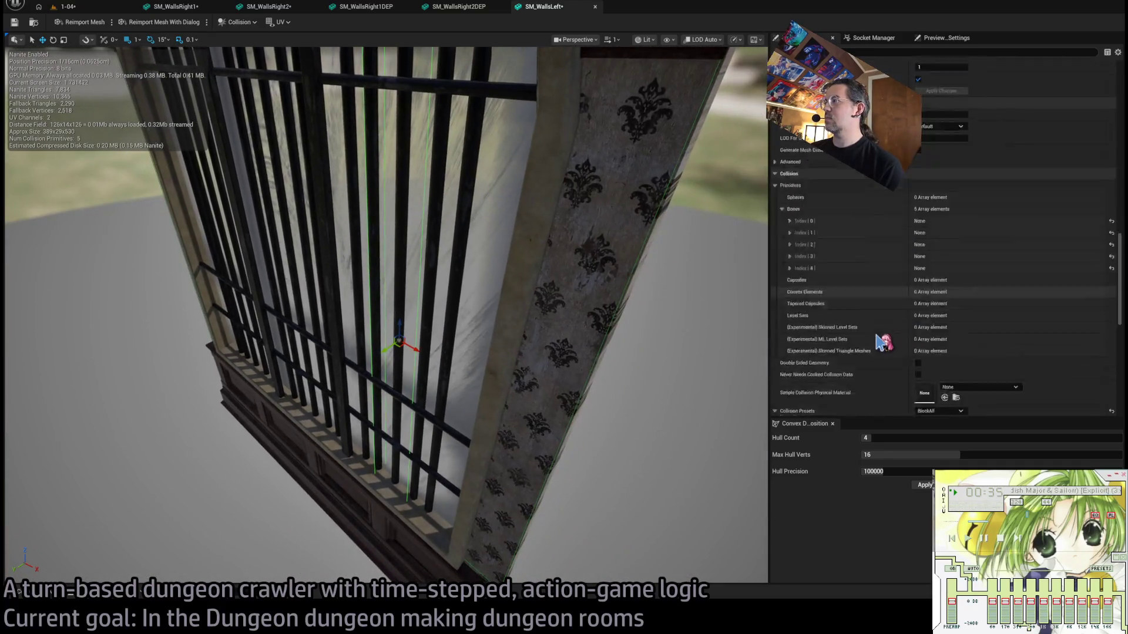
{"action": "scroll", "coordinate": [880, 343], "scroll_direction": "down", "scroll_amount": 10}
{"action": "scroll", "coordinate": [881, 344], "scroll_direction": "up", "scroll_amount": 2}
{"action": "left_click", "coordinate": [789, 161]}
{"action": "mouse_move", "coordinate": [934, 196]}
{"action": "left_mouse_down"}
{"action": "mouse_move", "coordinate": [899, 196]}
{"action": "mouse_move", "coordinate": [928, 208]}
{"action": "left_mouse_up"}
{"action": "left_click", "coordinate": [940, 196]}
{"action": "type", "text": "5"}
{"action": "key", "text": "Return"}
Copy the thin box onto the vertical window bars, placing one at Center X 140.69.
{"action": "left_click_drag", "start_coordinate": [488, 298], "coordinate": [453, 342]}
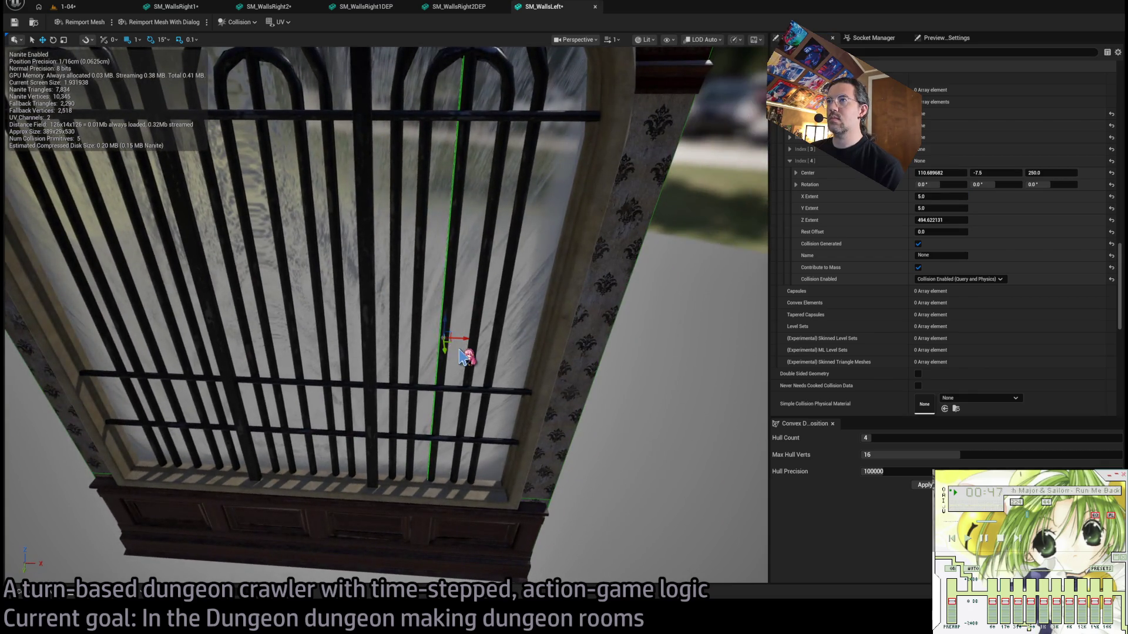
{"action": "key", "text": "ctrl+d"}
{"action": "left_click_drag", "start_coordinate": [460, 338], "coordinate": [238, 336]}
{"action": "key", "text": "ctrl+d"}
{"action": "key", "text": "ctrl+d"}
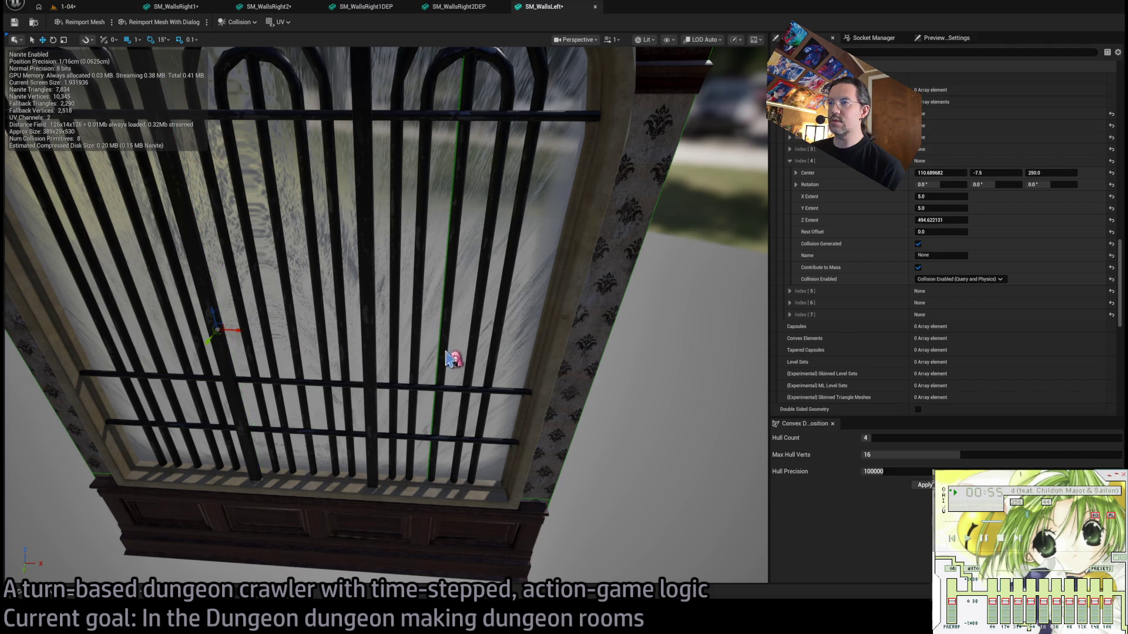
{"action": "left_click", "coordinate": [453, 352]}
{"action": "left_click", "coordinate": [221, 332]}
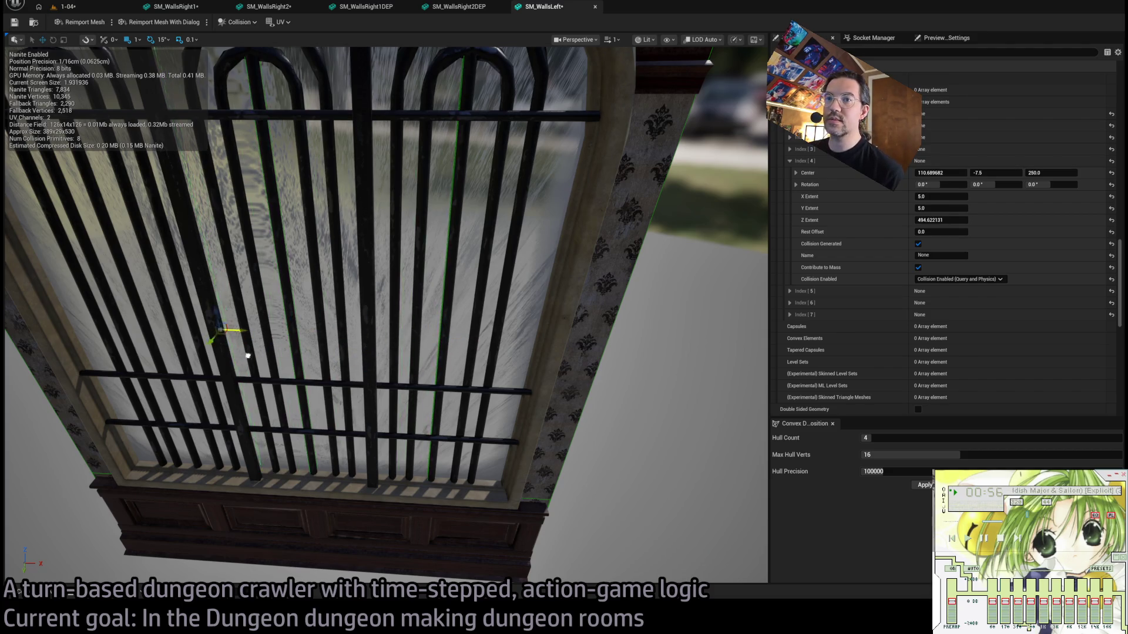
{"action": "left_click", "coordinate": [454, 347]}
{"action": "left_click_drag", "start_coordinate": [477, 344], "coordinate": [388, 344]}
{"action": "left_click", "coordinate": [451, 345]}
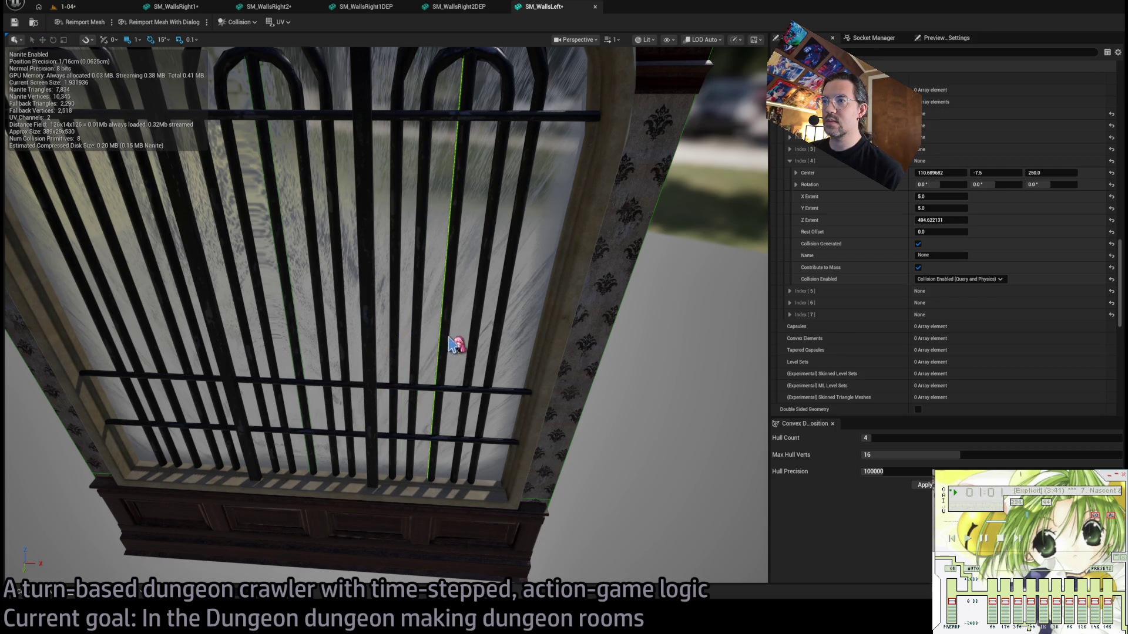
{"action": "mouse_move", "coordinate": [462, 340]}
{"action": "left_mouse_down"}
{"action": "mouse_move", "coordinate": [513, 362]}
{"action": "mouse_move", "coordinate": [467, 367]}
{"action": "left_mouse_up"}
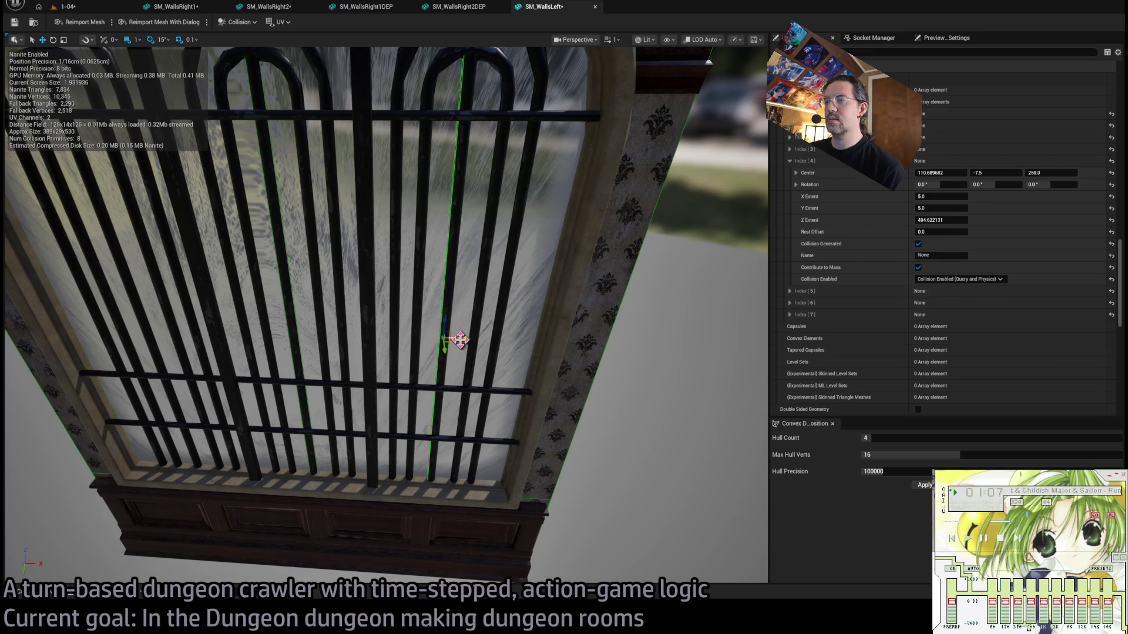
Add further thin box copies on the remaining bars and frame the whole wall.
{"action": "left_click_drag", "start_coordinate": [460, 340], "coordinate": [511, 340]}
{"action": "left_click_drag", "start_coordinate": [440, 347], "coordinate": [464, 334]}
{"action": "mouse_move", "coordinate": [486, 372]}
{"action": "left_mouse_down"}
{"action": "mouse_move", "coordinate": [512, 338]}
{"action": "mouse_move", "coordinate": [424, 336]}
{"action": "left_mouse_up"}
{"action": "key", "text": "ctrl+d"}
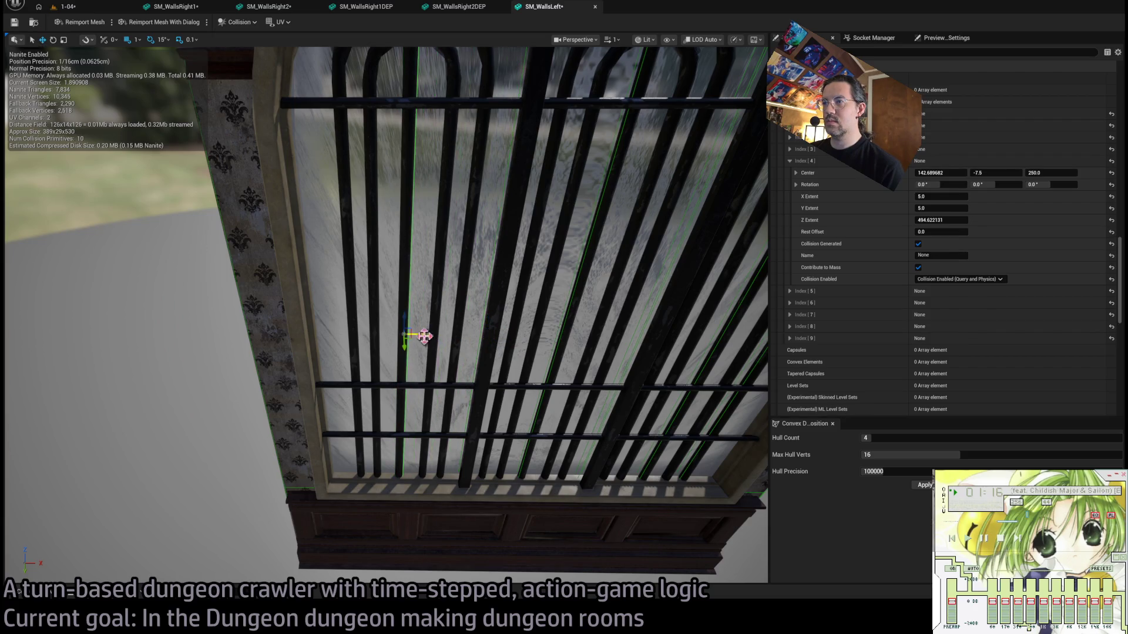
{"action": "key", "text": "f"}
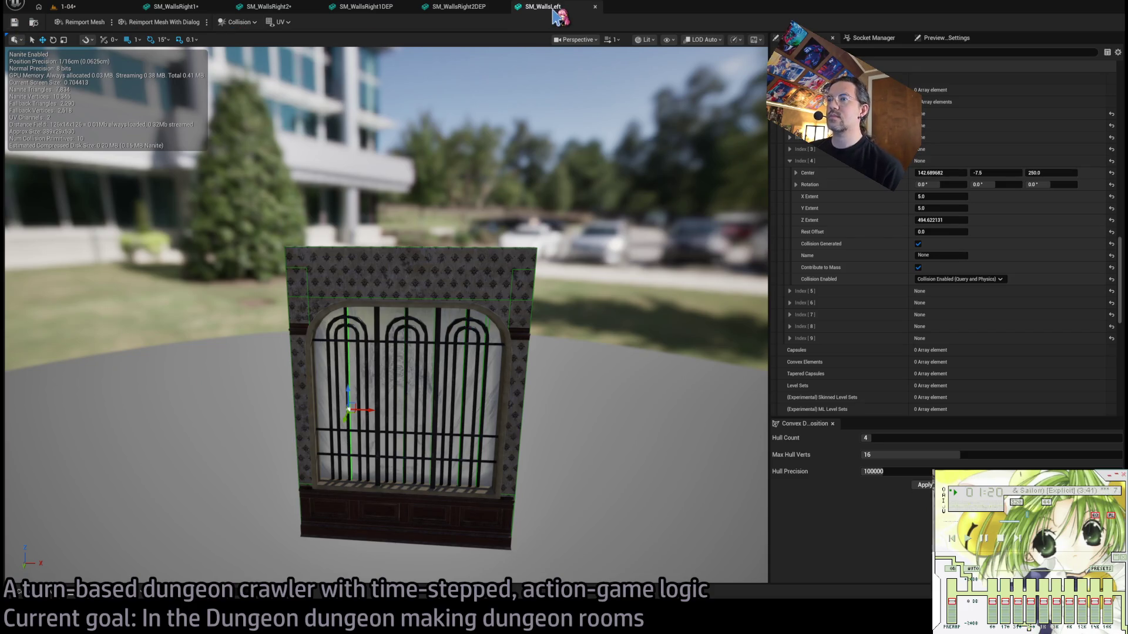
{"action": "left_click", "coordinate": [484, 16]}
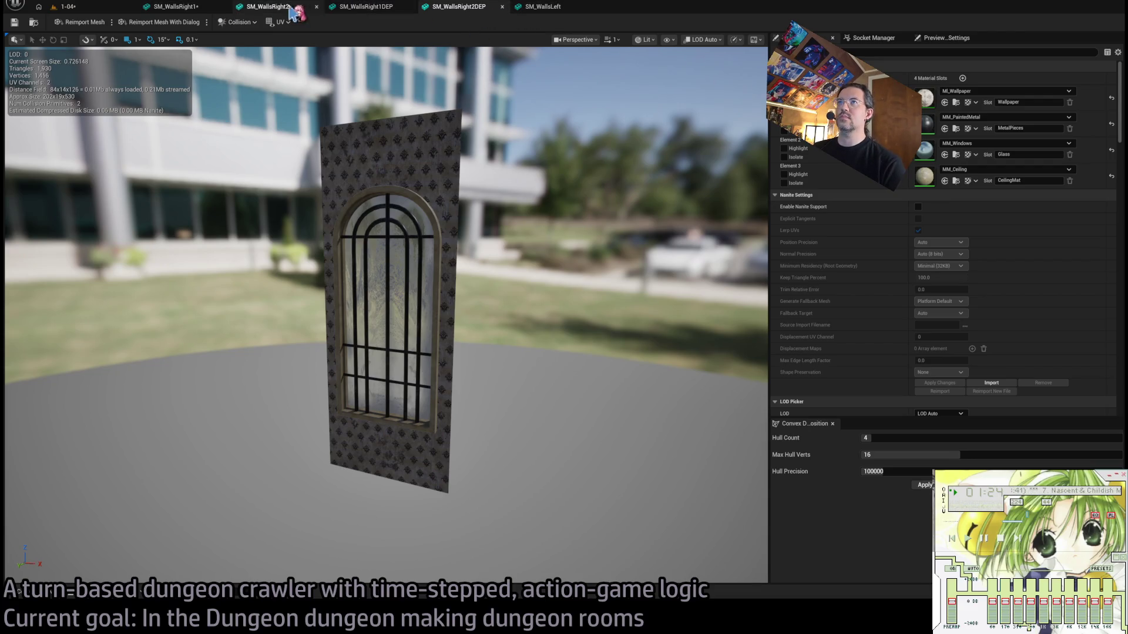
Bring the SM_WallsRight1, SM_WallsRight2 and SM_WallsRight1DEP mesh tabs forward.
{"action": "left_click_drag", "start_coordinate": [218, 8], "coordinate": [367, 9]}
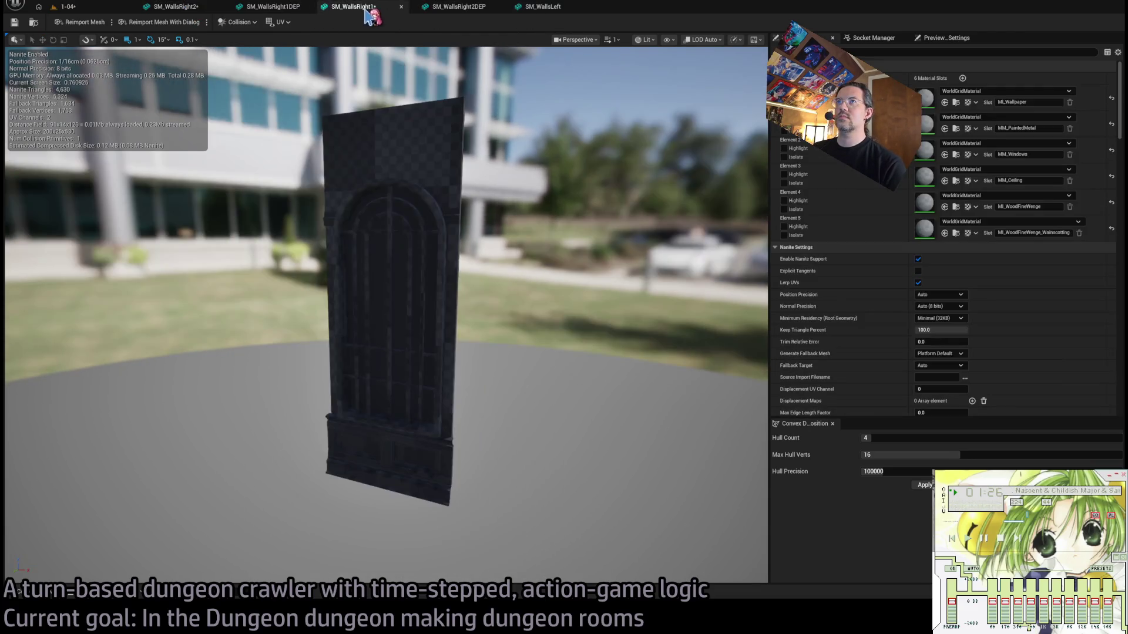
{"action": "left_click_drag", "start_coordinate": [213, 11], "coordinate": [464, 11]}
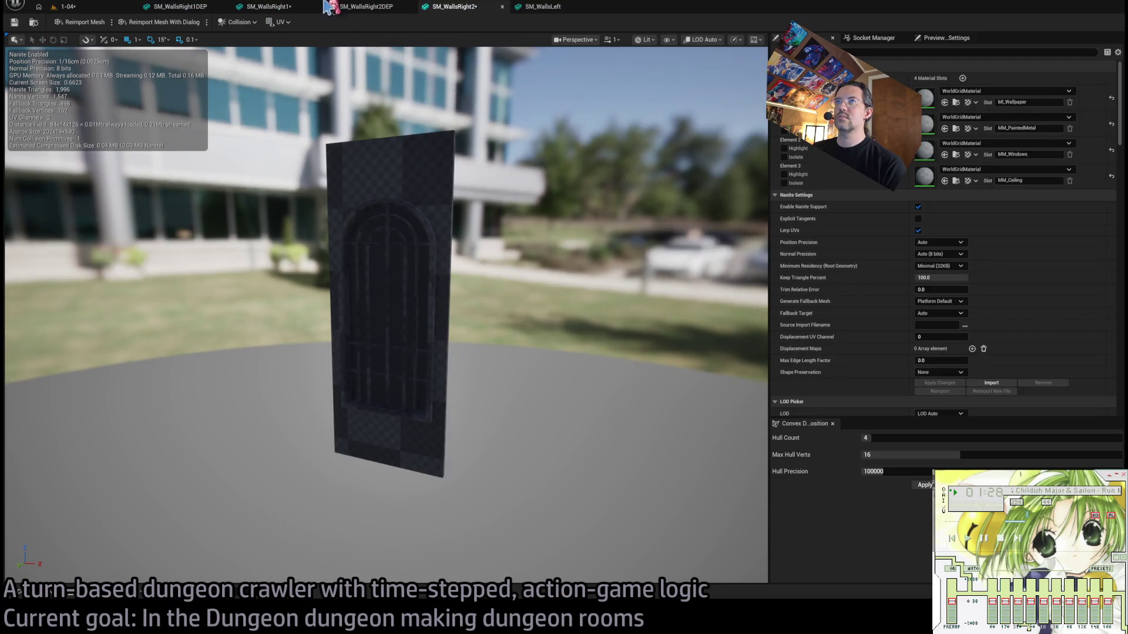
{"action": "left_click", "coordinate": [267, 7]}
{"action": "left_click", "coordinate": [182, 7]}
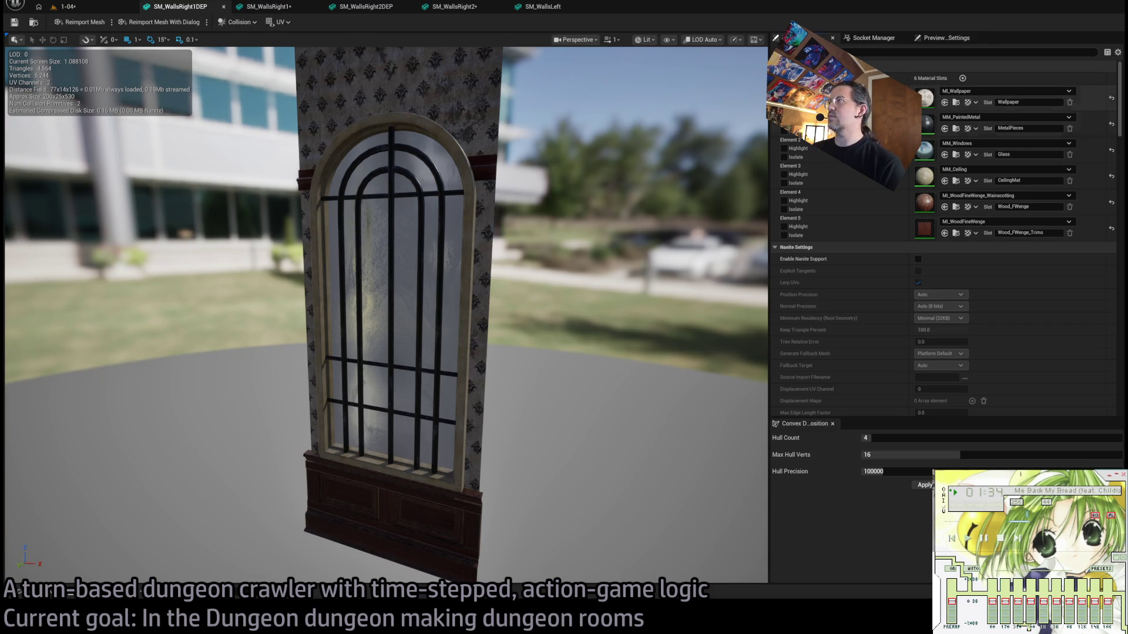
Compare SM_WallsRight1's material slots against those of SM_WallsRight1DEP.
{"action": "left_click", "coordinate": [269, 6]}
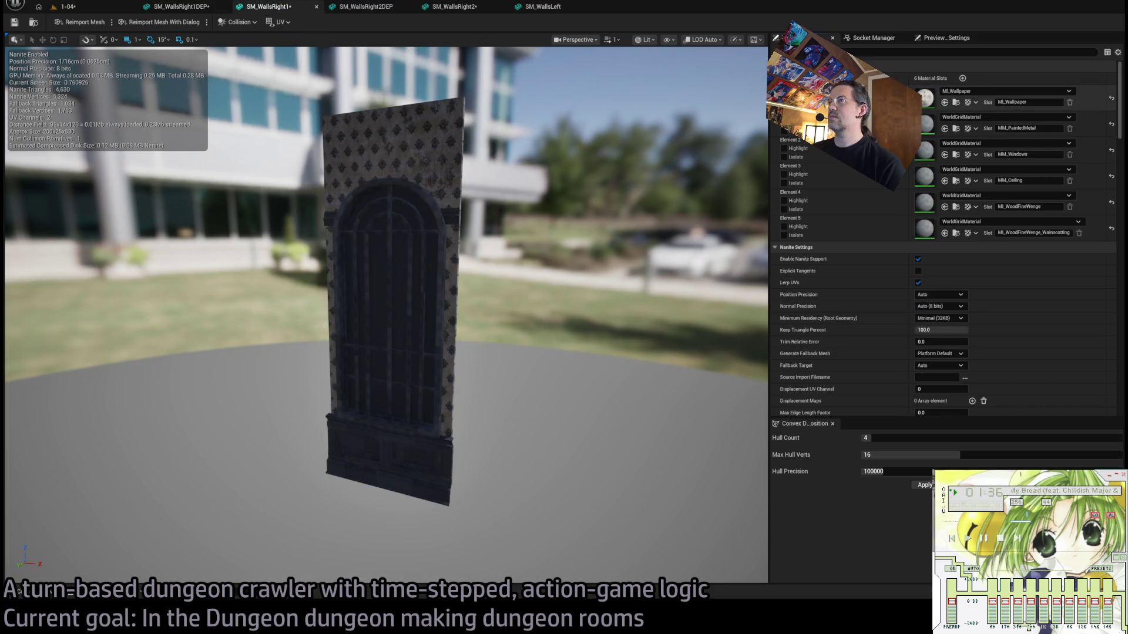
{"action": "left_click", "coordinate": [179, 7]}
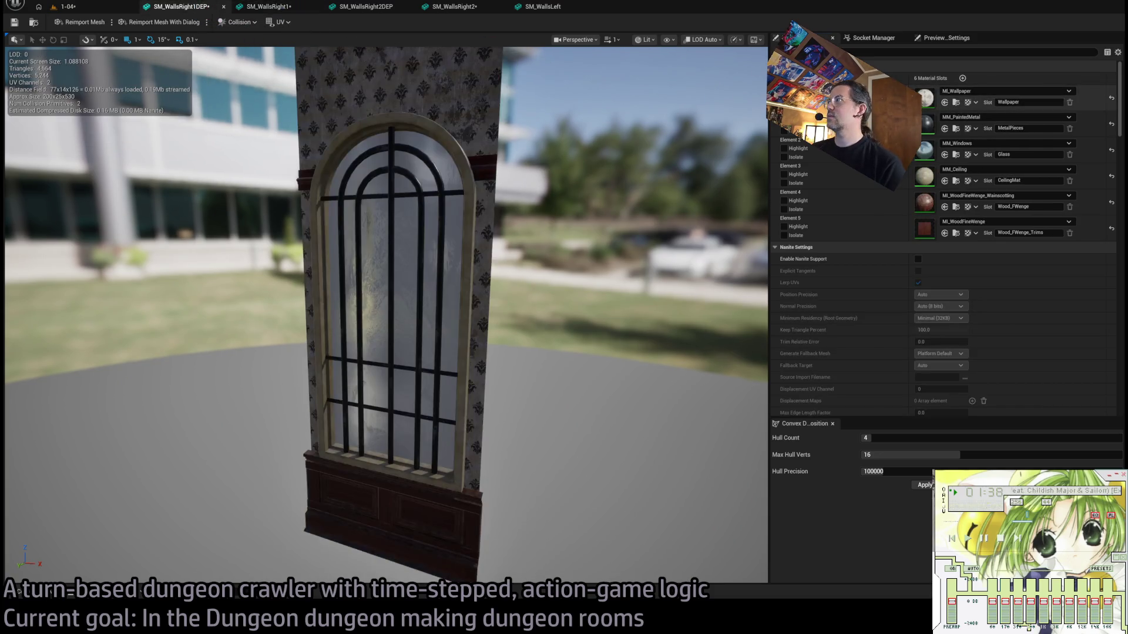
{"action": "left_click", "coordinate": [269, 7]}
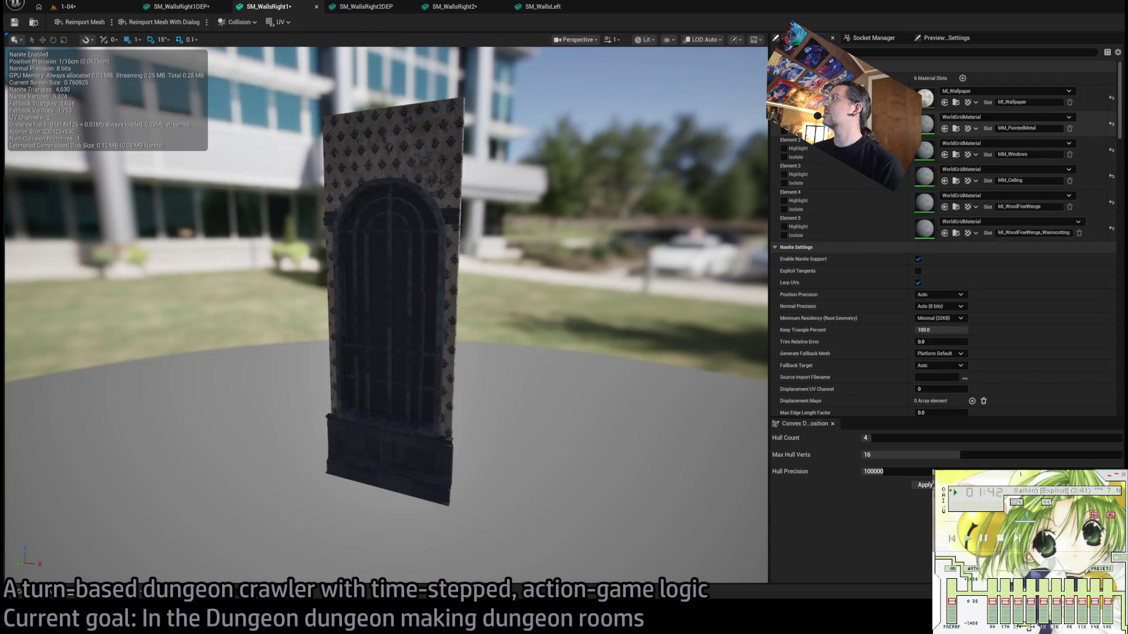
{"action": "left_click", "coordinate": [180, 6]}
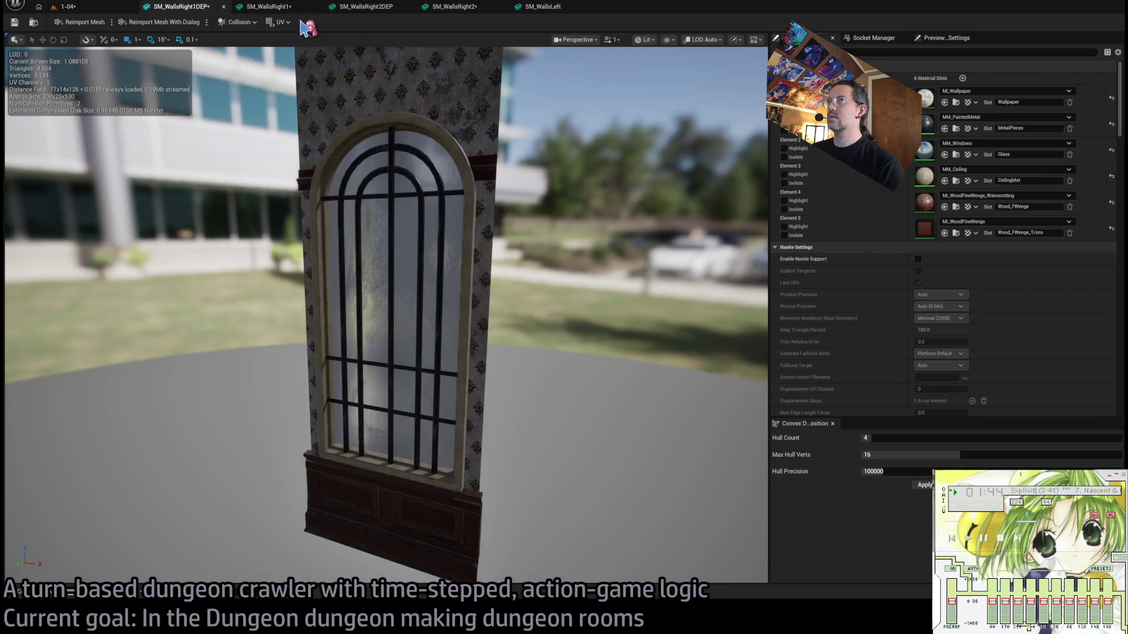
{"action": "left_click", "coordinate": [269, 7]}
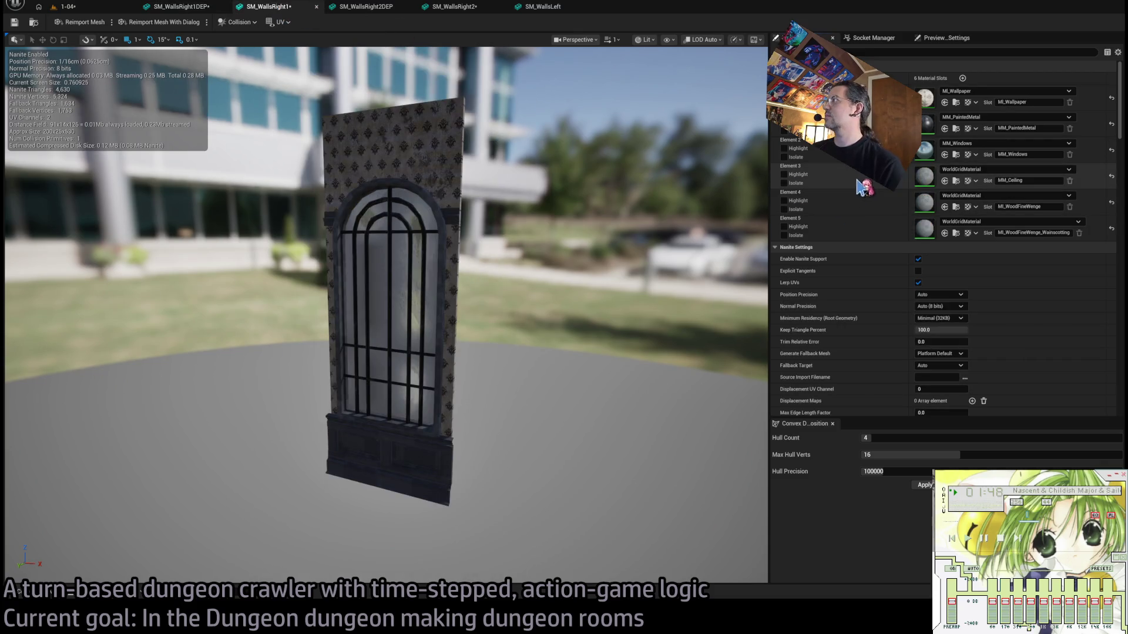
{"action": "left_click", "coordinate": [182, 7]}
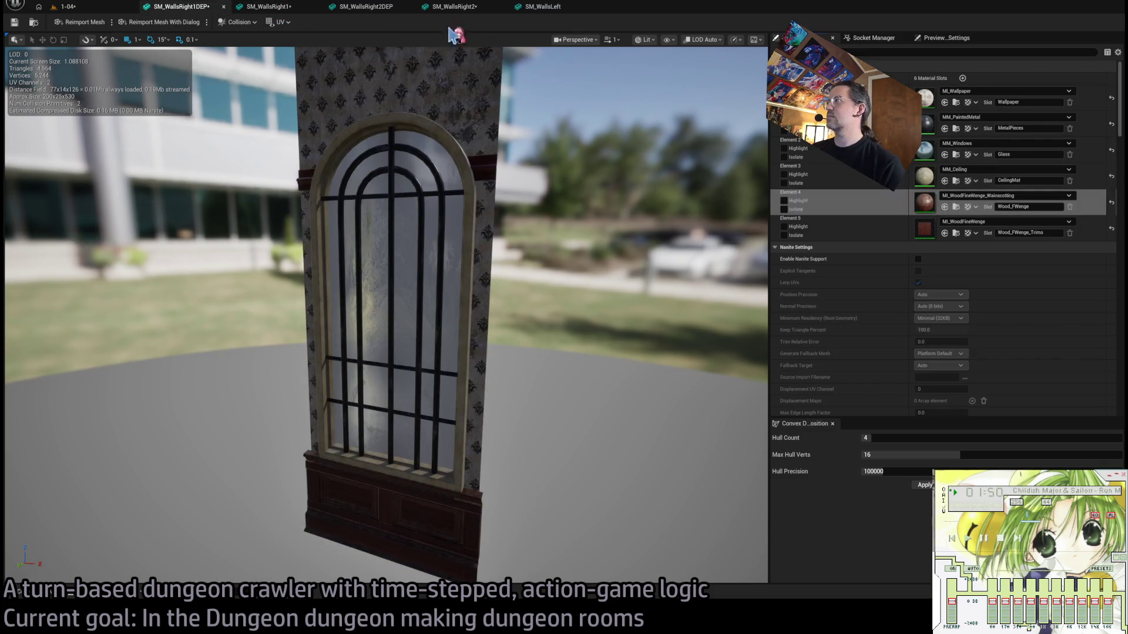
{"action": "left_click", "coordinate": [270, 7]}
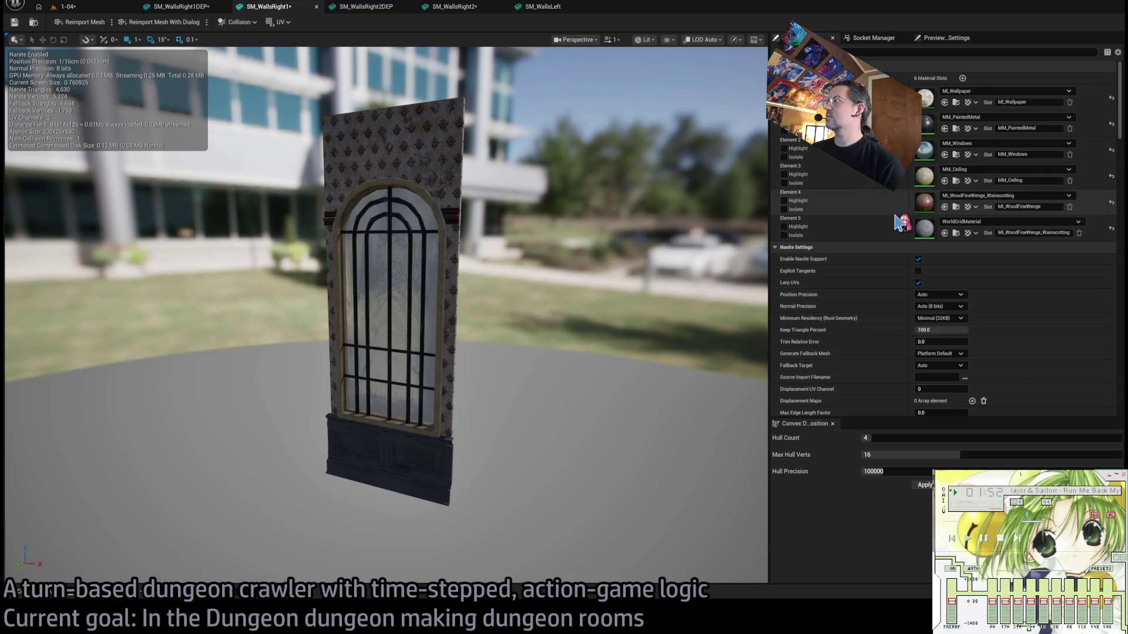
{"action": "key", "text": "ctrl+Tab"}
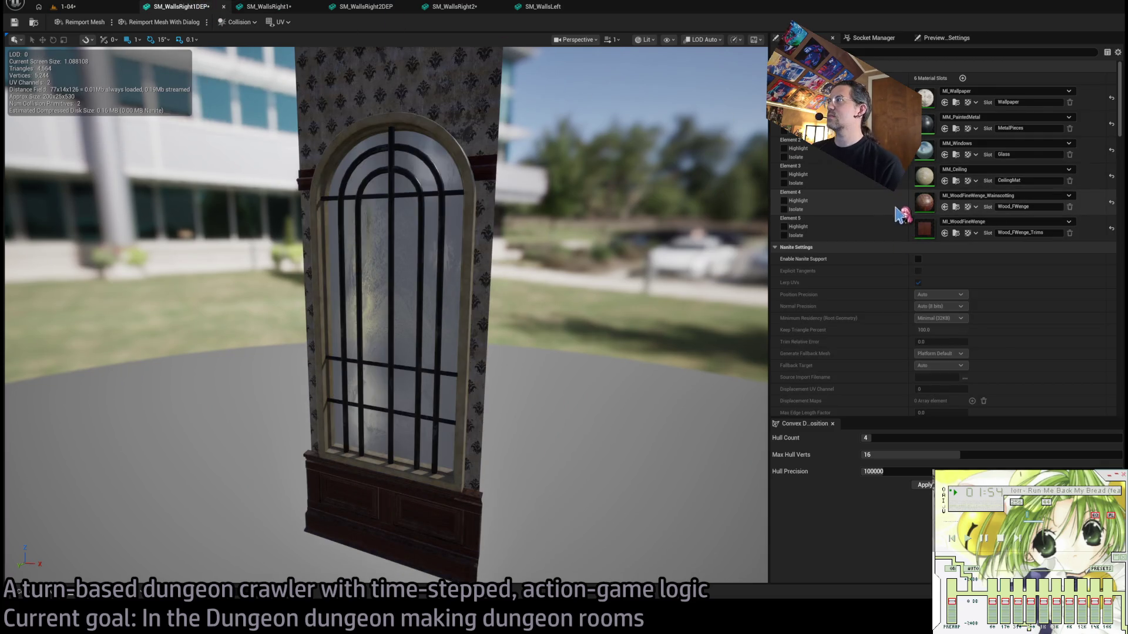
{"action": "key", "text": "ctrl+Tab"}
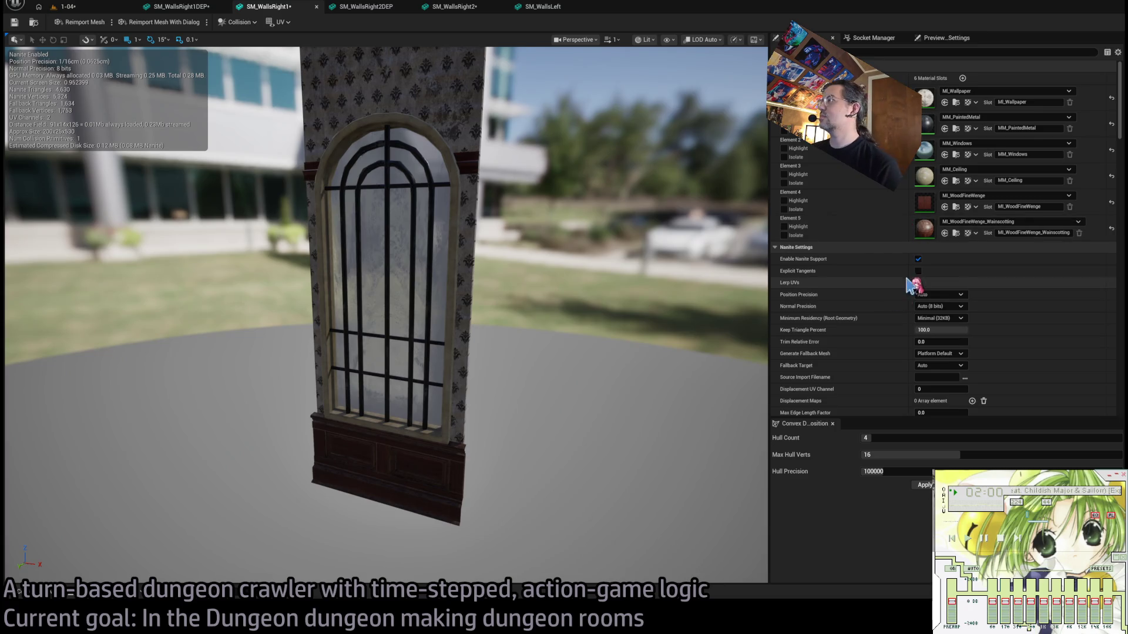
{"action": "scroll", "coordinate": [479, 158], "scroll_direction": "up", "scroll_amount": 5}
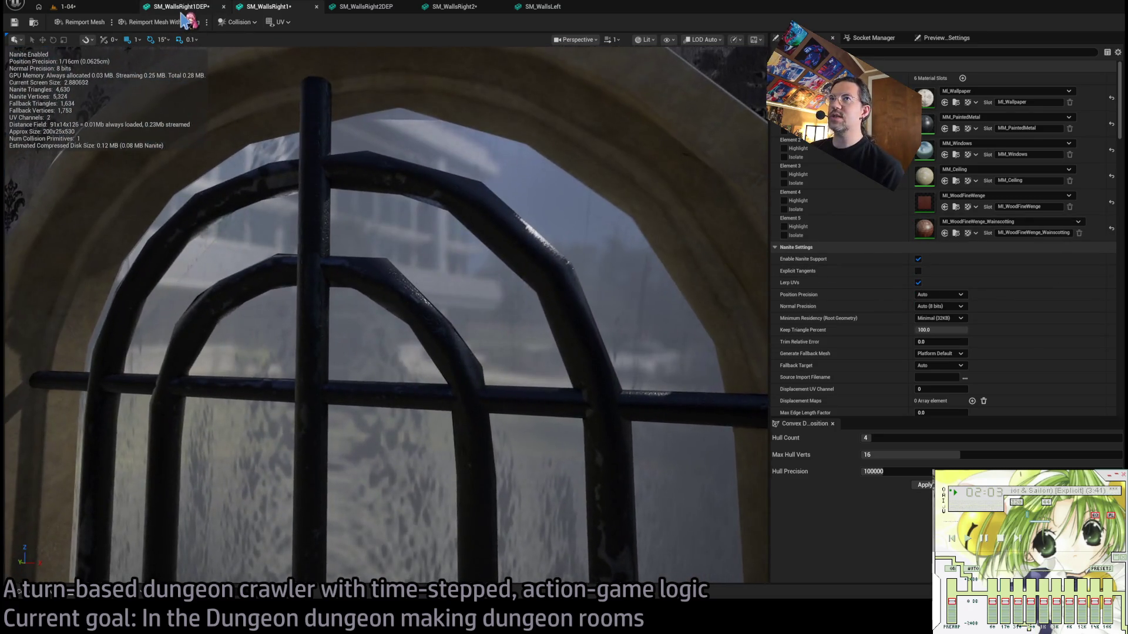
{"action": "left_click", "coordinate": [180, 8]}
{"action": "scroll", "coordinate": [371, 203], "scroll_direction": "up", "scroll_amount": 5}
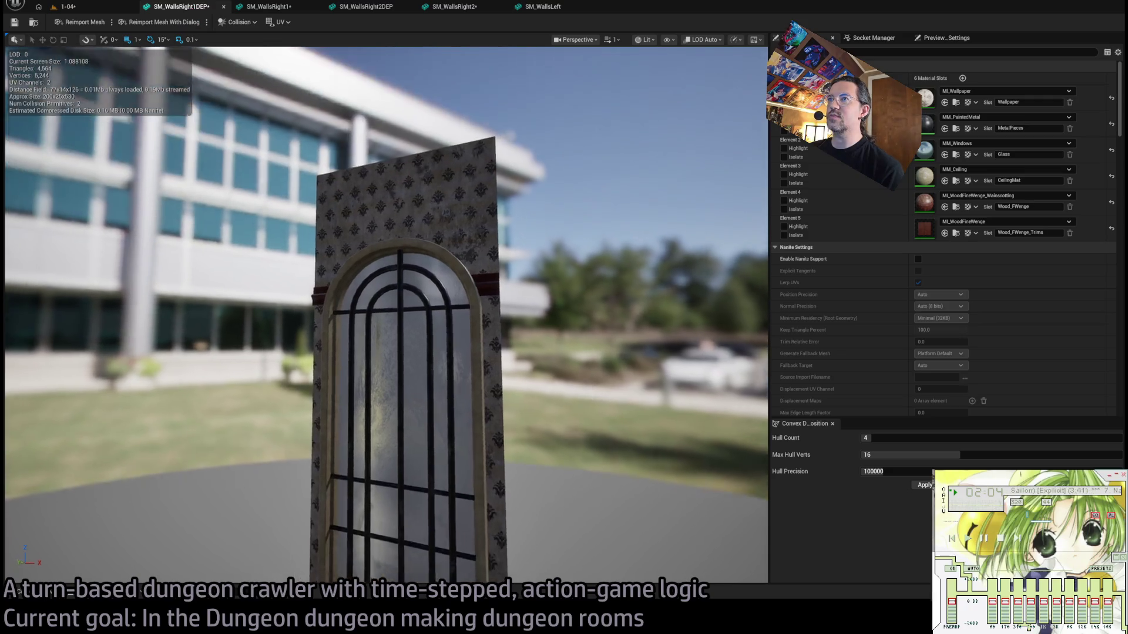
{"action": "scroll", "coordinate": [385, 314], "scroll_direction": "down", "scroll_amount": 5}
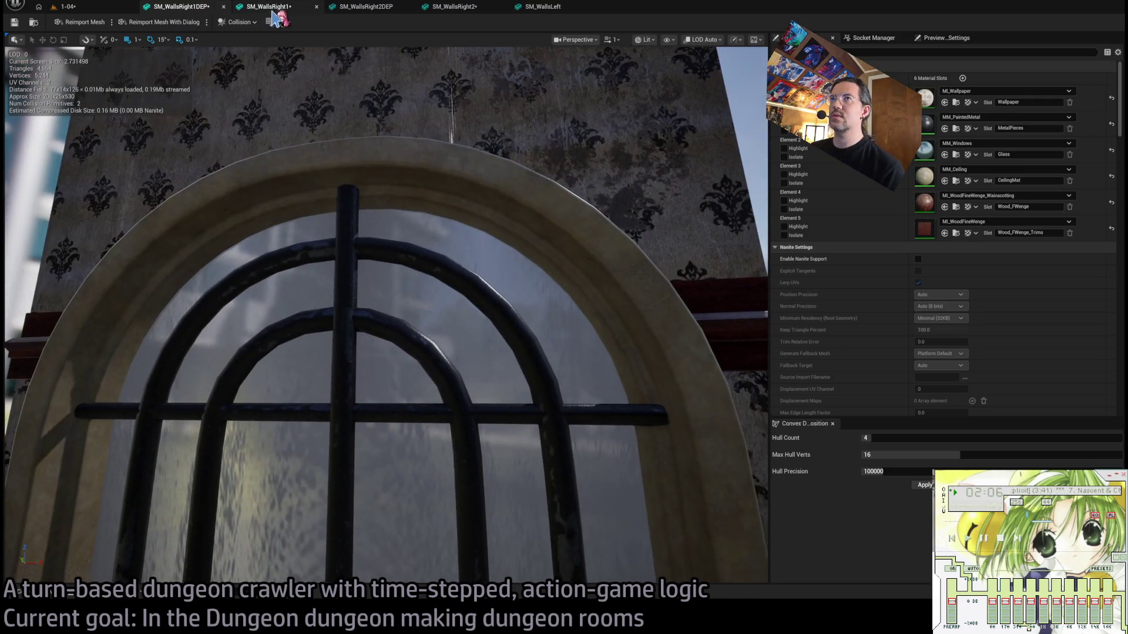
{"action": "left_click", "coordinate": [274, 8]}
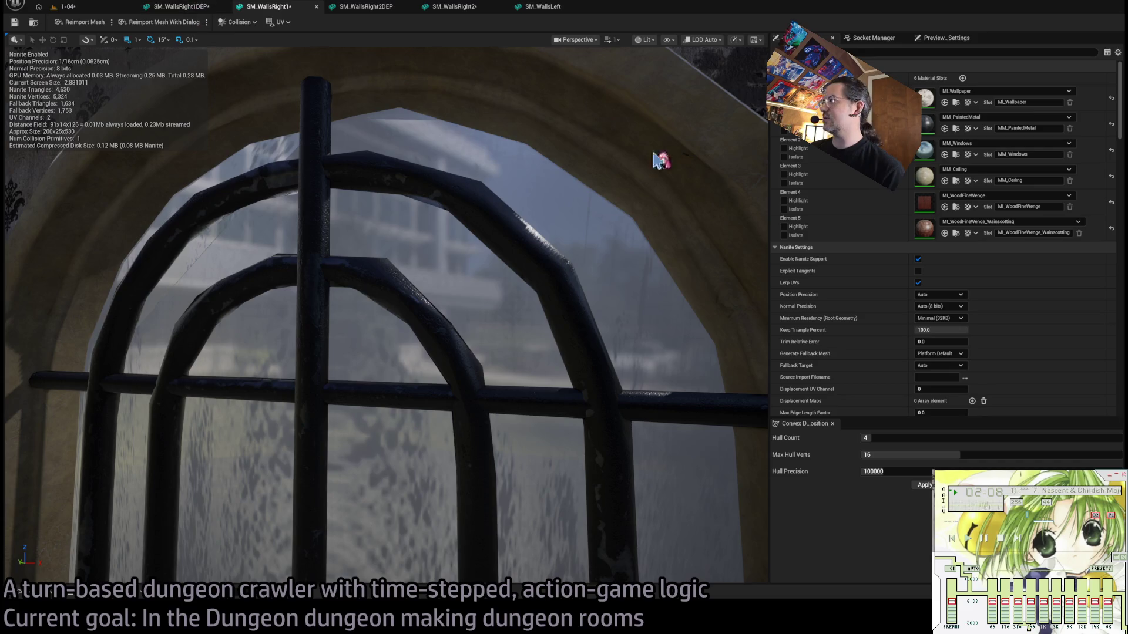
Toggle Nanite support off and back on for SM_WallsRight1, applying each change.
{"action": "left_click", "coordinate": [918, 259]}
{"action": "scroll", "coordinate": [926, 286], "scroll_direction": "down", "scroll_amount": 3}
{"action": "left_click", "coordinate": [940, 365]}
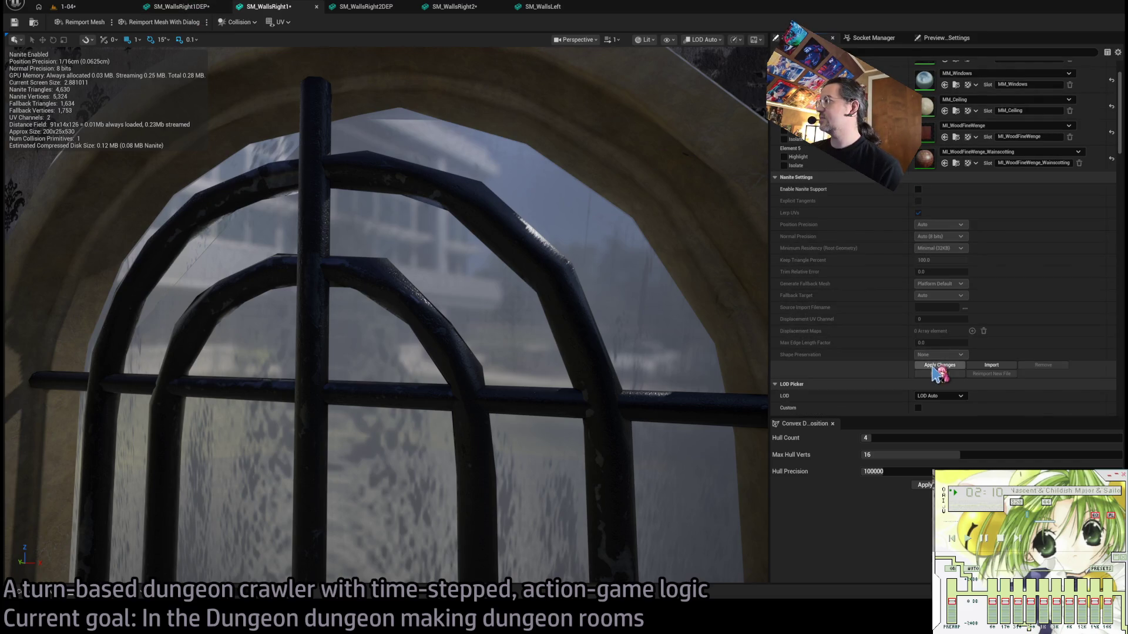
{"action": "left_click", "coordinate": [918, 189]}
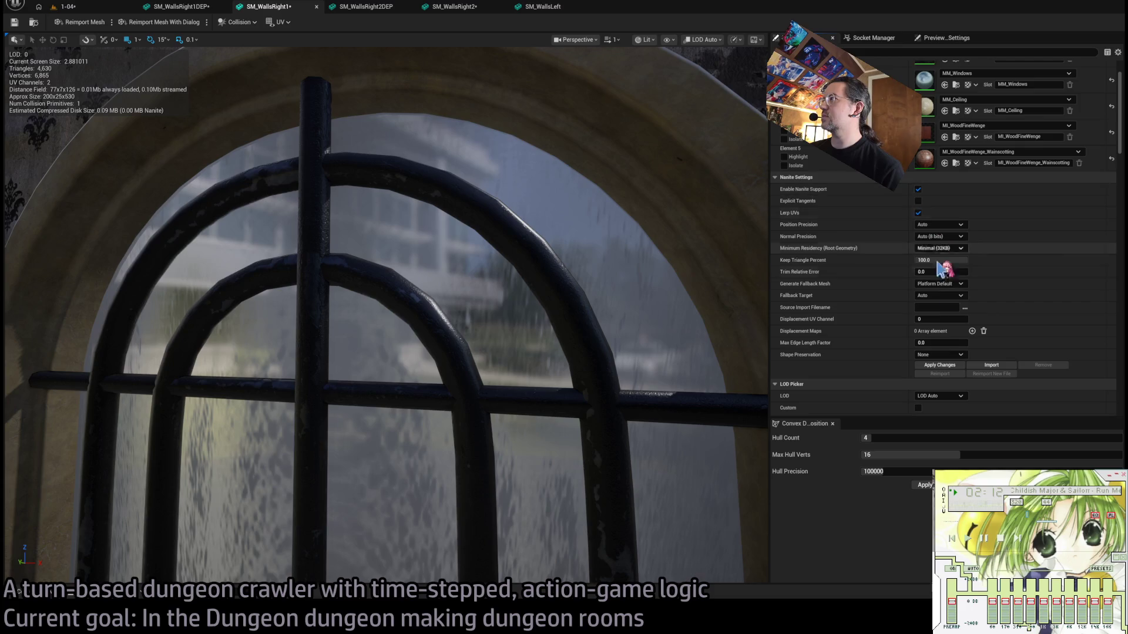
{"action": "left_click", "coordinate": [940, 365]}
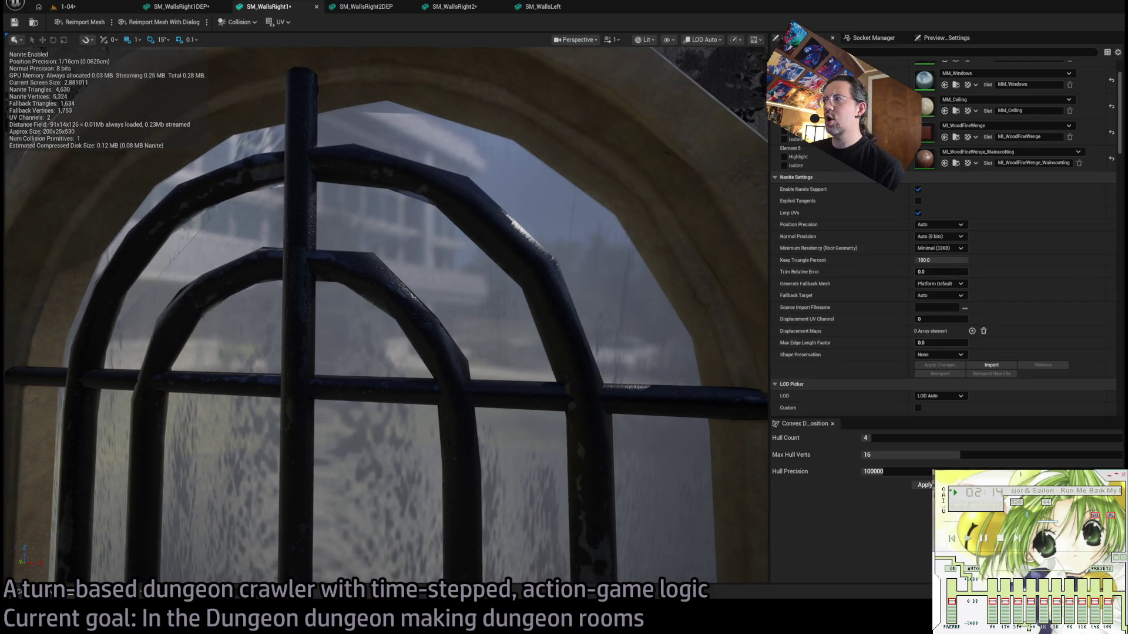
Frame the arched window, then disable Nanite on SM_WallsRight1 and apply the change.
{"action": "key", "text": "f"}
{"action": "scroll", "coordinate": [386, 314], "scroll_direction": "up", "scroll_amount": 5}
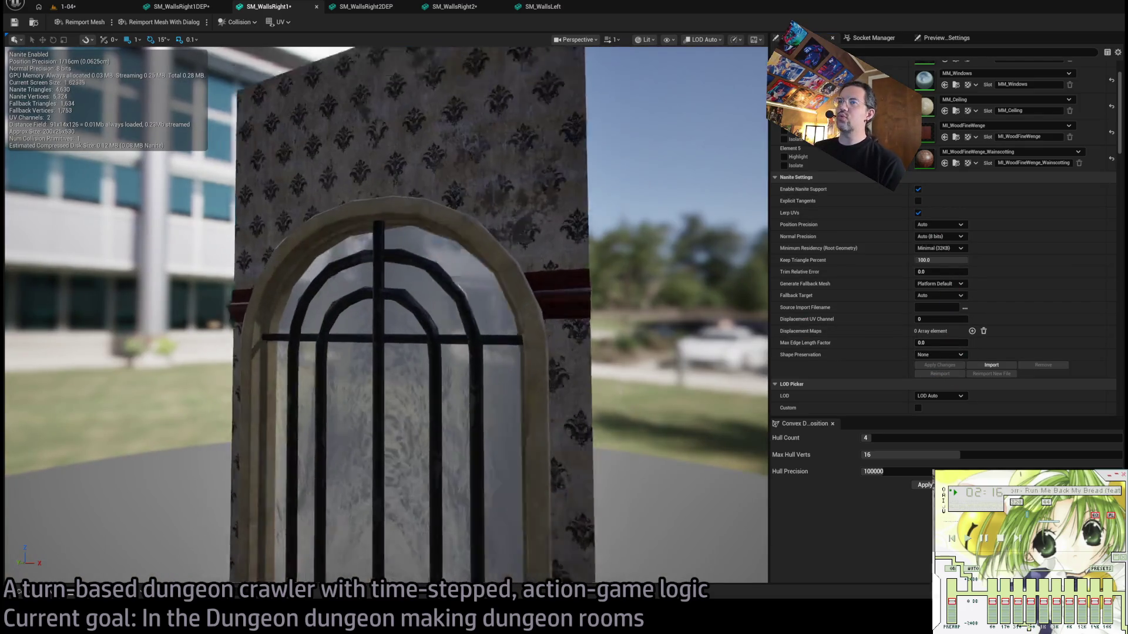
{"action": "scroll", "coordinate": [444, 250], "scroll_direction": "up", "scroll_amount": 1}
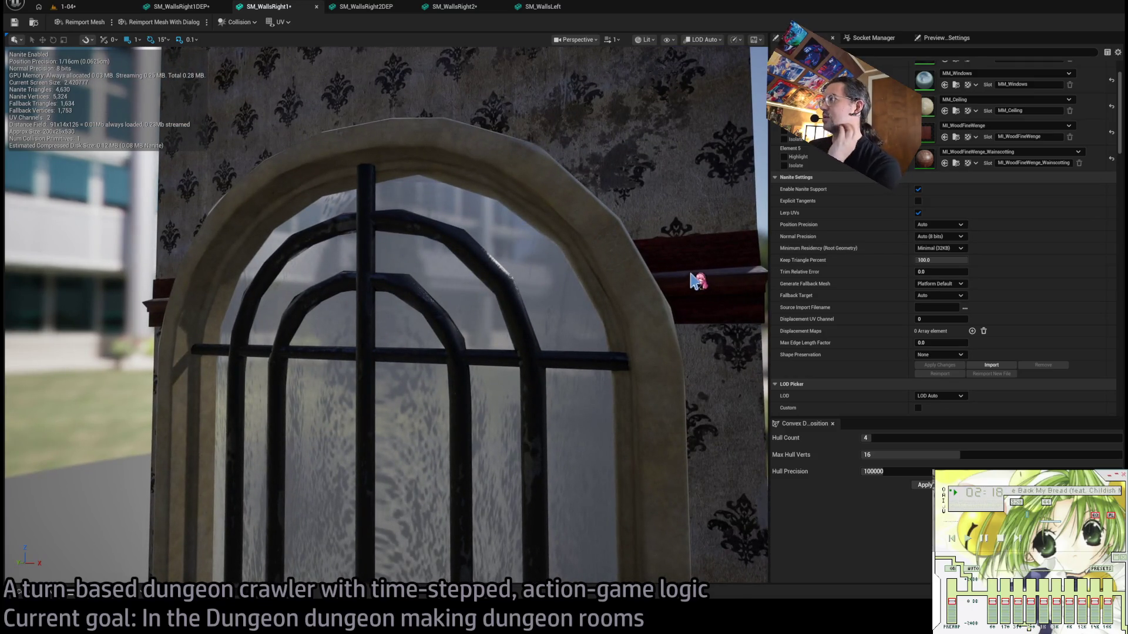
{"action": "mouse_move", "coordinate": [712, 168]}
{"action": "left_mouse_down"}
{"action": "mouse_move", "coordinate": [682, 179]}
{"action": "mouse_move", "coordinate": [693, 223]}
{"action": "left_mouse_up"}
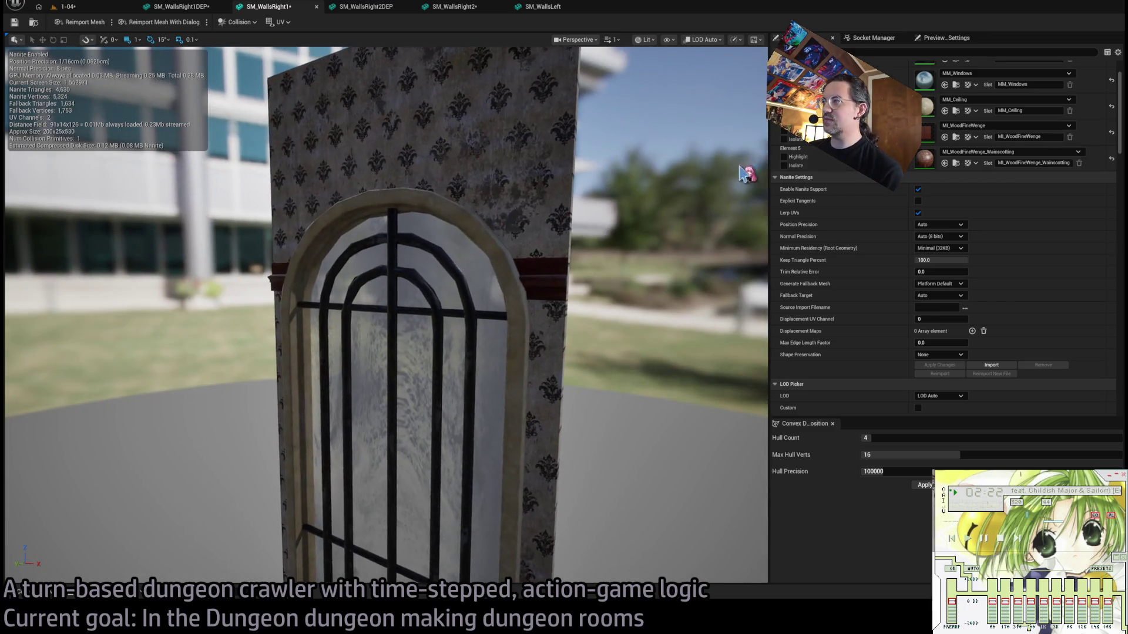
{"action": "left_click", "coordinate": [918, 189]}
{"action": "left_click", "coordinate": [940, 365]}
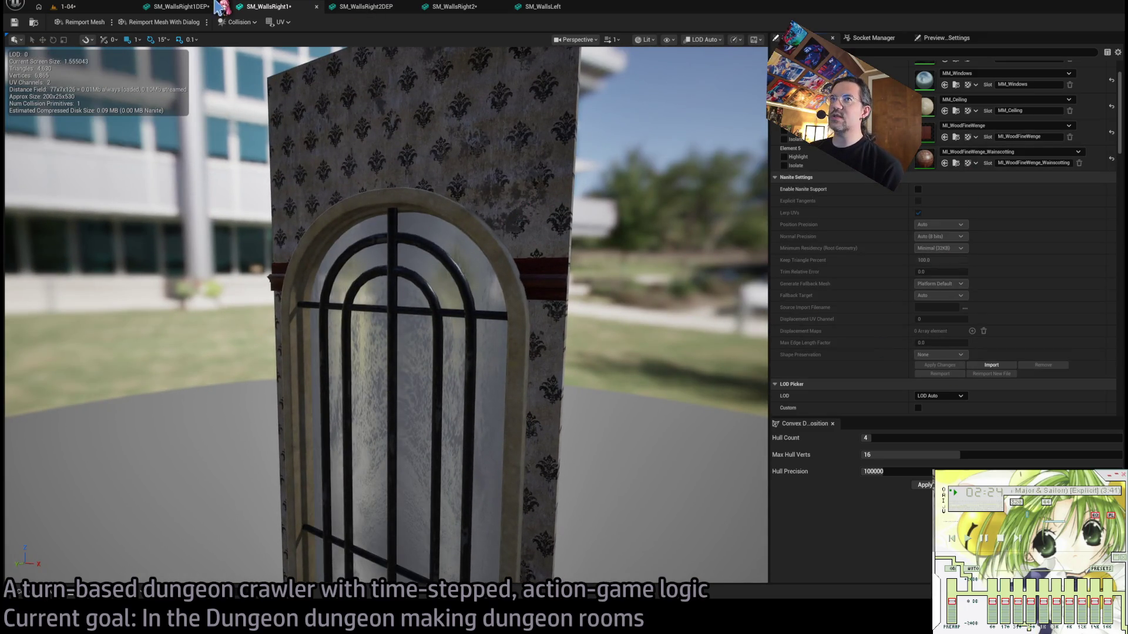
{"action": "left_click", "coordinate": [35, 583]}
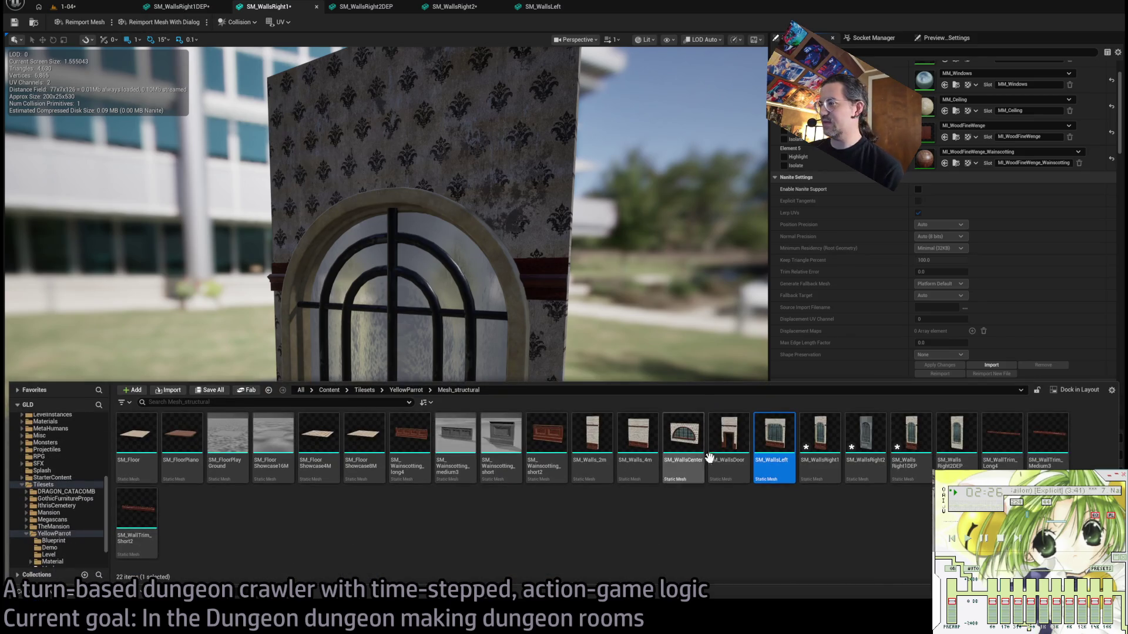
Close SM_WallsCenter and disable Nanite support on SM_WallsRight2, applying the change.
{"action": "left_click", "coordinate": [681, 439]}
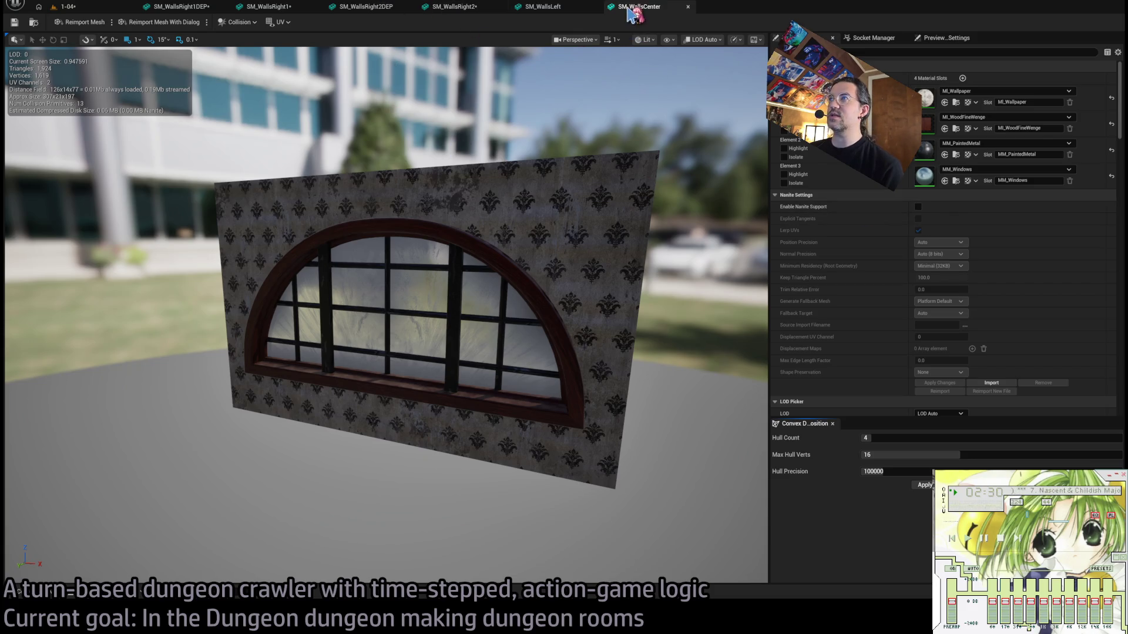
{"action": "middle_click", "coordinate": [650, 13]}
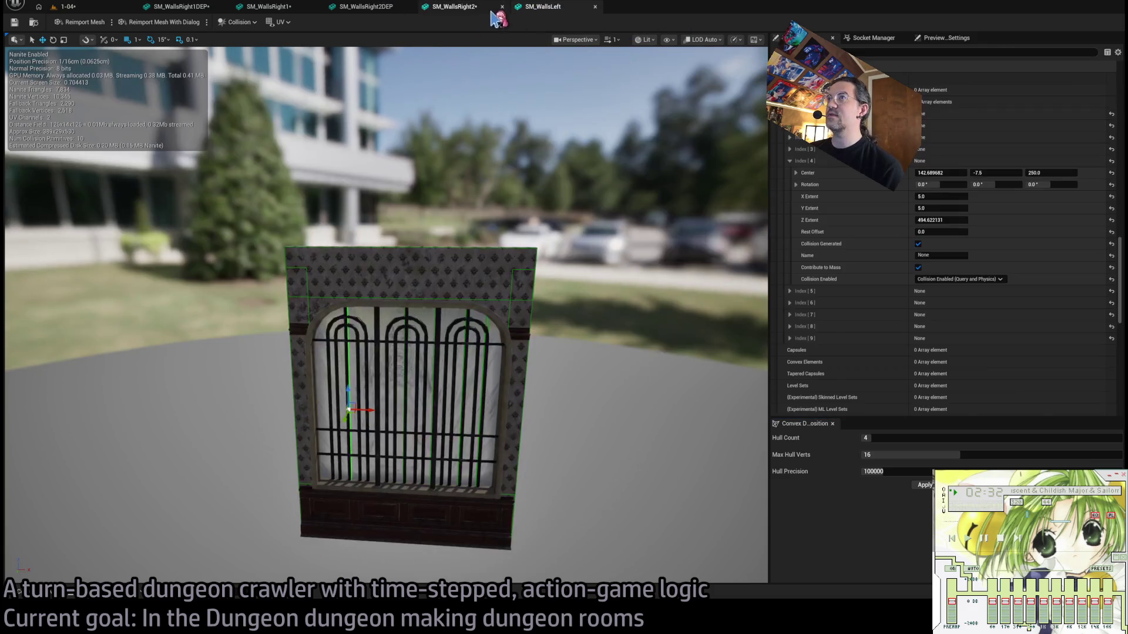
{"action": "left_click", "coordinate": [470, 13]}
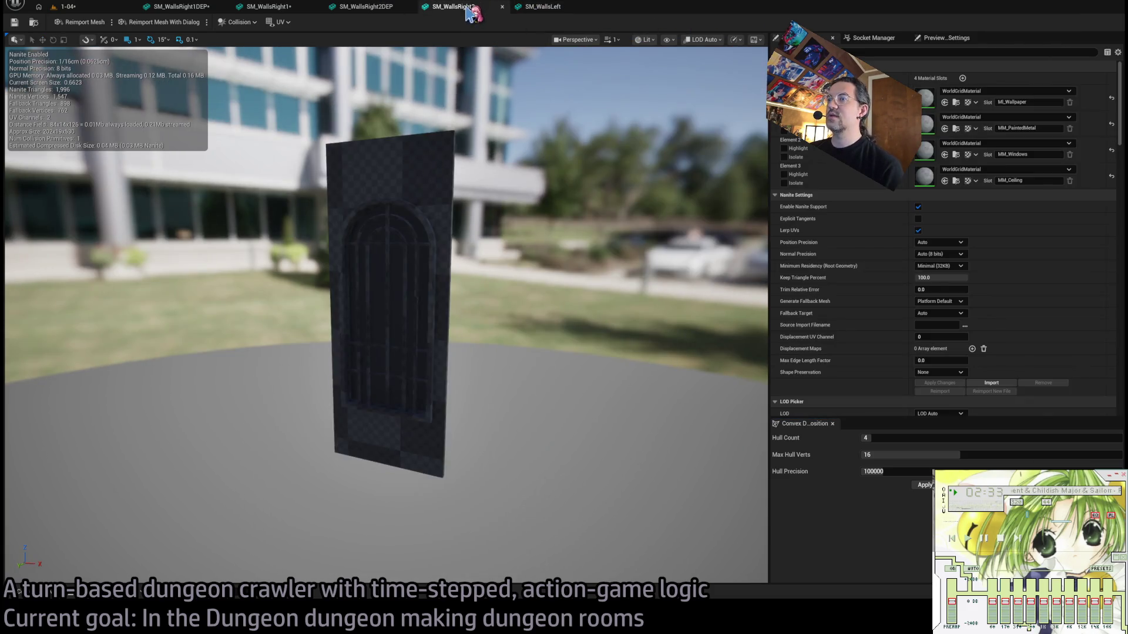
{"action": "left_click", "coordinate": [918, 207]}
{"action": "left_click", "coordinate": [940, 384]}
Inspect SM_WallsRight2DEP and the other wall meshes, ending back on SM_WallsRight1.
{"action": "left_click", "coordinate": [370, 7]}
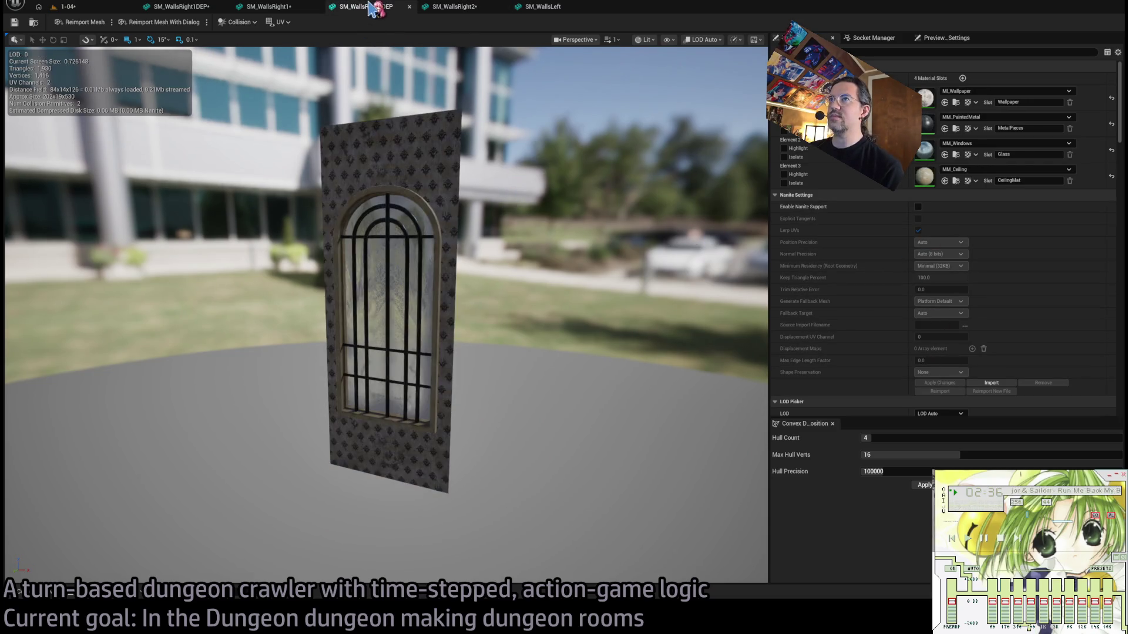
{"action": "scroll", "coordinate": [386, 314], "scroll_direction": "up", "scroll_amount": 10}
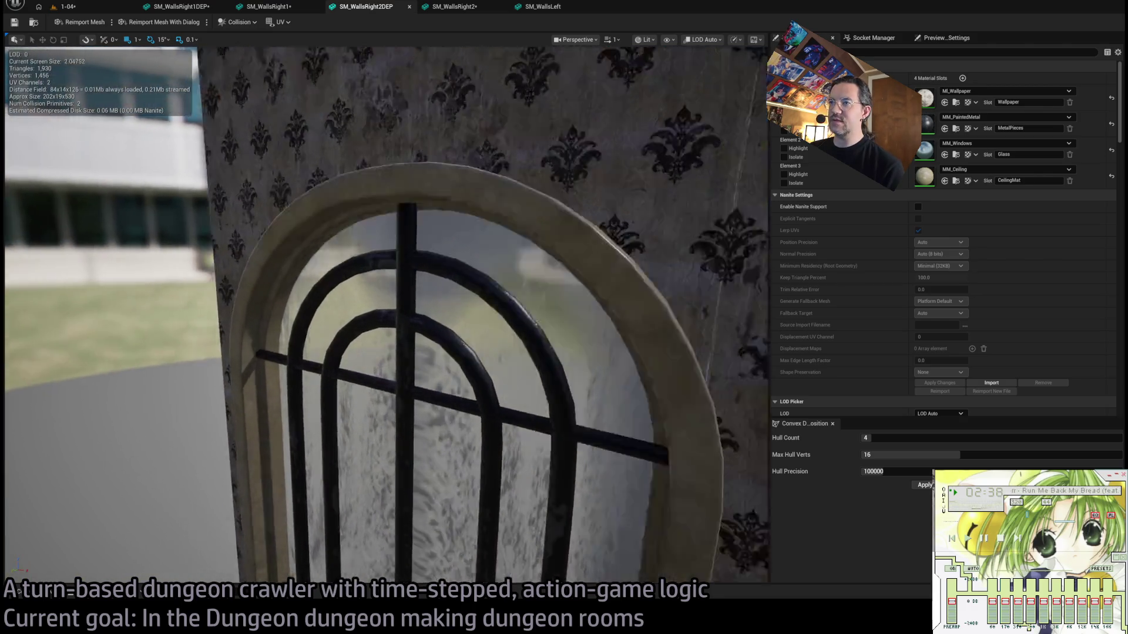
{"action": "scroll", "coordinate": [435, 146], "scroll_direction": "up", "scroll_amount": 5}
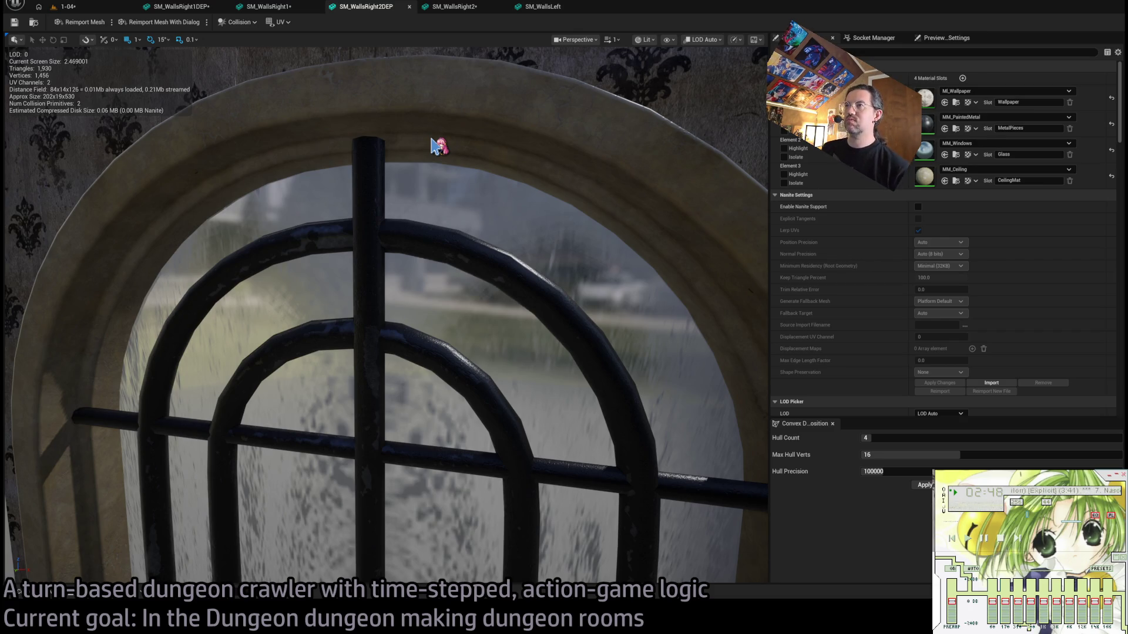
{"action": "mouse_move", "coordinate": [434, 145]}
{"action": "left_mouse_down"}
{"action": "mouse_move", "coordinate": [435, 194]}
{"action": "mouse_move", "coordinate": [411, 188]}
{"action": "mouse_move", "coordinate": [446, 200]}
{"action": "mouse_move", "coordinate": [435, 194]}
{"action": "left_mouse_up"}
{"action": "left_click", "coordinate": [470, 7]}
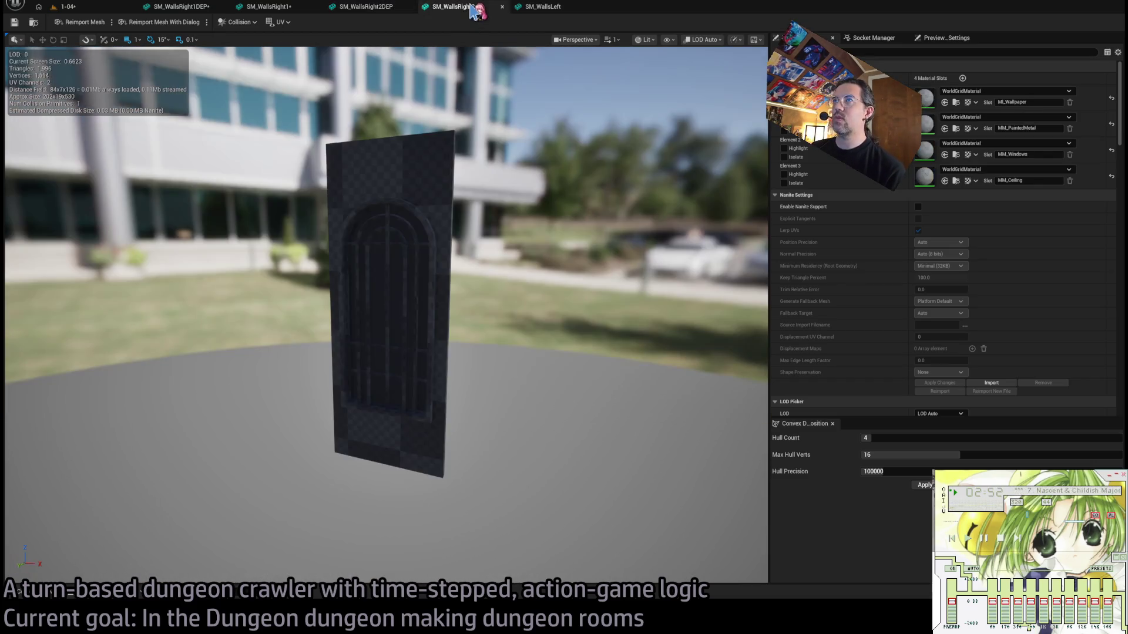
{"action": "left_click", "coordinate": [370, 8]}
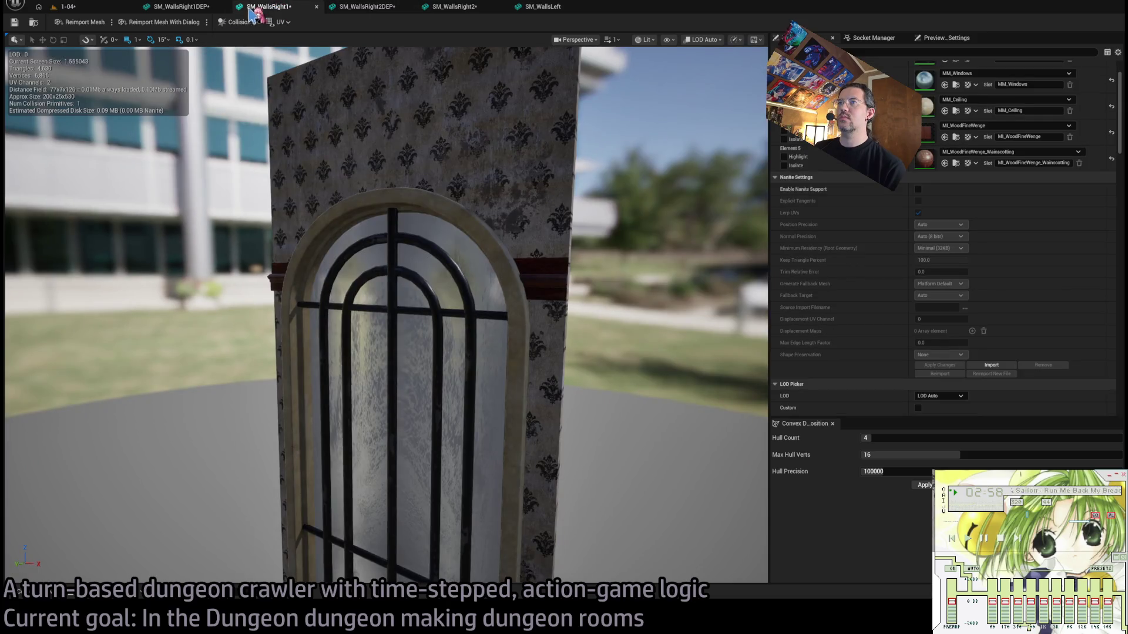
{"action": "left_click", "coordinate": [182, 7]}
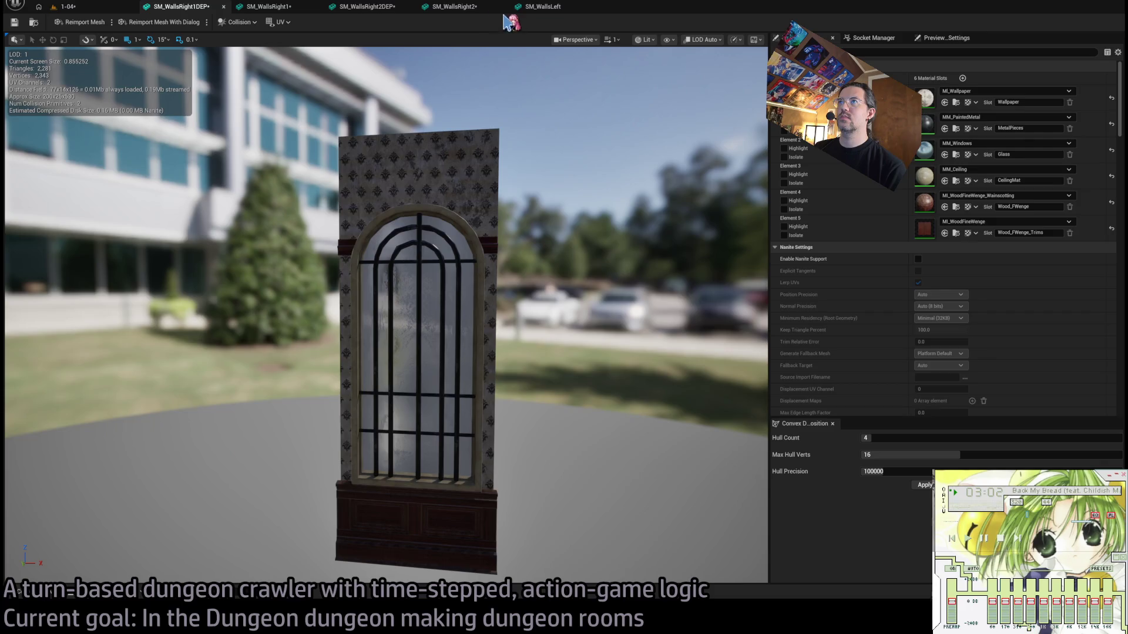
{"action": "left_click", "coordinate": [477, 10]}
{"action": "left_click", "coordinate": [527, 13]}
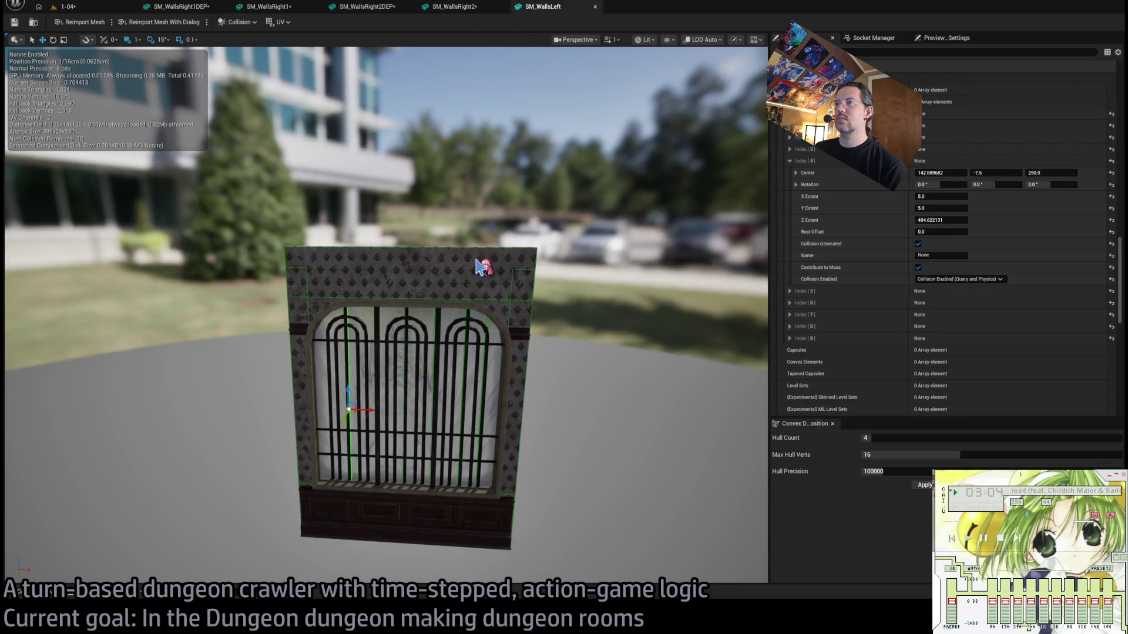
{"action": "left_click", "coordinate": [276, 8]}
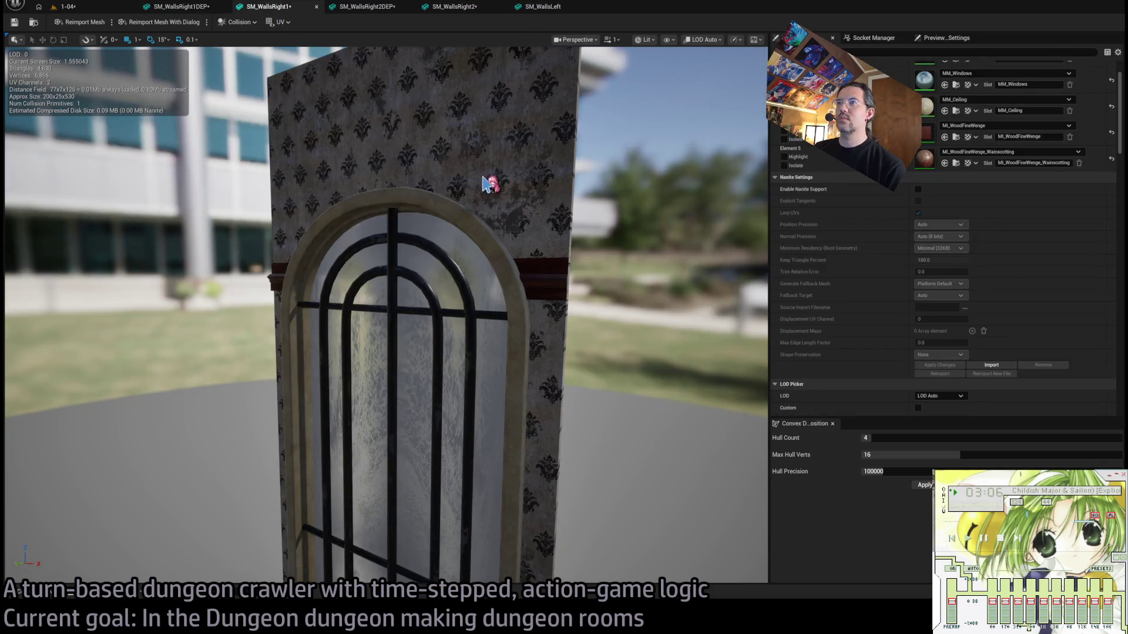
{"action": "scroll", "coordinate": [462, 174], "scroll_direction": "down", "scroll_amount": 5}
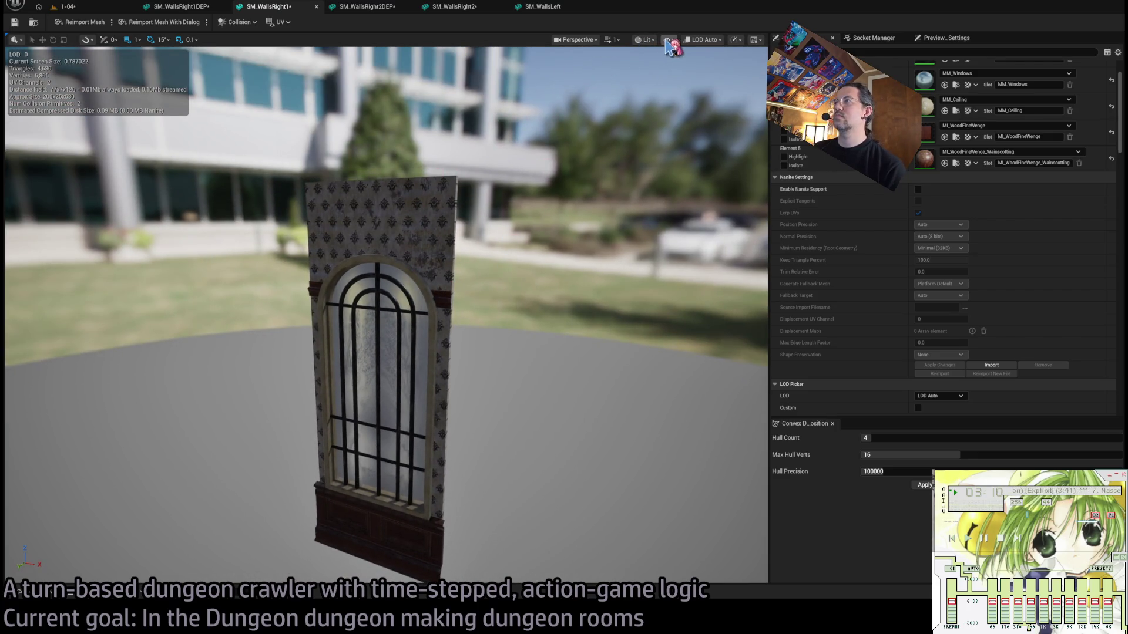
Show simple collision, delete the tall collision box, and select the remaining box.
{"action": "key", "text": "alt+c"}
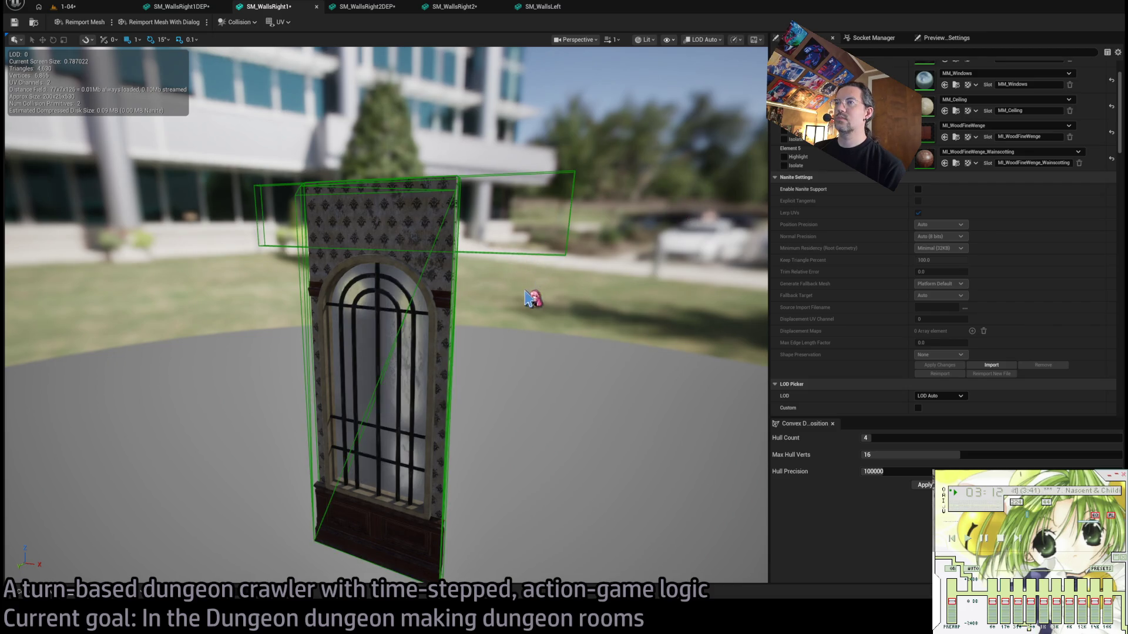
{"action": "left_click", "coordinate": [458, 302]}
{"action": "key", "text": "Delete"}
{"action": "left_click", "coordinate": [464, 243]}
{"action": "mouse_move", "coordinate": [464, 243]}
{"action": "left_mouse_down"}
{"action": "mouse_move", "coordinate": [447, 243]}
{"action": "mouse_move", "coordinate": [464, 243]}
{"action": "left_mouse_up"}
{"action": "left_click", "coordinate": [475, 256]}
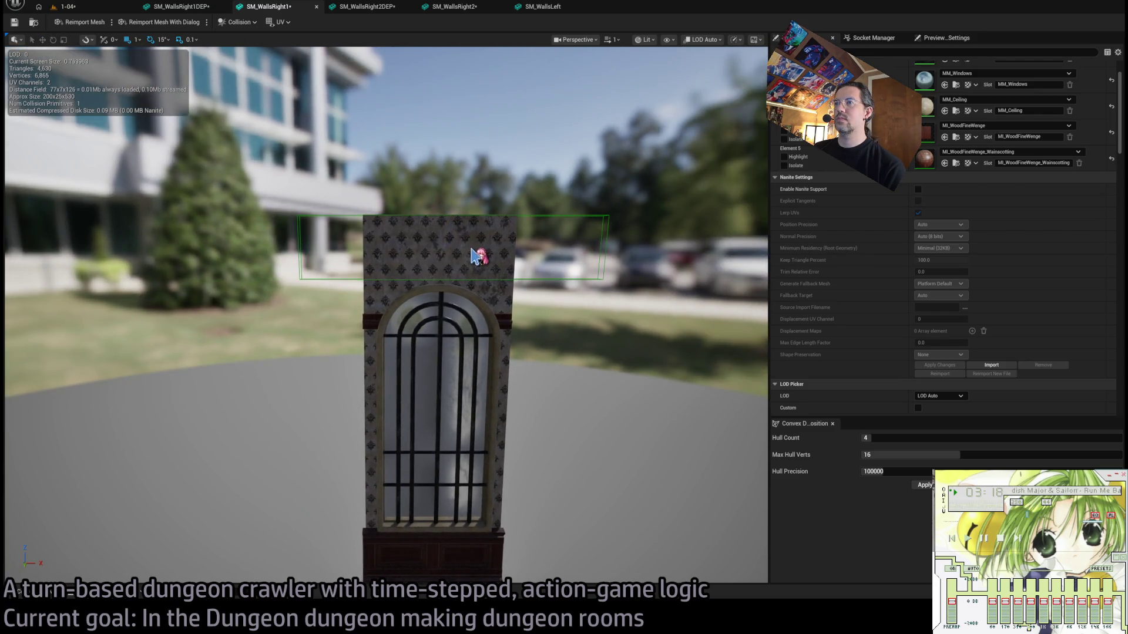
{"action": "left_click", "coordinate": [489, 266]}
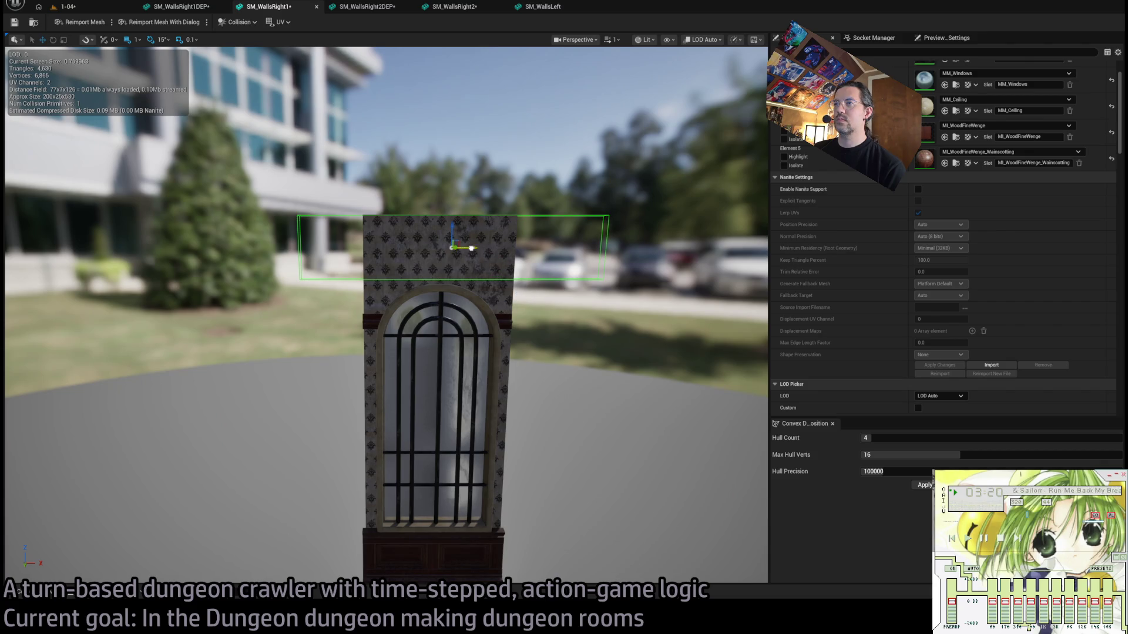
{"action": "mouse_move", "coordinate": [462, 249]}
{"action": "left_mouse_down"}
{"action": "mouse_move", "coordinate": [446, 265]}
{"action": "mouse_move", "coordinate": [499, 282]}
{"action": "mouse_move", "coordinate": [434, 288]}
{"action": "mouse_move", "coordinate": [447, 288]}
{"action": "mouse_move", "coordinate": [405, 276]}
{"action": "mouse_move", "coordinate": [486, 251]}
{"action": "left_mouse_up"}
{"action": "scroll", "coordinate": [832, 268], "scroll_direction": "down", "scroll_amount": 10}
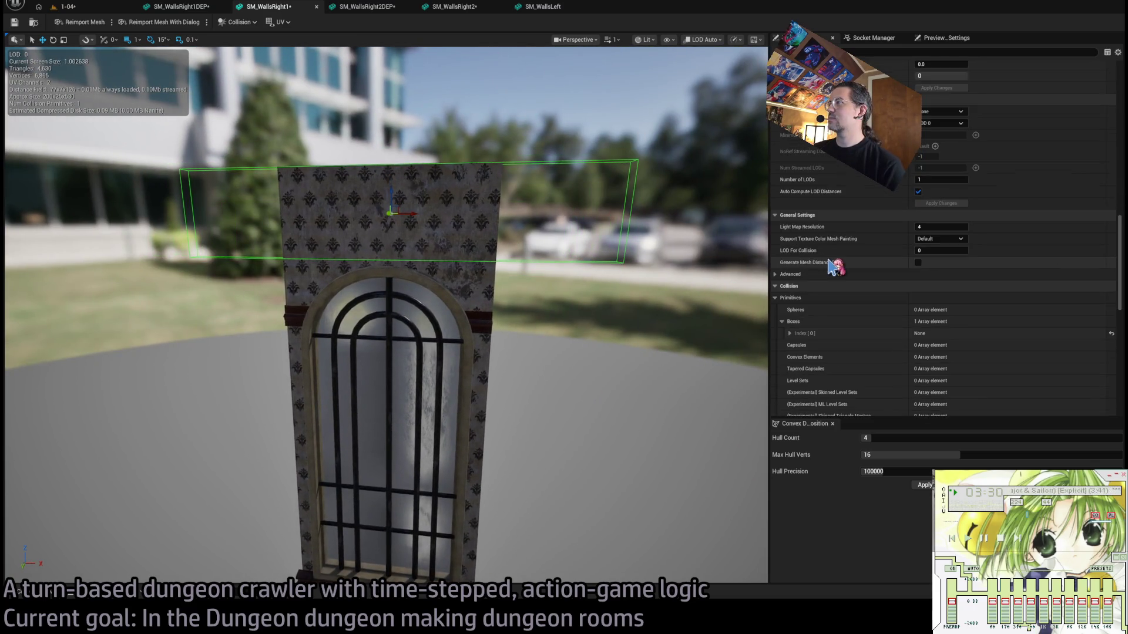
{"action": "scroll", "coordinate": [799, 323], "scroll_direction": "down", "scroll_amount": 3}
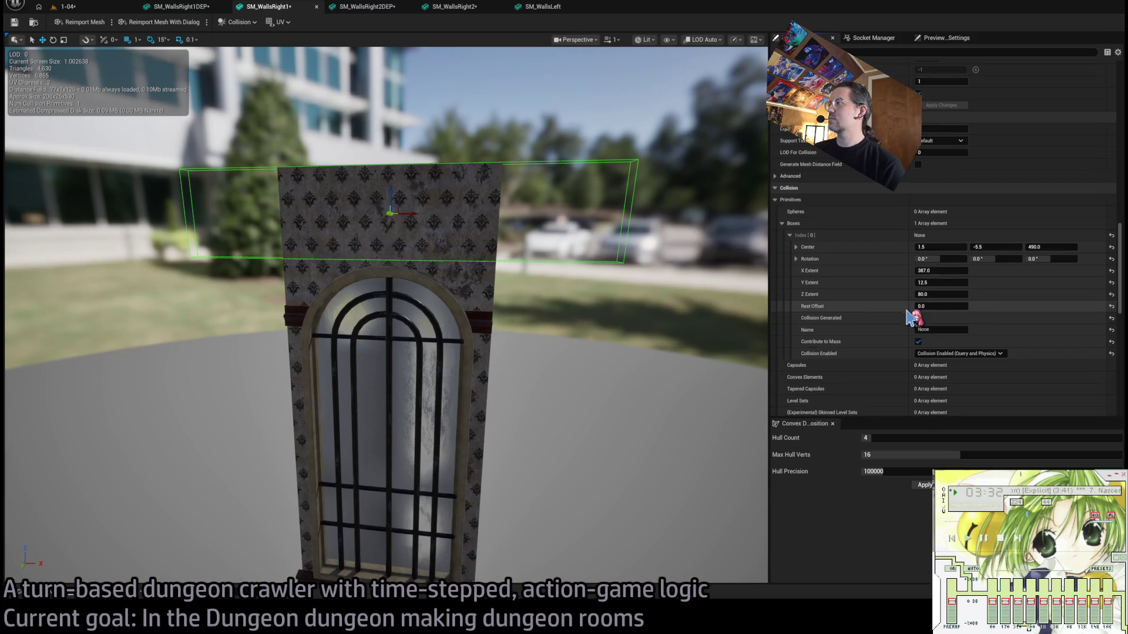
{"action": "left_click_drag", "start_coordinate": [746, 266], "coordinate": [670, 308]}
Fit the box to the upper wall: Y extent about 8.86, centre Y -3.5, X extent 190, centre X -3.0.
{"action": "left_click_drag", "start_coordinate": [949, 286], "coordinate": [939, 285]}
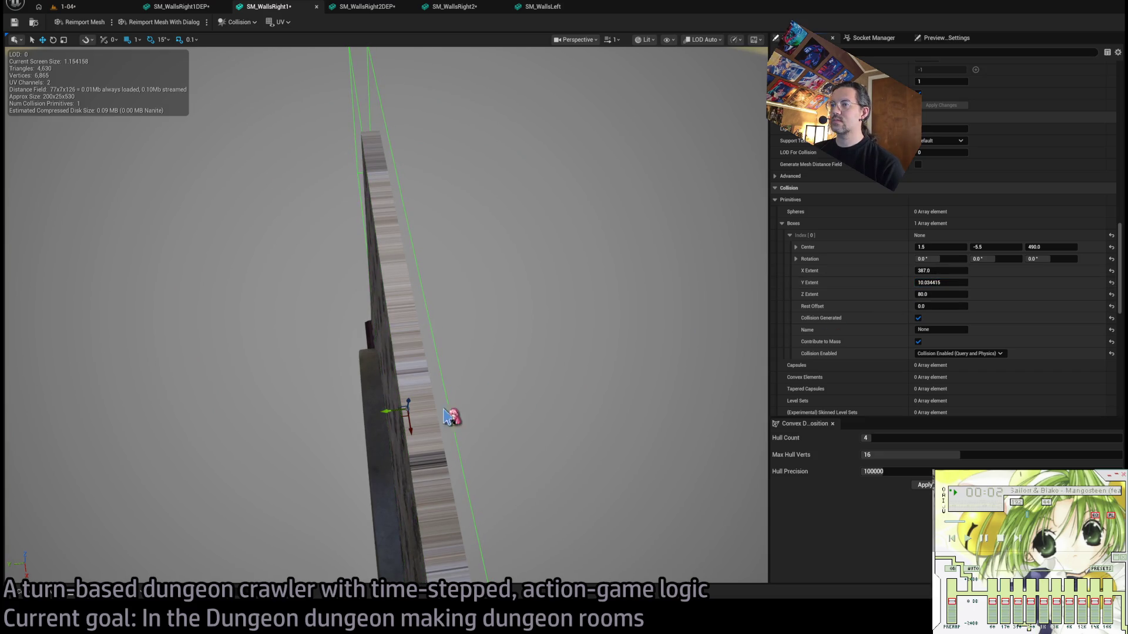
{"action": "left_click_drag", "start_coordinate": [385, 412], "coordinate": [378, 412]}
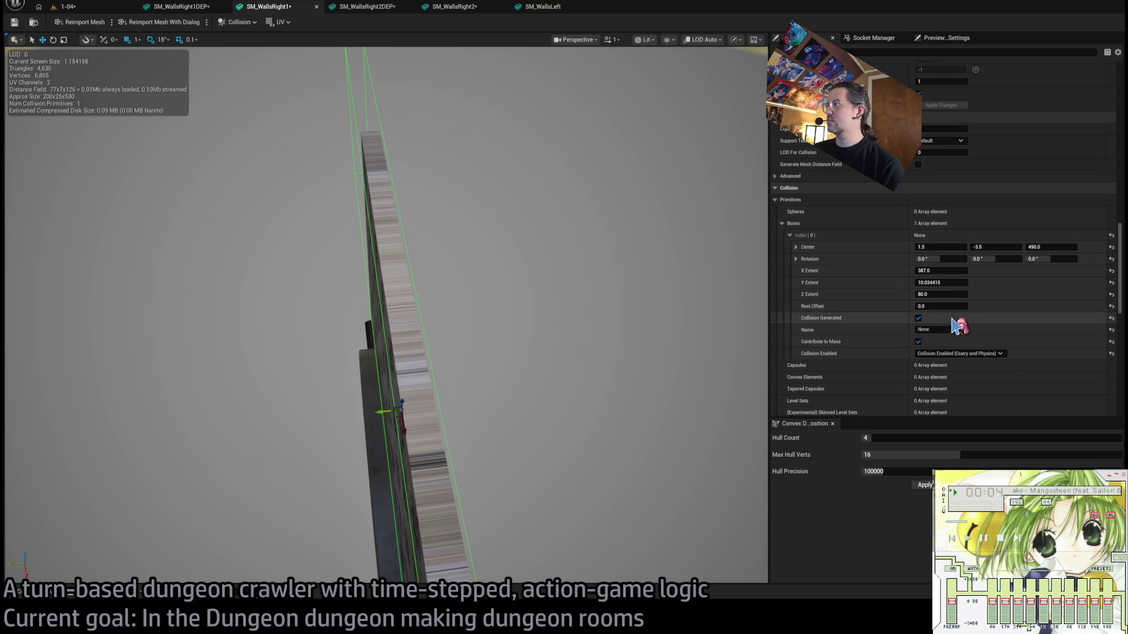
{"action": "left_click_drag", "start_coordinate": [946, 284], "coordinate": [938, 284]}
{"action": "left_click_drag", "start_coordinate": [382, 293], "coordinate": [382, 188]}
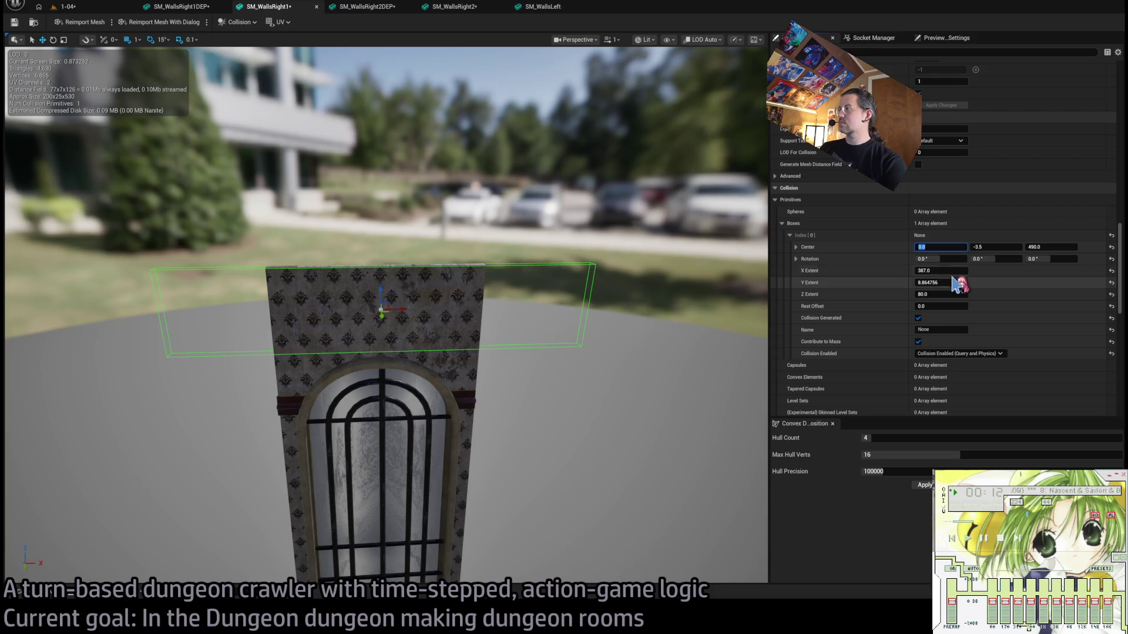
{"action": "left_click_drag", "start_coordinate": [947, 273], "coordinate": [924, 273]}
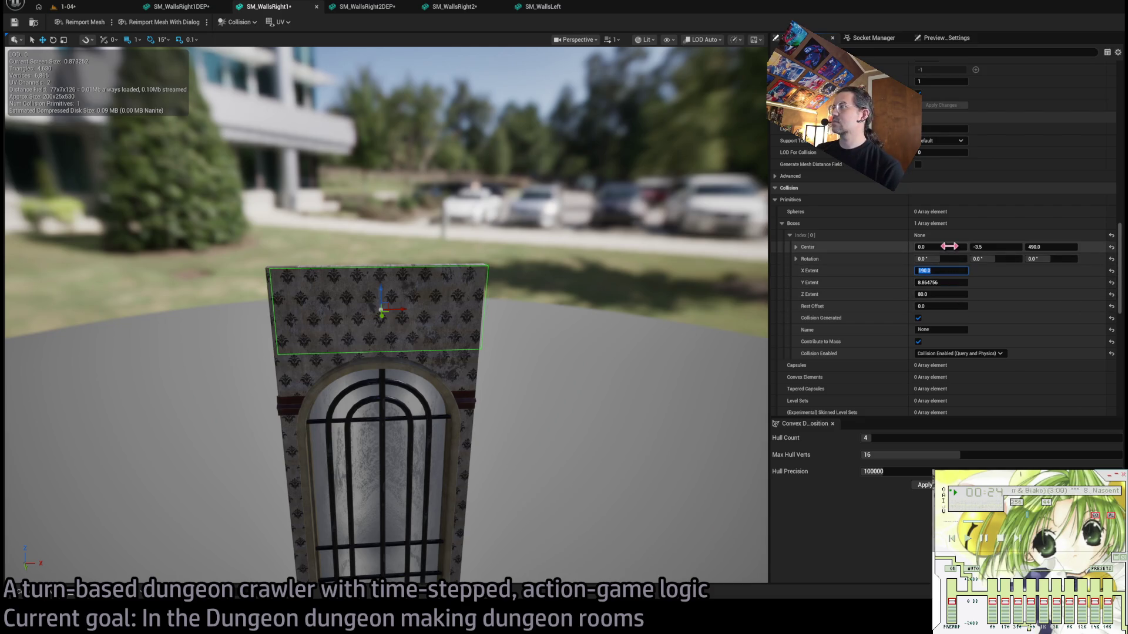
{"action": "left_click_drag", "start_coordinate": [940, 247], "coordinate": [963, 263]}
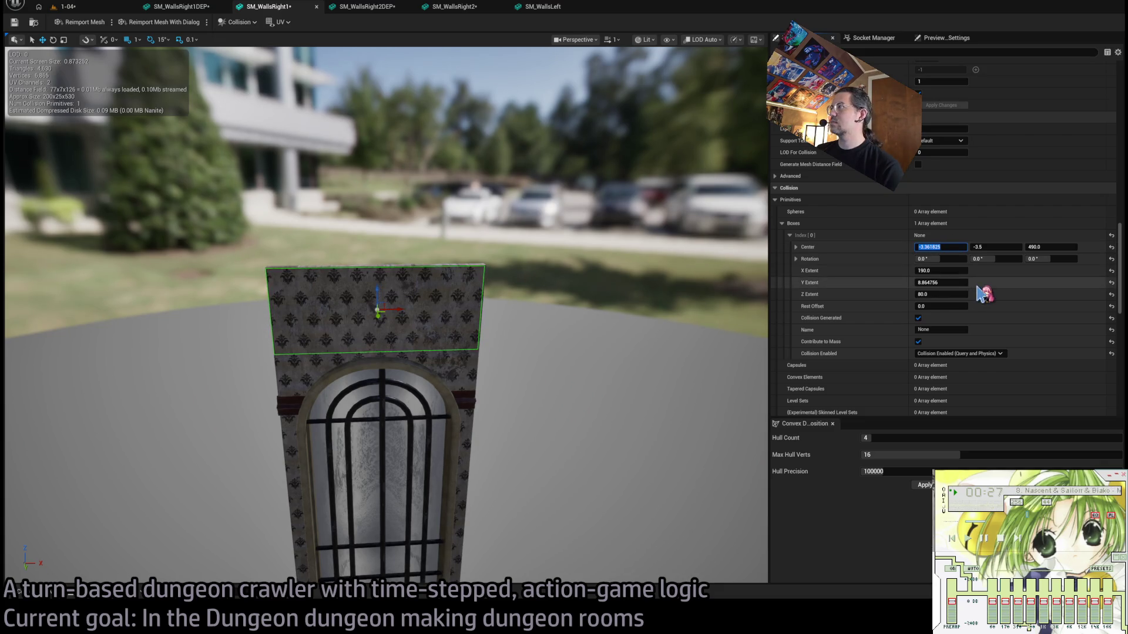
{"action": "key", "text": "Return"}
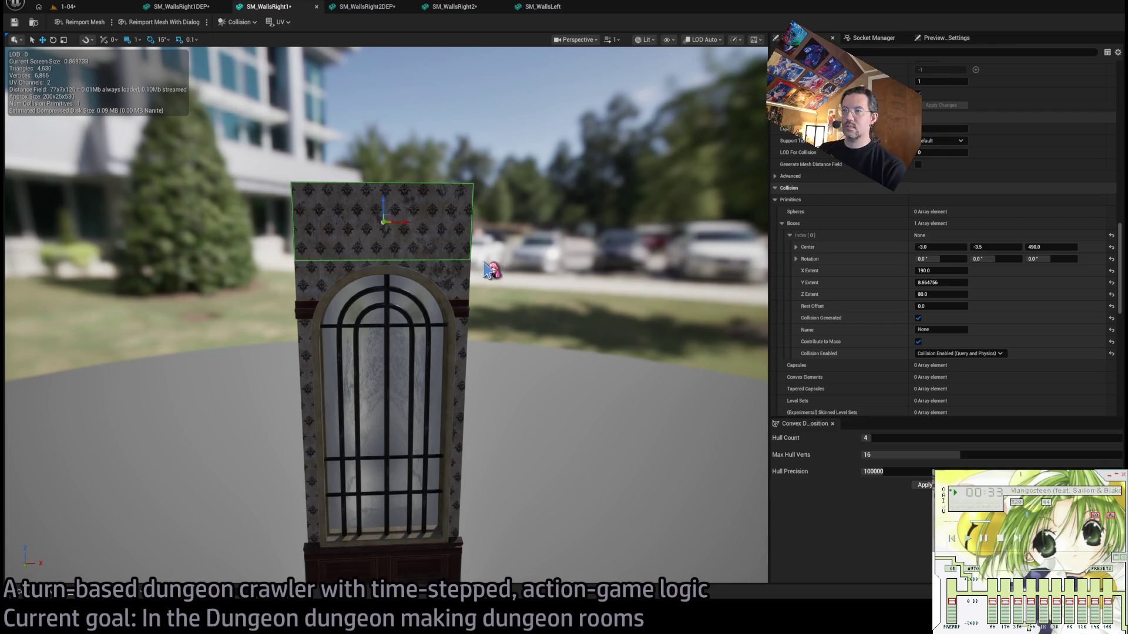
{"action": "scroll", "coordinate": [562, 317], "scroll_direction": "down", "scroll_amount": 3}
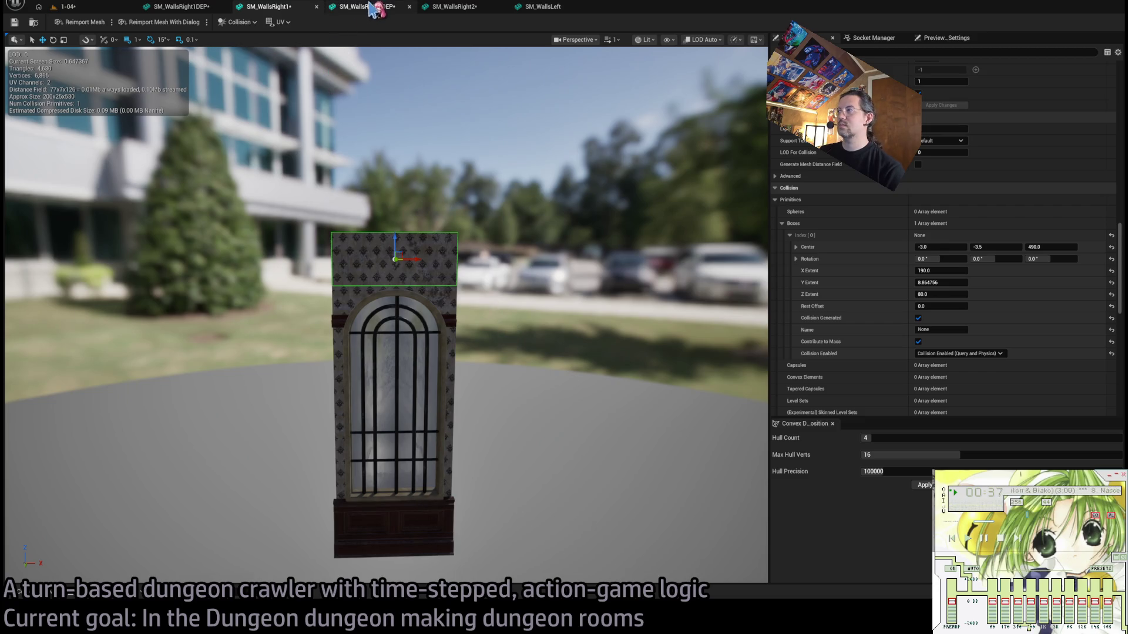
Duplicate the collision box and move the copy down to the wall's base.
{"action": "key", "text": "ctrl+d"}
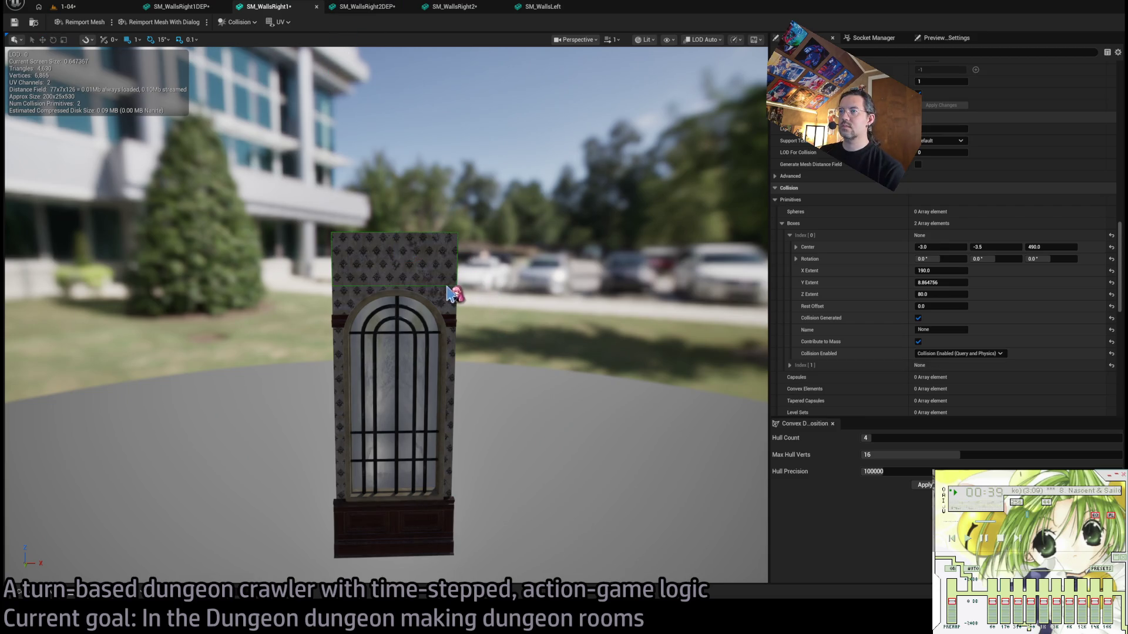
{"action": "left_click_drag", "start_coordinate": [395, 242], "coordinate": [397, 531]}
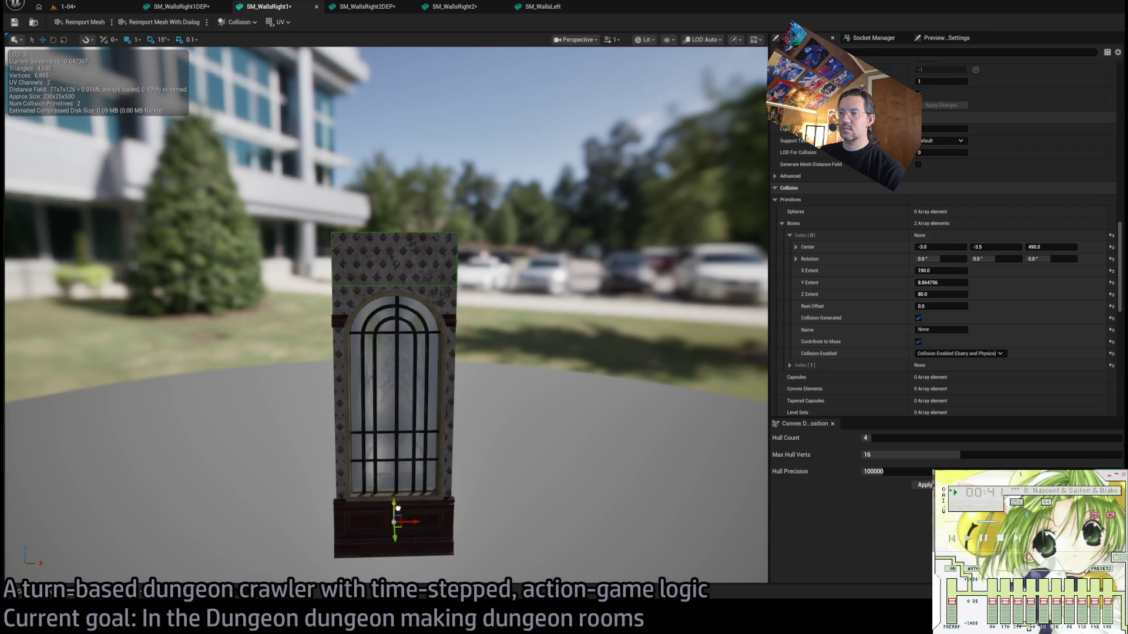
{"action": "key", "text": "f"}
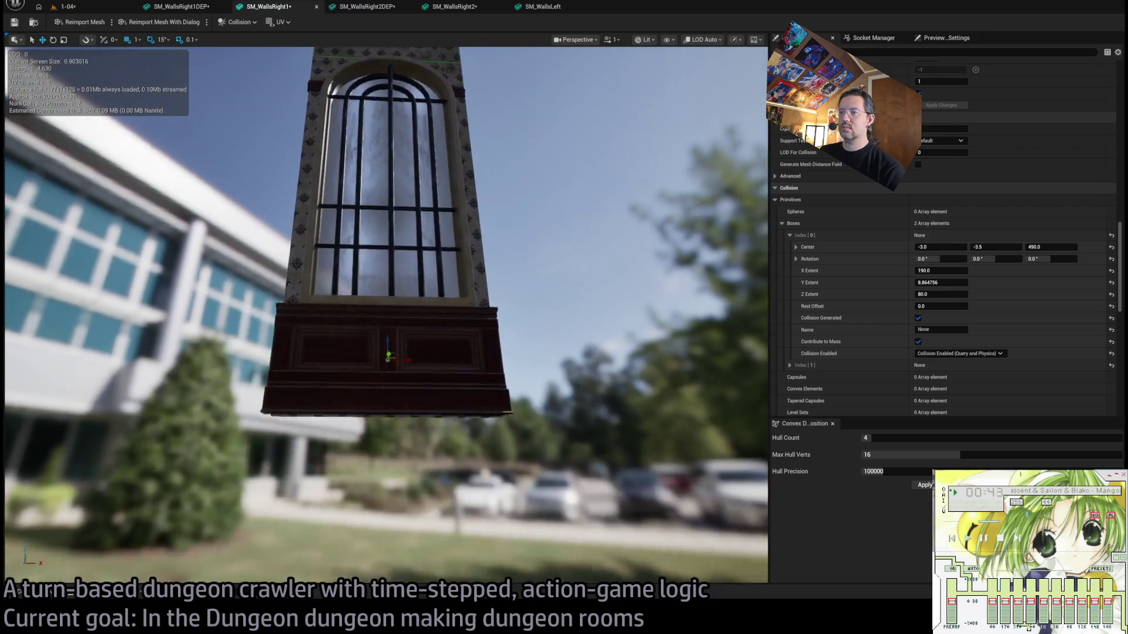
{"action": "left_click_drag", "start_coordinate": [387, 344], "coordinate": [388, 364]}
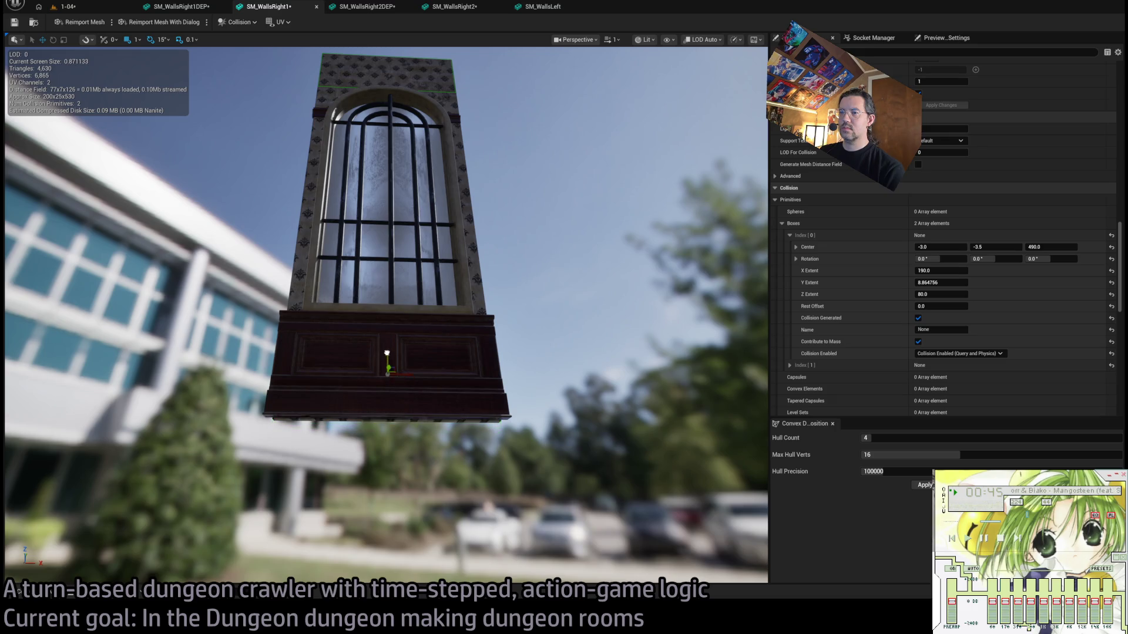
{"action": "mouse_move", "coordinate": [388, 367]}
{"action": "left_mouse_down"}
{"action": "mouse_move", "coordinate": [387, 344]}
{"action": "mouse_move", "coordinate": [388, 359]}
{"action": "left_mouse_up"}
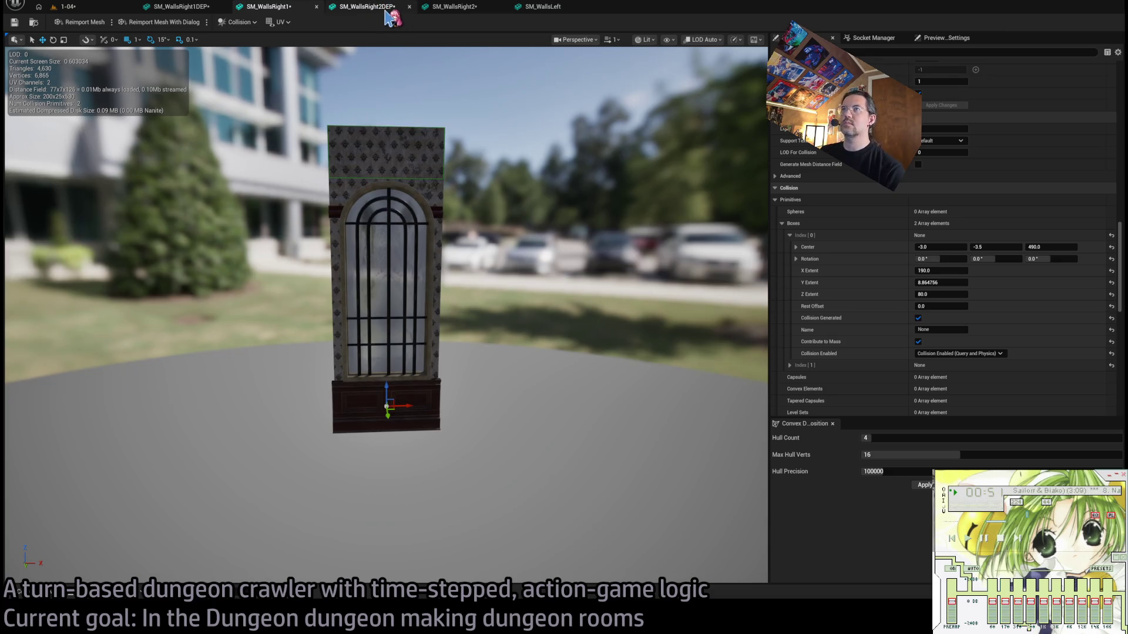
Check SM_WallsLeft's collision boxes for reference, then return to SM_WallsRight1.
{"action": "left_click", "coordinate": [382, 7]}
{"action": "left_click", "coordinate": [182, 6]}
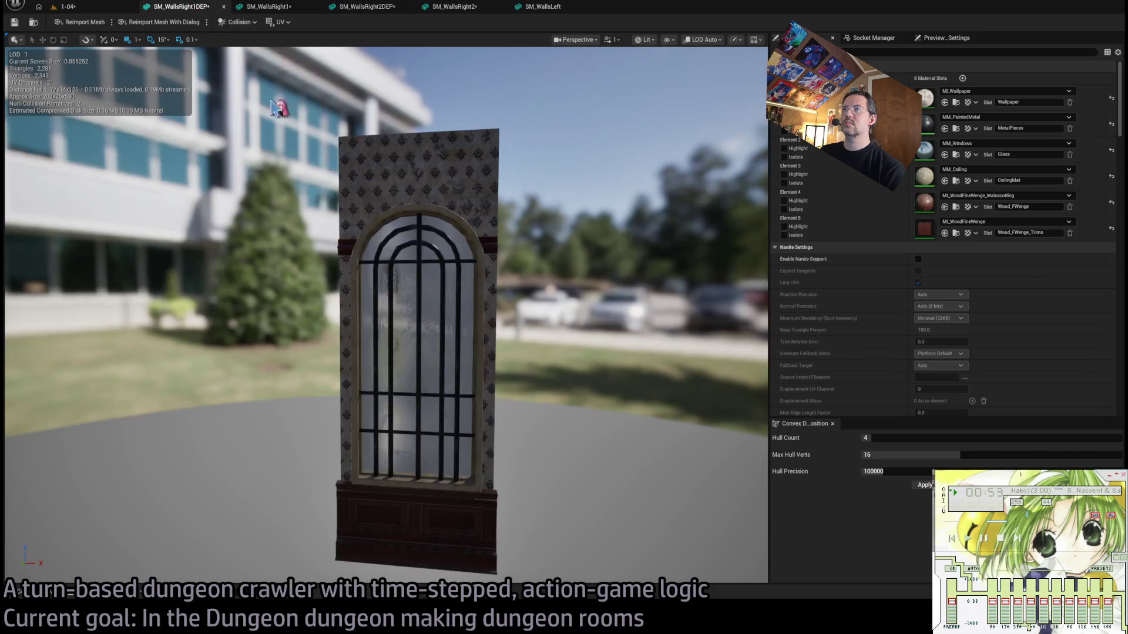
{"action": "left_click", "coordinate": [543, 7]}
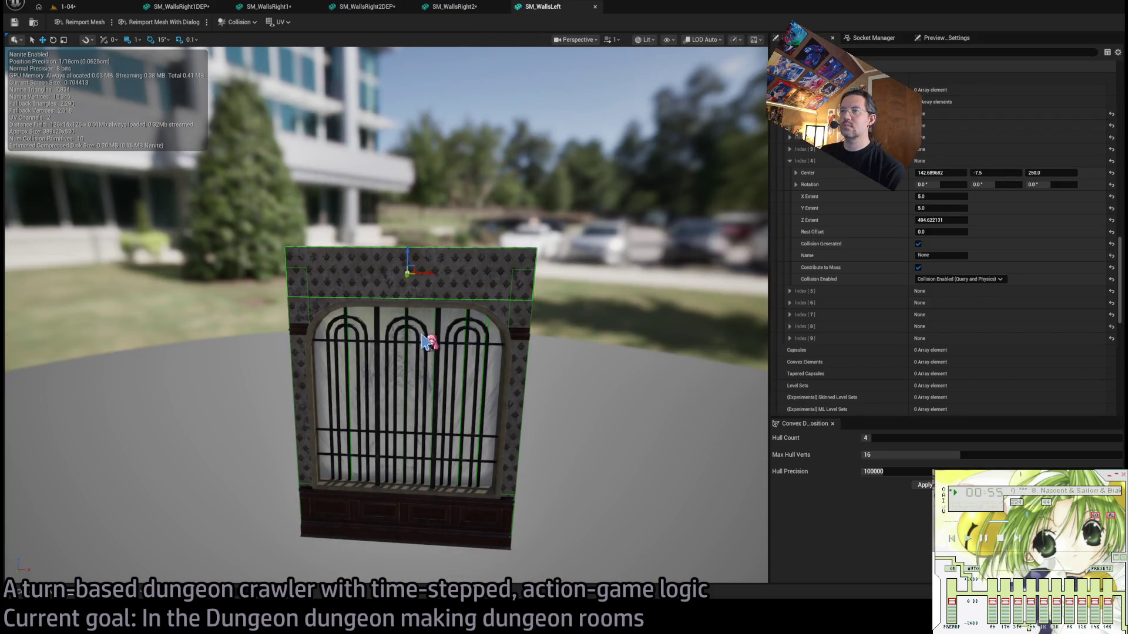
{"action": "left_click", "coordinate": [412, 330]}
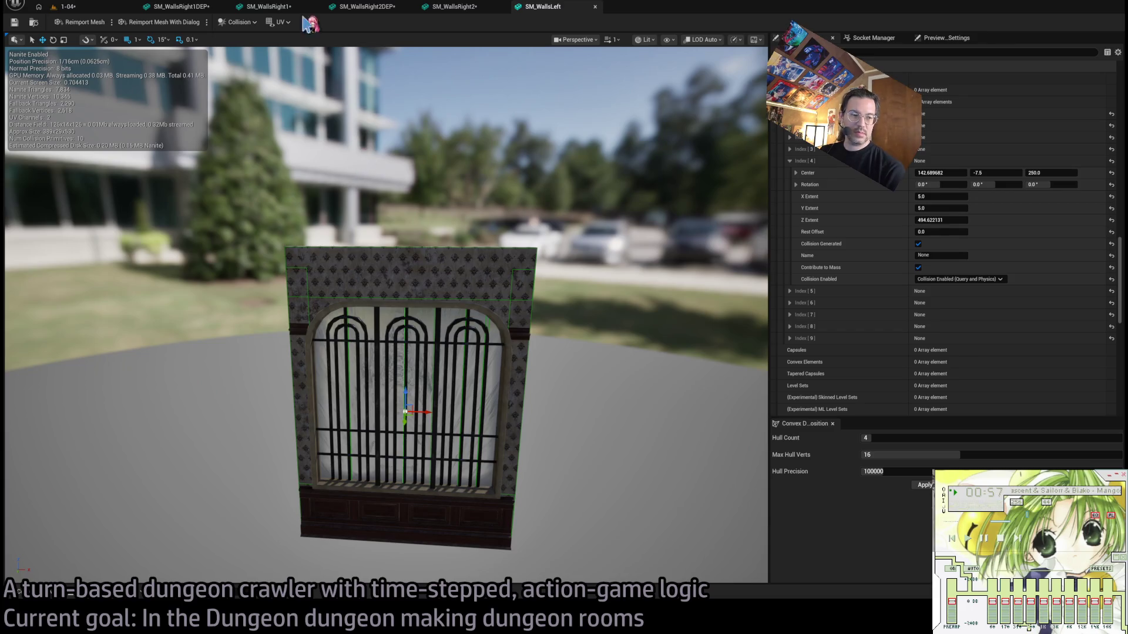
{"action": "left_click", "coordinate": [269, 8]}
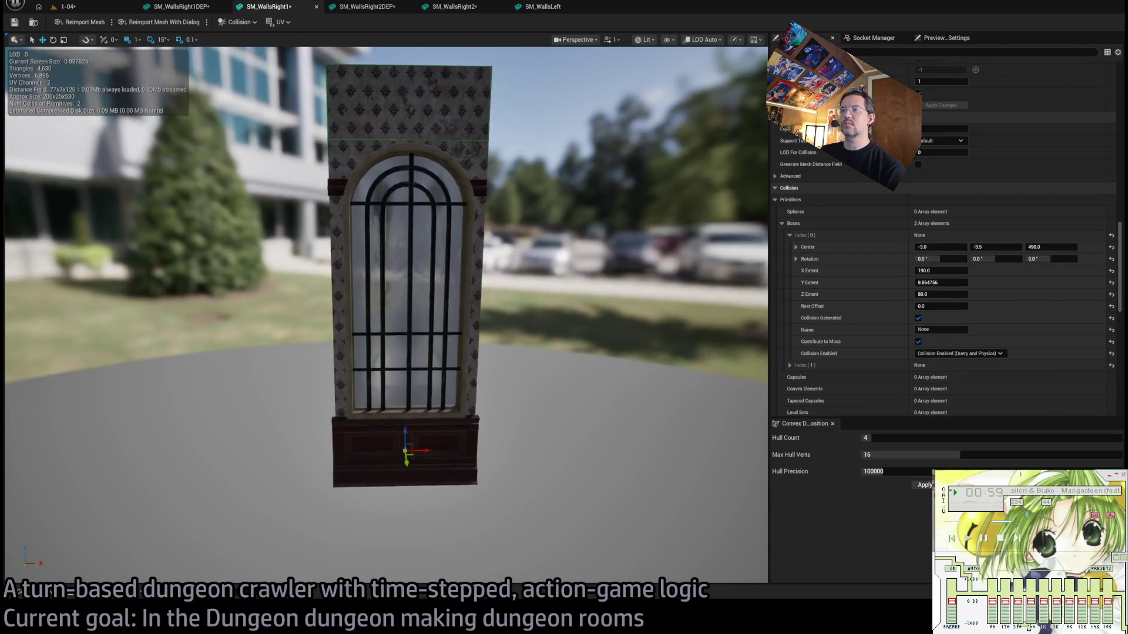
Paste copies of the collision box onto each window bar, deleting the extra one.
{"action": "key", "text": "ctrl+v"}
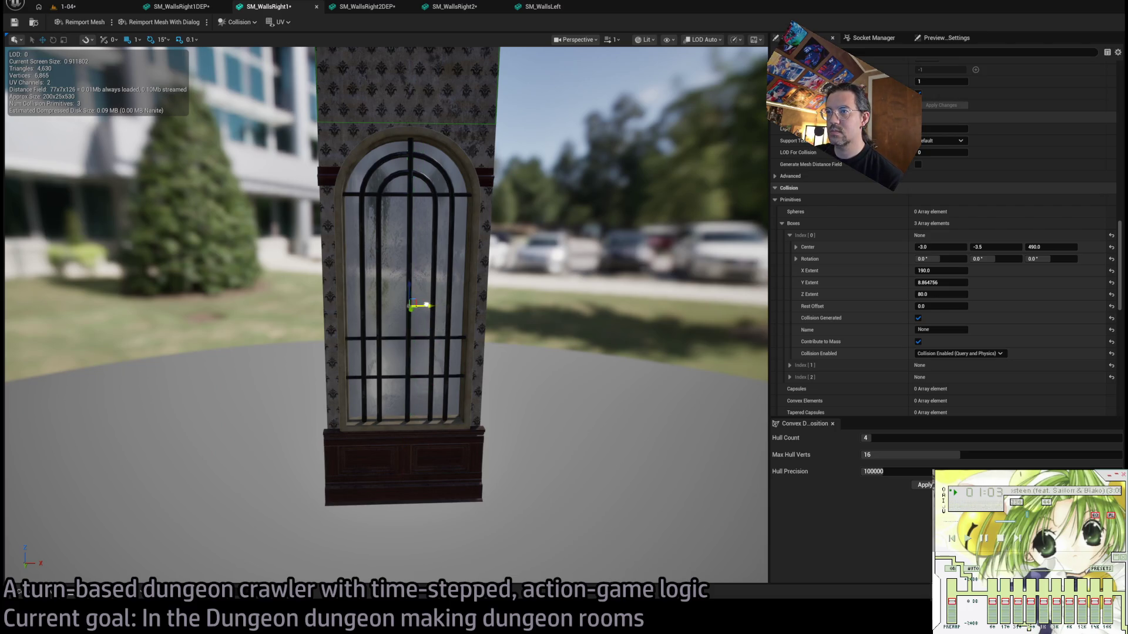
{"action": "key", "text": "ctrl+v"}
{"action": "left_click_drag", "start_coordinate": [426, 305], "coordinate": [465, 299]}
{"action": "key", "text": "ctrl+v"}
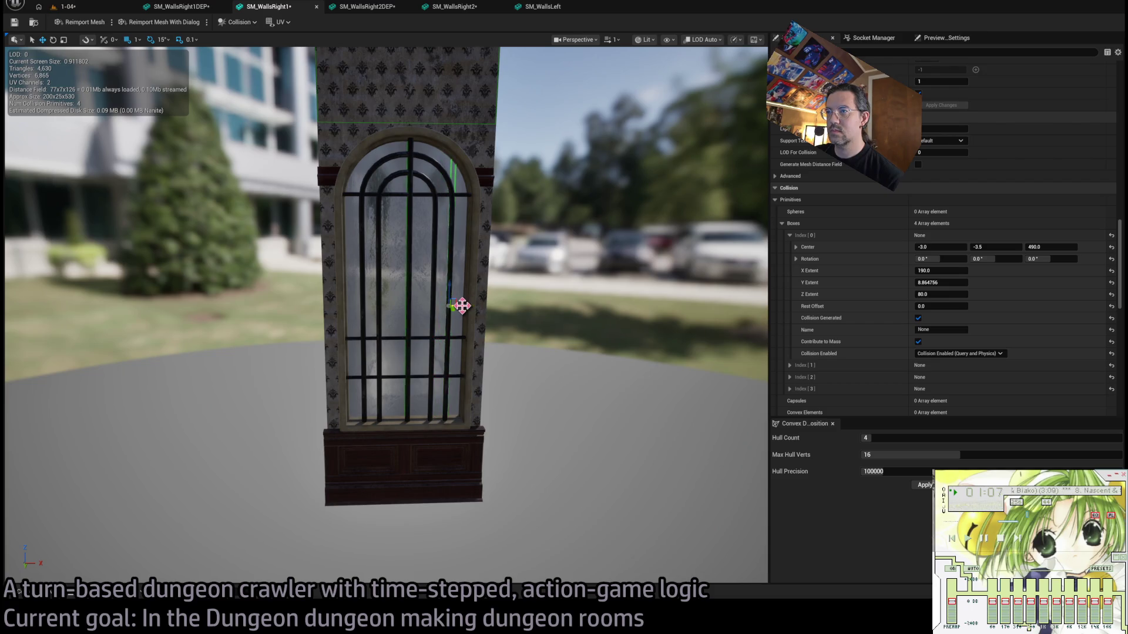
{"action": "left_click", "coordinate": [409, 310]}
{"action": "left_click_drag", "start_coordinate": [410, 301], "coordinate": [437, 304]}
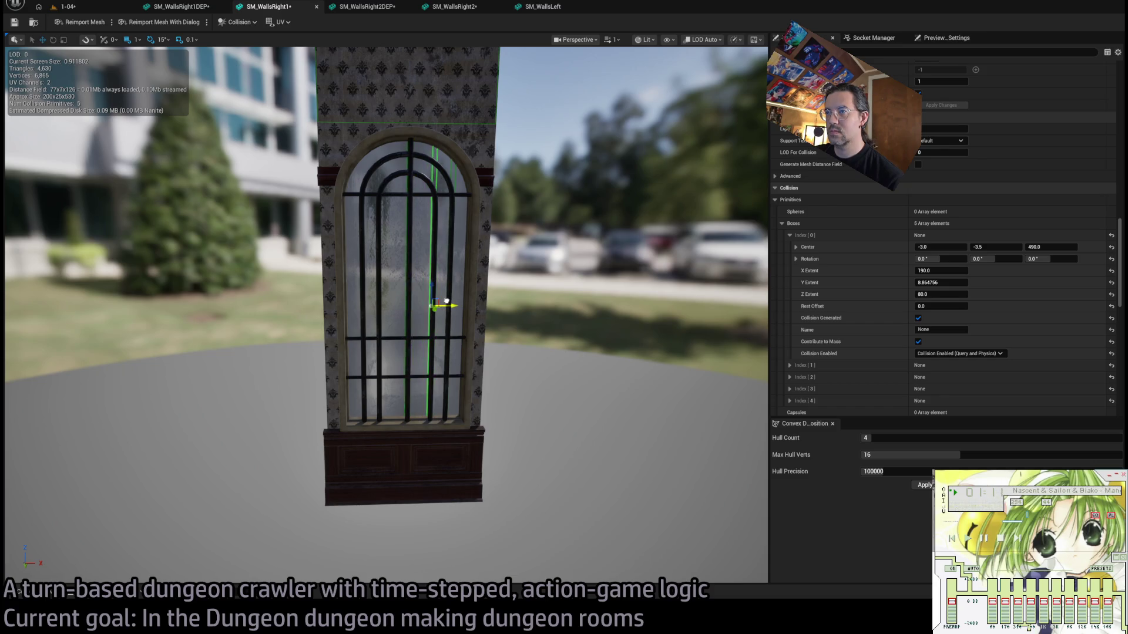
{"action": "key", "text": "ctrl+v"}
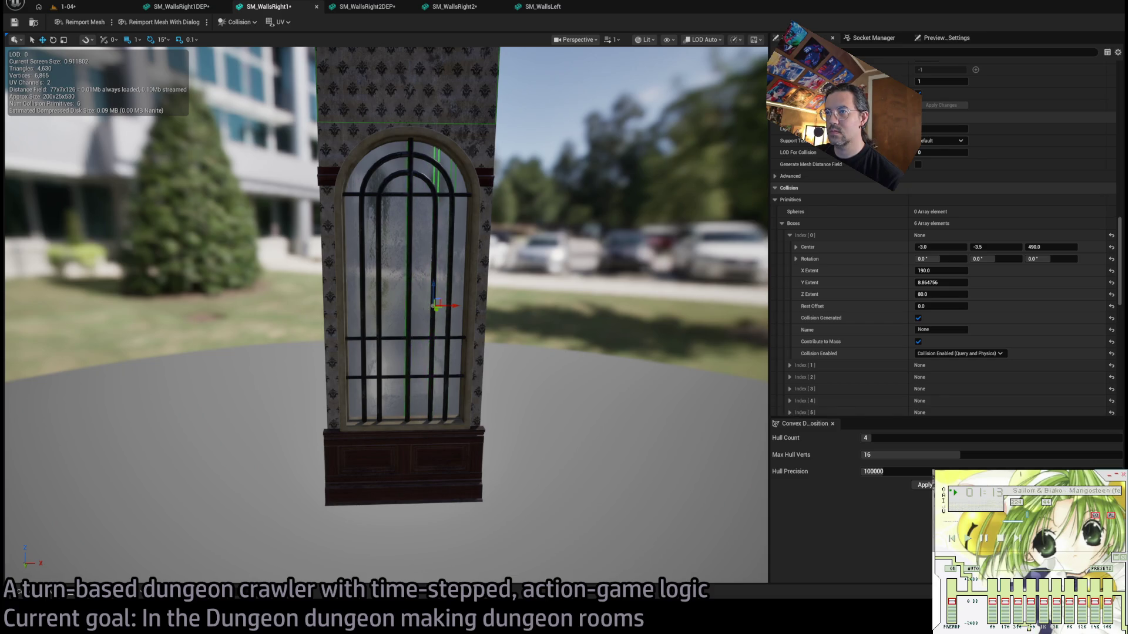
{"action": "left_click_drag", "start_coordinate": [417, 306], "coordinate": [382, 307]}
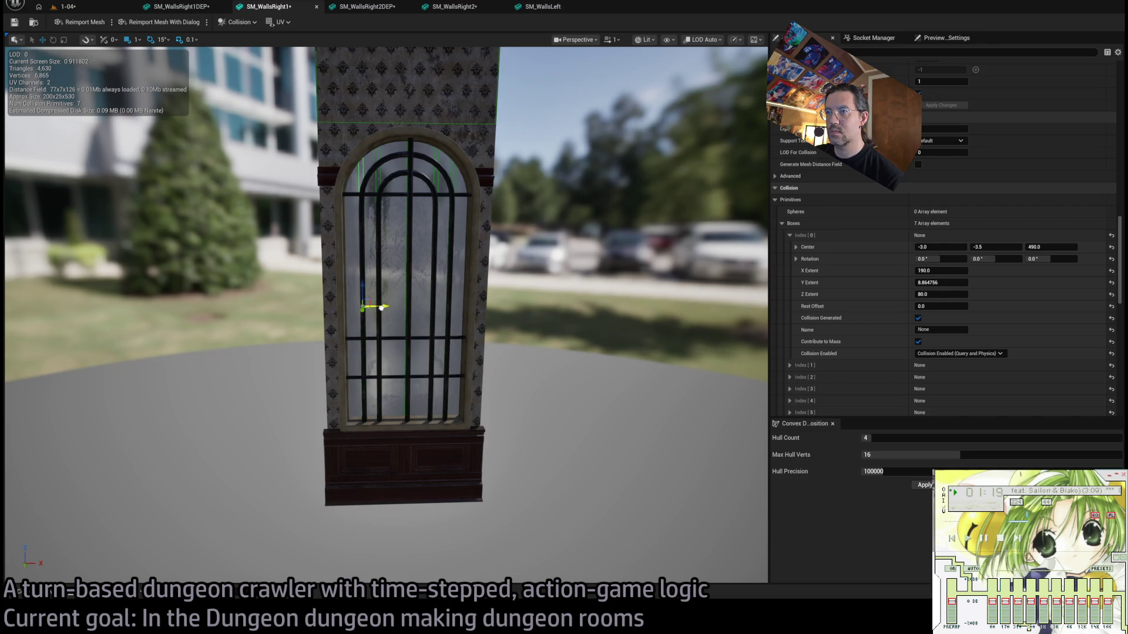
{"action": "left_click_drag", "start_coordinate": [388, 307], "coordinate": [351, 308]}
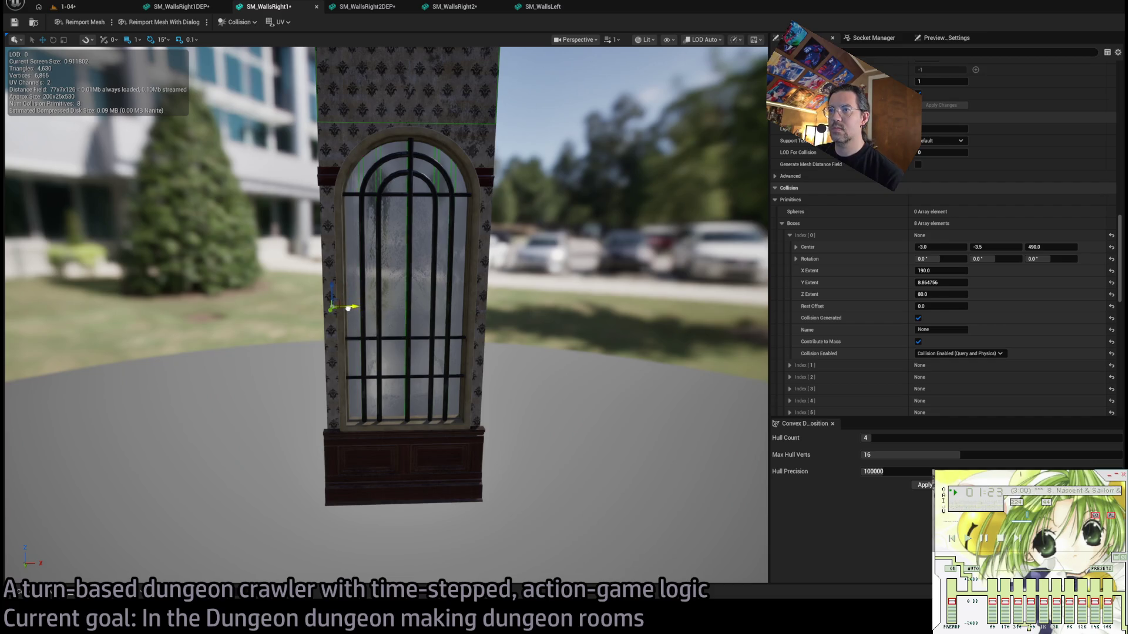
{"action": "scroll", "coordinate": [373, 320], "scroll_direction": "up", "scroll_amount": 5}
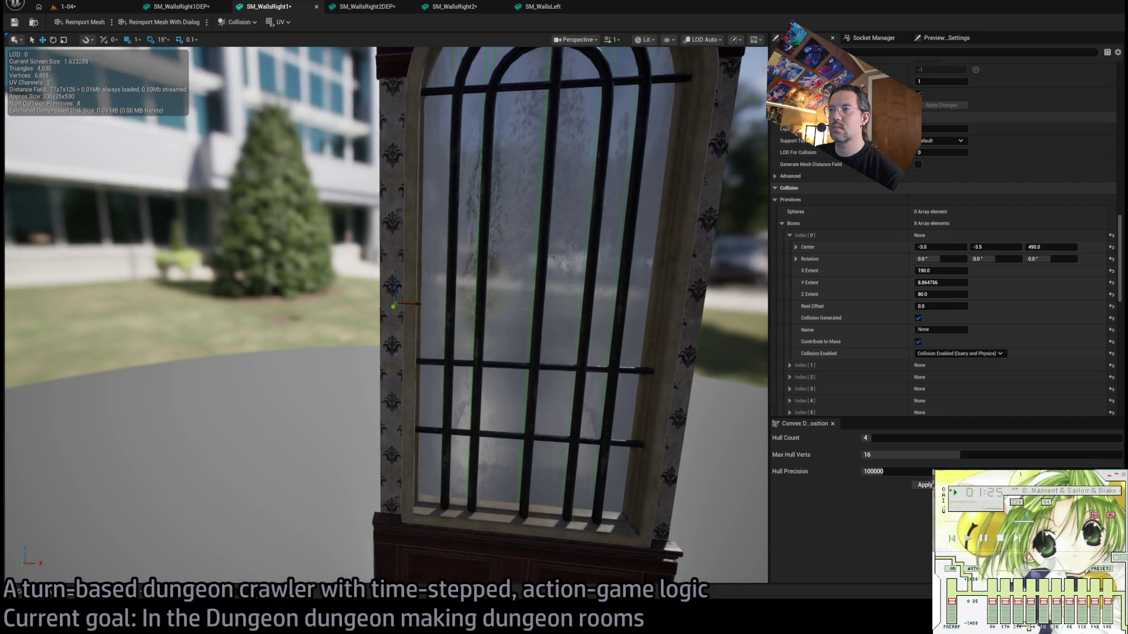
{"action": "mouse_move", "coordinate": [372, 319]}
{"action": "left_mouse_down"}
{"action": "mouse_move", "coordinate": [276, 311]}
{"action": "mouse_move", "coordinate": [381, 315]}
{"action": "left_mouse_up"}
{"action": "key", "text": "Delete"}
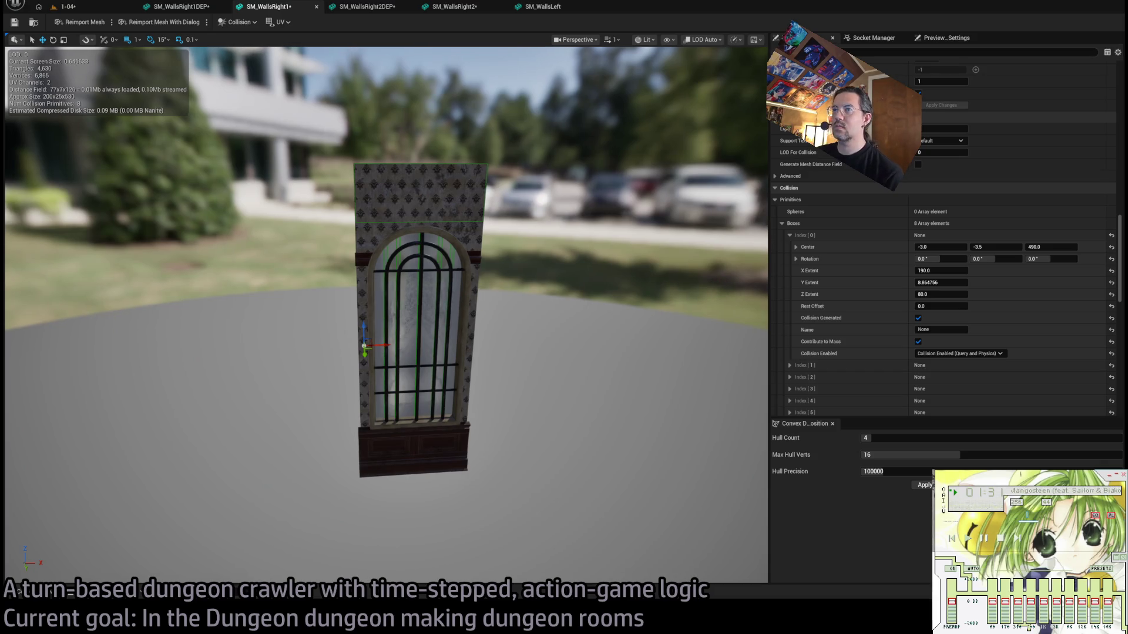
Copy the top box to the window's left side, reshaping it to X Extent 20, Z Extent about 385.
{"action": "scroll", "coordinate": [511, 273], "scroll_direction": "up", "scroll_amount": 4}
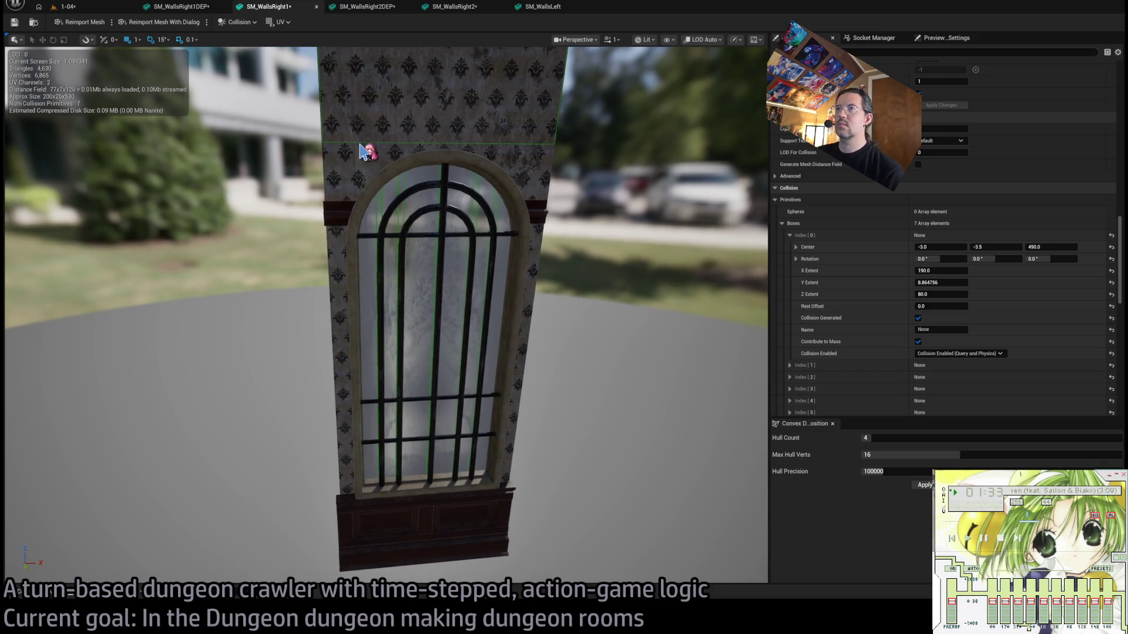
{"action": "left_click", "coordinate": [441, 89]}
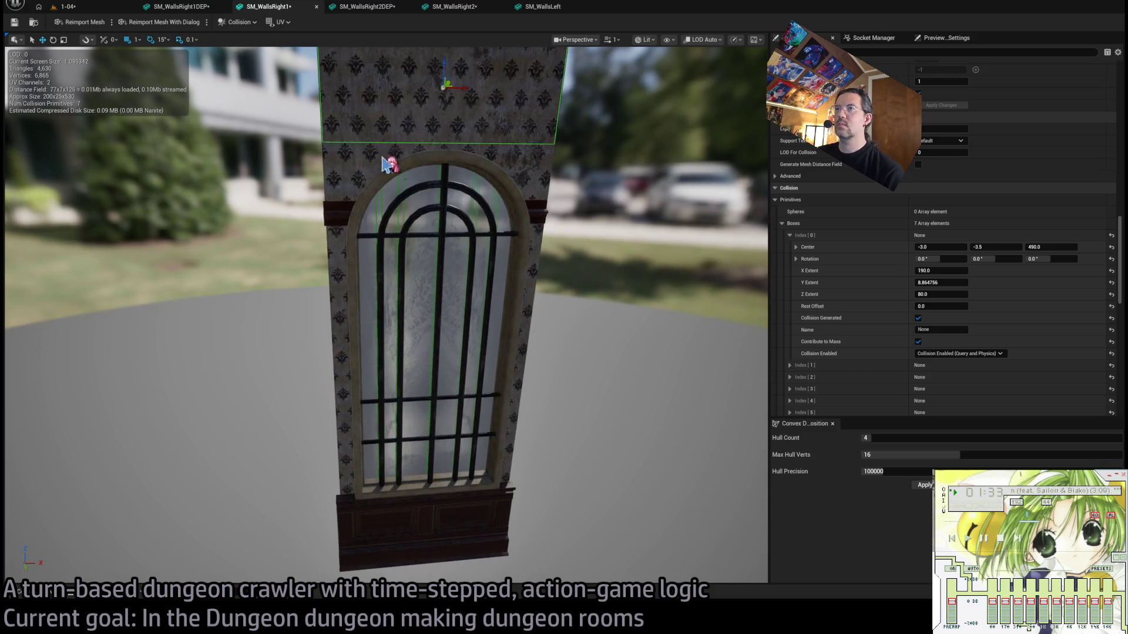
{"action": "scroll", "coordinate": [446, 176], "scroll_direction": "down", "scroll_amount": 3}
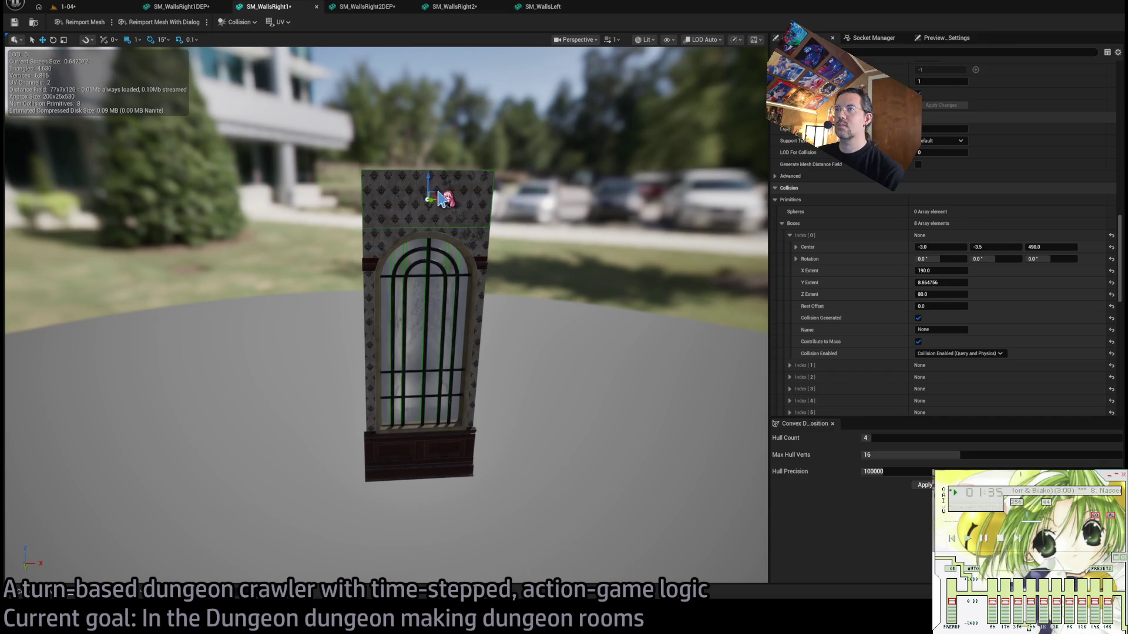
{"action": "mouse_move", "coordinate": [450, 201]}
{"action": "left_mouse_down"}
{"action": "mouse_move", "coordinate": [433, 206]}
{"action": "mouse_move", "coordinate": [365, 352]}
{"action": "mouse_move", "coordinate": [377, 335]}
{"action": "left_mouse_up"}
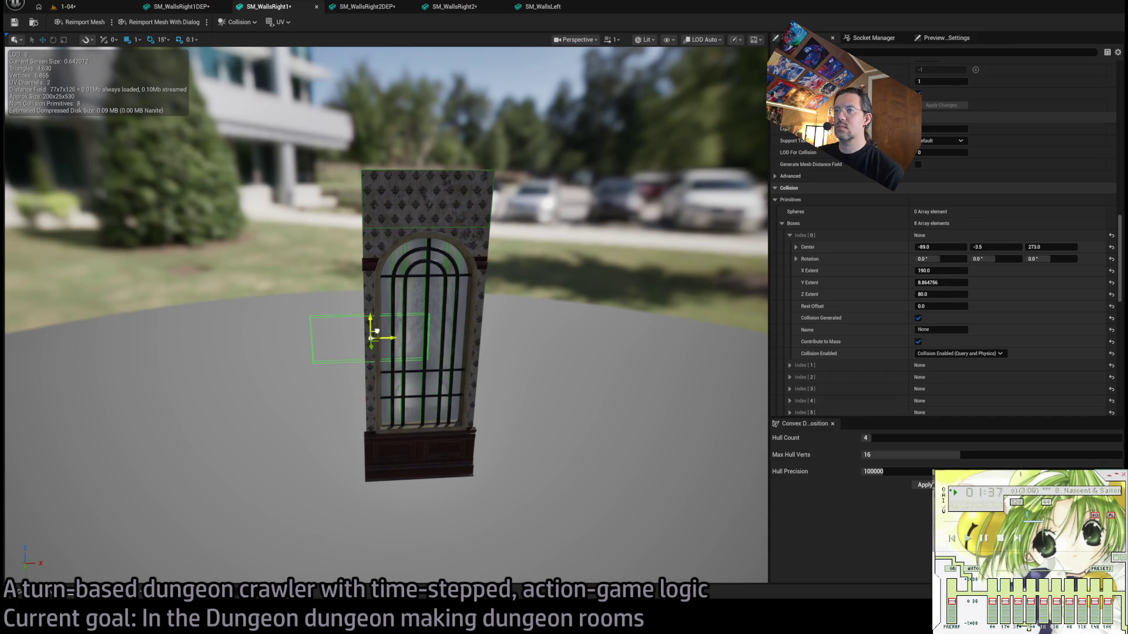
{"action": "left_click", "coordinate": [789, 235]}
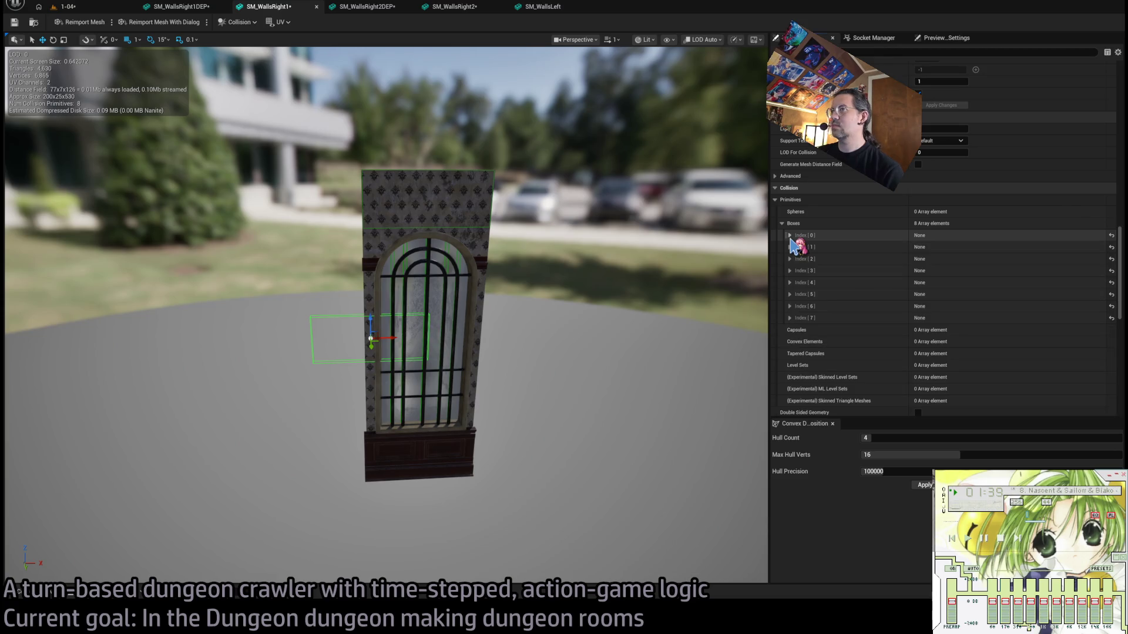
{"action": "left_click", "coordinate": [789, 235]}
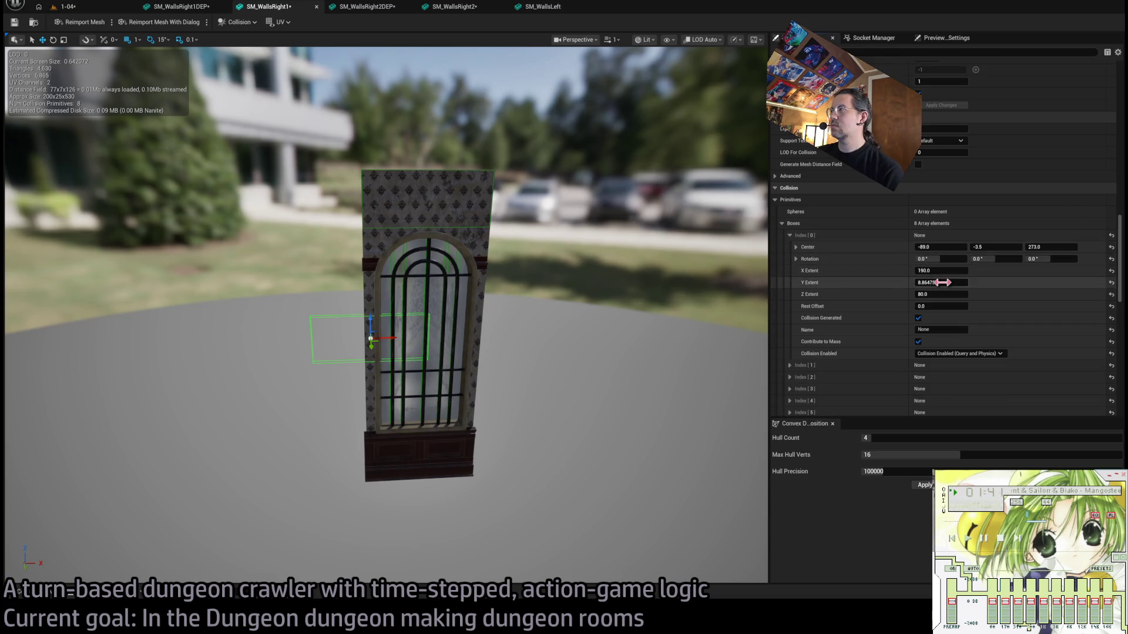
{"action": "mouse_move", "coordinate": [928, 283]}
{"action": "left_mouse_down"}
{"action": "mouse_move", "coordinate": [987, 294]}
{"action": "mouse_move", "coordinate": [952, 295]}
{"action": "mouse_move", "coordinate": [919, 271]}
{"action": "mouse_move", "coordinate": [890, 272]}
{"action": "left_mouse_up"}
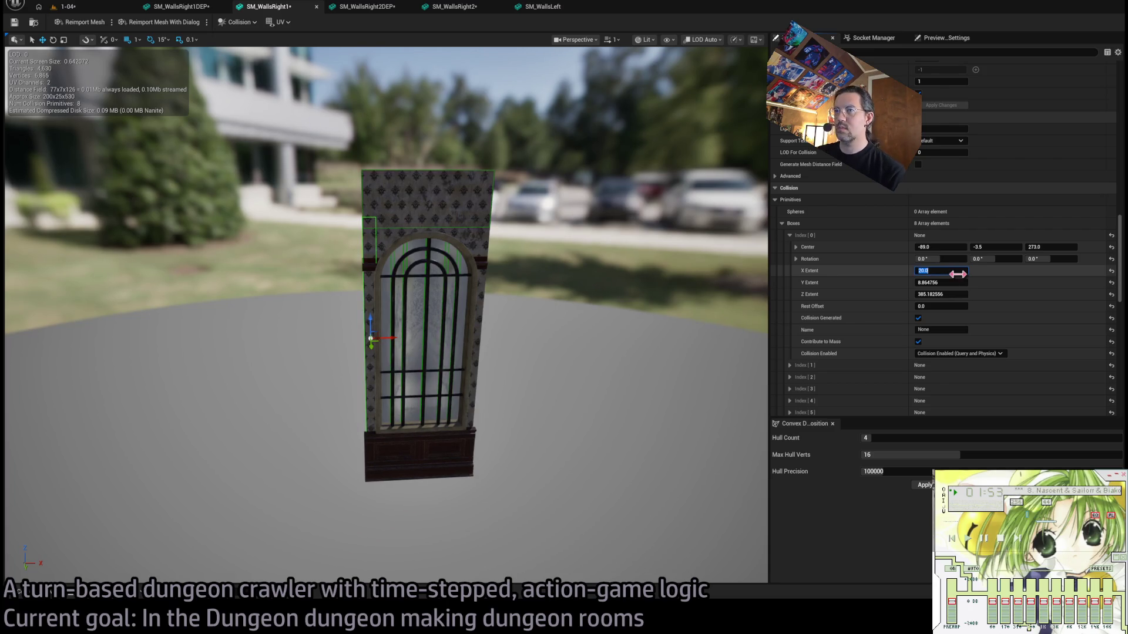
Duplicate the side box to the window's right edge and save SM_WallsRight1.
{"action": "scroll", "coordinate": [399, 360], "scroll_direction": "up", "scroll_amount": 5}
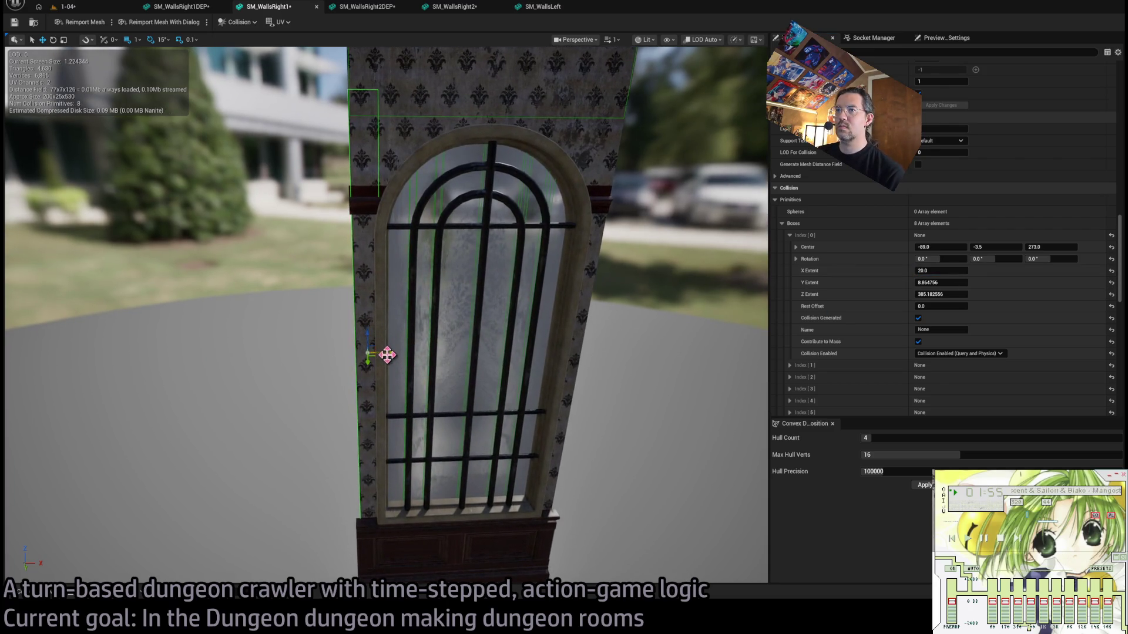
{"action": "key", "text": "ctrl+d"}
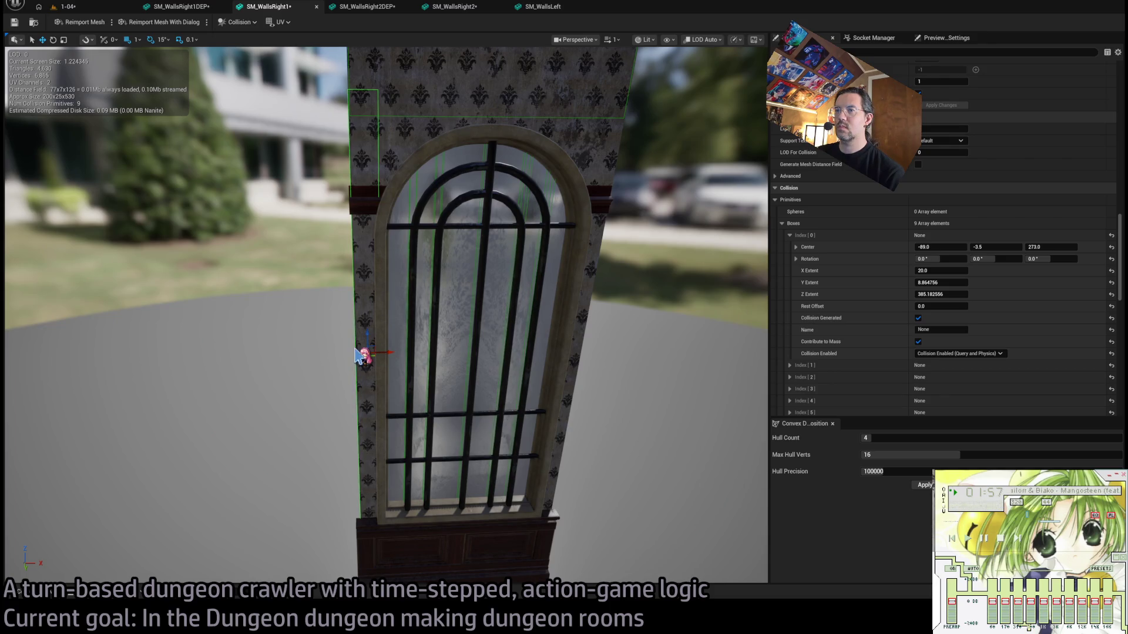
{"action": "left_click_drag", "start_coordinate": [378, 353], "coordinate": [579, 344]}
{"action": "key", "text": "f"}
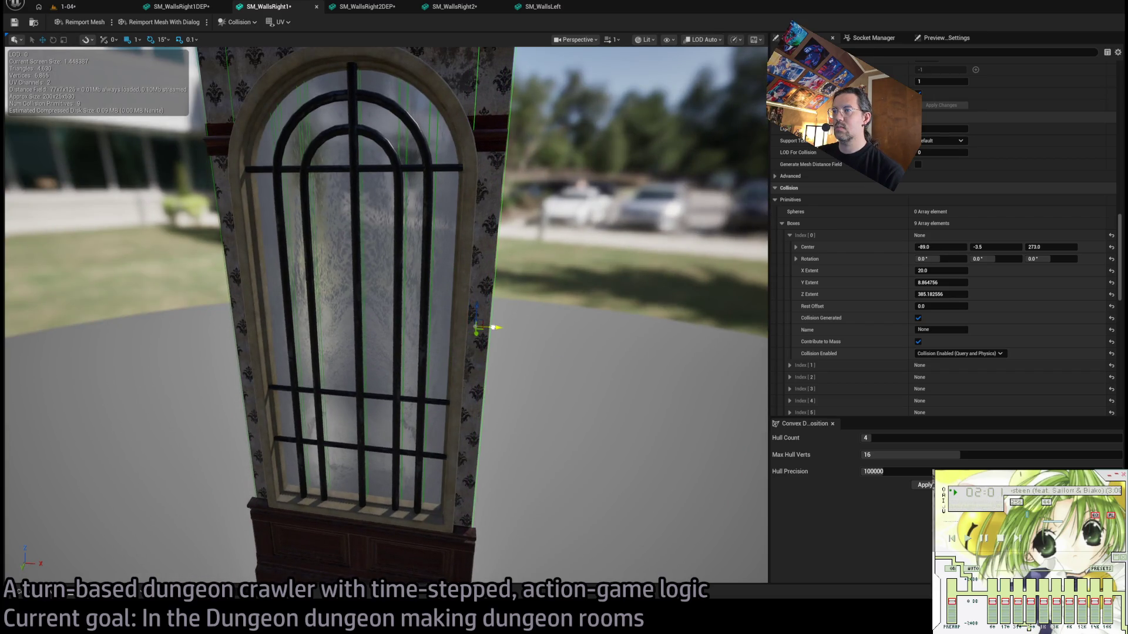
{"action": "key", "text": "f"}
{"action": "key", "text": "ctrl+s"}
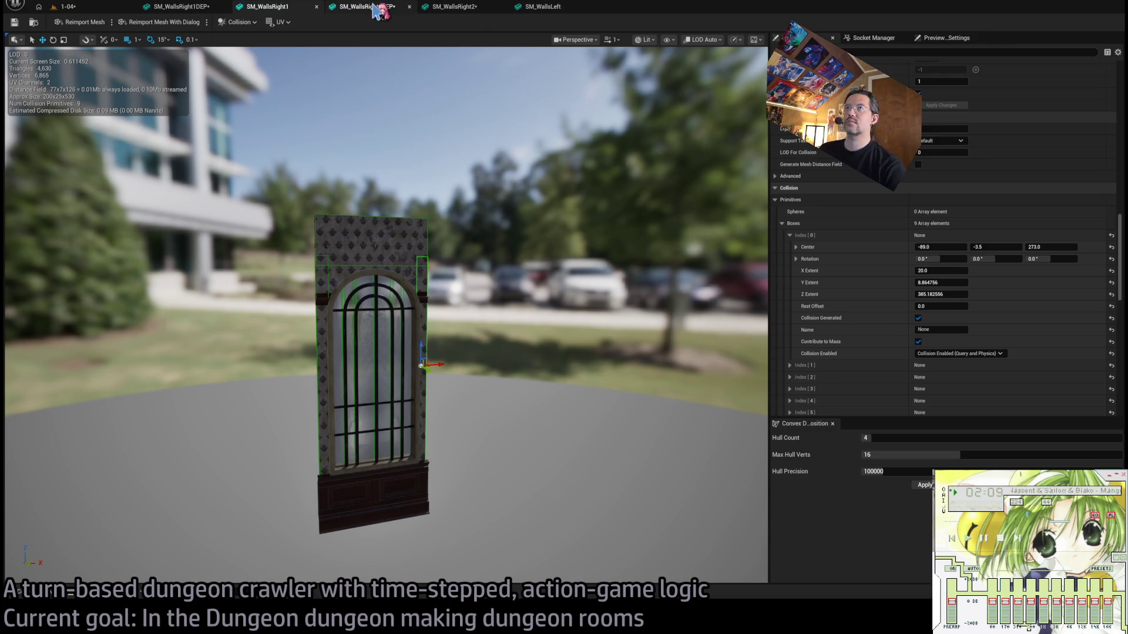
{"action": "left_click", "coordinate": [379, 10]}
Give SM_WallsRight2's slots MI_Wallpaper, MM_PaintedMetal, MM_Windows and MM_Ceiling, matching SM_WallsRight2DEP.
{"action": "left_click", "coordinate": [441, 15]}
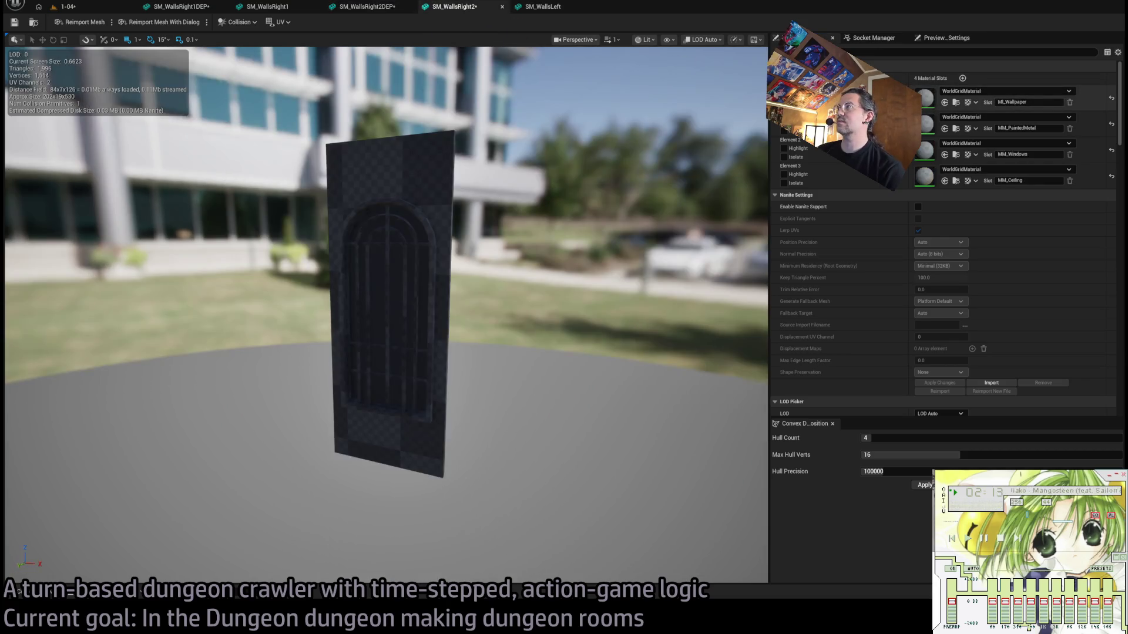
{"action": "left_click", "coordinate": [367, 7]}
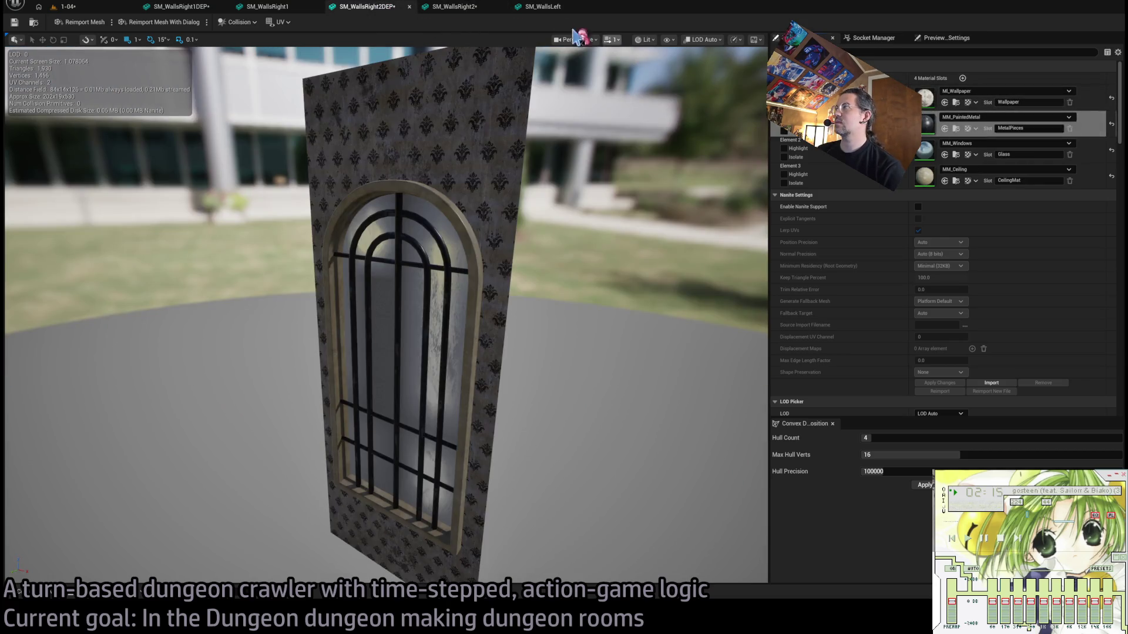
{"action": "left_click", "coordinate": [452, 7]}
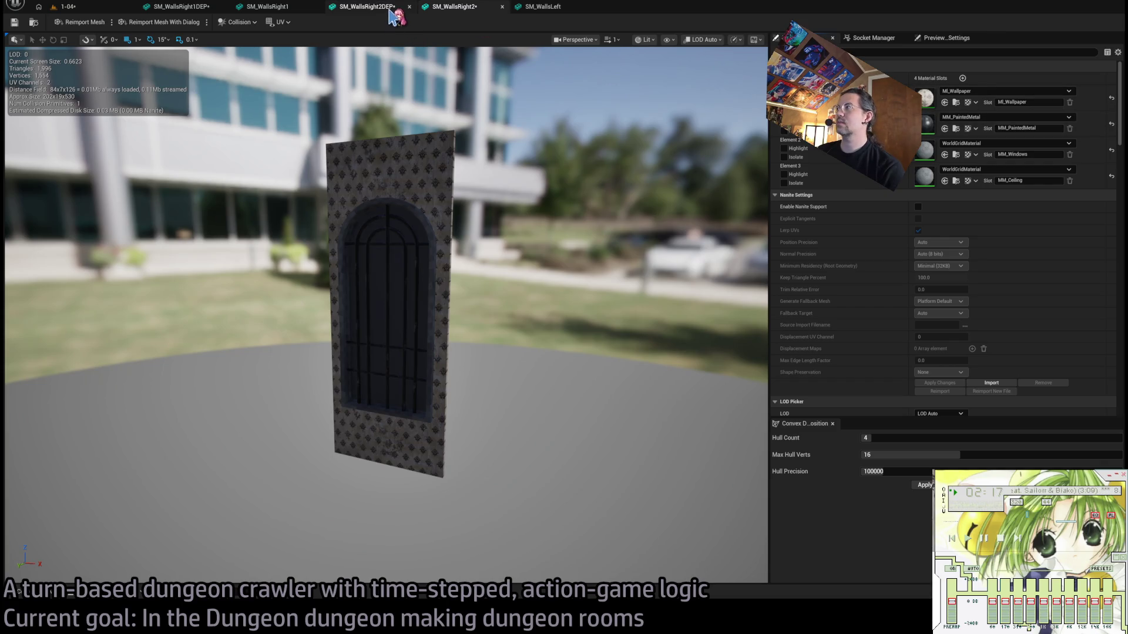
{"action": "left_click", "coordinate": [376, 7]}
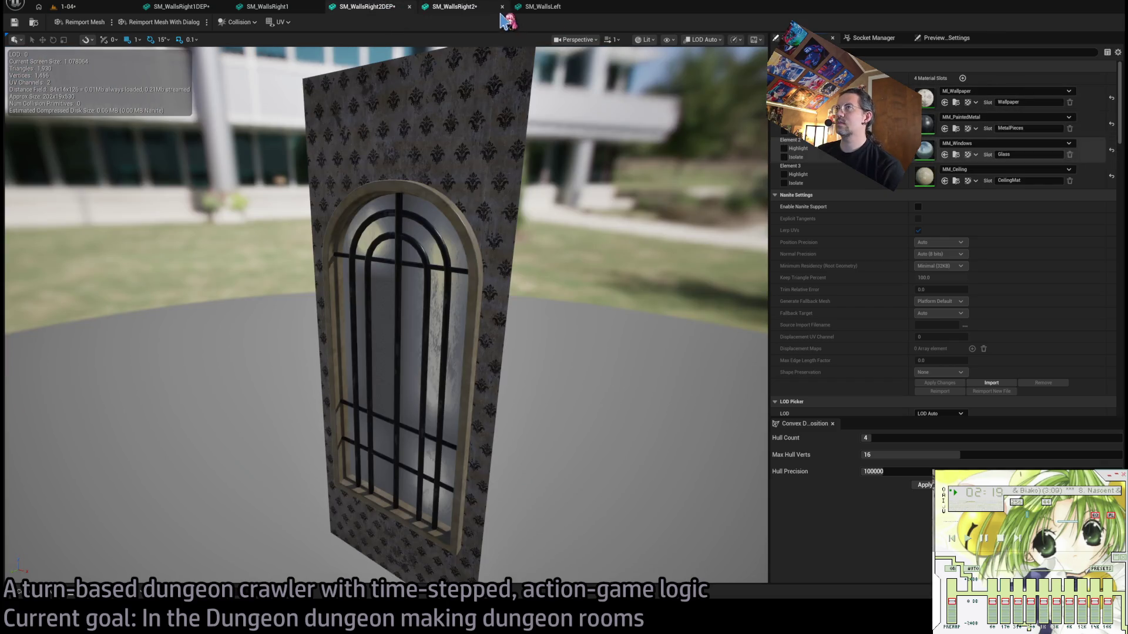
{"action": "left_click", "coordinate": [453, 6]}
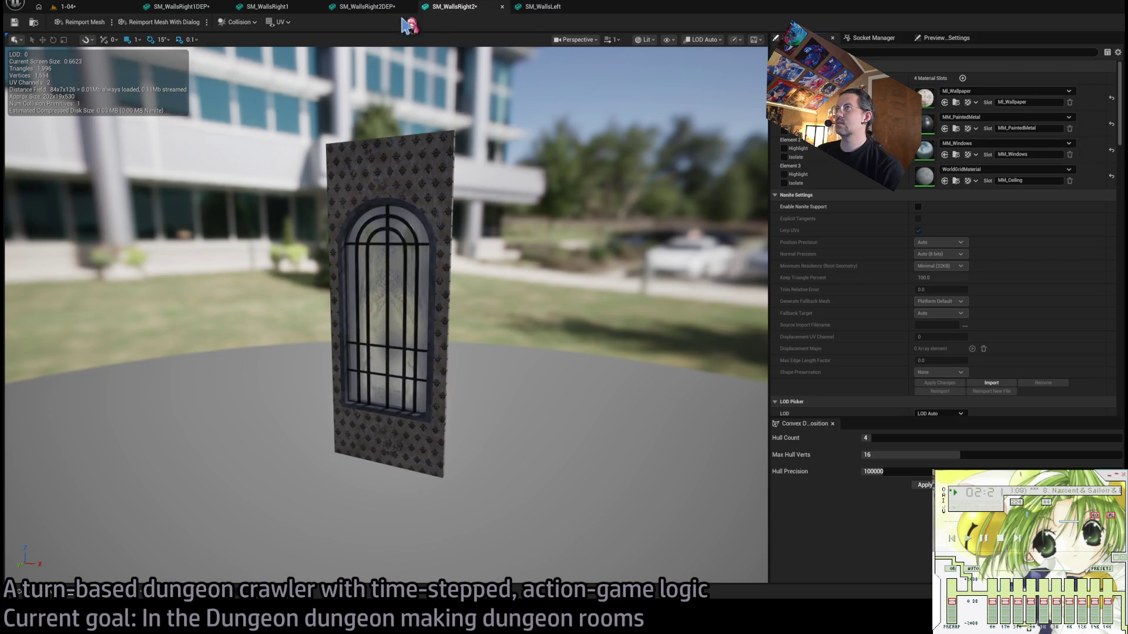
{"action": "left_click", "coordinate": [376, 6]}
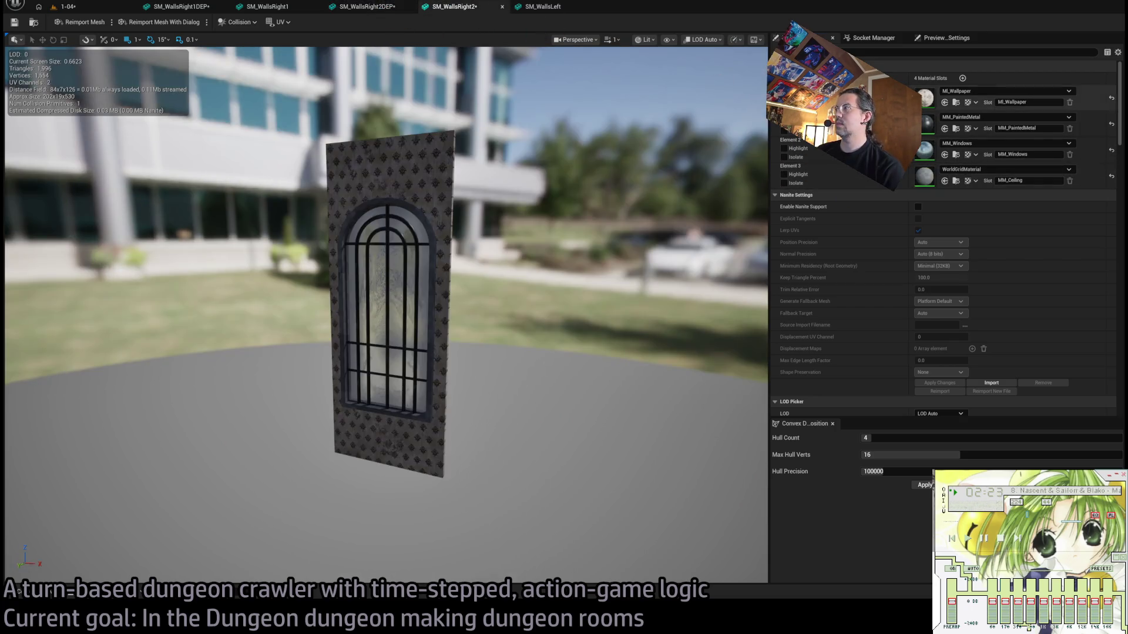
{"action": "left_click", "coordinate": [364, 6]}
{"action": "left_click", "coordinate": [442, 7]}
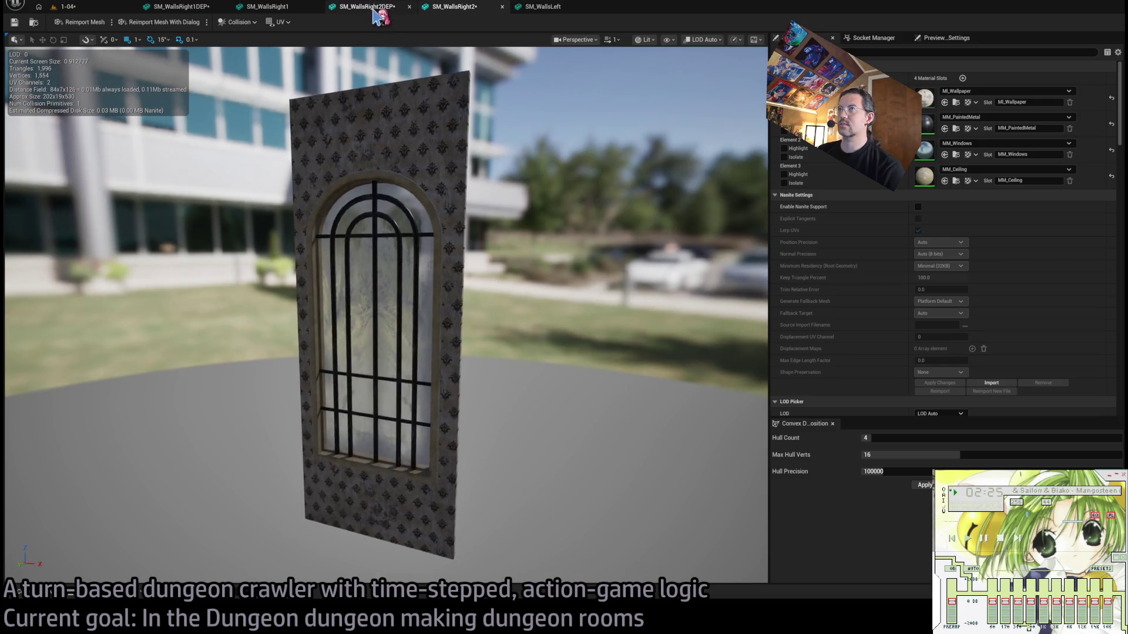
Delete SM_WallsRight2's old collision shape and select the top collision box.
{"action": "left_click", "coordinate": [268, 6]}
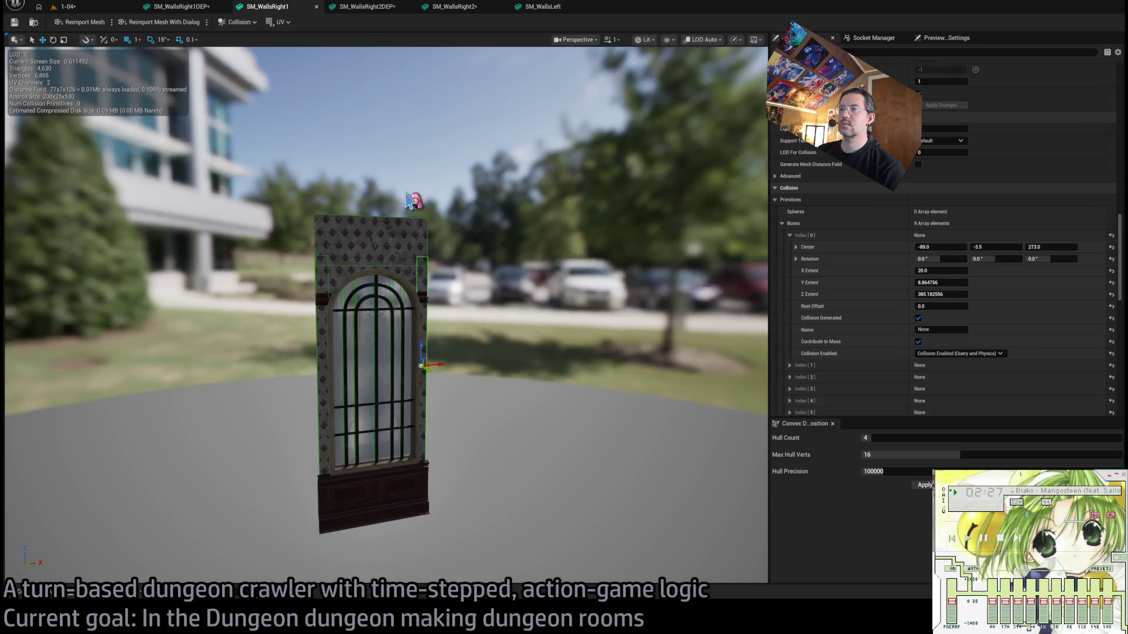
{"action": "left_click", "coordinate": [415, 226]}
{"action": "left_click", "coordinate": [443, 7]}
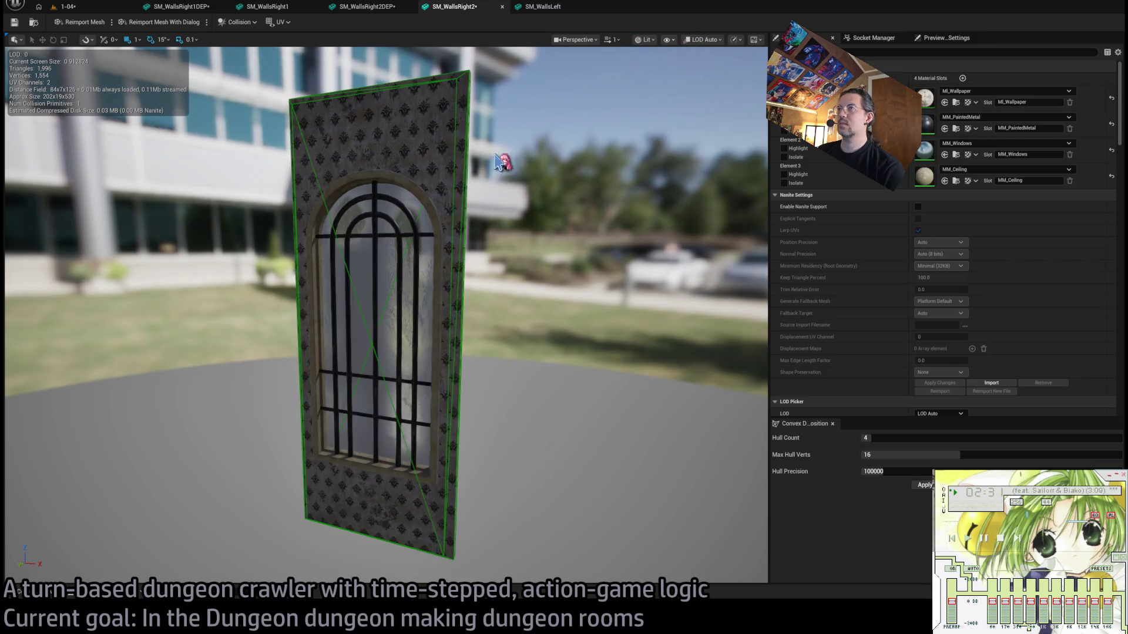
{"action": "left_click", "coordinate": [467, 165]}
{"action": "key", "text": "Delete"}
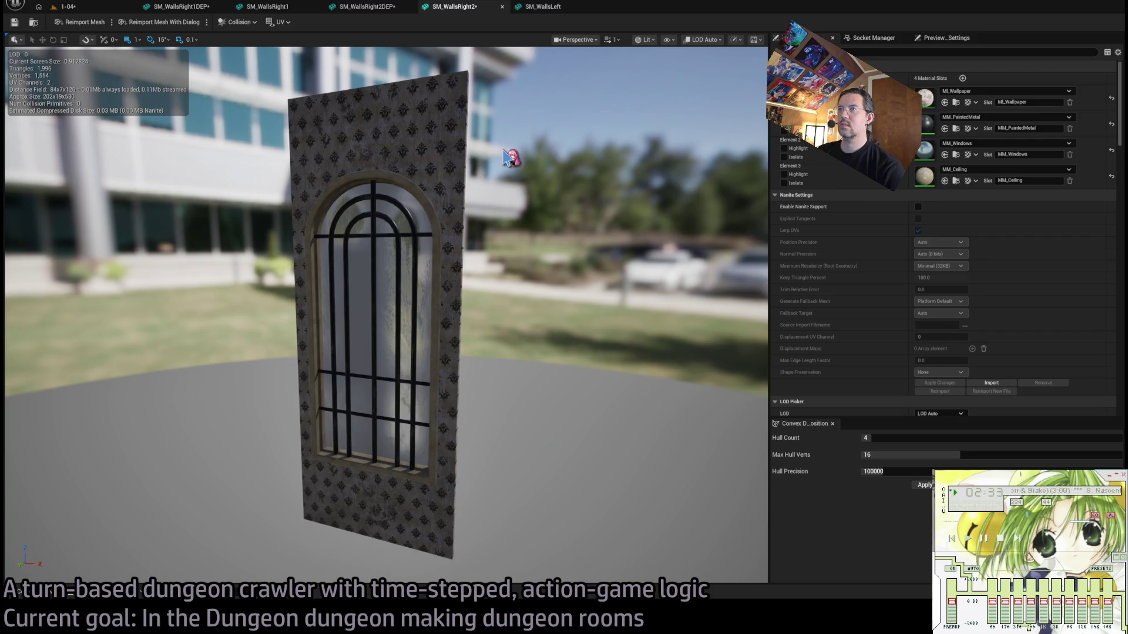
{"action": "mouse_move", "coordinate": [465, 176]}
{"action": "left_mouse_down"}
{"action": "mouse_move", "coordinate": [423, 194]}
{"action": "mouse_move", "coordinate": [468, 218]}
{"action": "left_mouse_up"}
{"action": "left_click", "coordinate": [469, 219]}
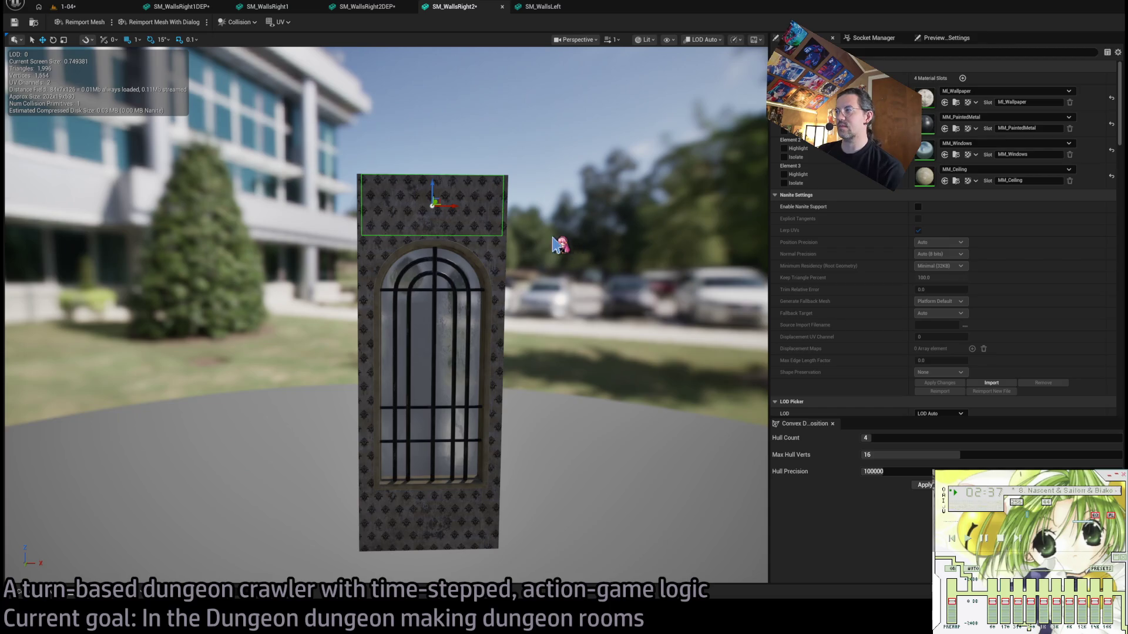
Set the top collision box's X Extent to 200.
{"action": "scroll", "coordinate": [858, 302], "scroll_direction": "down", "scroll_amount": 5}
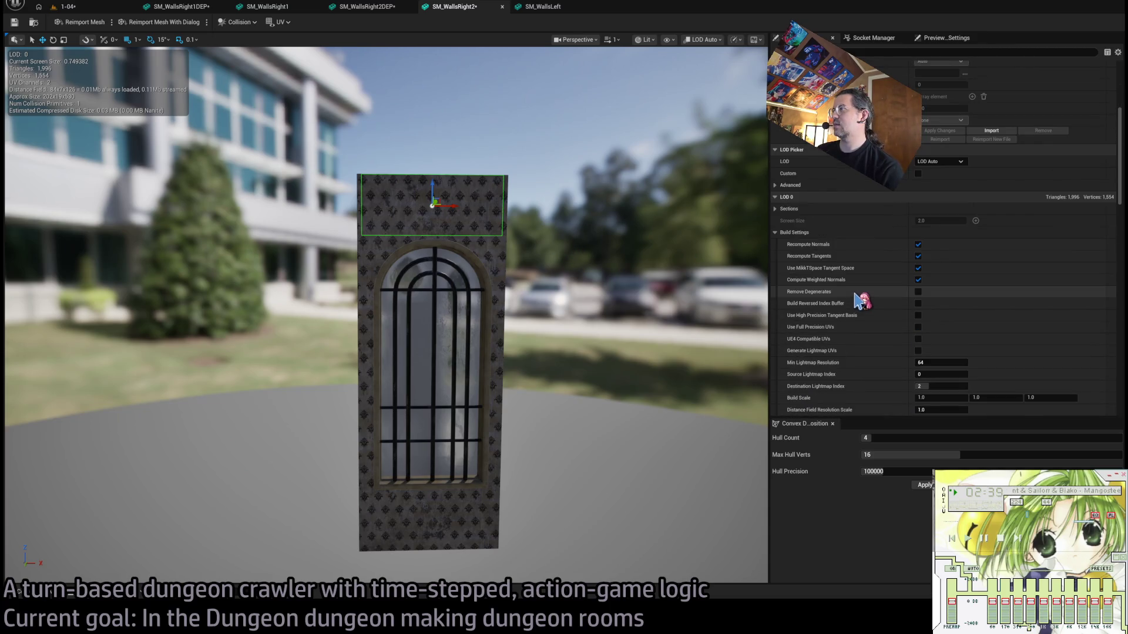
{"action": "scroll", "coordinate": [856, 295], "scroll_direction": "up", "scroll_amount": 5}
{"action": "scroll", "coordinate": [859, 286], "scroll_direction": "down", "scroll_amount": 10}
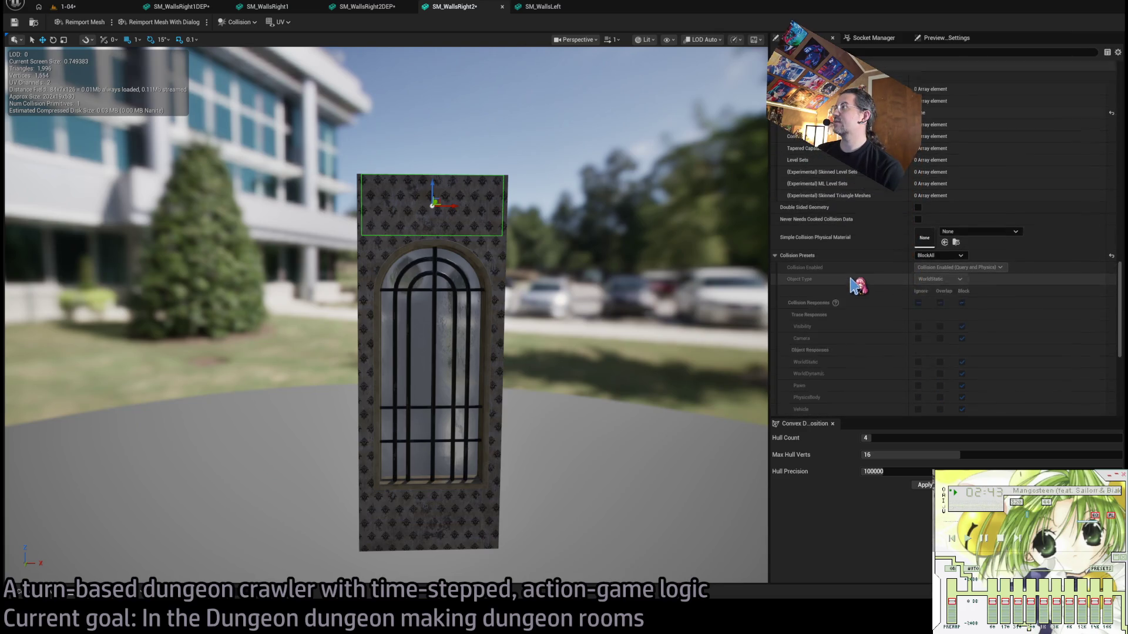
{"action": "scroll", "coordinate": [893, 235], "scroll_direction": "up", "scroll_amount": 5}
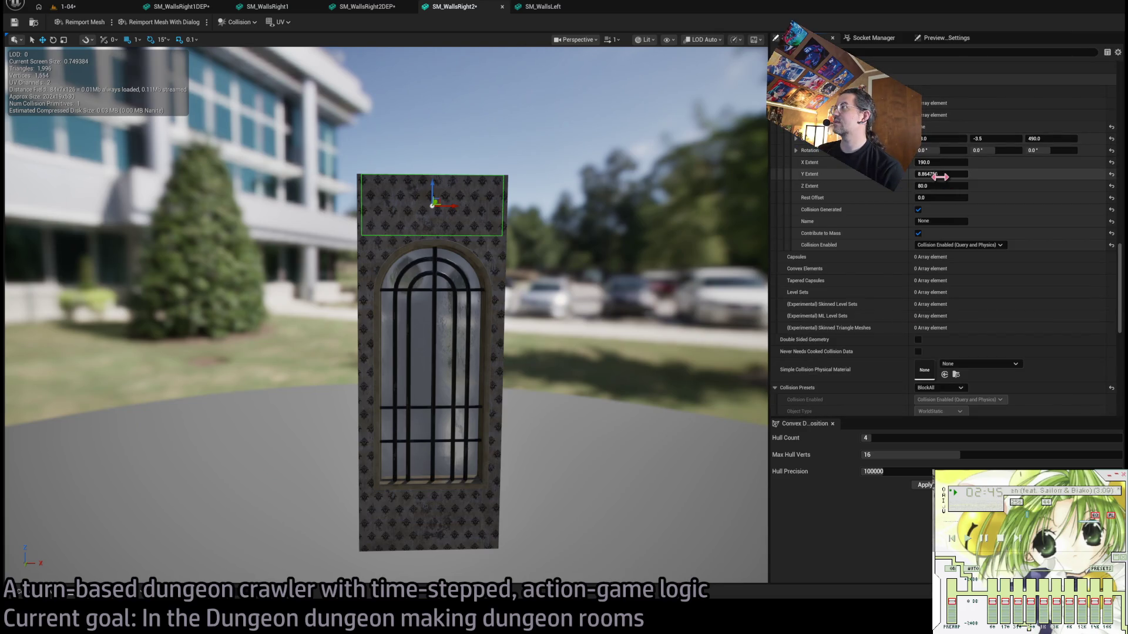
{"action": "left_click_drag", "start_coordinate": [940, 162], "coordinate": [975, 187]}
{"action": "type", "text": "200"}
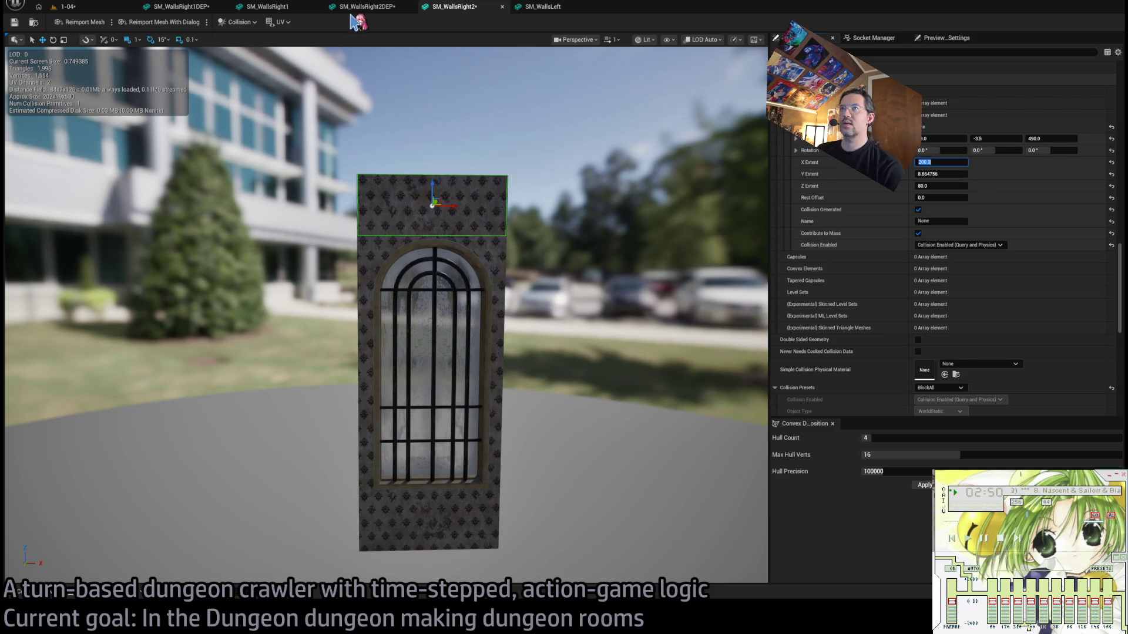
Check the wall-base collision boxes on SM_WallsRight1 and SM_WallsRight2DEP for reference.
{"action": "left_click", "coordinate": [360, 8]}
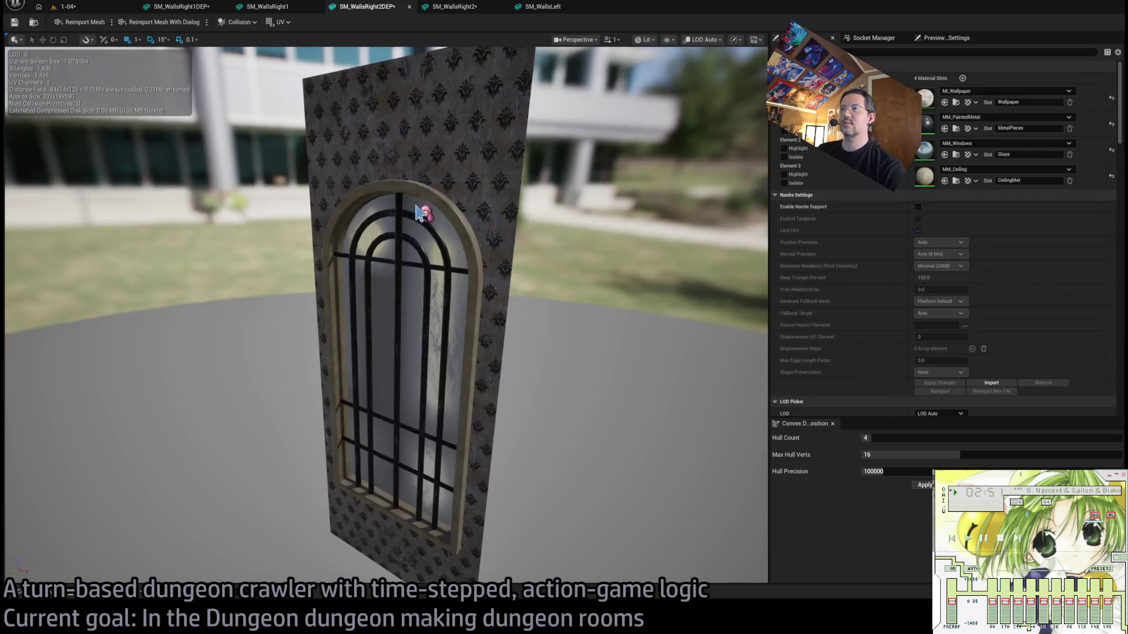
{"action": "left_click", "coordinate": [267, 8]}
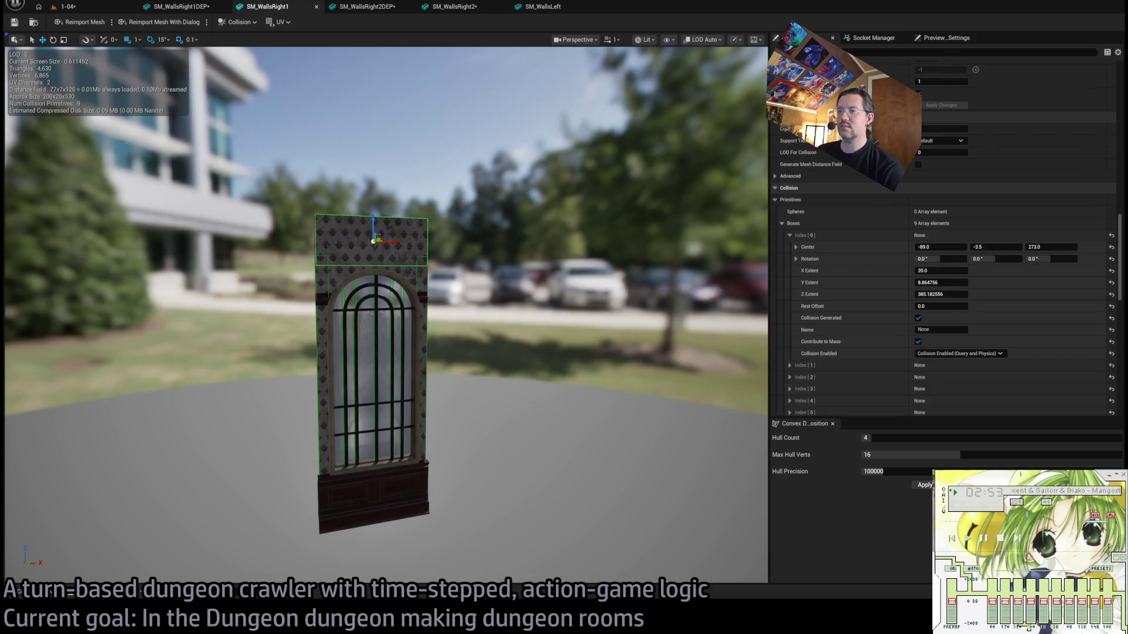
{"action": "left_click_drag", "start_coordinate": [335, 487], "coordinate": [387, 399]}
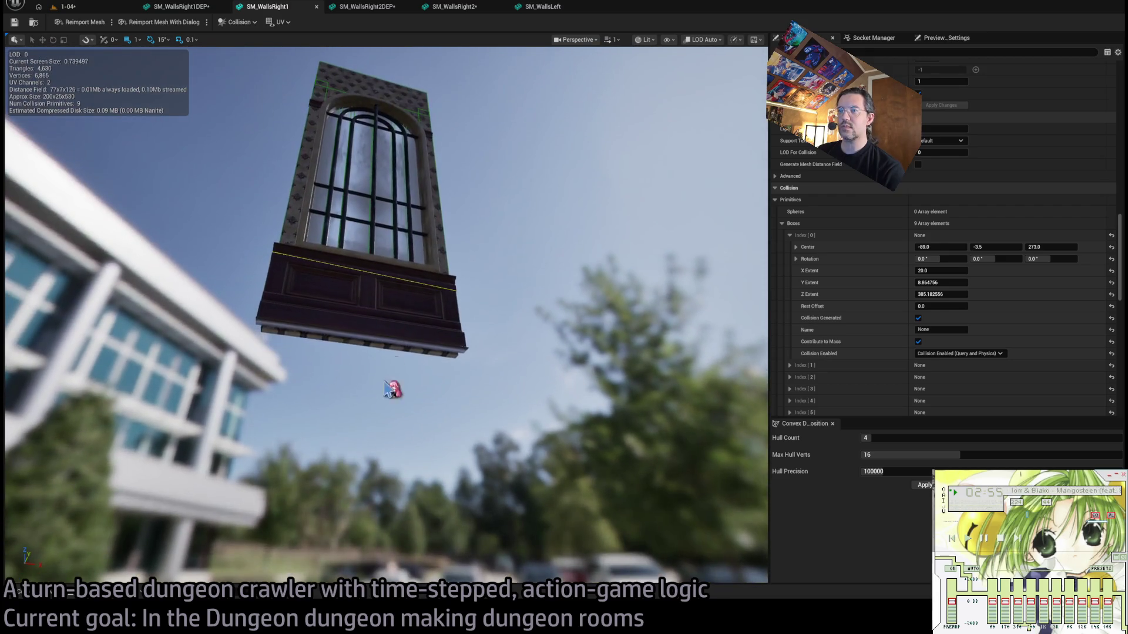
{"action": "left_click", "coordinate": [385, 346]}
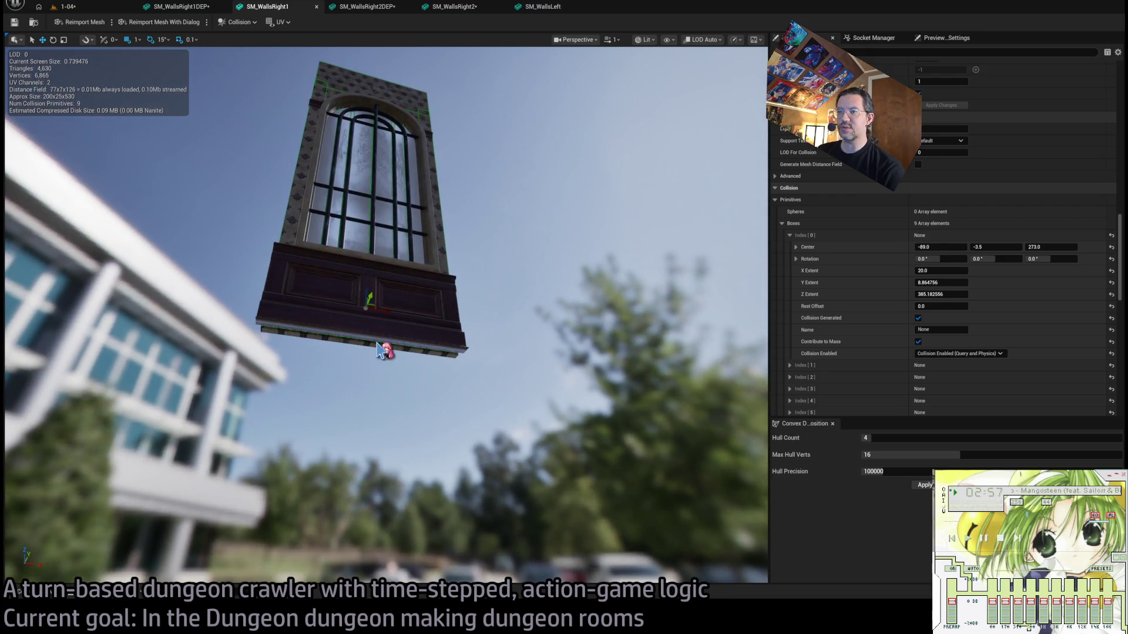
{"action": "left_click", "coordinate": [385, 9]}
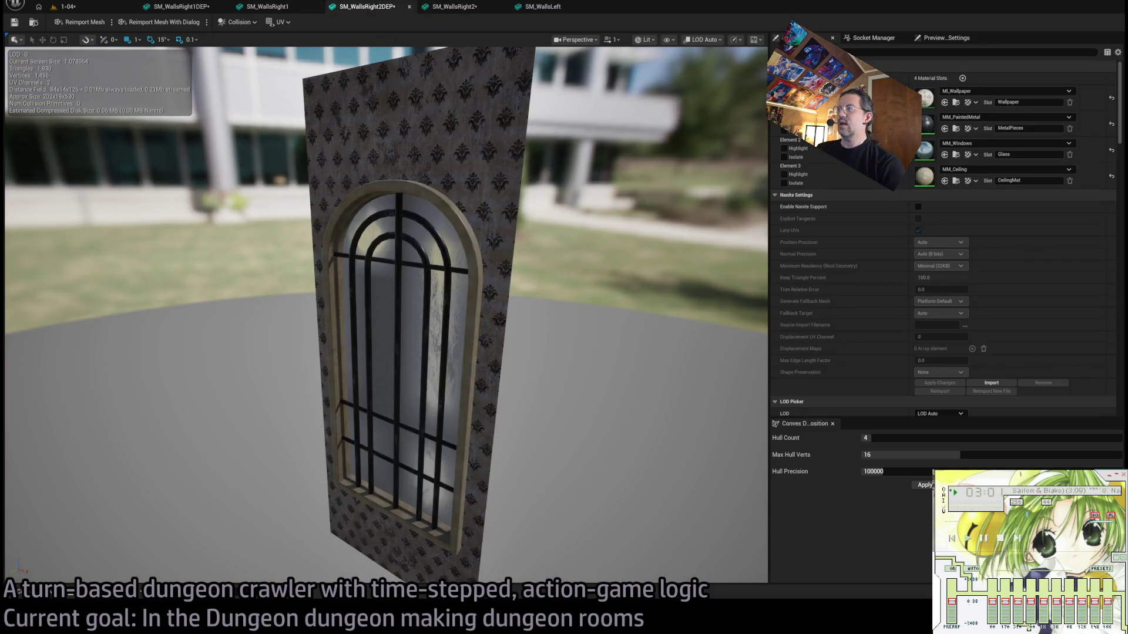
{"action": "left_click_drag", "start_coordinate": [503, 373], "coordinate": [503, 372]}
Reopen the SM_WallsRight2 editor and duplicate a second collision box for the wall bottom.
{"action": "left_click", "coordinate": [502, 7]}
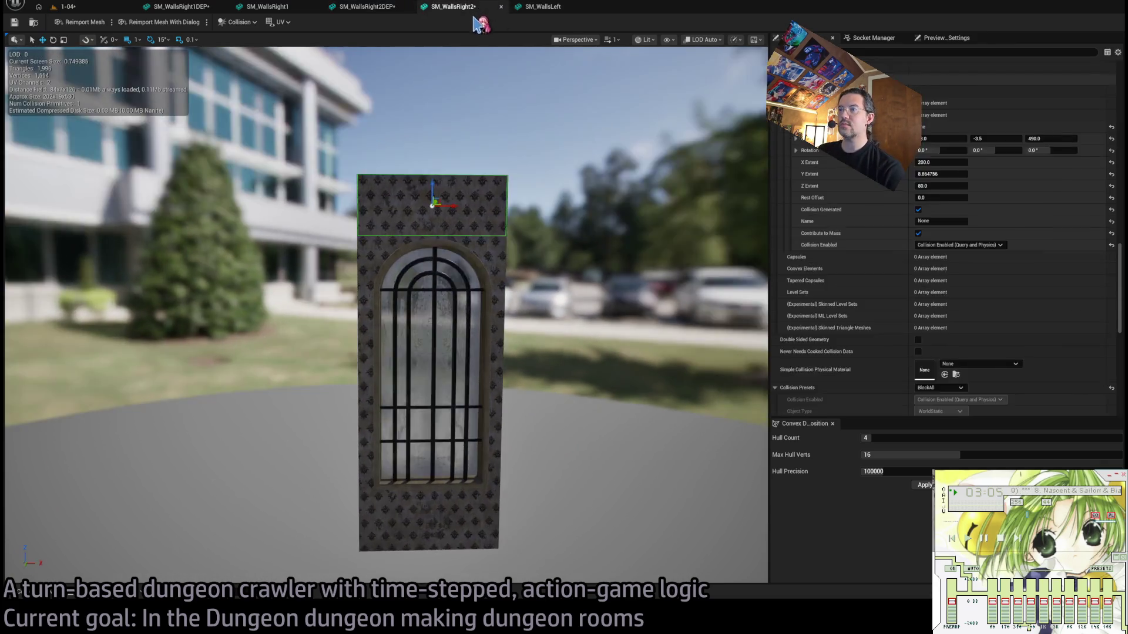
{"action": "key", "text": "ctrl+shift+t"}
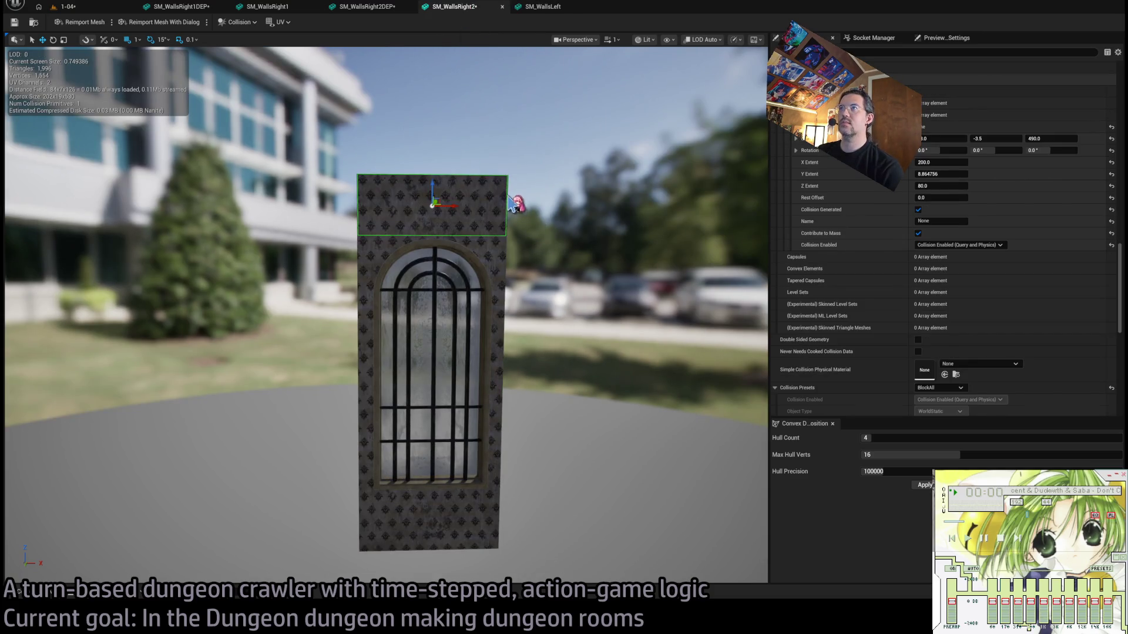
{"action": "left_click", "coordinate": [578, 351]}
{"action": "key", "text": "ctrl+d"}
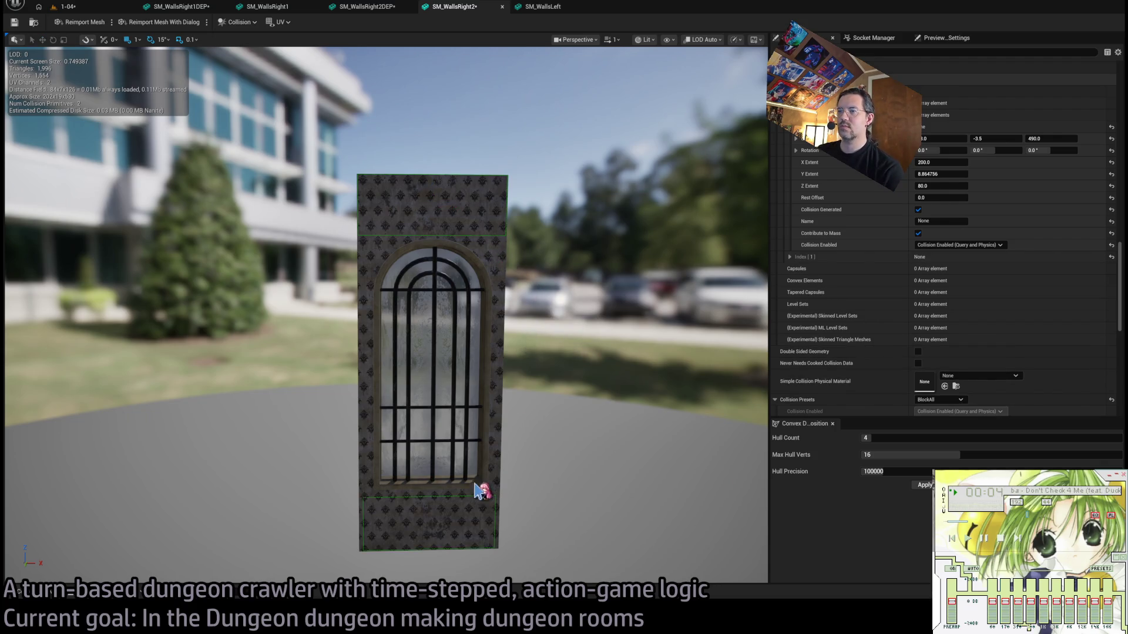
Check SM_WallsRight2's bottom collision box against SM_WallsRight2DEP and SM_WallsRight1, then return to SM_WallsRight2.
{"action": "left_click", "coordinate": [480, 507]}
{"action": "left_click", "coordinate": [790, 257]}
{"action": "scroll", "coordinate": [790, 143], "scroll_direction": "down", "scroll_amount": 3}
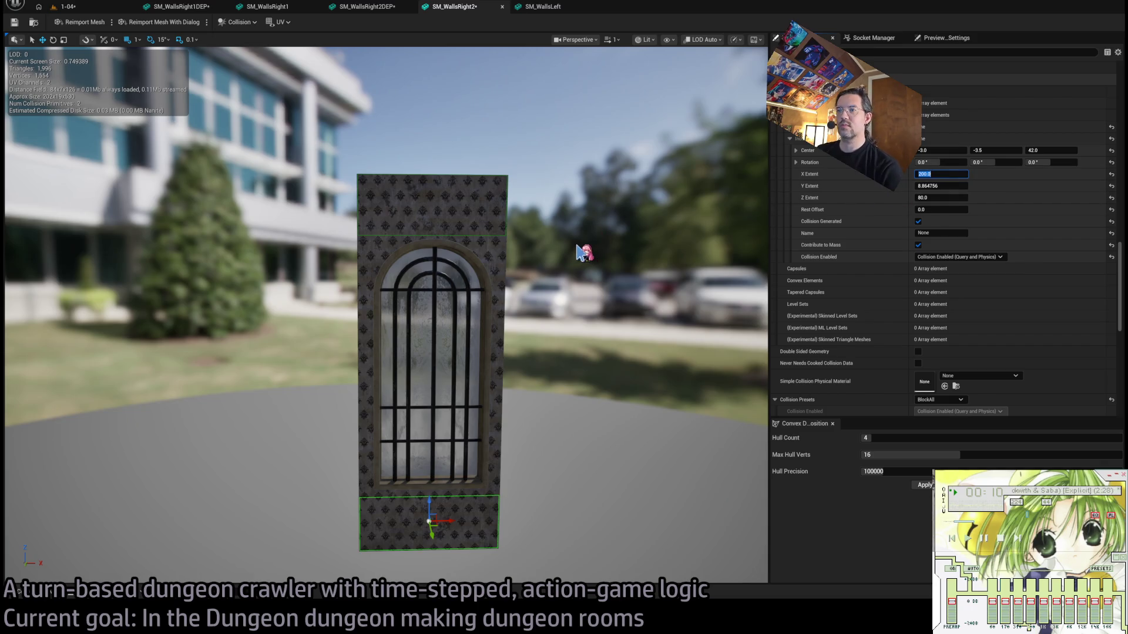
{"action": "left_click", "coordinate": [341, 9]}
{"action": "left_click", "coordinate": [276, 7]}
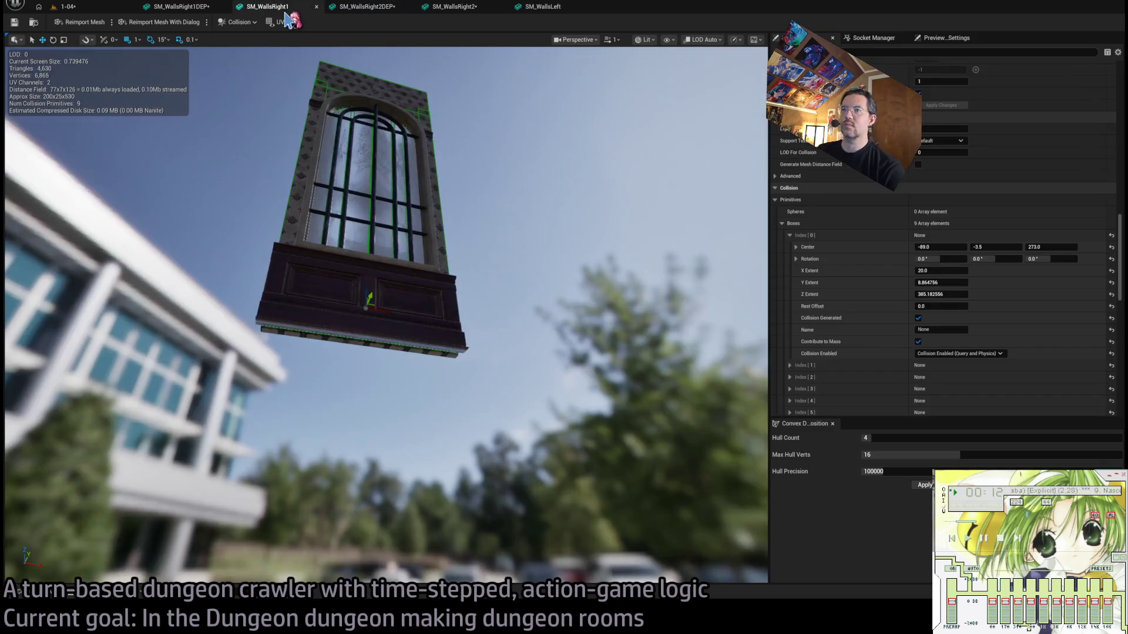
{"action": "key", "text": "f"}
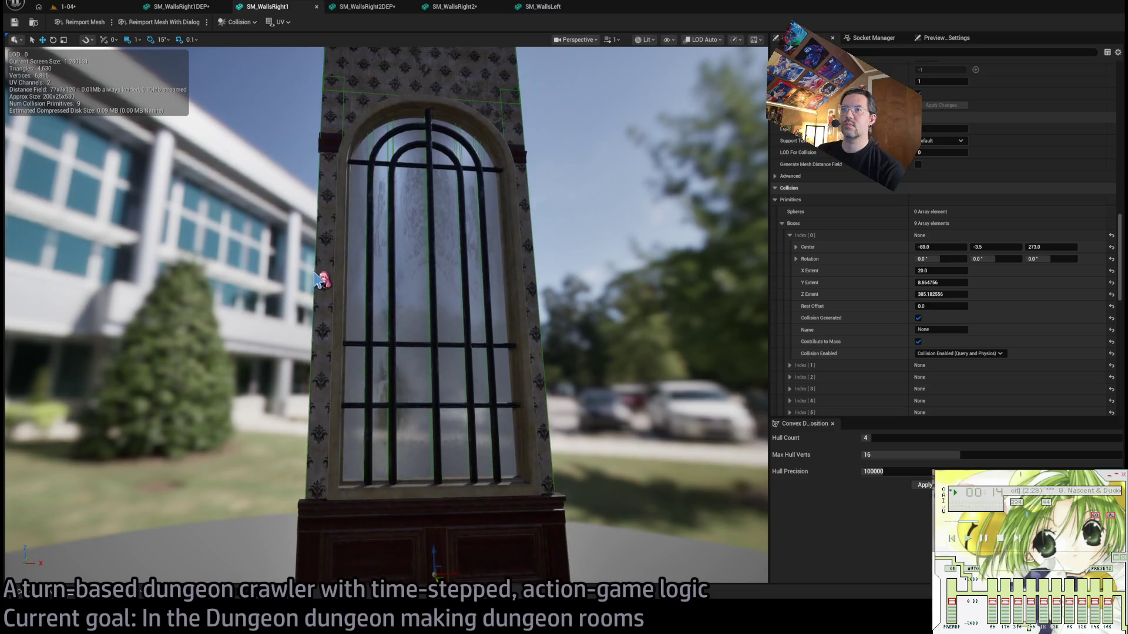
{"action": "left_click", "coordinate": [492, 10]}
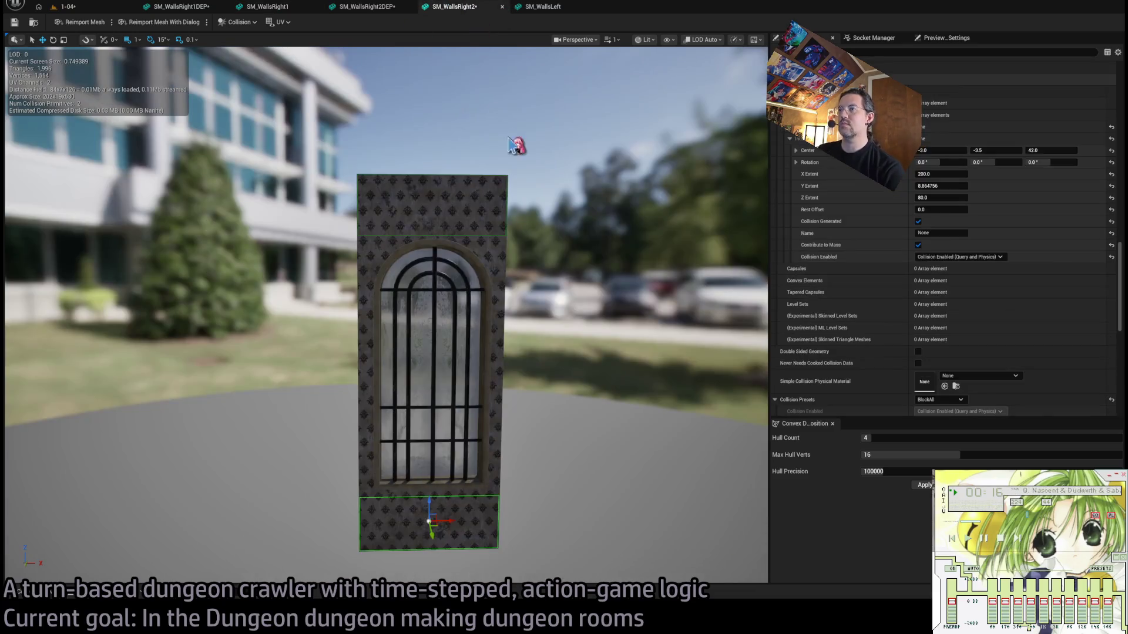
Nudge the tall left collision box and put a duplicate on the window's right edge.
{"action": "left_click", "coordinate": [392, 382]}
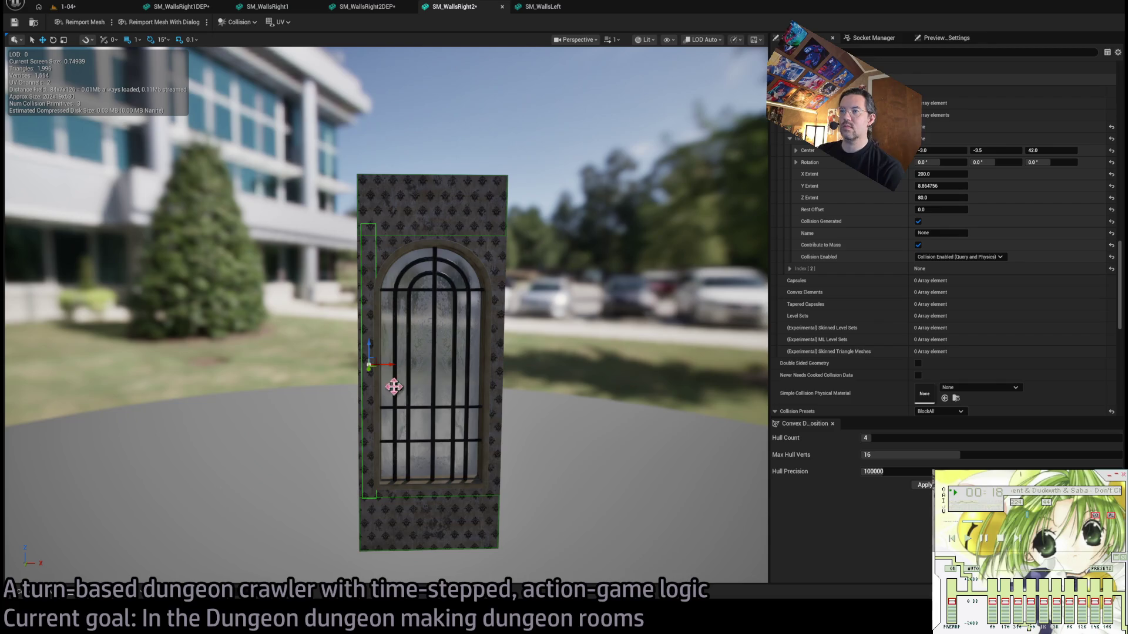
{"action": "left_click_drag", "start_coordinate": [391, 363], "coordinate": [388, 364]}
{"action": "left_click", "coordinate": [314, 354]}
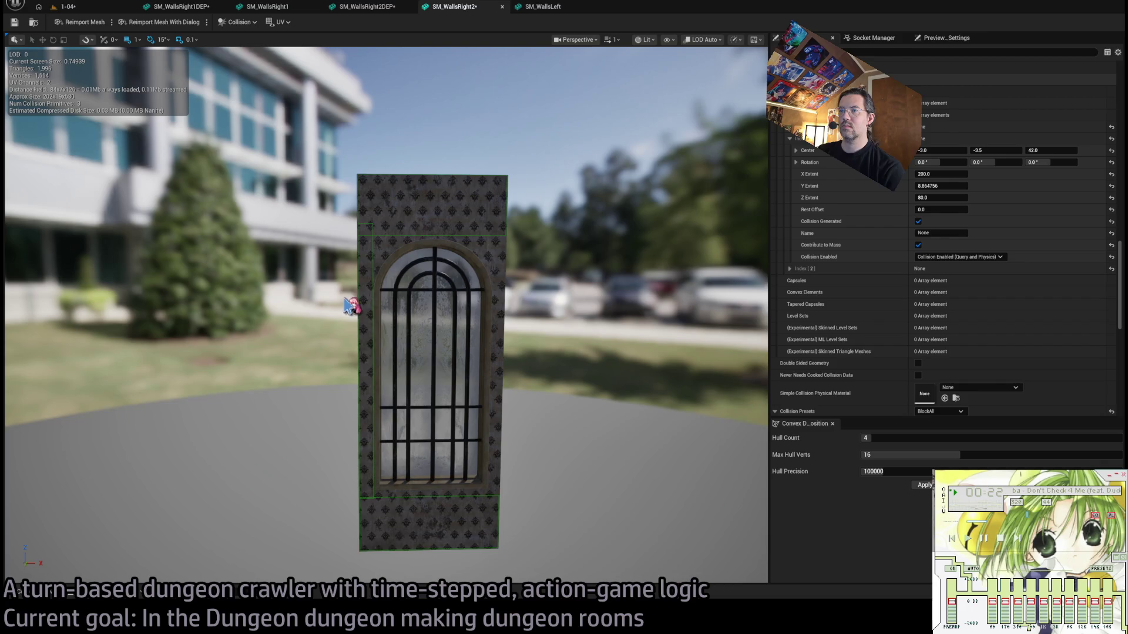
{"action": "key", "text": "ctrl+d"}
{"action": "left_click", "coordinate": [381, 362]}
{"action": "left_click_drag", "start_coordinate": [380, 364], "coordinate": [509, 373]}
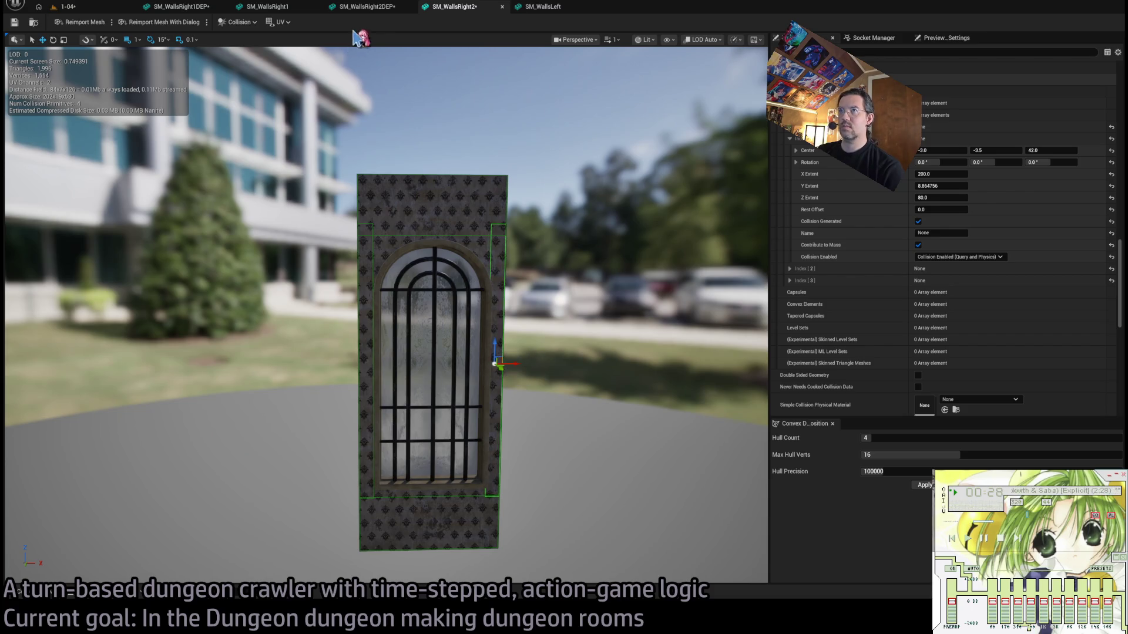
{"action": "left_click", "coordinate": [367, 6]}
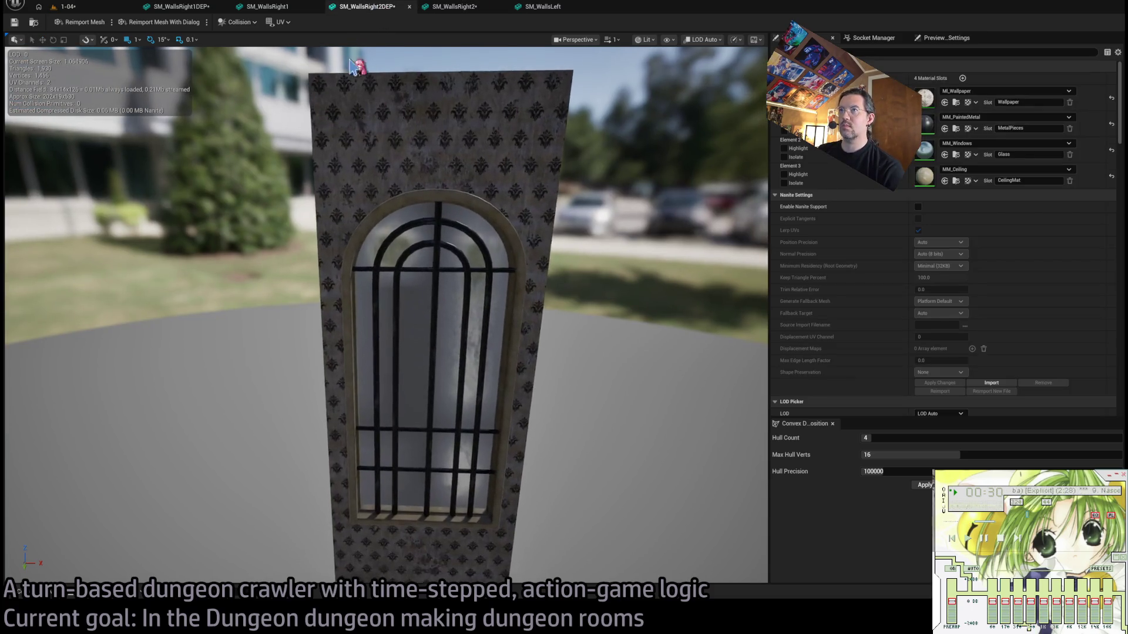
In SM_WallsRight1, move a bar collision box right onto its window bar.
{"action": "left_click", "coordinate": [276, 6]}
{"action": "left_click", "coordinate": [428, 238]}
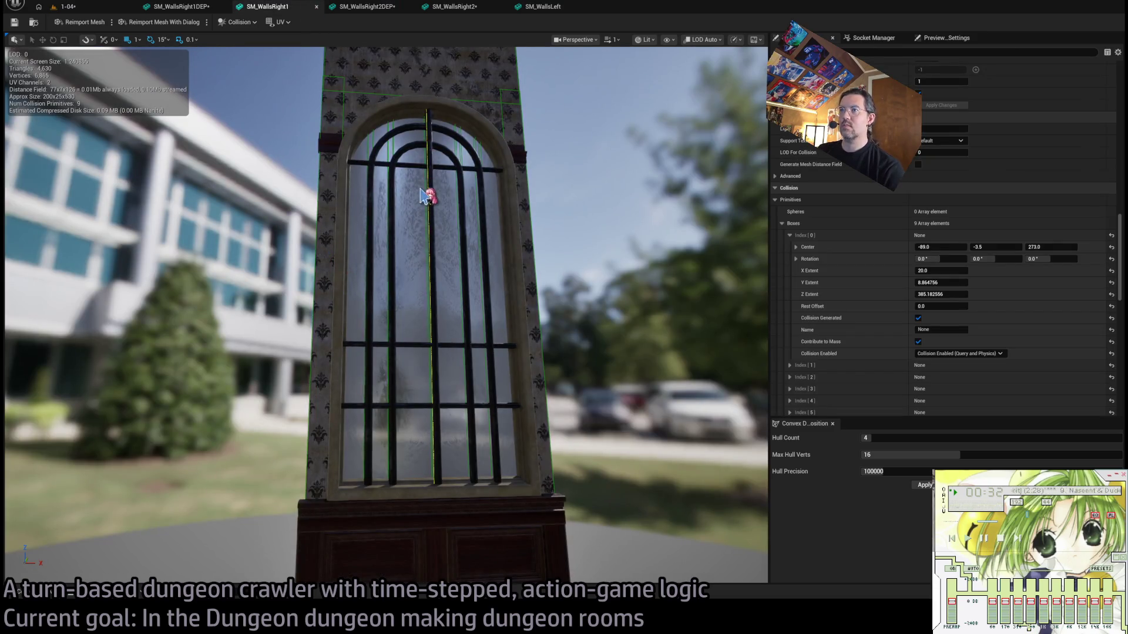
{"action": "scroll", "coordinate": [426, 197], "scroll_direction": "up", "scroll_amount": 3}
{"action": "left_click_drag", "start_coordinate": [425, 197], "coordinate": [528, 235]}
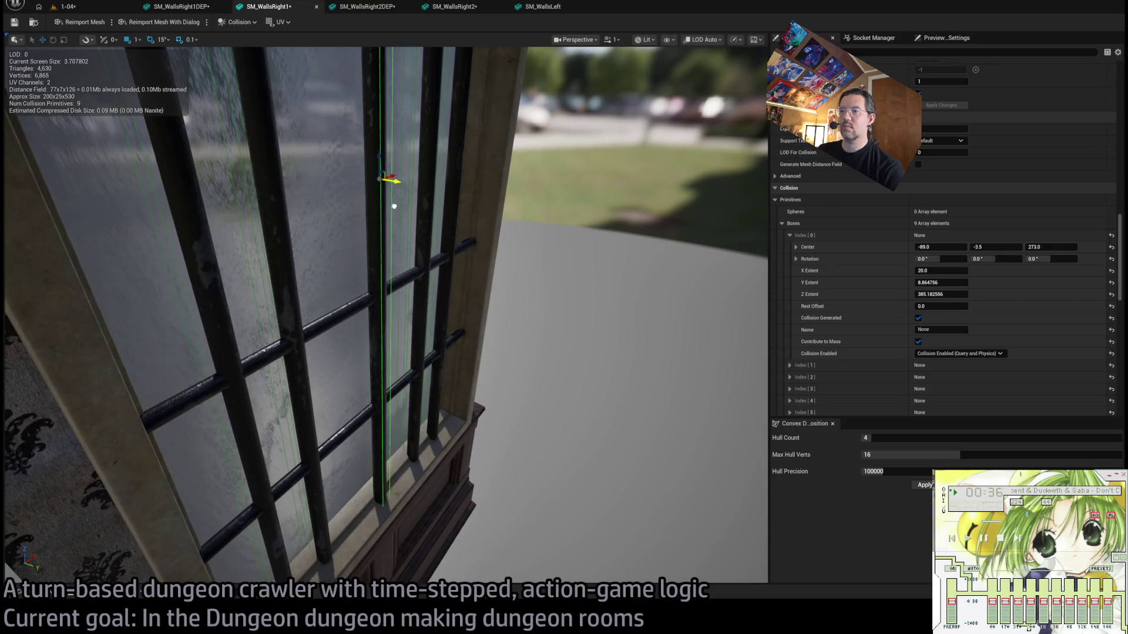
{"action": "left_click", "coordinate": [404, 220]}
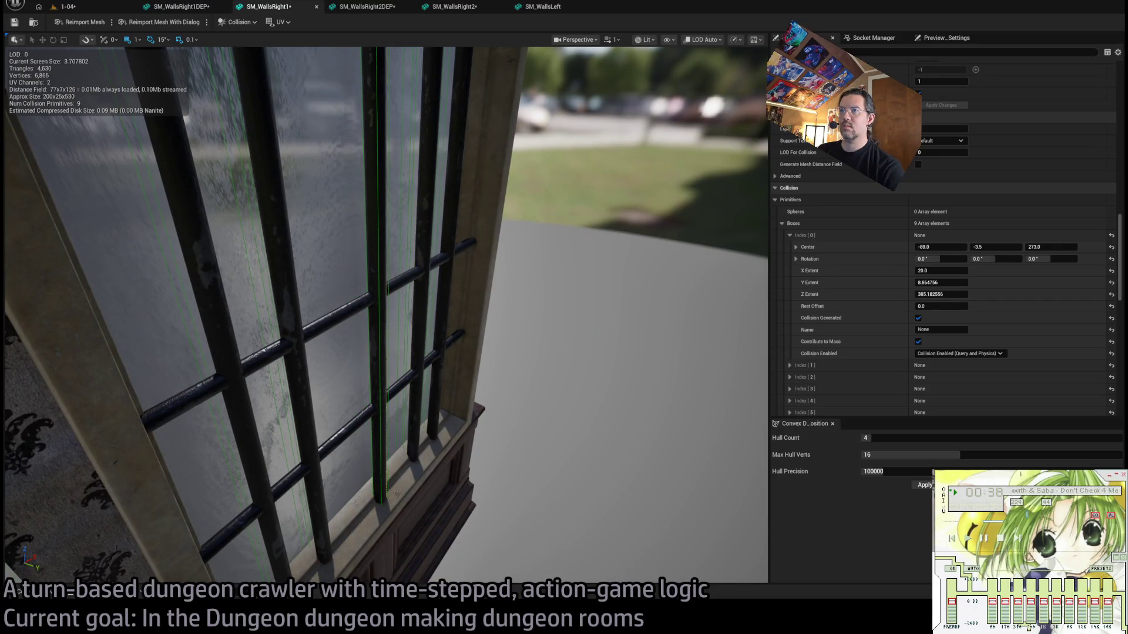
{"action": "left_click", "coordinate": [405, 216]}
{"action": "key", "text": "Escape"}
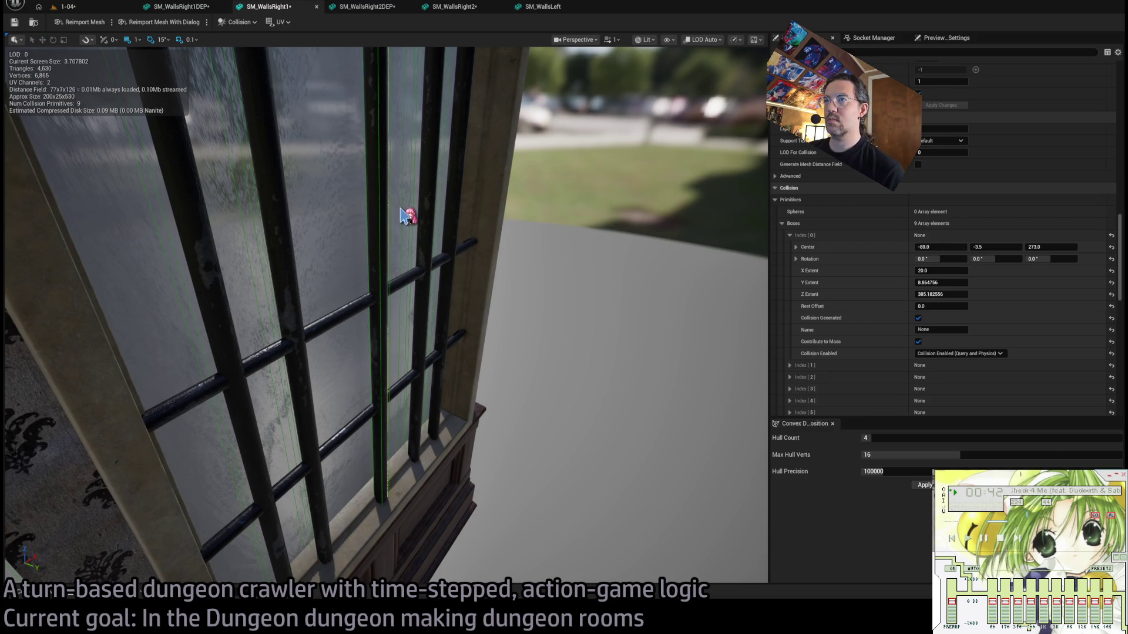
{"action": "left_click", "coordinate": [409, 216]}
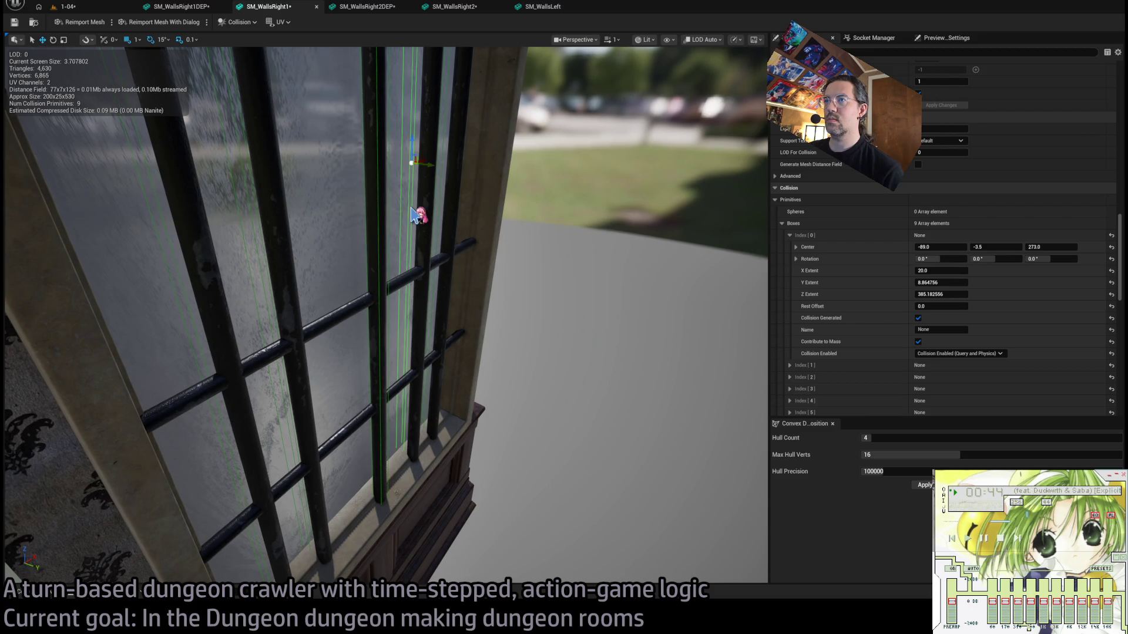
{"action": "left_click_drag", "start_coordinate": [430, 165], "coordinate": [447, 177]}
{"action": "left_click_drag", "start_coordinate": [442, 217], "coordinate": [448, 222]}
{"action": "left_click_drag", "start_coordinate": [457, 160], "coordinate": [474, 161]}
Shift the left bar collision box onto its bar and save SM_WallsRight1.
{"action": "left_click", "coordinate": [274, 238]}
{"action": "left_click_drag", "start_coordinate": [273, 207], "coordinate": [291, 221]}
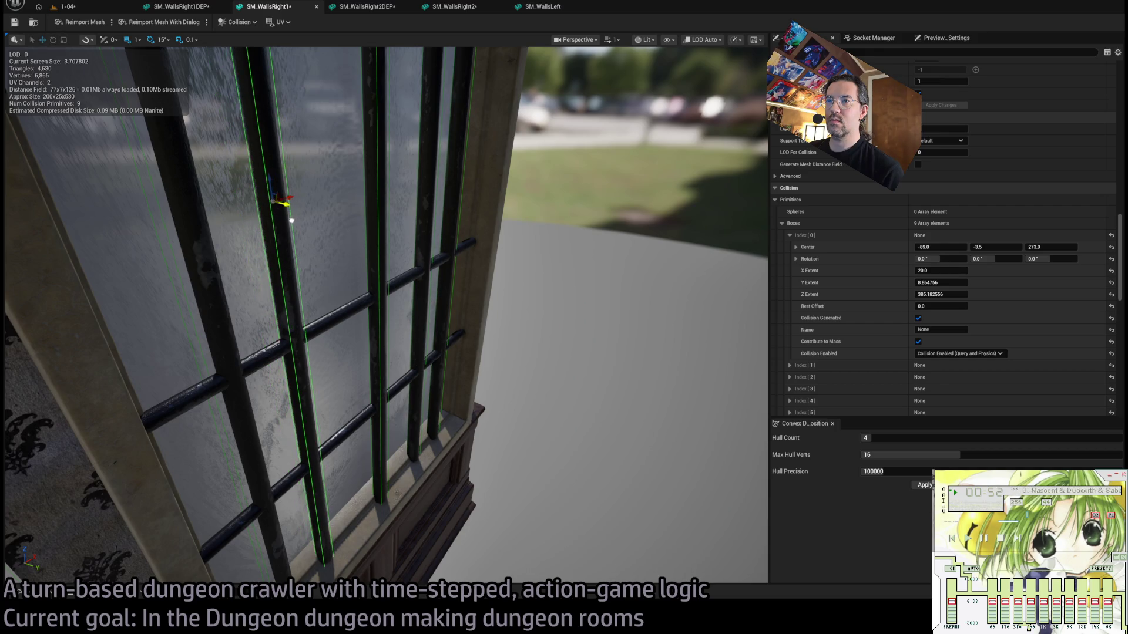
{"action": "mouse_move", "coordinate": [280, 199]}
{"action": "left_mouse_down"}
{"action": "mouse_move", "coordinate": [182, 222]}
{"action": "mouse_move", "coordinate": [176, 211]}
{"action": "mouse_move", "coordinate": [197, 226]}
{"action": "mouse_move", "coordinate": [504, 88]}
{"action": "left_mouse_up"}
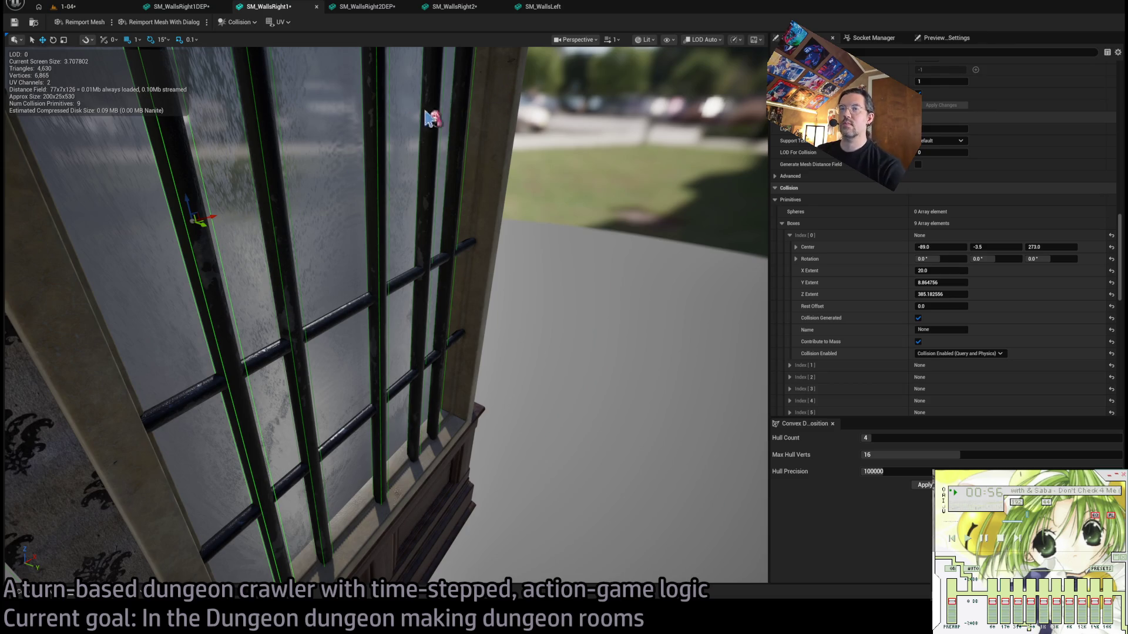
{"action": "left_click", "coordinate": [14, 22]}
{"action": "left_click", "coordinate": [462, 13]}
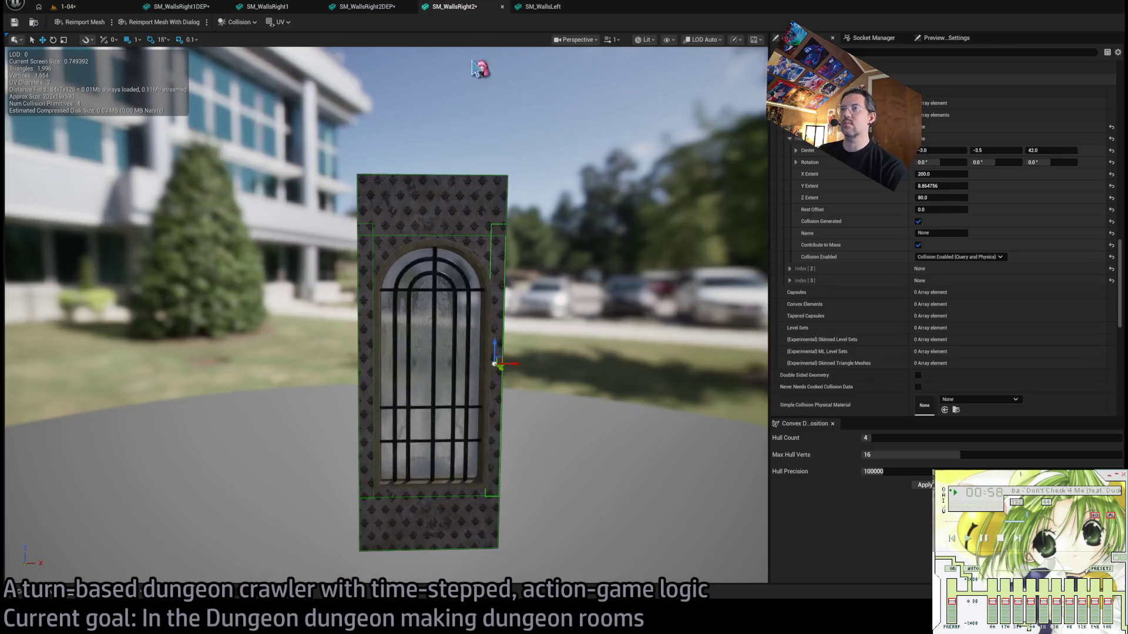
Duplicate the middle vertical bar's collision box onto the other bars and frame the wall.
{"action": "scroll", "coordinate": [492, 216], "scroll_direction": "up", "scroll_amount": 5}
{"action": "mouse_move", "coordinate": [492, 216]}
{"action": "left_mouse_down"}
{"action": "mouse_move", "coordinate": [297, 206]}
{"action": "mouse_move", "coordinate": [427, 203]}
{"action": "left_mouse_up"}
{"action": "left_click", "coordinate": [369, 225]}
{"action": "key", "text": "ctrl+d"}
{"action": "key", "text": "ctrl+d"}
{"action": "key", "text": "ctrl+d"}
{"action": "key", "text": "ctrl+d"}
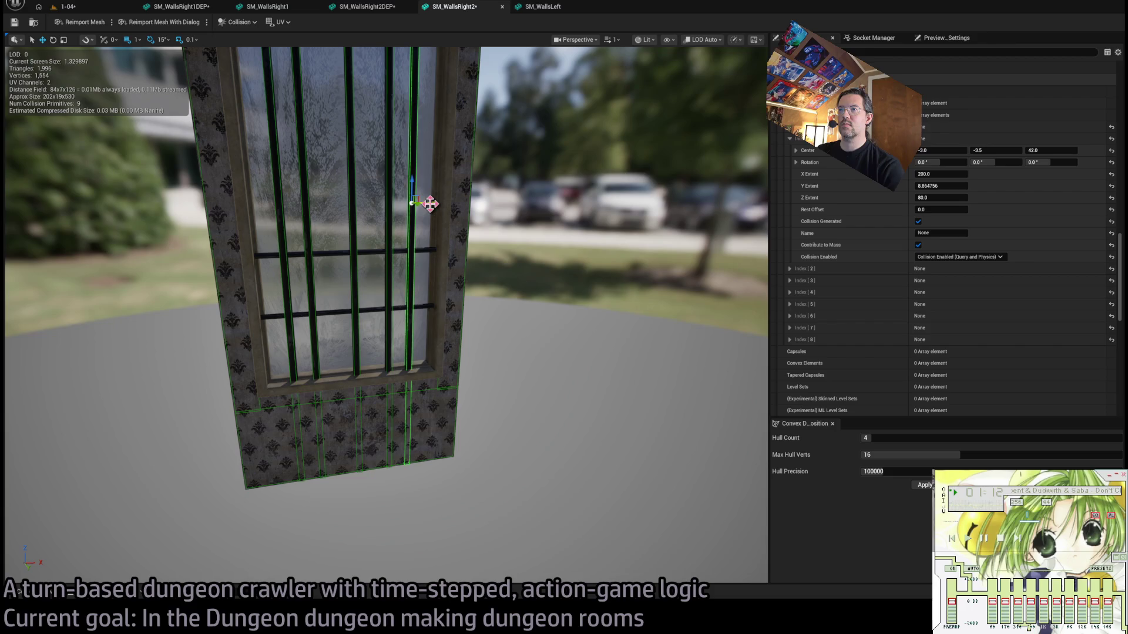
{"action": "key", "text": "f"}
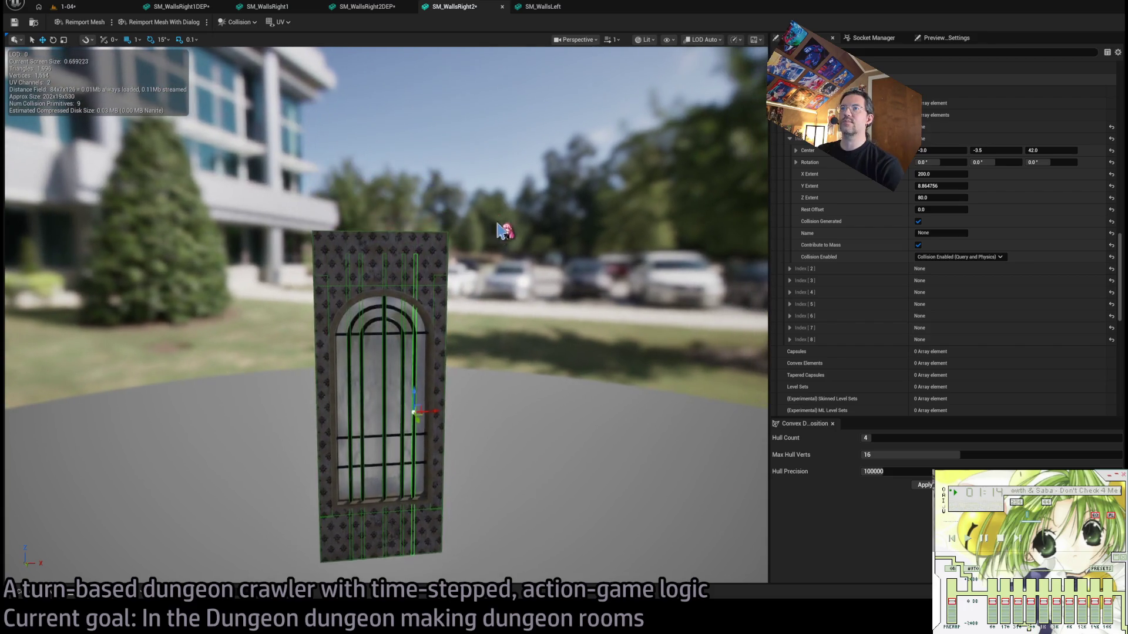
Save SM_WallsRight2 and close all three mesh editor tabs.
{"action": "left_click", "coordinate": [14, 22]}
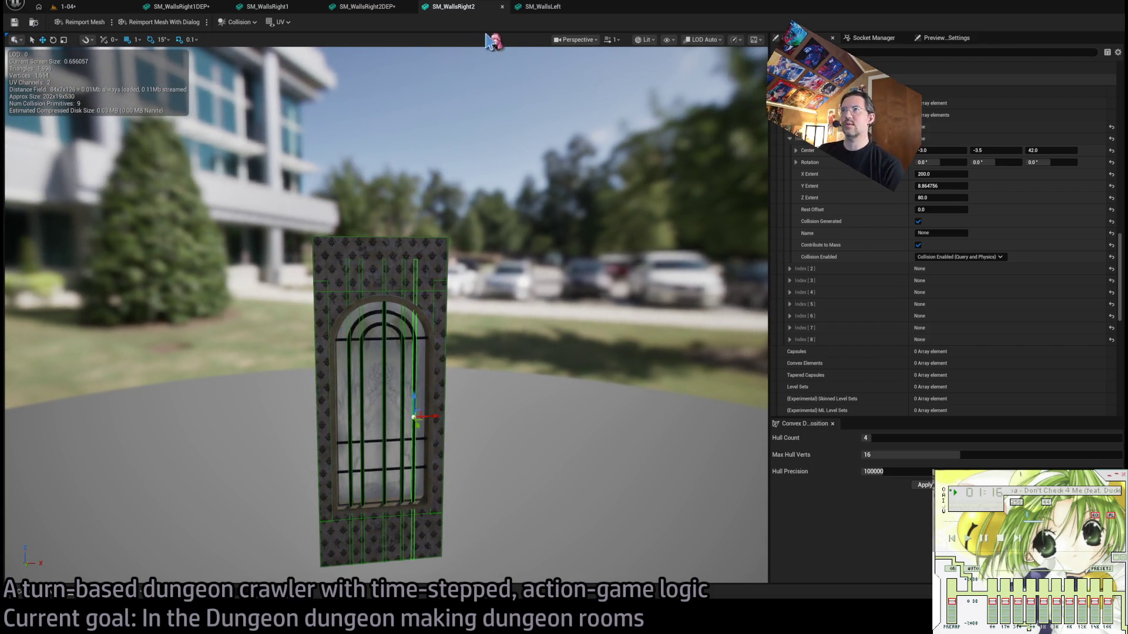
{"action": "middle_click", "coordinate": [282, 9]}
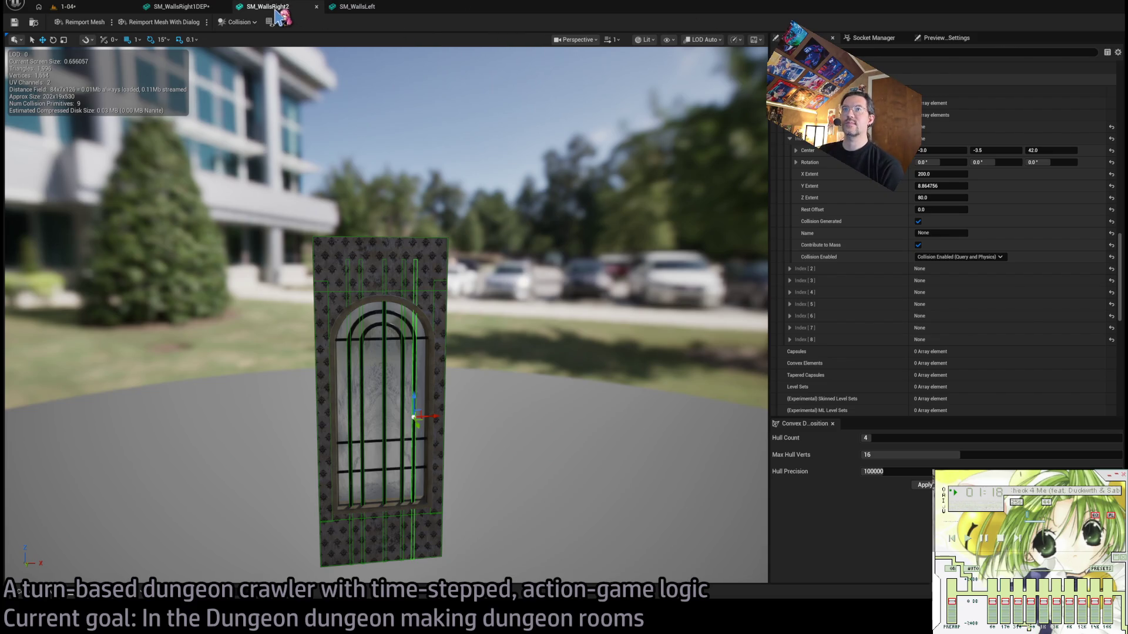
{"action": "middle_click", "coordinate": [276, 9]}
{"action": "middle_click", "coordinate": [258, 8]}
{"action": "left_click", "coordinate": [22, 595]}
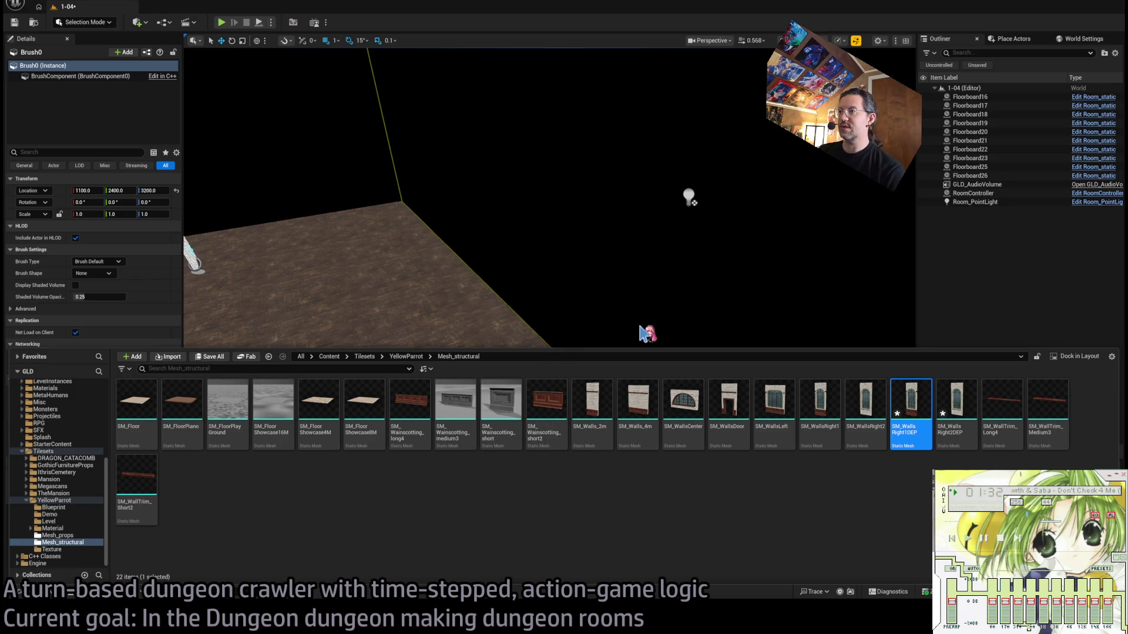
Delete the SM_WallsRight1DEP mesh from the Mesh_structural folder.
{"action": "key", "text": "Delete"}
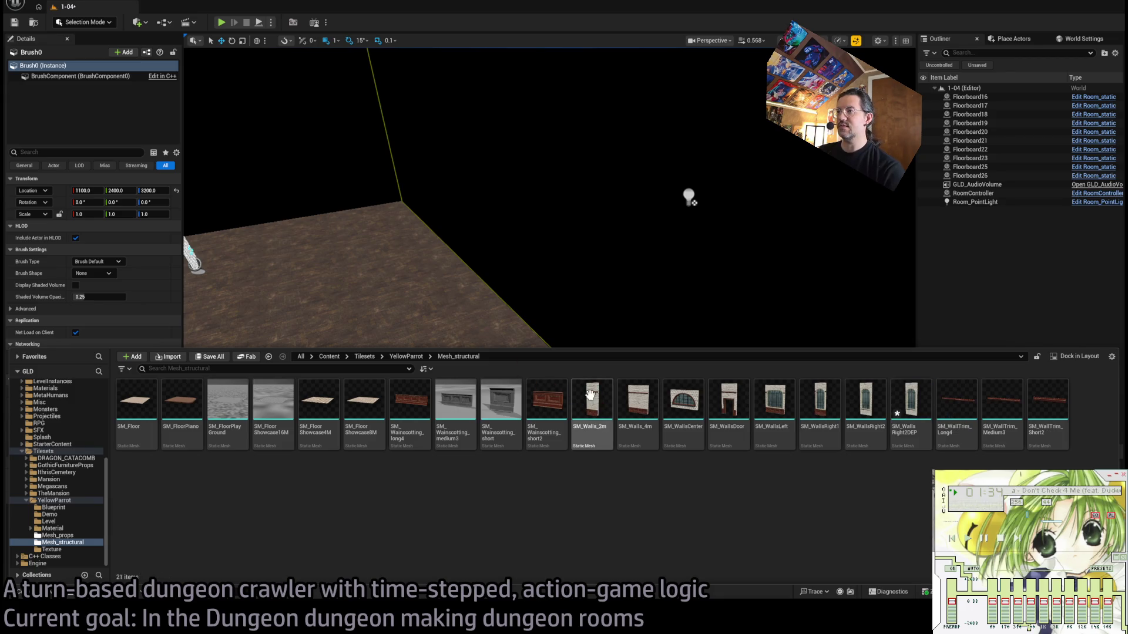